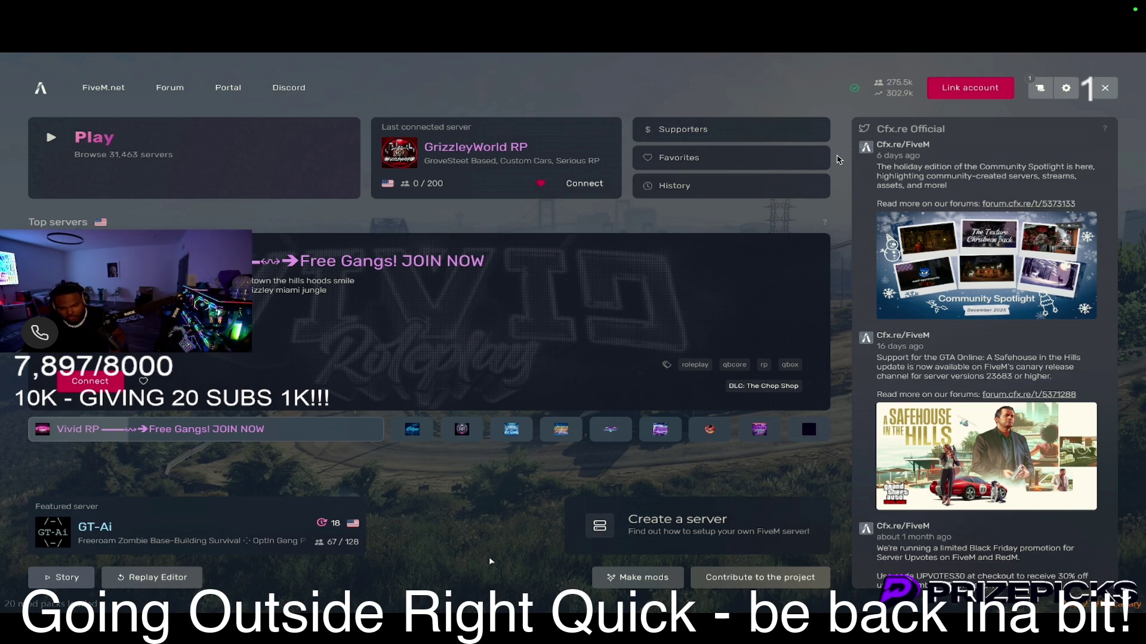
- Connect to GrizzlyWorld RP and accept the required FiveM restart
{"action": "left_click", "coordinate": [584, 183]}
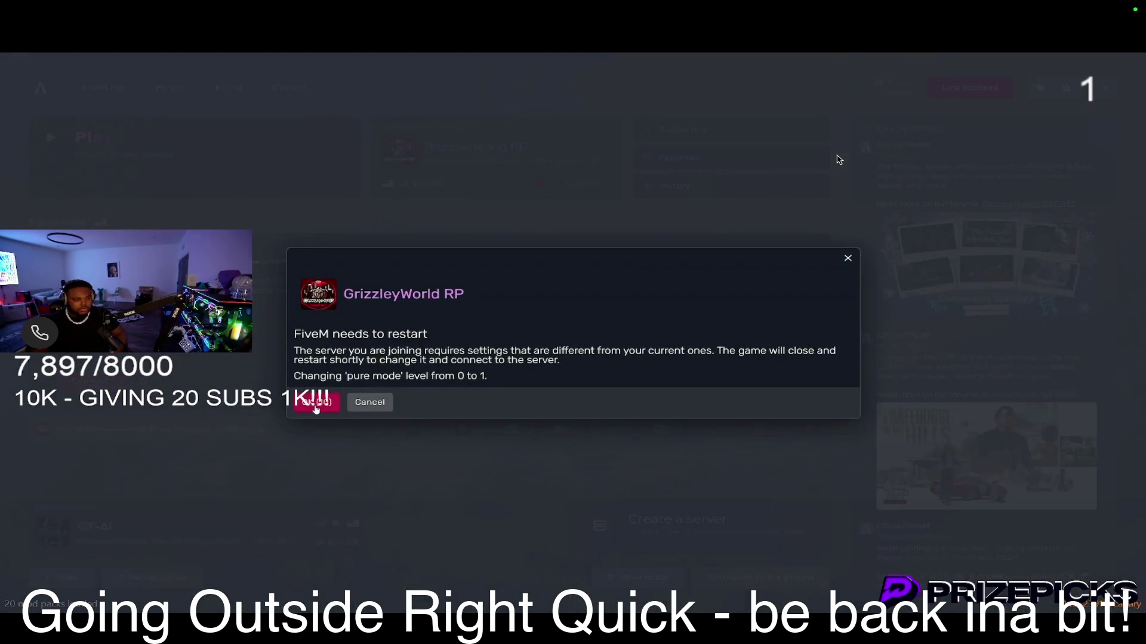
{"action": "left_click", "coordinate": [316, 404]}
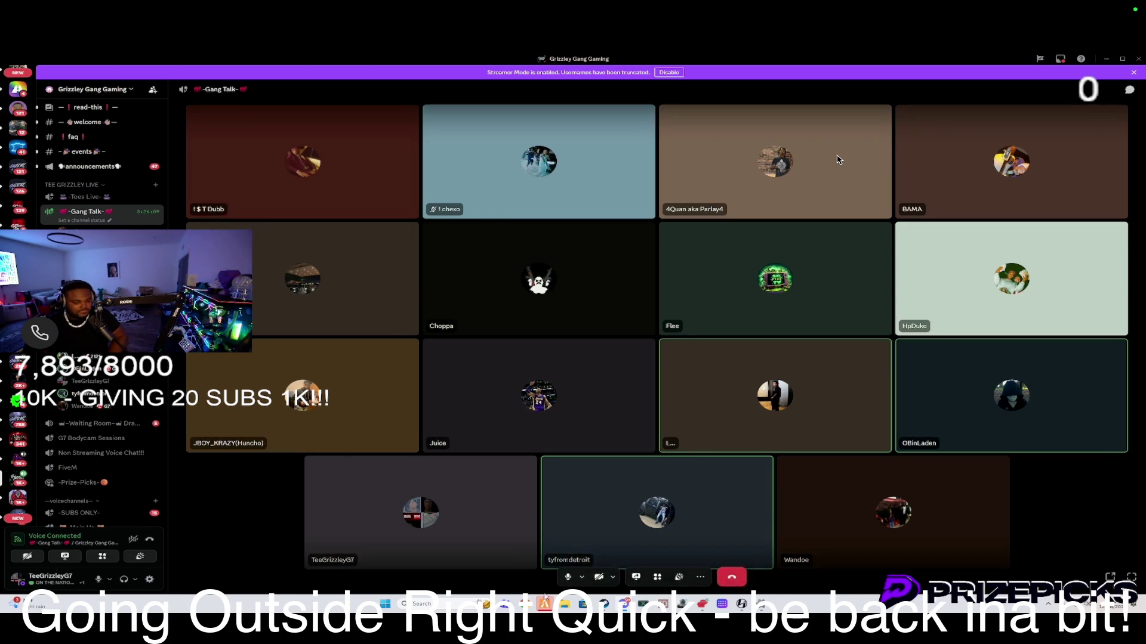
- Bring FiveM back full screen and cancel the stalled GrizzlyWorld RP connection
{"action": "left_click", "coordinate": [533, 574]}
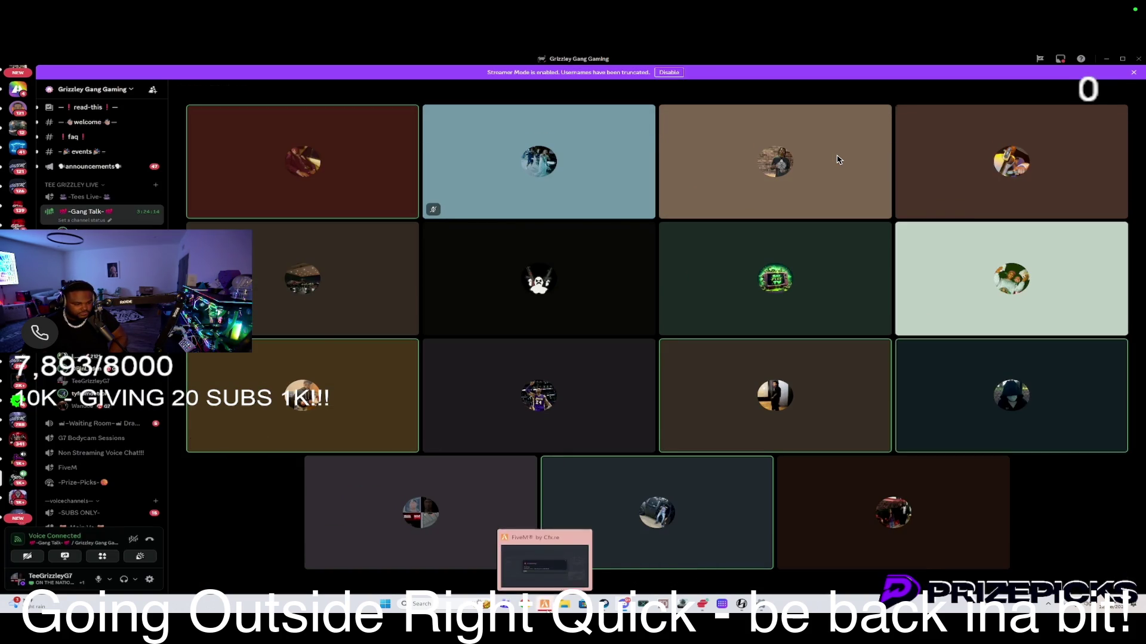
{"action": "left_click", "coordinate": [521, 549]}
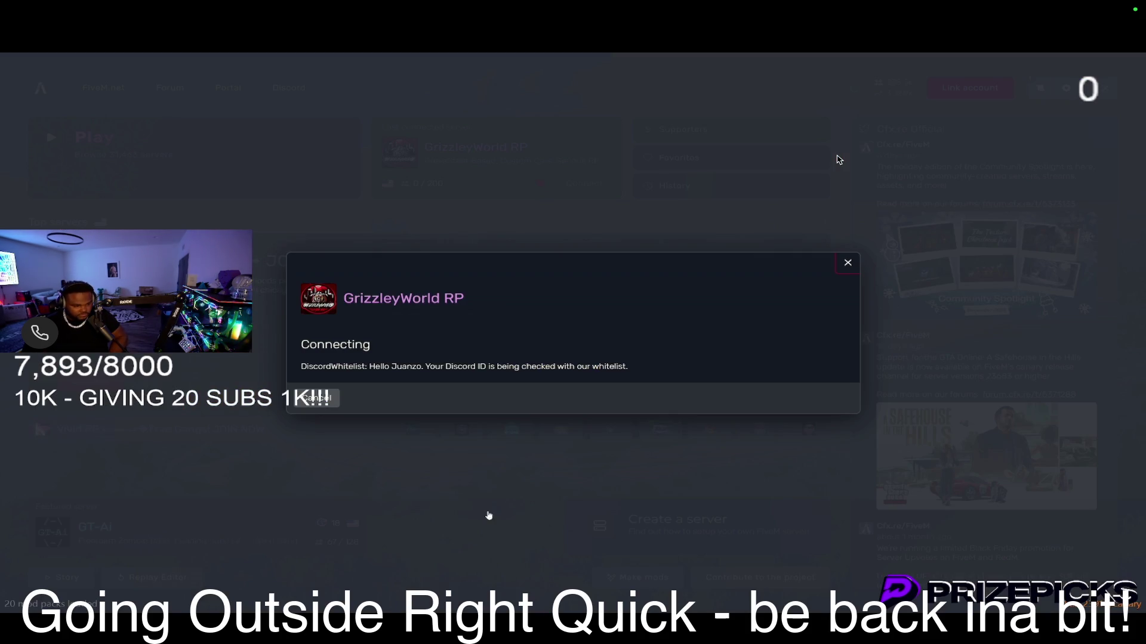
{"action": "left_click", "coordinate": [316, 397]}
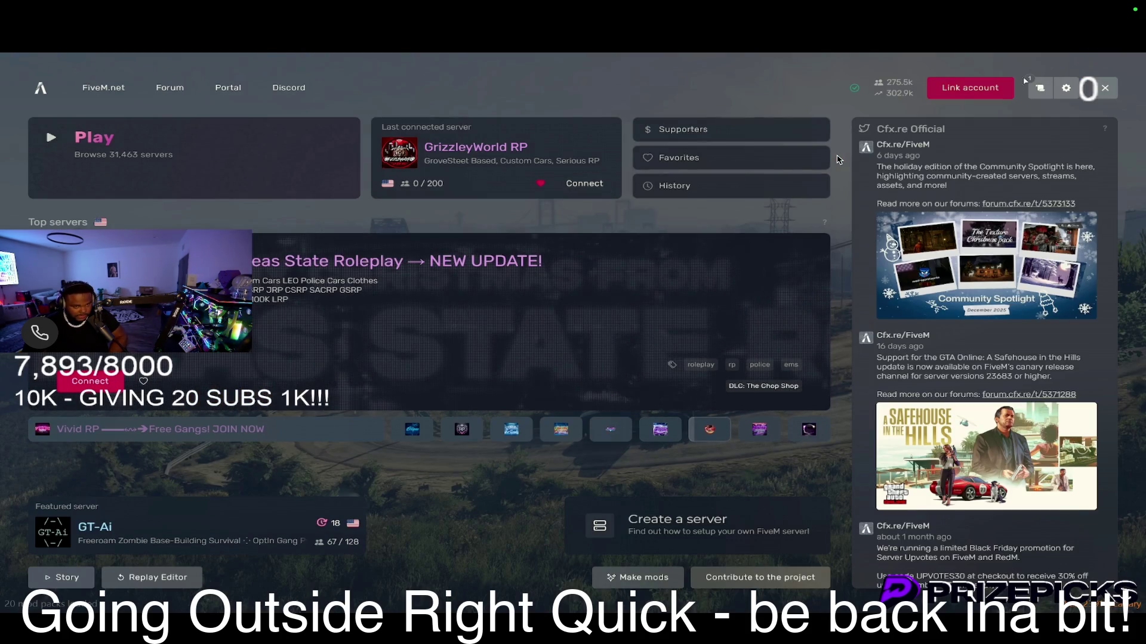
- Dismiss the exit prompt, reconnect to GrizzlyWorld RP and accept the restart again
{"action": "left_click", "coordinate": [1106, 89]}
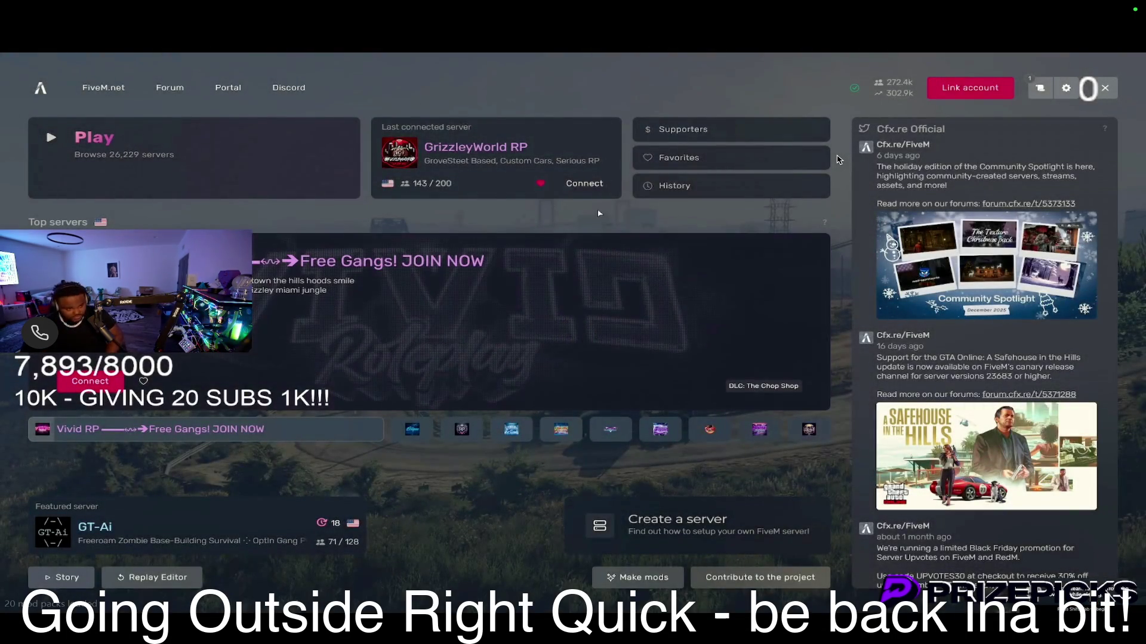
{"action": "left_click", "coordinate": [584, 183]}
{"action": "left_click", "coordinate": [315, 402]}
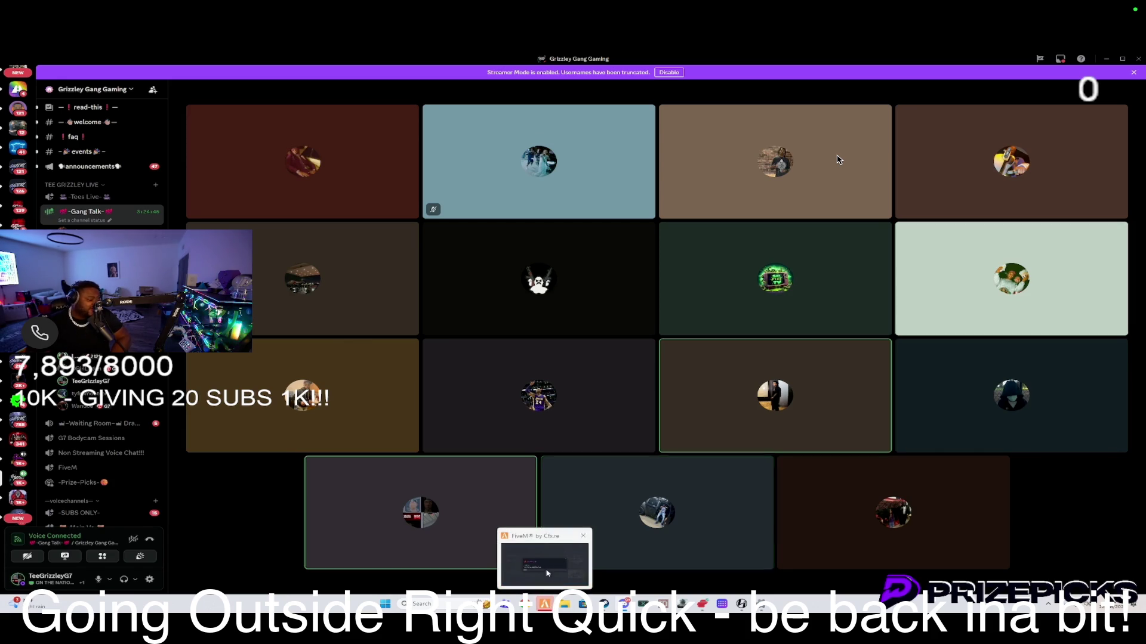
- Bring the FiveM game window in front of the Discord call
{"action": "left_click", "coordinate": [551, 562]}
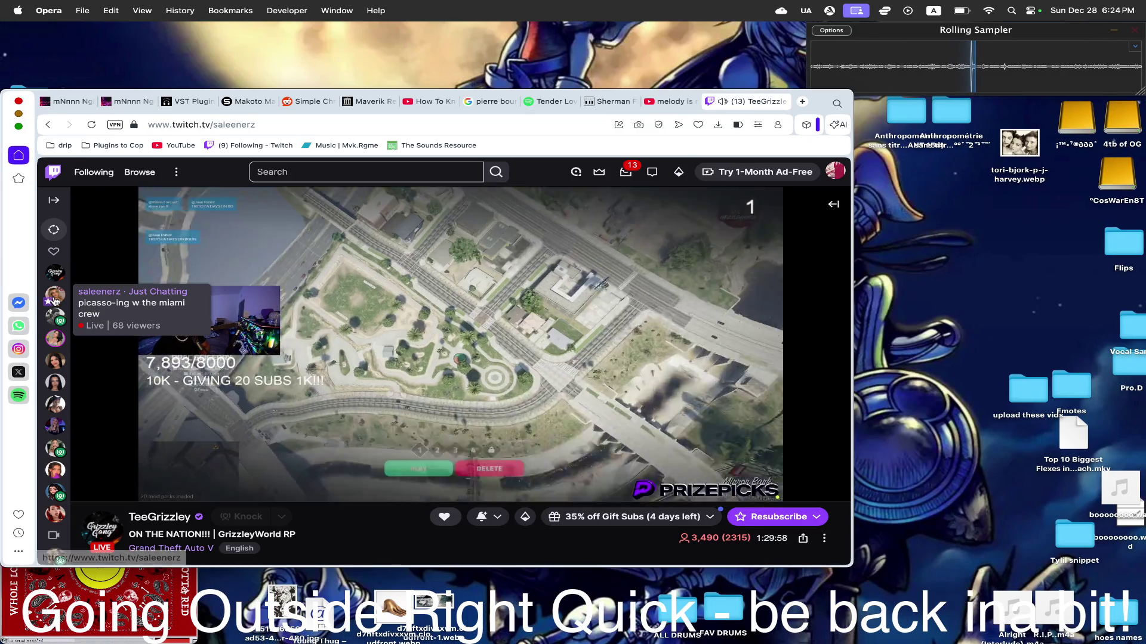
{"action": "left_click", "coordinate": [55, 295]}
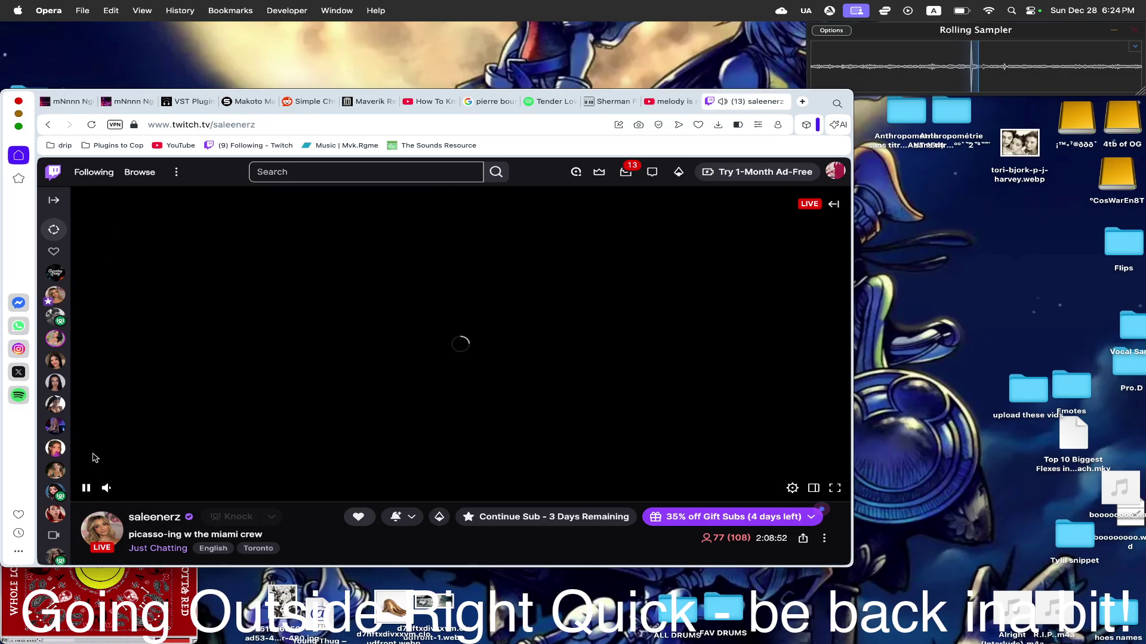
{"action": "left_click", "coordinate": [460, 598]}
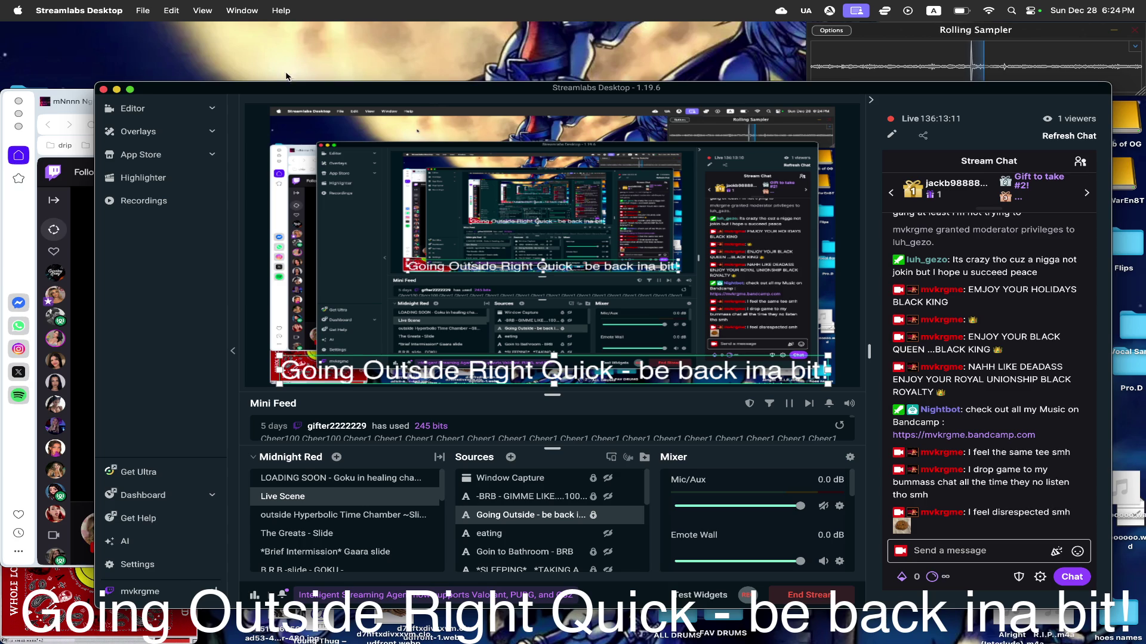
{"action": "left_click", "coordinate": [116, 91]}
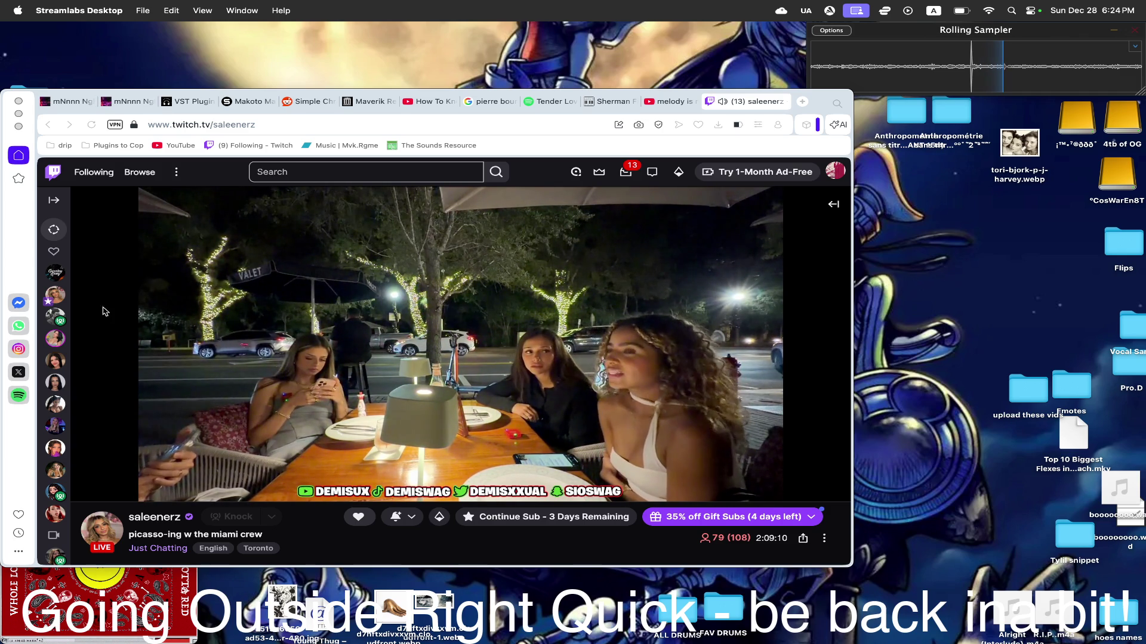
{"action": "left_click", "coordinate": [54, 315]}
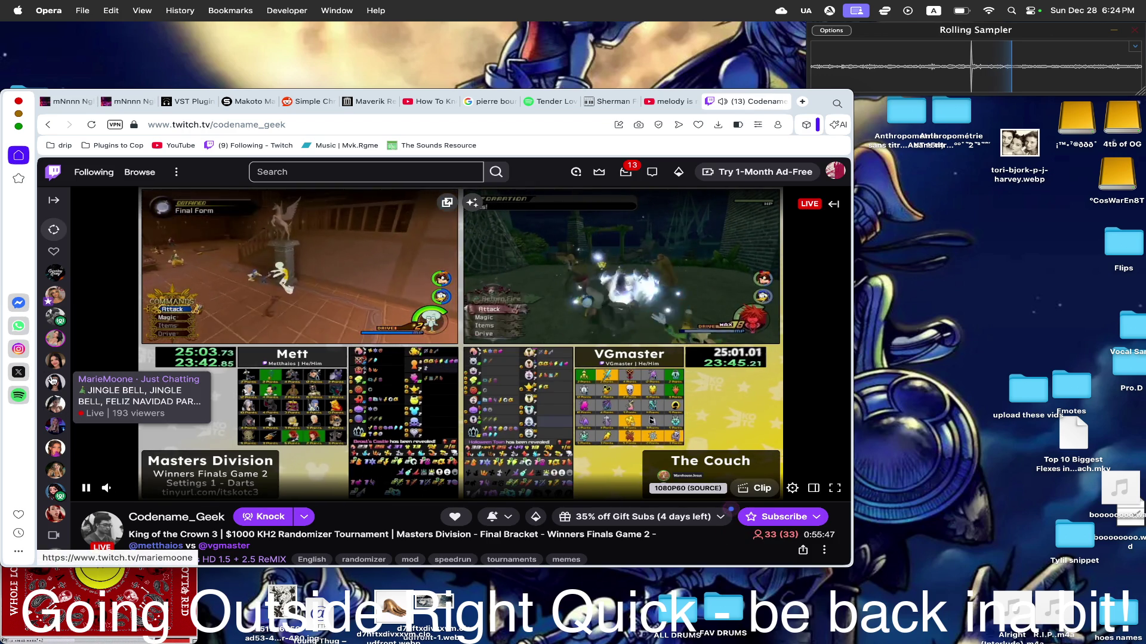
{"action": "left_click", "coordinate": [55, 381]}
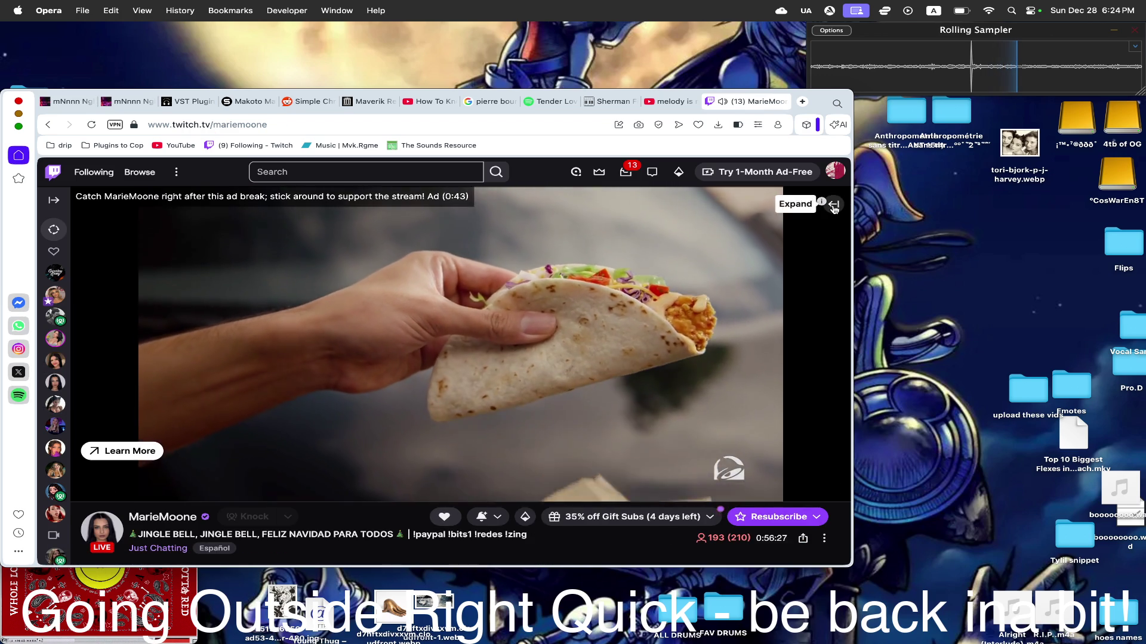
{"action": "left_click", "coordinate": [834, 203]}
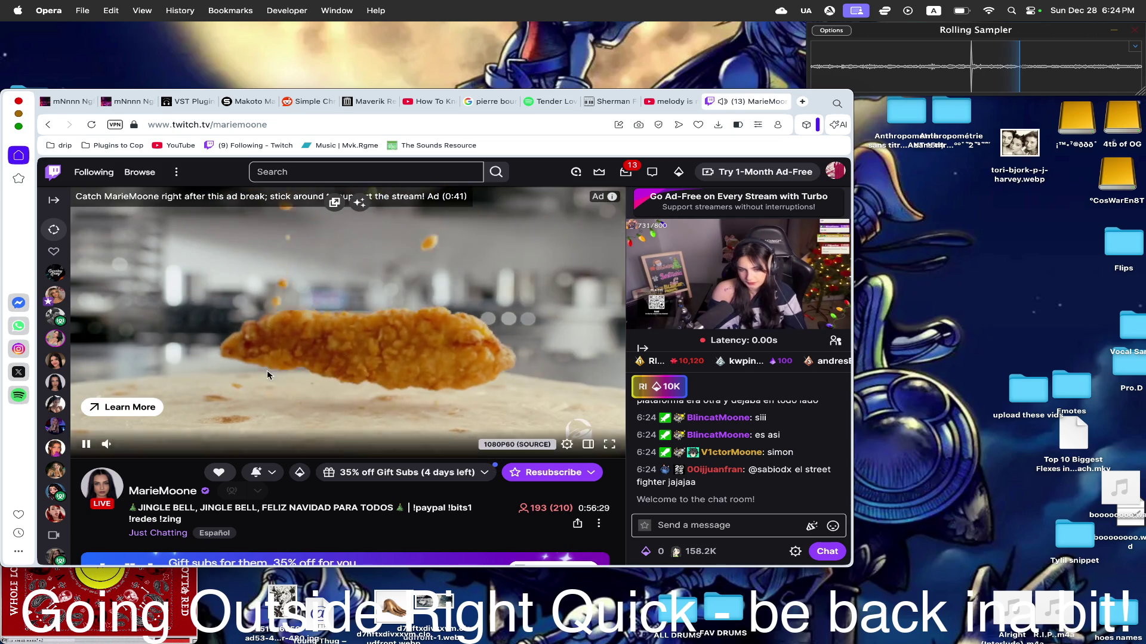
{"action": "left_click", "coordinate": [56, 273]}
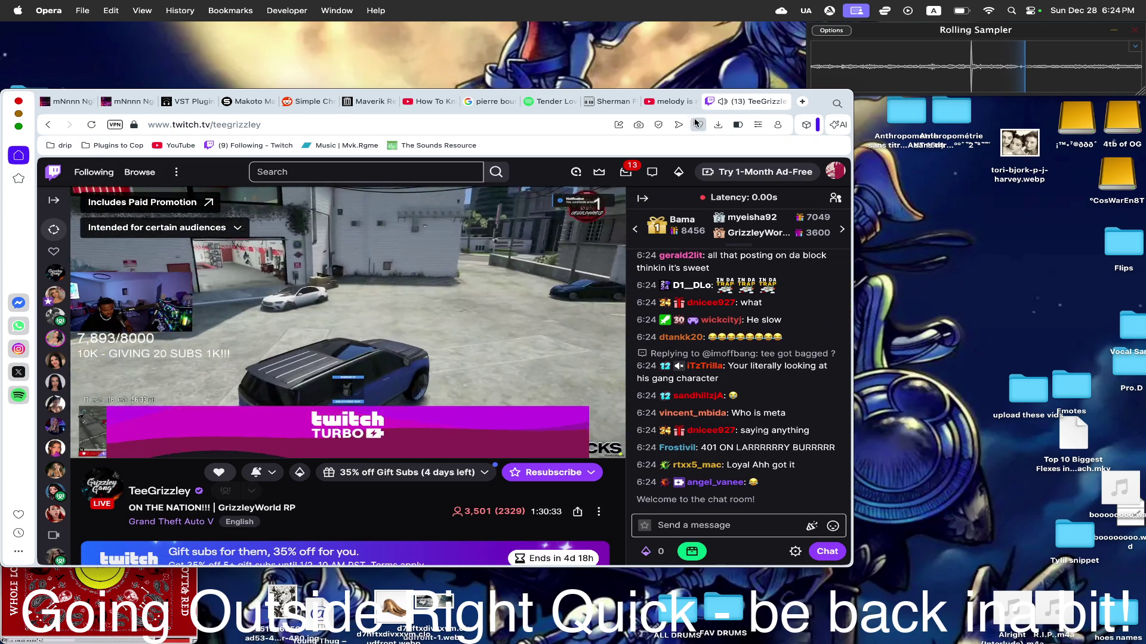
{"action": "mouse_move", "coordinate": [573, 639]}
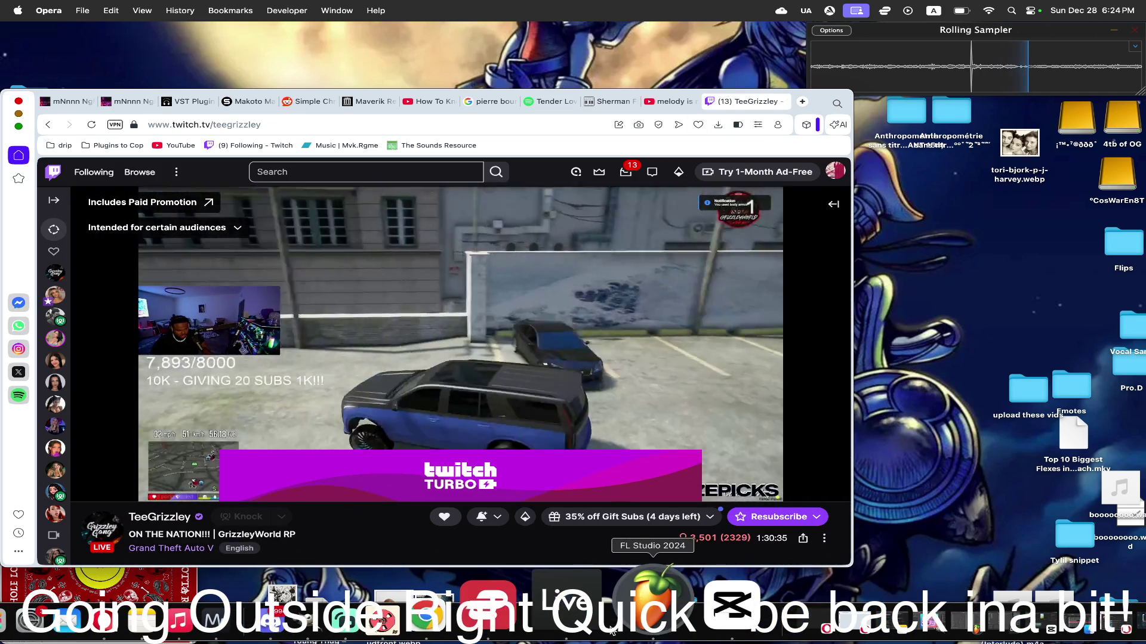
{"action": "left_click", "coordinate": [407, 618]}
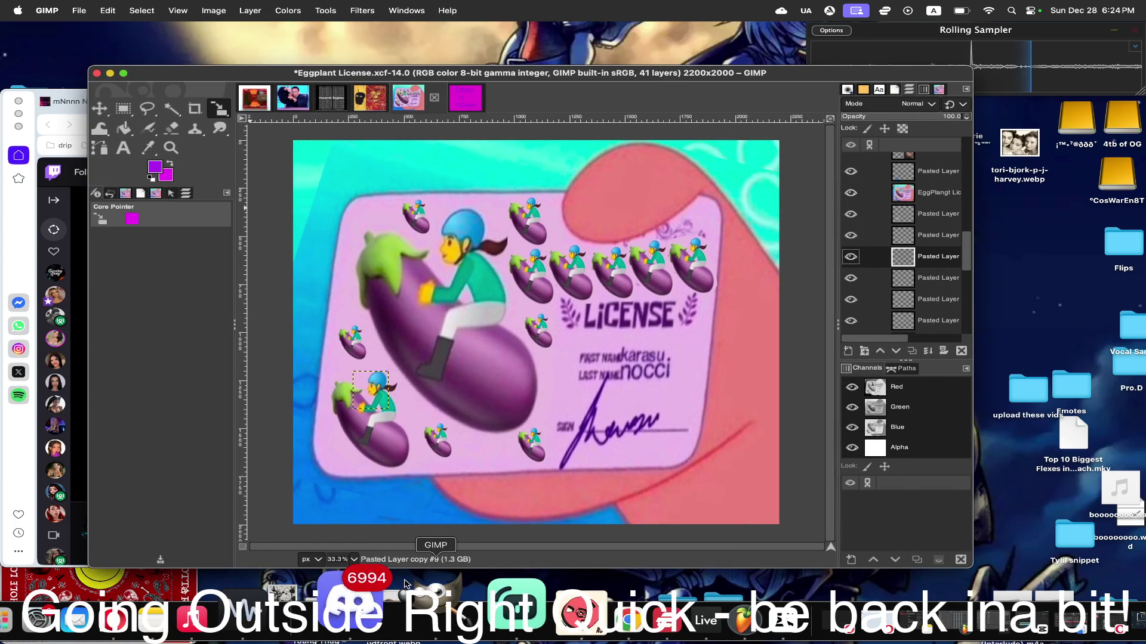
- Close the magenta Dhey Dhem image and bring up the RareArt1 artwork in GIMP
{"action": "left_click", "coordinate": [466, 96]}
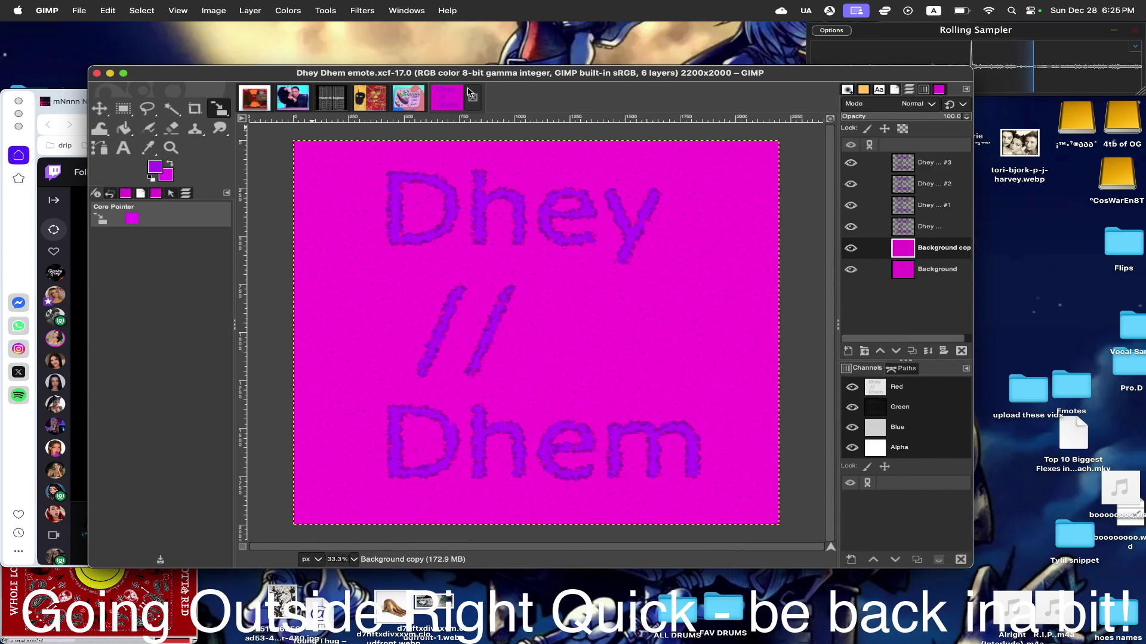
{"action": "left_click", "coordinate": [472, 95]}
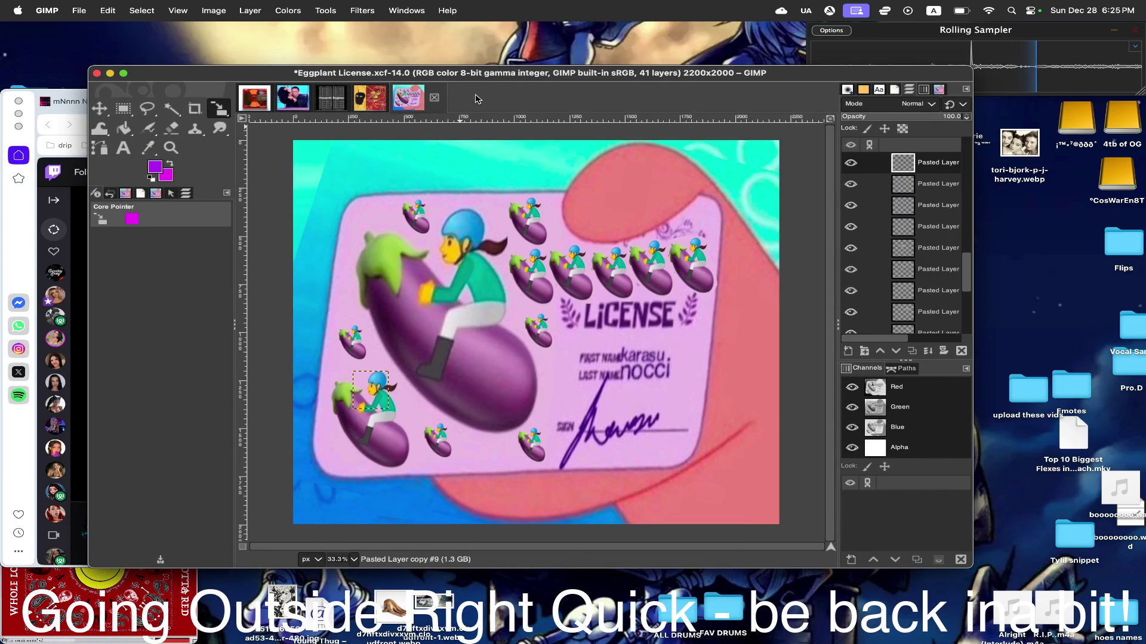
{"action": "left_click", "coordinate": [372, 97]}
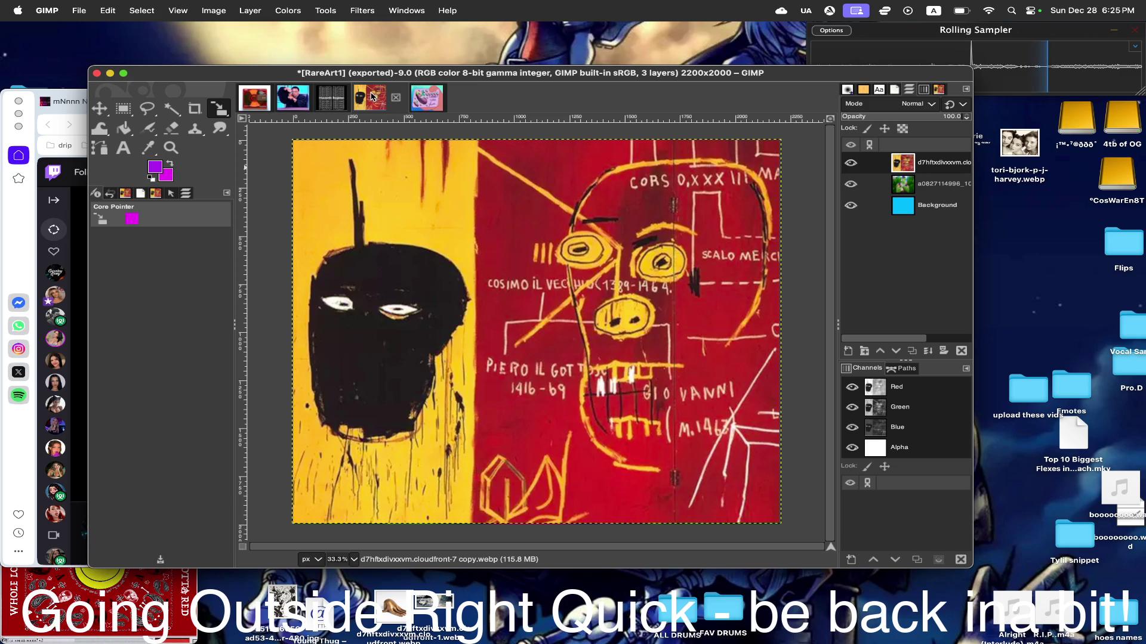
- Return to the browser and show the Mvk.Rgme Bandcamp album tracklist
{"action": "key", "text": "super+Tab"}
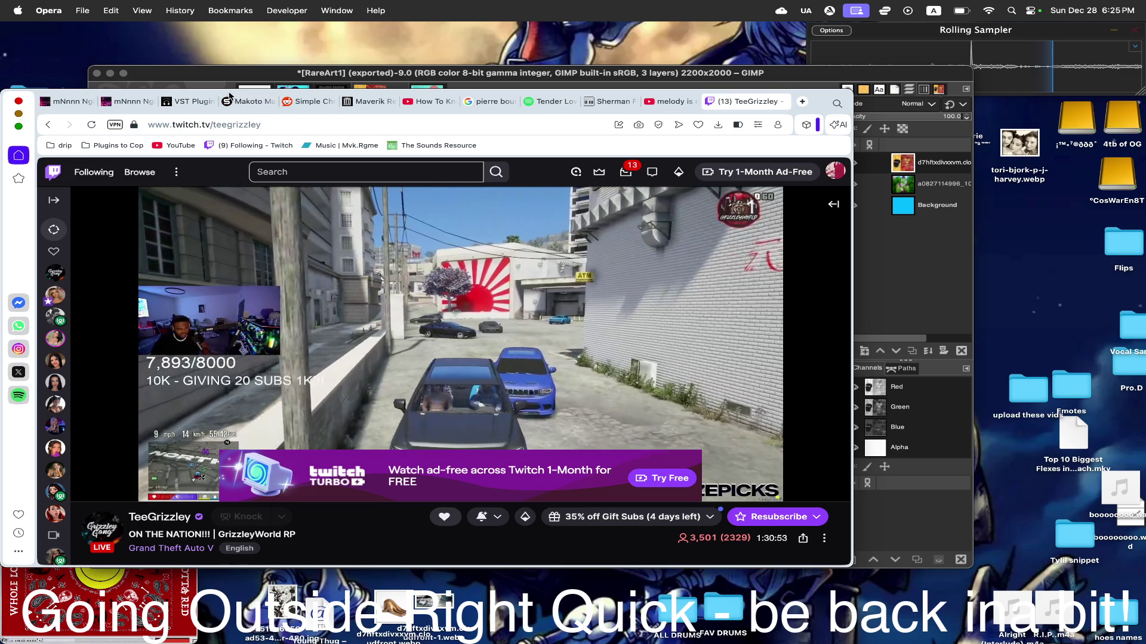
{"action": "left_click", "coordinate": [81, 101]}
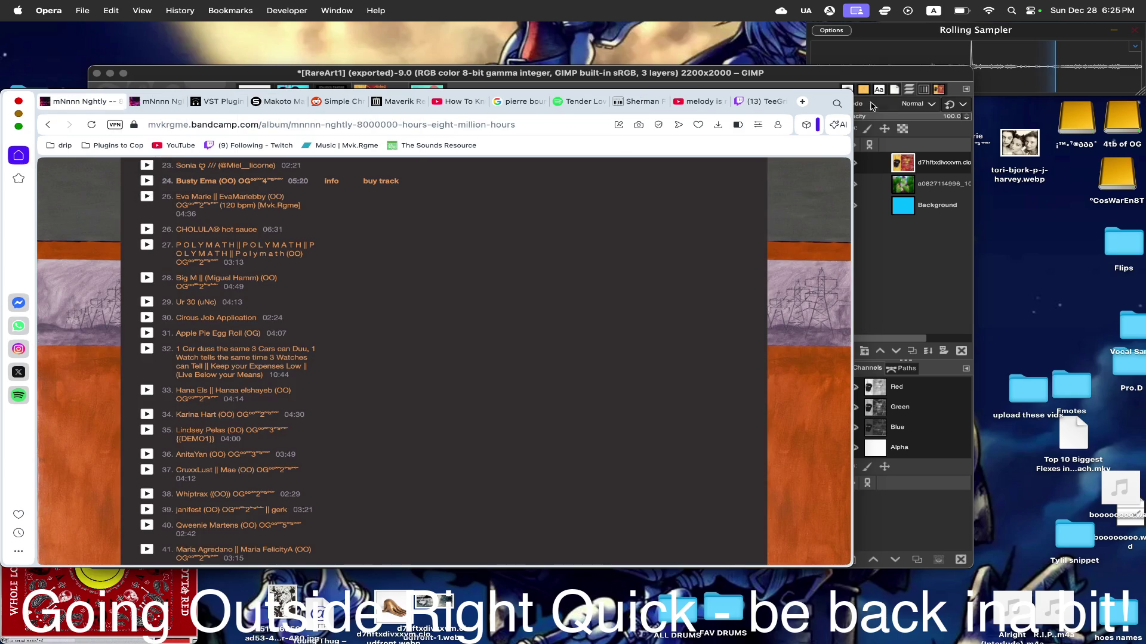
- Pull a new browser tab into its own window showing the Mvk.Rgme Bandcamp music page
{"action": "left_click", "coordinate": [801, 99]}
{"action": "left_click_drag", "start_coordinate": [788, 101], "coordinate": [376, 101]}
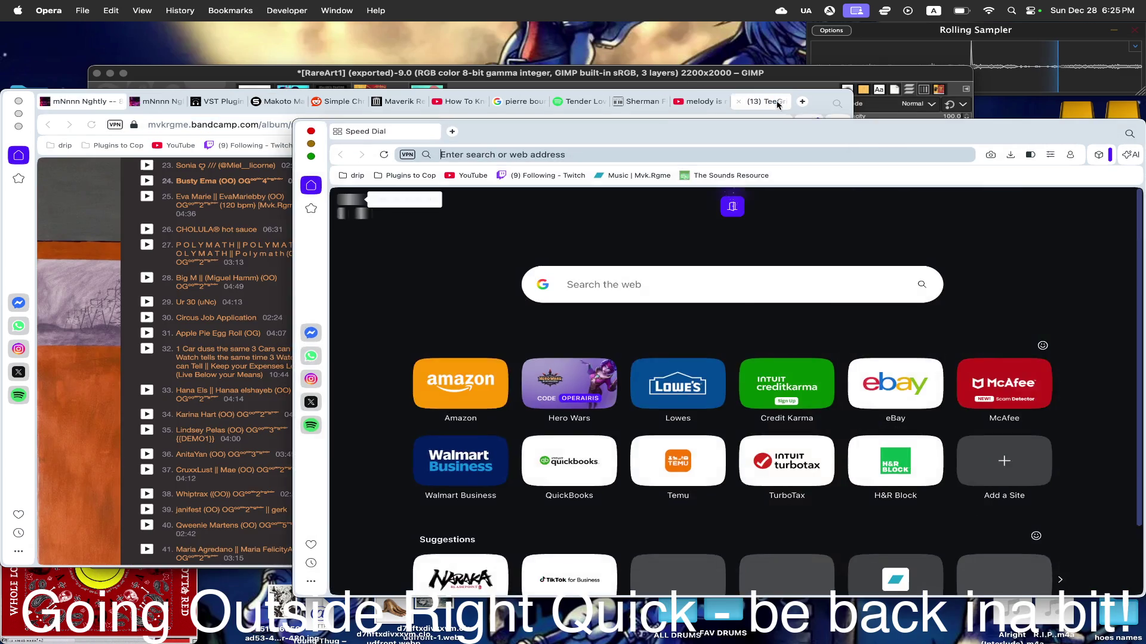
{"action": "left_click", "coordinate": [876, 124]}
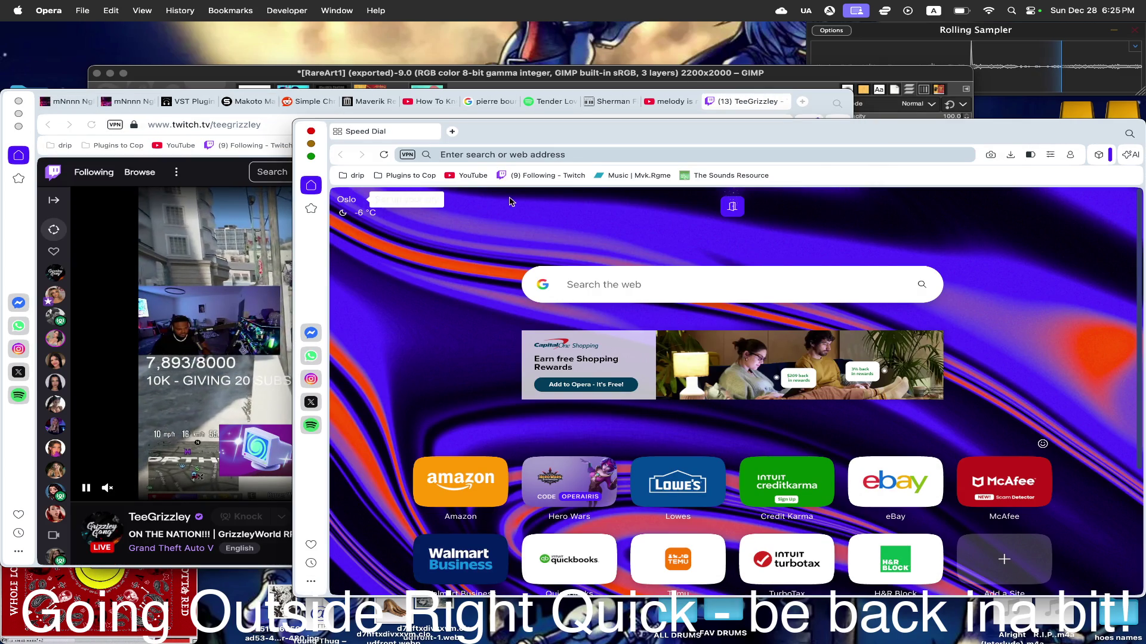
{"action": "left_click", "coordinate": [621, 175]}
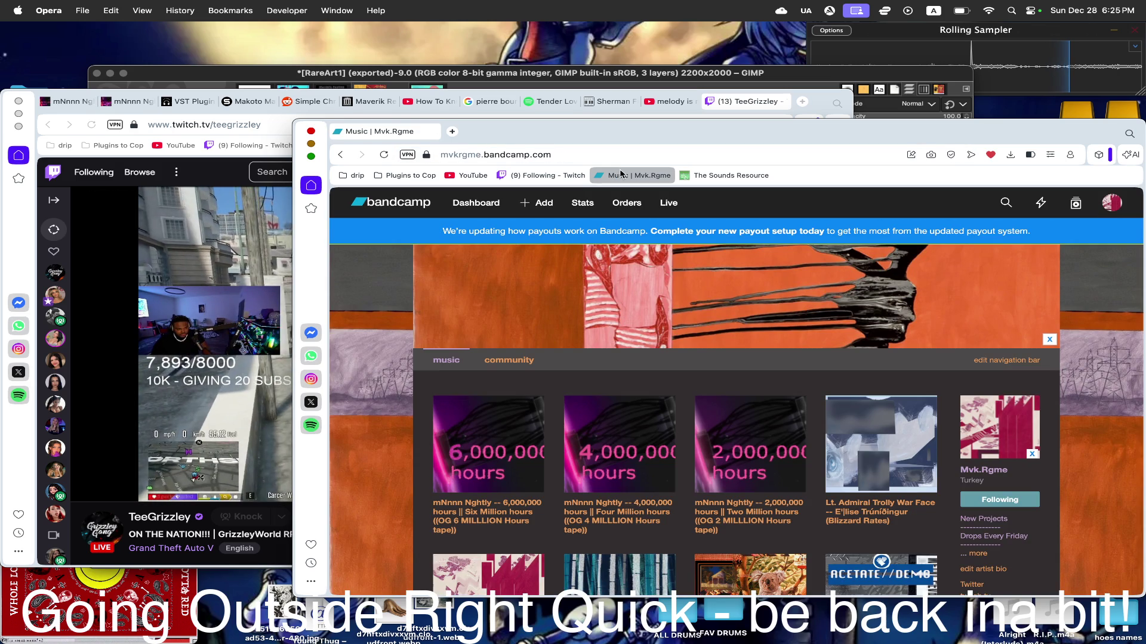
{"action": "scroll", "coordinate": [650, 325], "scroll_direction": "down", "scroll_amount": 5}
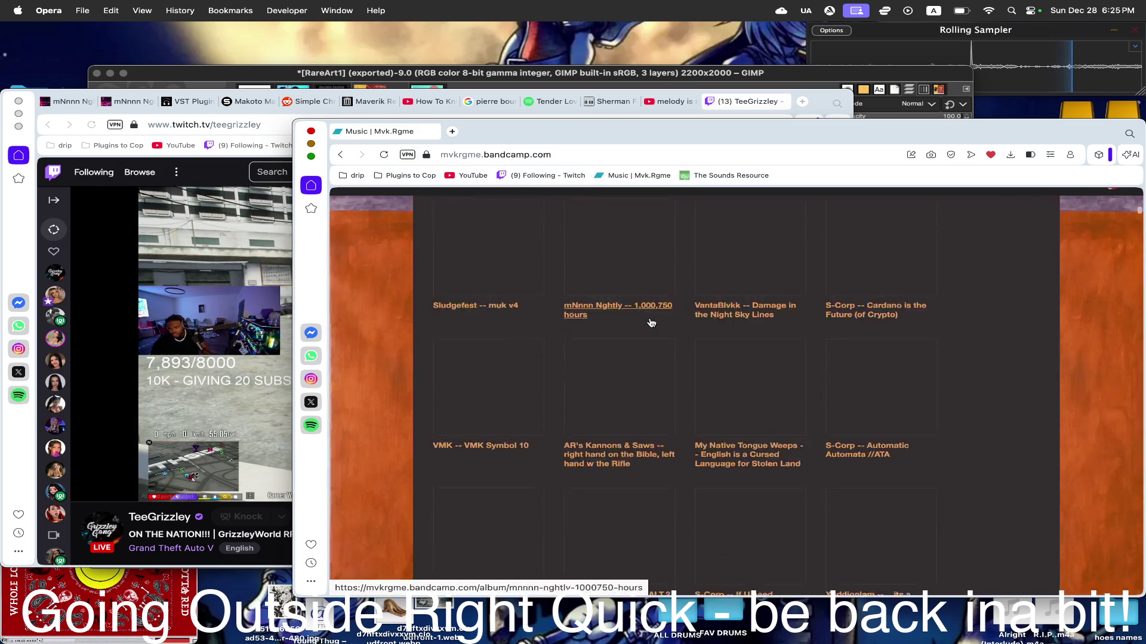
{"action": "scroll", "coordinate": [988, 364], "scroll_direction": "down", "scroll_amount": 5}
{"action": "scroll", "coordinate": [810, 458], "scroll_direction": "down", "scroll_amount": 5}
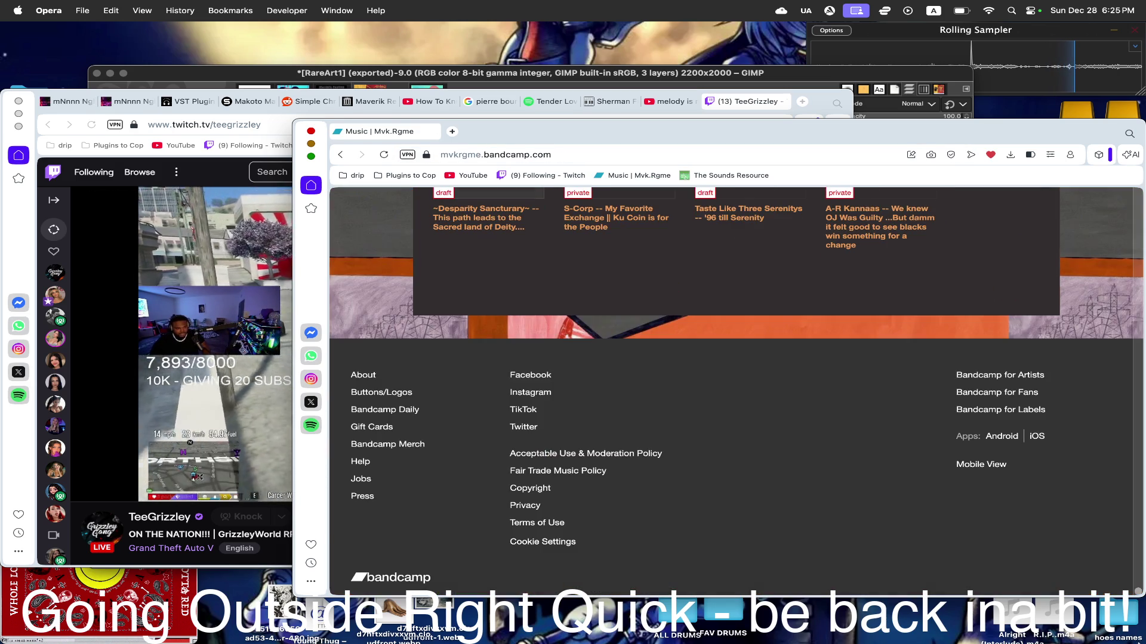
{"action": "scroll", "coordinate": [810, 459], "scroll_direction": "down", "scroll_amount": 5}
{"action": "scroll", "coordinate": [810, 458], "scroll_direction": "down", "scroll_amount": 5}
{"action": "scroll", "coordinate": [810, 459], "scroll_direction": "down", "scroll_amount": 5}
{"action": "scroll", "coordinate": [809, 459], "scroll_direction": "down", "scroll_amount": 5}
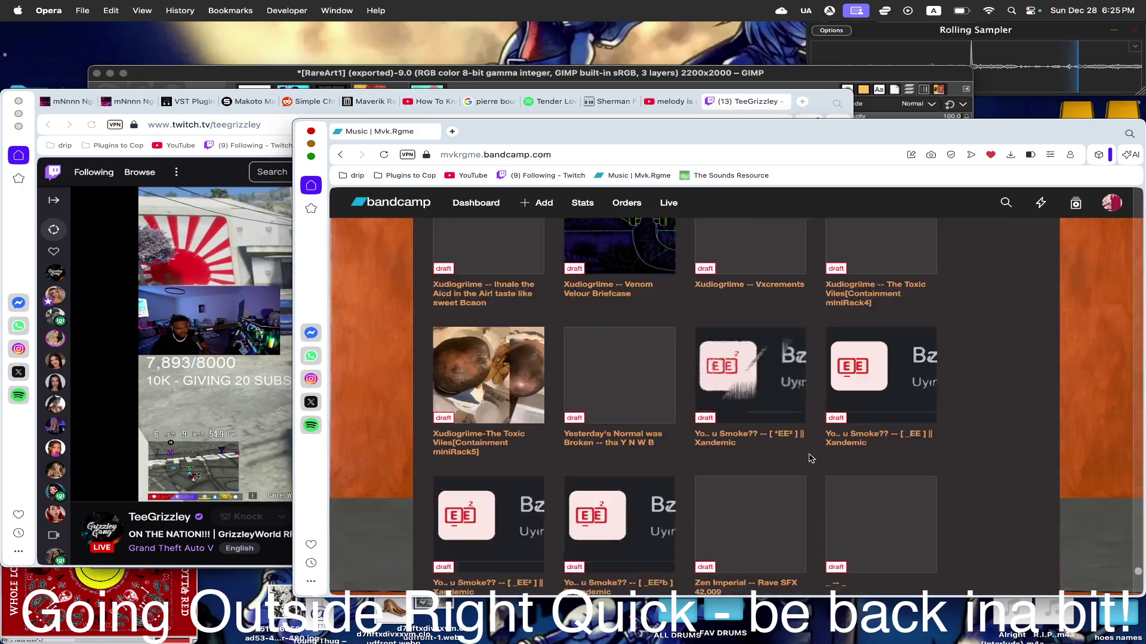
{"action": "scroll", "coordinate": [810, 458], "scroll_direction": "down", "scroll_amount": 5}
{"action": "scroll", "coordinate": [809, 459], "scroll_direction": "down", "scroll_amount": 1}
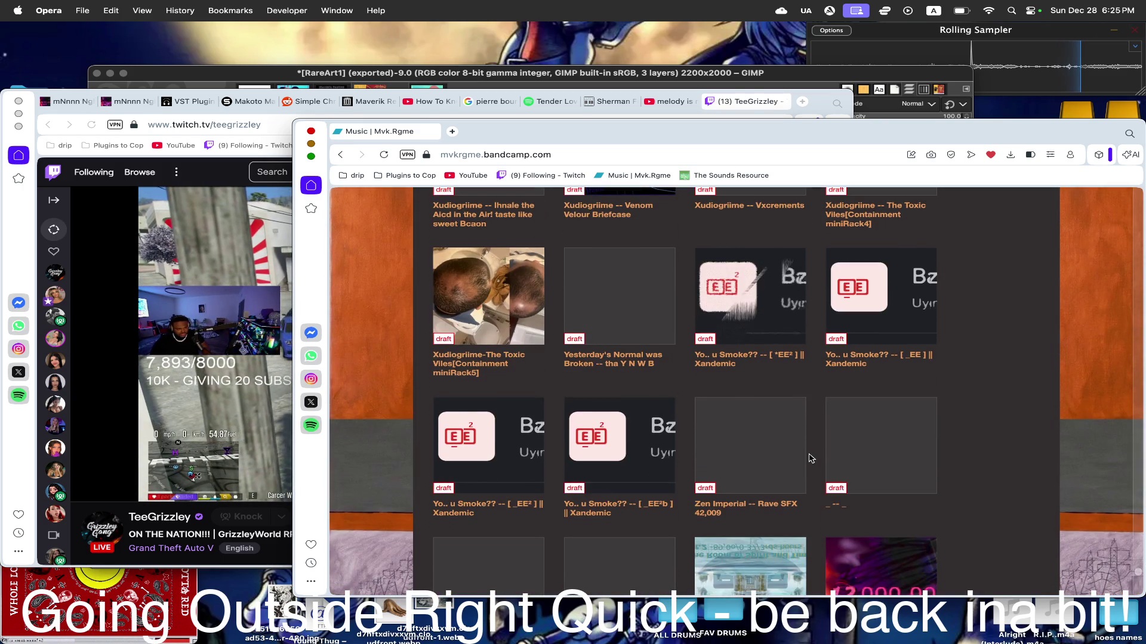
{"action": "scroll", "coordinate": [810, 458], "scroll_direction": "up", "scroll_amount": 5}
{"action": "scroll", "coordinate": [810, 458], "scroll_direction": "up", "scroll_amount": 2}
{"action": "scroll", "coordinate": [810, 458], "scroll_direction": "down", "scroll_amount": 5}
{"action": "scroll", "coordinate": [809, 458], "scroll_direction": "down", "scroll_amount": 5}
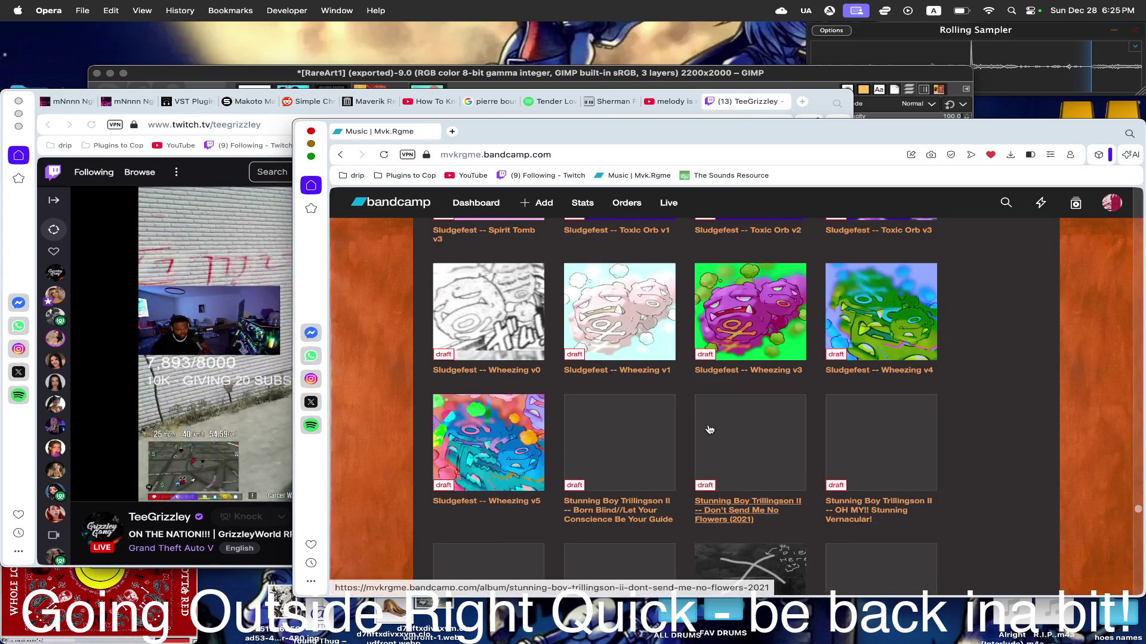
{"action": "scroll", "coordinate": [708, 429], "scroll_direction": "up", "scroll_amount": 1}
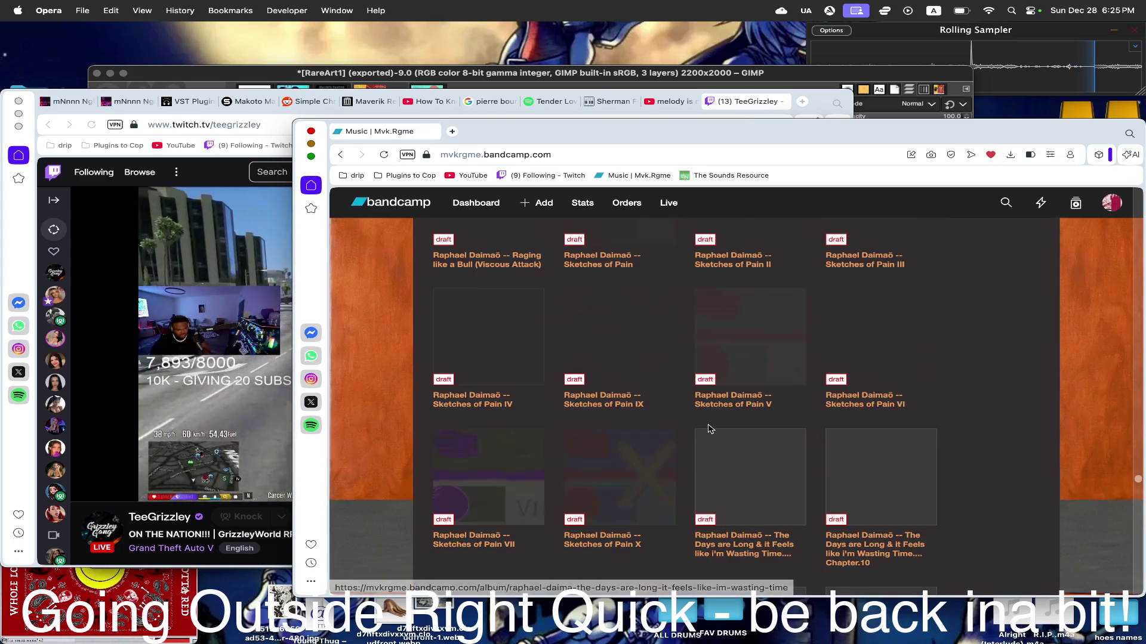
{"action": "scroll", "coordinate": [709, 430], "scroll_direction": "up", "scroll_amount": 2}
{"action": "scroll", "coordinate": [709, 430], "scroll_direction": "down", "scroll_amount": 2}
{"action": "scroll", "coordinate": [710, 430], "scroll_direction": "down", "scroll_amount": 5}
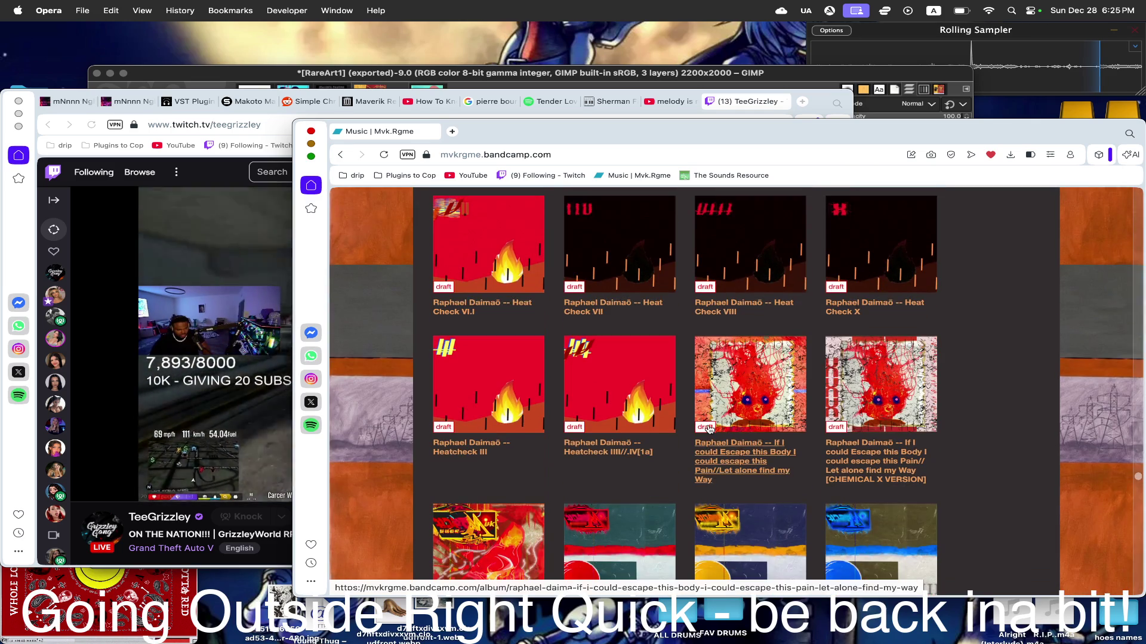
{"action": "scroll", "coordinate": [710, 430], "scroll_direction": "down", "scroll_amount": 5}
{"action": "scroll", "coordinate": [710, 430], "scroll_direction": "up", "scroll_amount": 3}
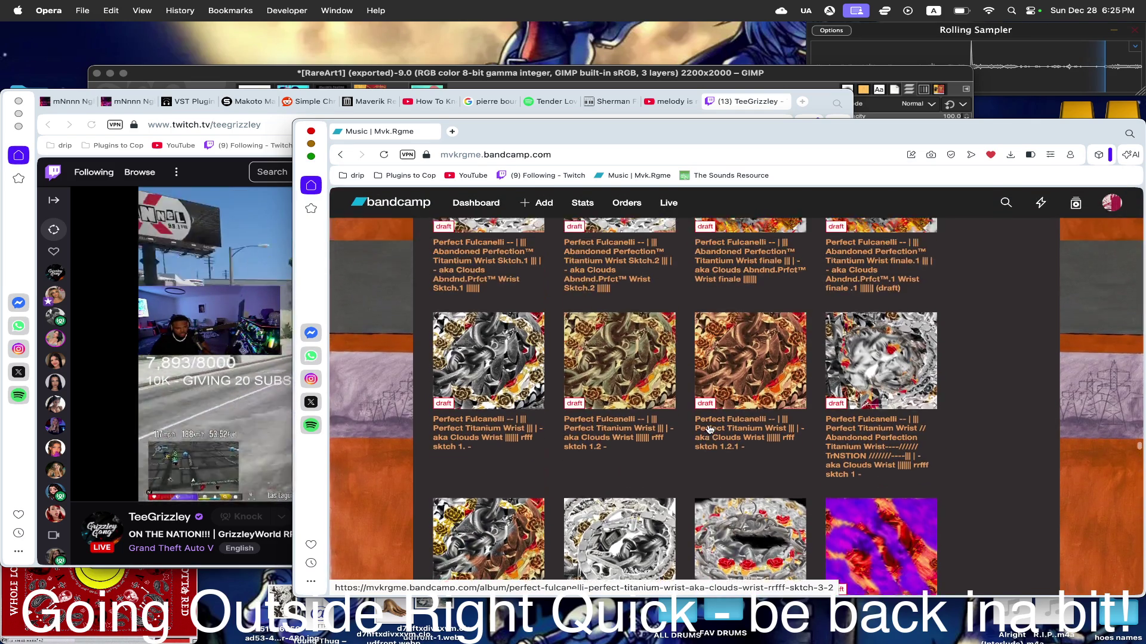
{"action": "scroll", "coordinate": [709, 430], "scroll_direction": "down", "scroll_amount": 3}
{"action": "scroll", "coordinate": [709, 429], "scroll_direction": "up", "scroll_amount": 1}
{"action": "scroll", "coordinate": [709, 429], "scroll_direction": "up", "scroll_amount": 2}
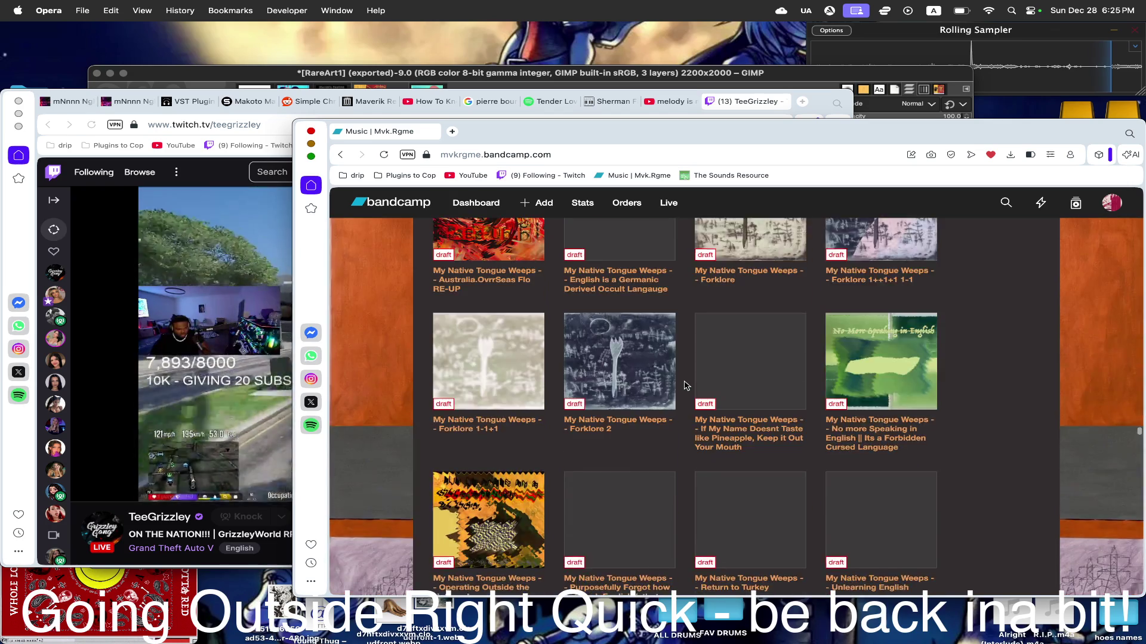
{"action": "scroll", "coordinate": [684, 386], "scroll_direction": "down", "scroll_amount": 5}
{"action": "scroll", "coordinate": [684, 386], "scroll_direction": "up", "scroll_amount": 3}
{"action": "scroll", "coordinate": [684, 386], "scroll_direction": "up", "scroll_amount": 2}
{"action": "scroll", "coordinate": [684, 385], "scroll_direction": "up", "scroll_amount": 3}
{"action": "scroll", "coordinate": [683, 386], "scroll_direction": "up", "scroll_amount": 3}
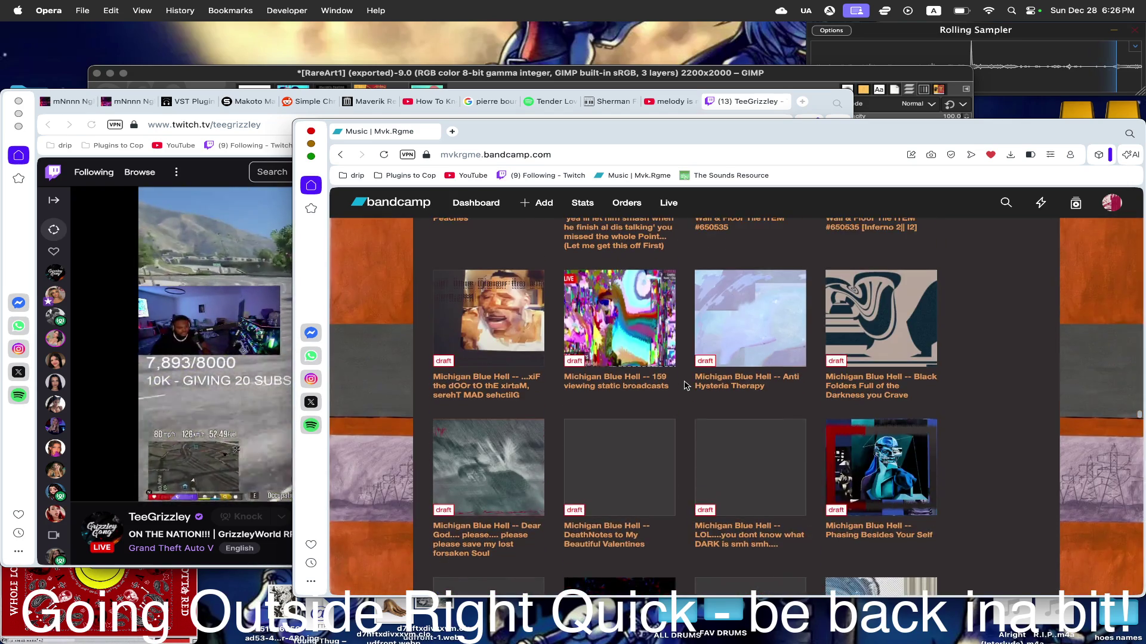
{"action": "scroll", "coordinate": [684, 386], "scroll_direction": "up", "scroll_amount": 3}
{"action": "scroll", "coordinate": [684, 387], "scroll_direction": "up", "scroll_amount": 3}
{"action": "scroll", "coordinate": [684, 385], "scroll_direction": "up", "scroll_amount": 3}
{"action": "scroll", "coordinate": [684, 386], "scroll_direction": "up", "scroll_amount": 3}
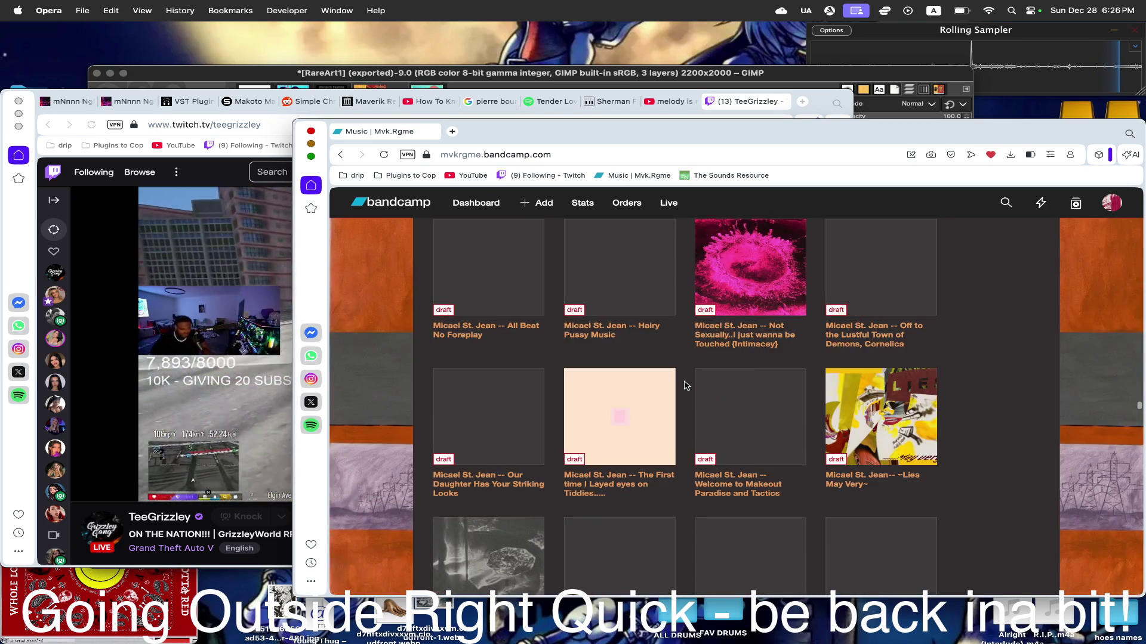
{"action": "scroll", "coordinate": [683, 386], "scroll_direction": "up", "scroll_amount": 3}
{"action": "scroll", "coordinate": [683, 386], "scroll_direction": "up", "scroll_amount": 2}
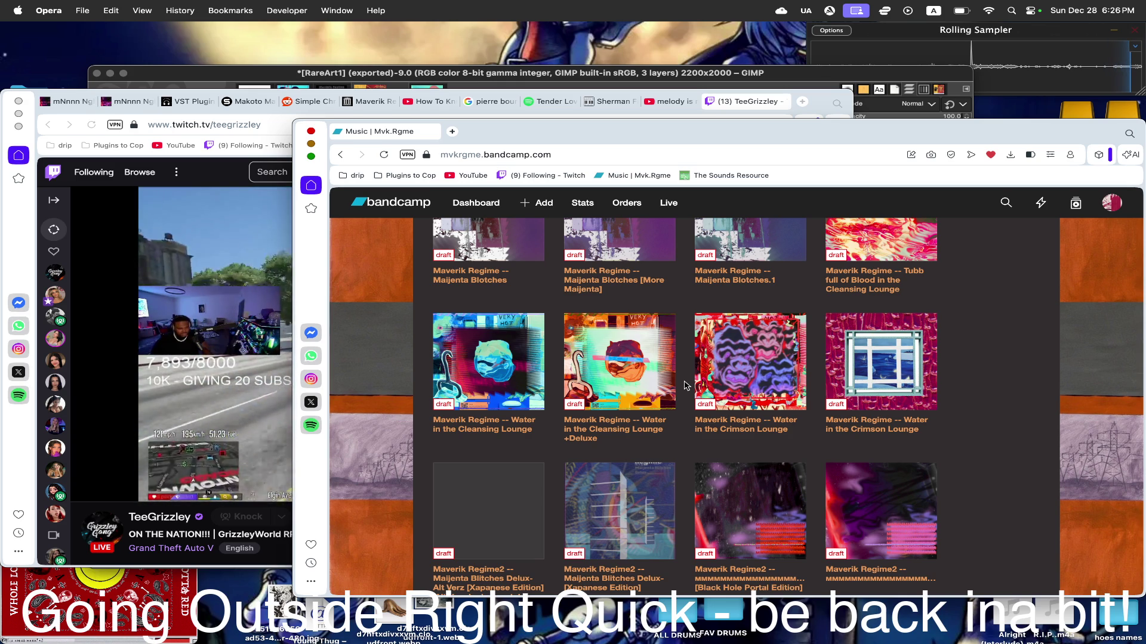
{"action": "scroll", "coordinate": [684, 386], "scroll_direction": "up", "scroll_amount": 2}
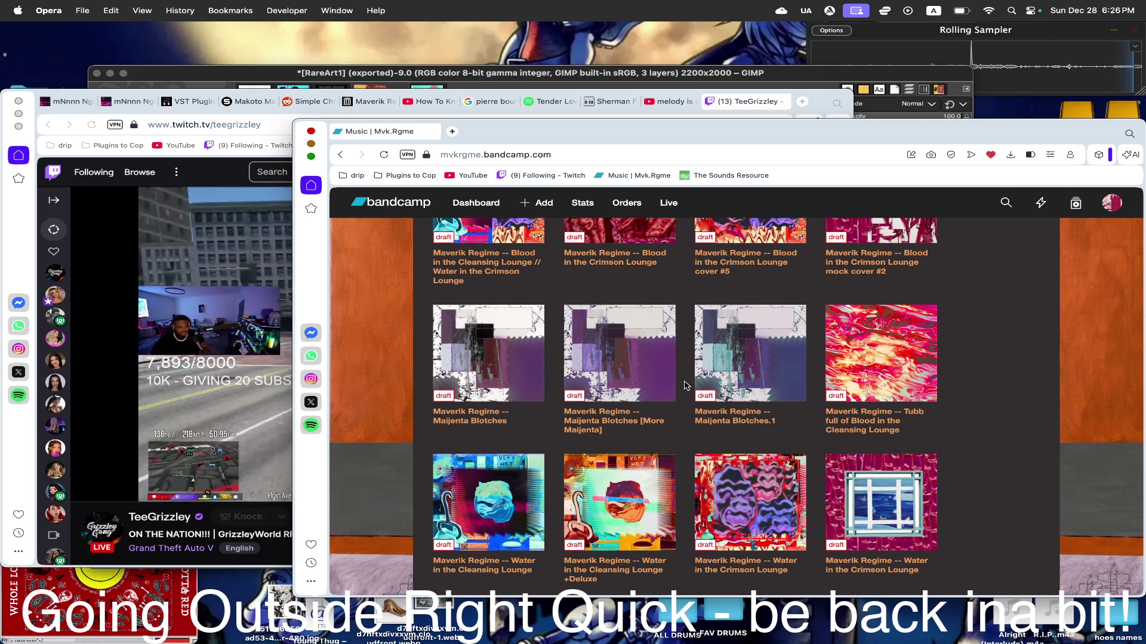
{"action": "scroll", "coordinate": [773, 417], "scroll_direction": "up", "scroll_amount": 1}
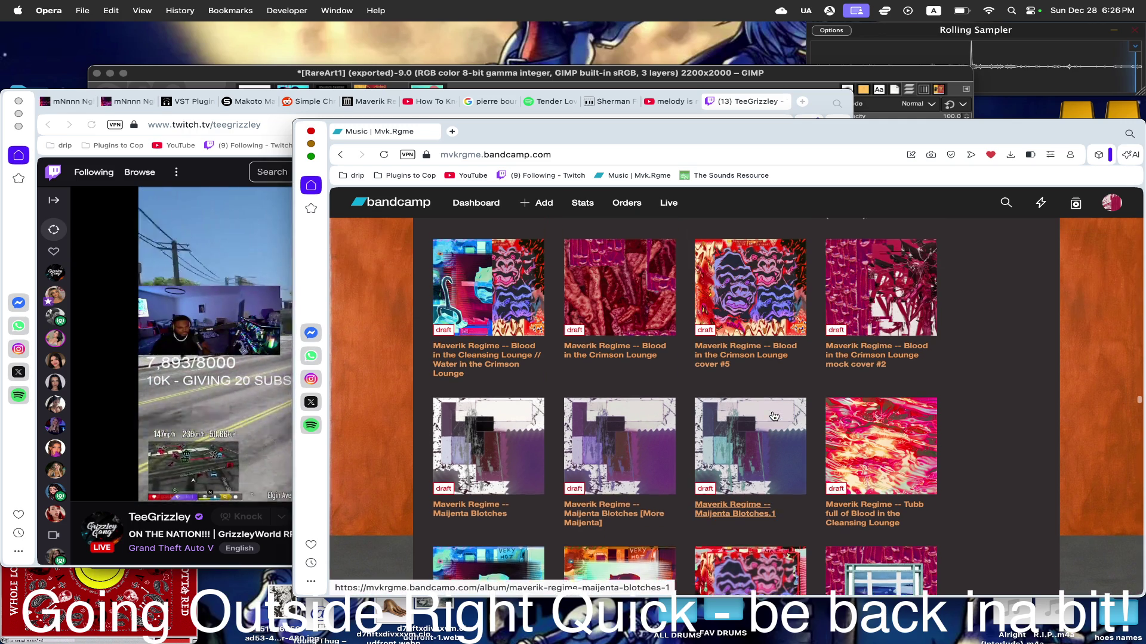
- View the Blood in the Crimson Lounge cover #5 artwork enlarged, then return to the GIMP composition
{"action": "left_click", "coordinate": [753, 305]}
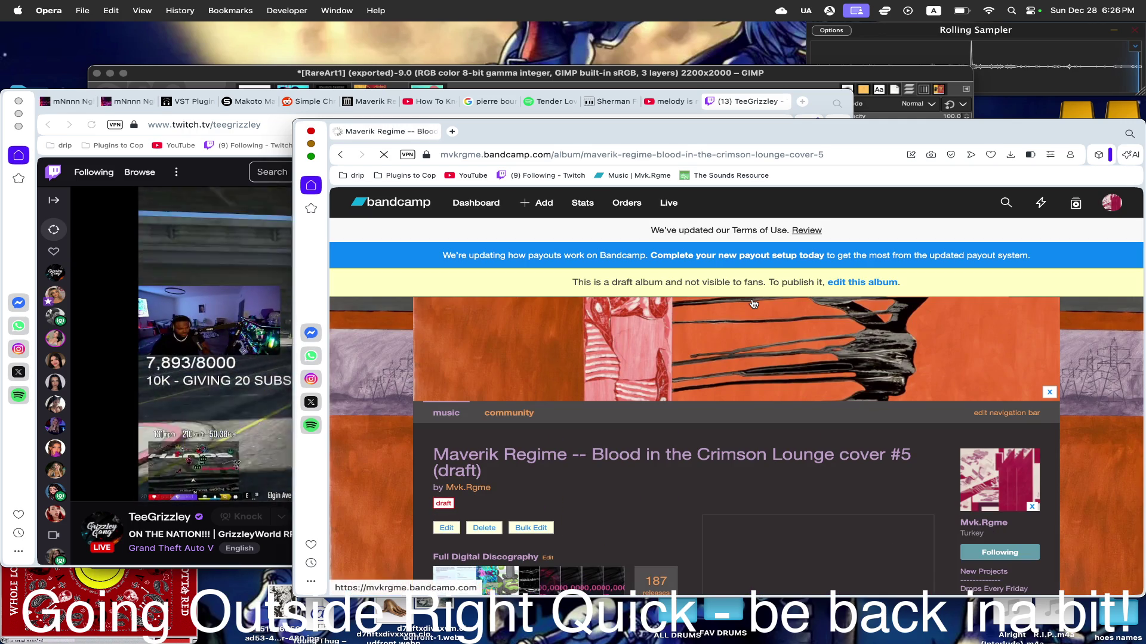
{"action": "scroll", "coordinate": [753, 304], "scroll_direction": "down", "scroll_amount": 3}
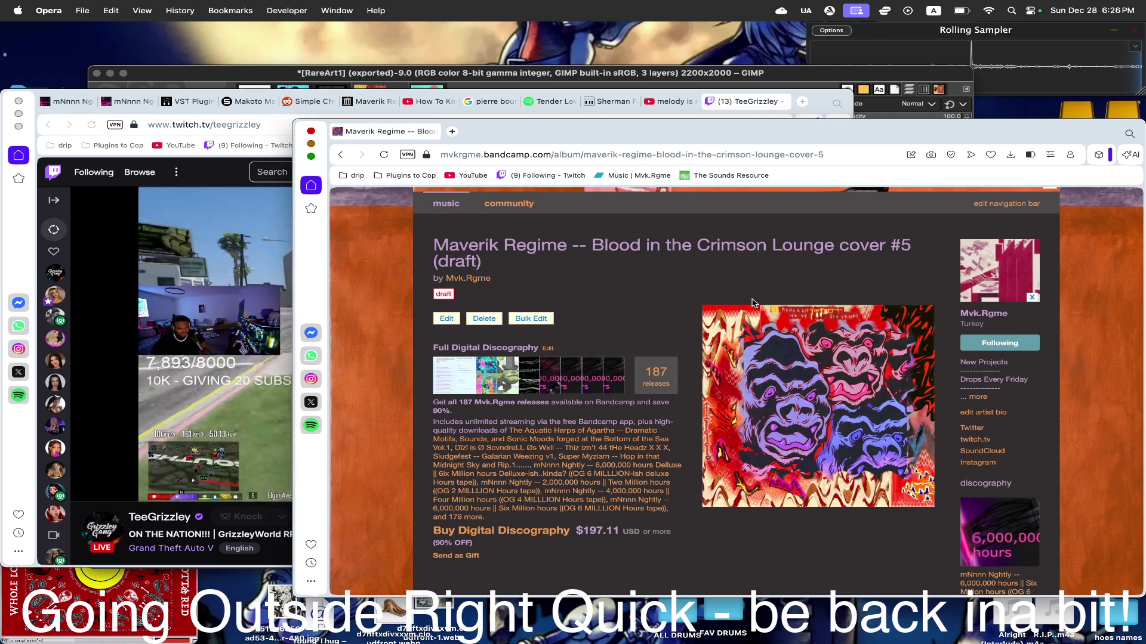
{"action": "left_click", "coordinate": [821, 371]}
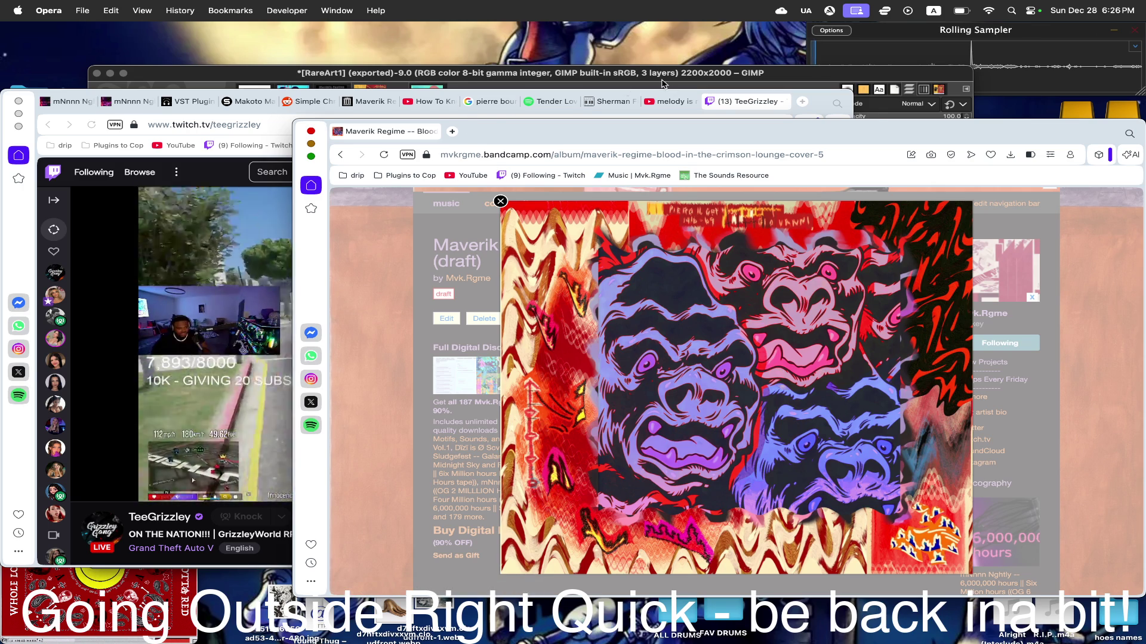
{"action": "left_click", "coordinate": [656, 76]}
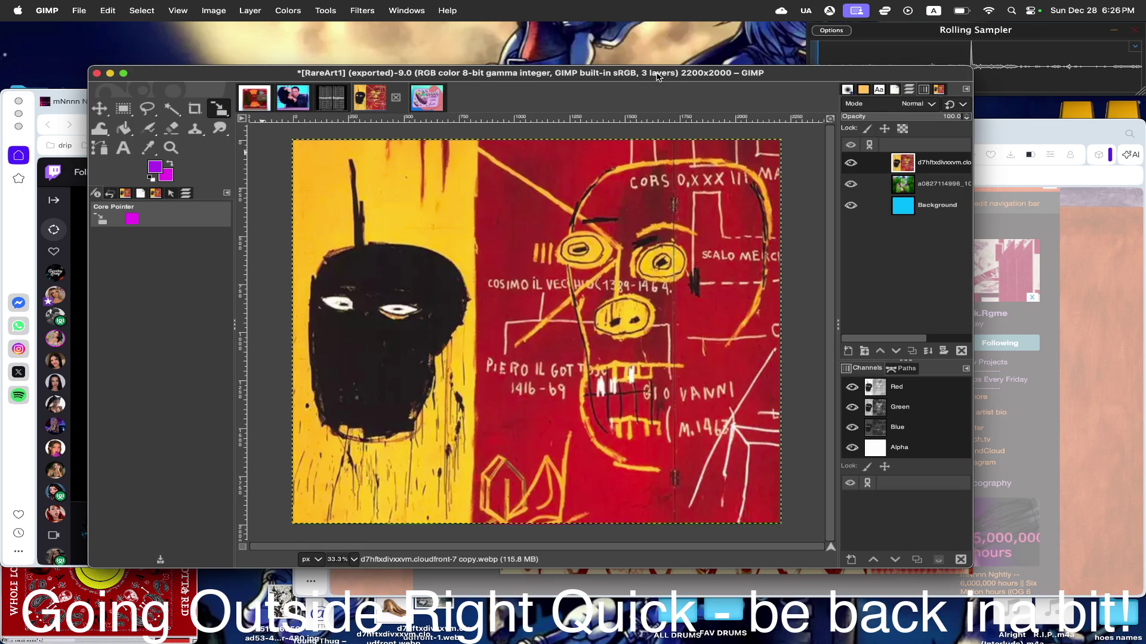
{"action": "left_click", "coordinate": [1006, 131]}
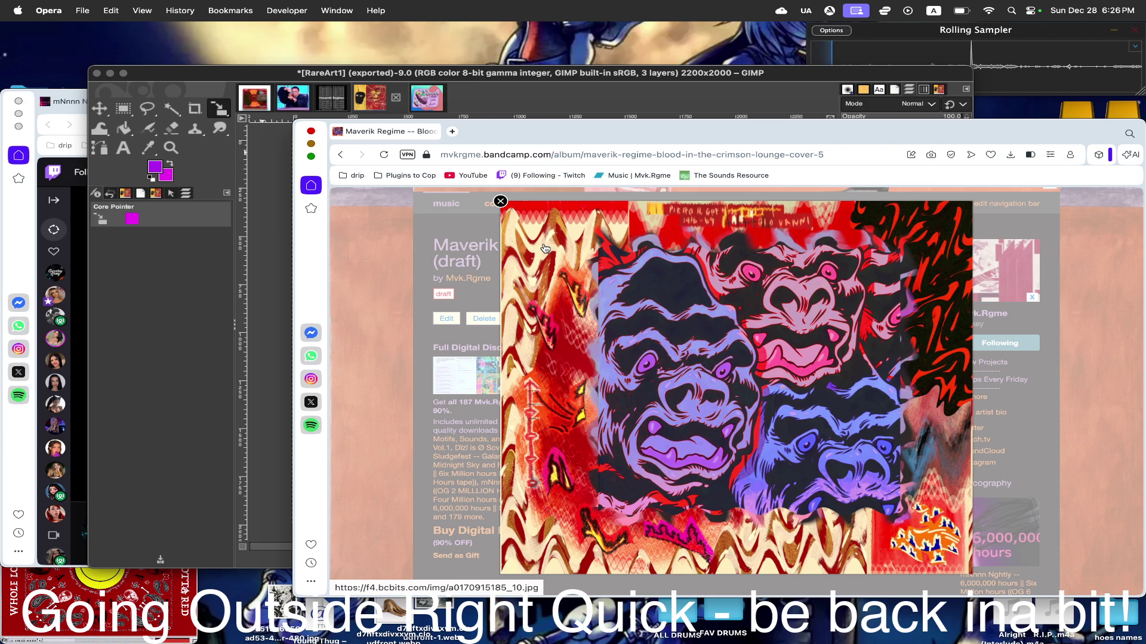
{"action": "left_click", "coordinate": [501, 201]}
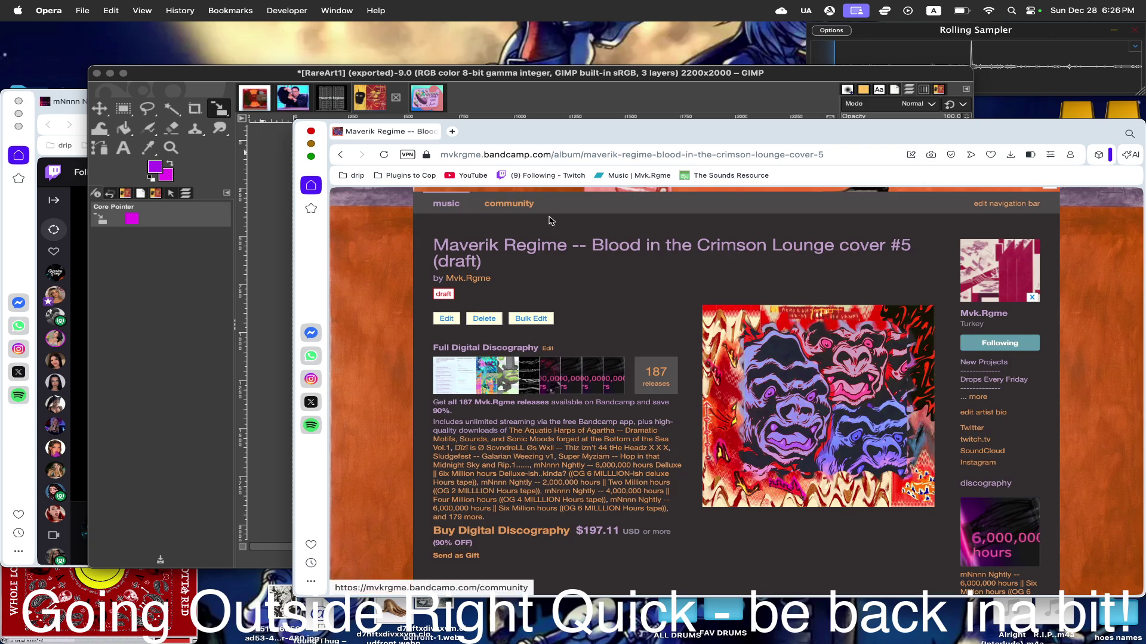
{"action": "left_click", "coordinate": [523, 74]}
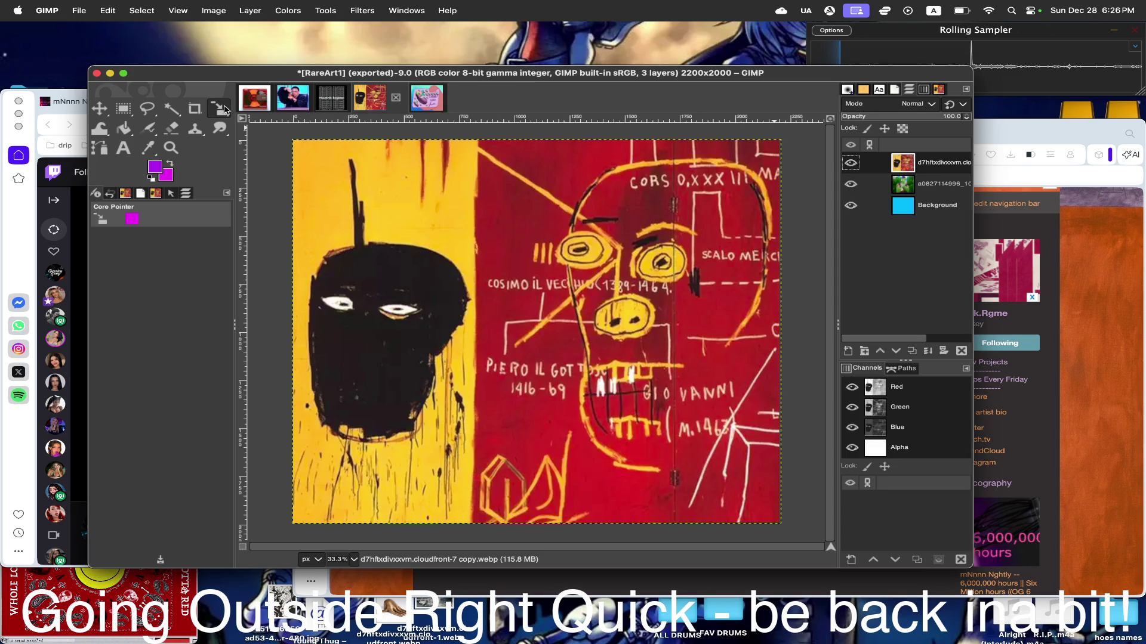
- Hide layers to compare, then delete the middle image layer from RareArt1
{"action": "left_click", "coordinate": [851, 183]}
{"action": "left_click", "coordinate": [864, 205]}
{"action": "left_click", "coordinate": [850, 205]}
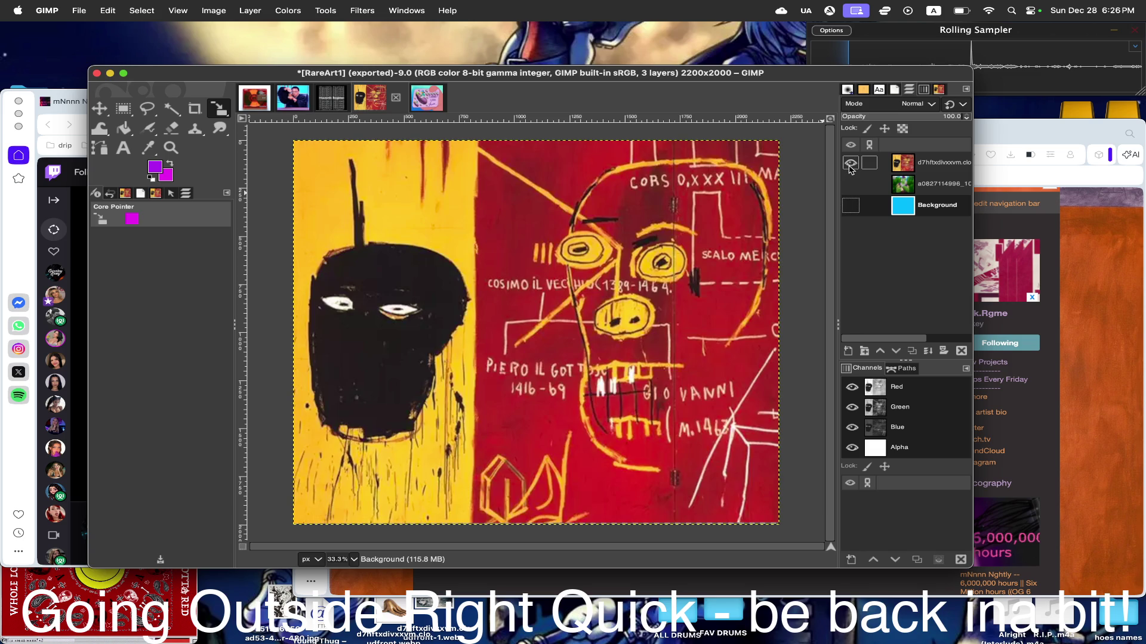
{"action": "left_click", "coordinate": [915, 183]}
{"action": "right_click", "coordinate": [914, 184]}
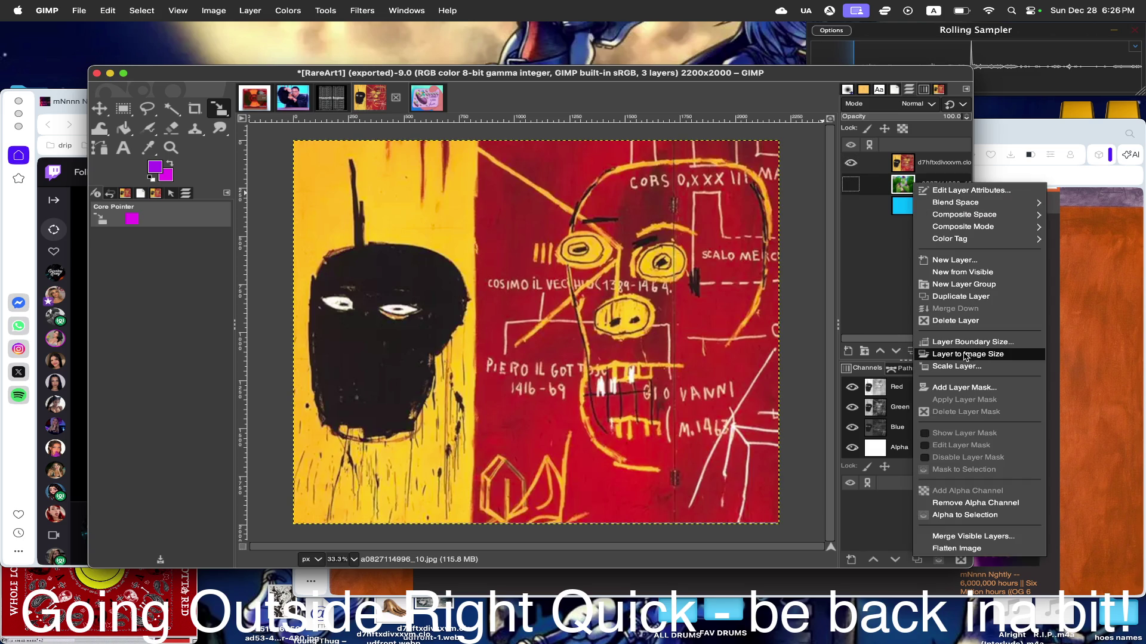
{"action": "left_click", "coordinate": [944, 321]}
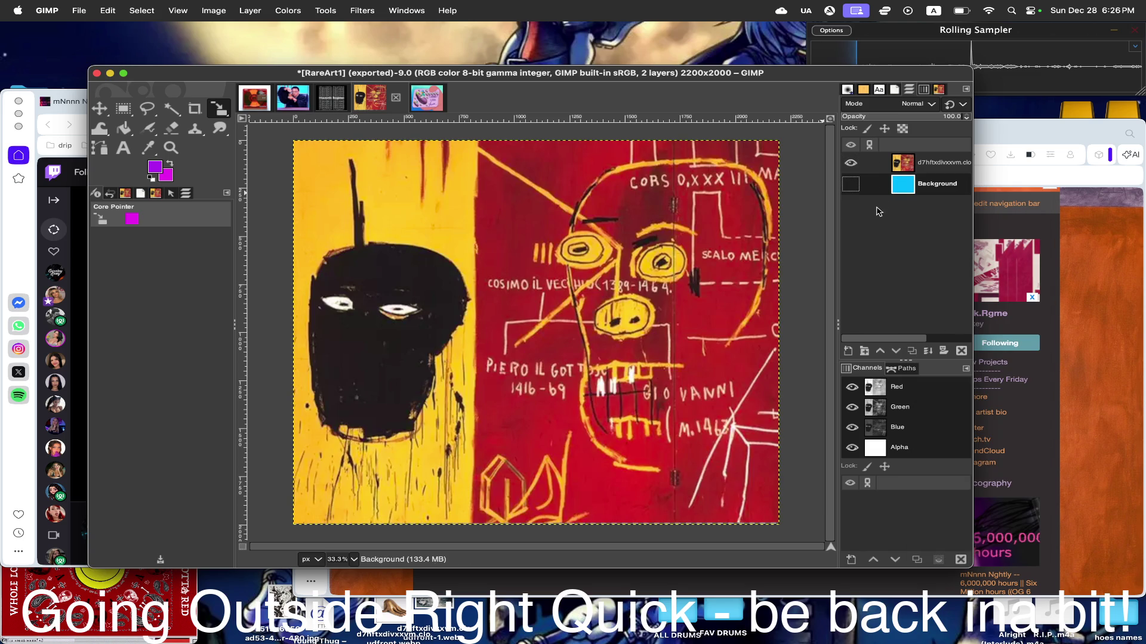
- Try shrinking the top artwork layer, cancel back to full size, and ready the Free Select tool
{"action": "left_click", "coordinate": [922, 161]}
{"action": "left_click", "coordinate": [452, 207]}
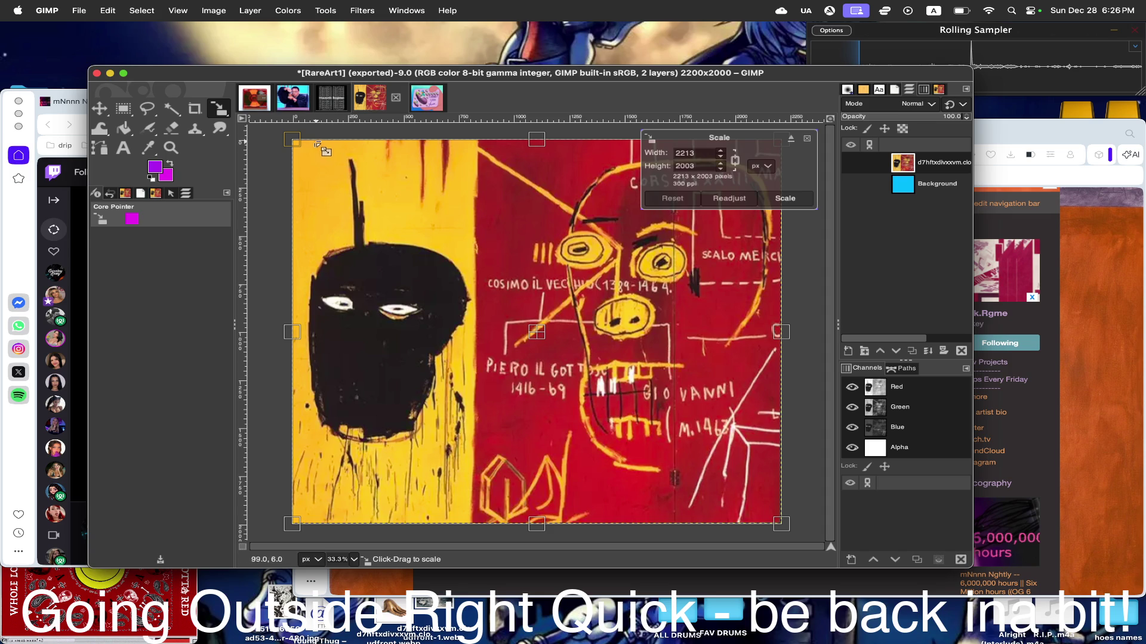
{"action": "left_click_drag", "start_coordinate": [312, 146], "coordinate": [339, 168]}
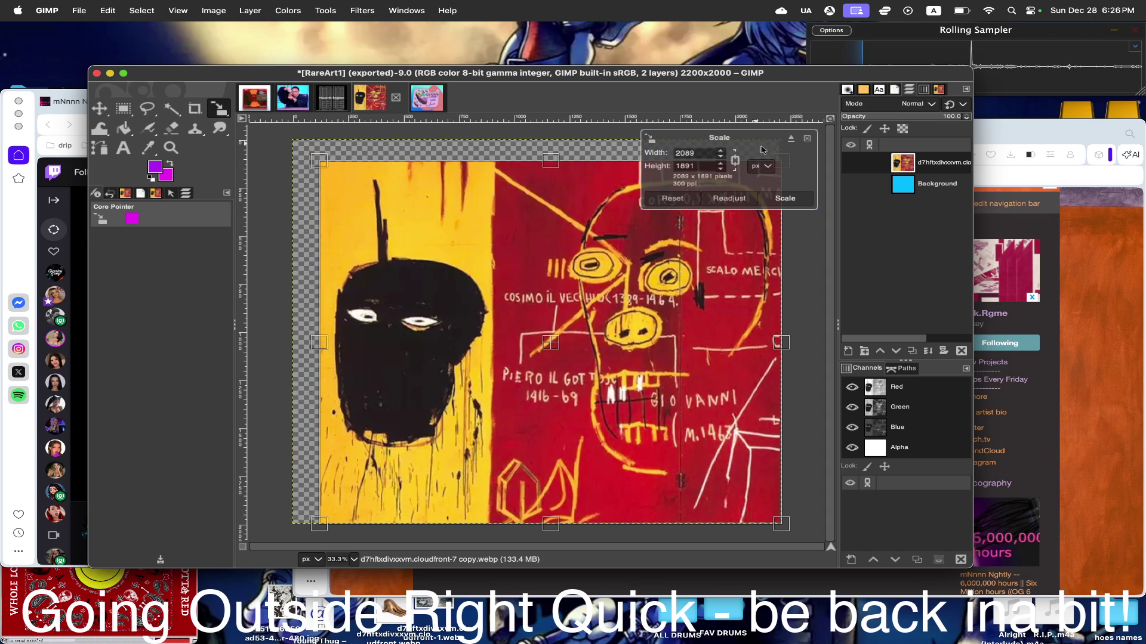
{"action": "left_click", "coordinate": [806, 139]}
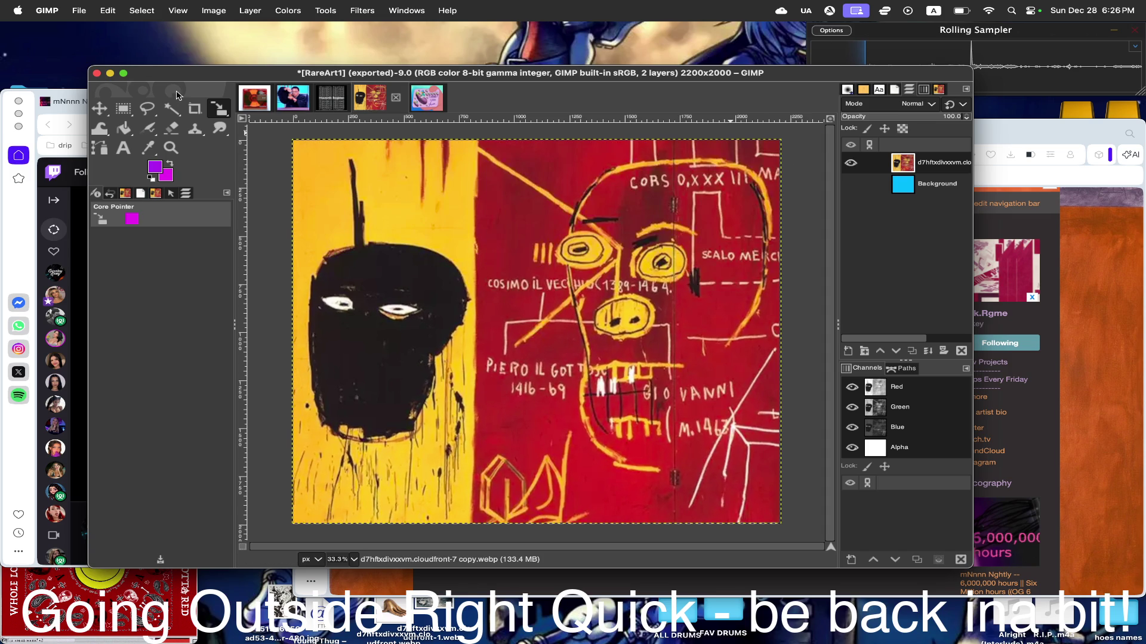
{"action": "left_click", "coordinate": [146, 109]}
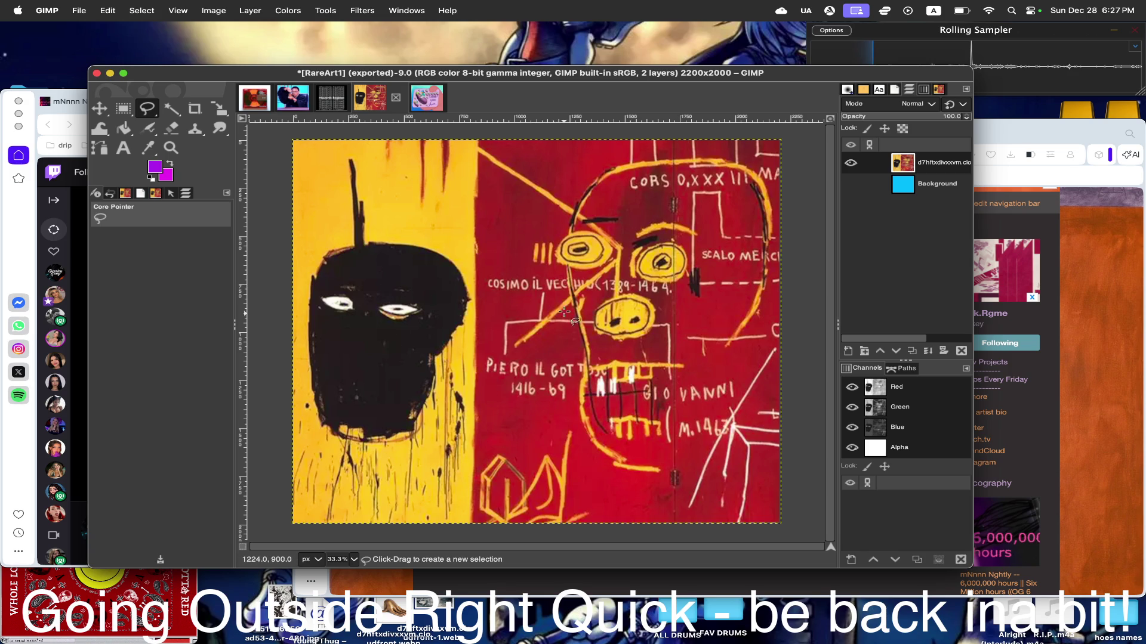
- Outline the PIERO IL GOTTO 1416-69 lettering with a freehand selection and commit it
{"action": "left_click", "coordinate": [481, 357]}
{"action": "left_click", "coordinate": [611, 361]}
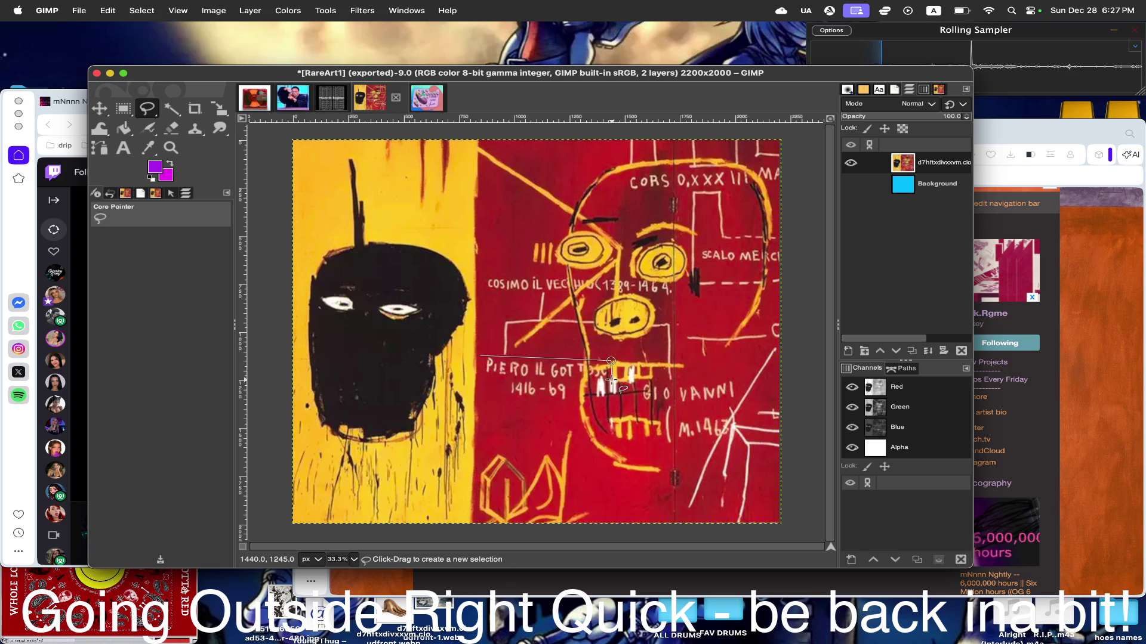
{"action": "left_click", "coordinate": [567, 379]}
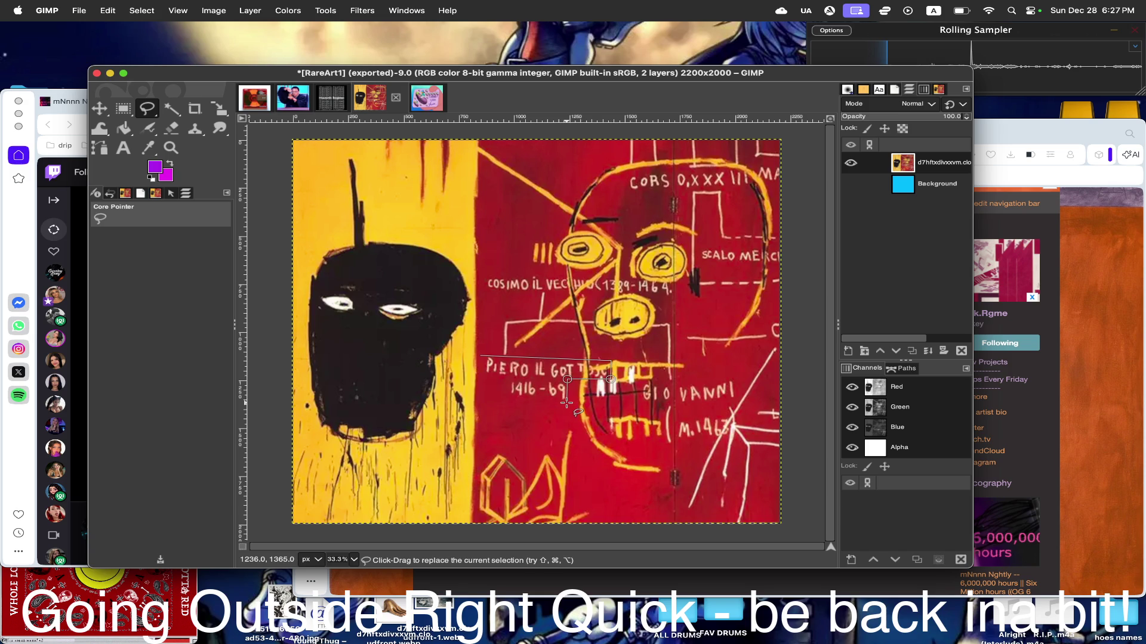
{"action": "left_click", "coordinate": [555, 398]}
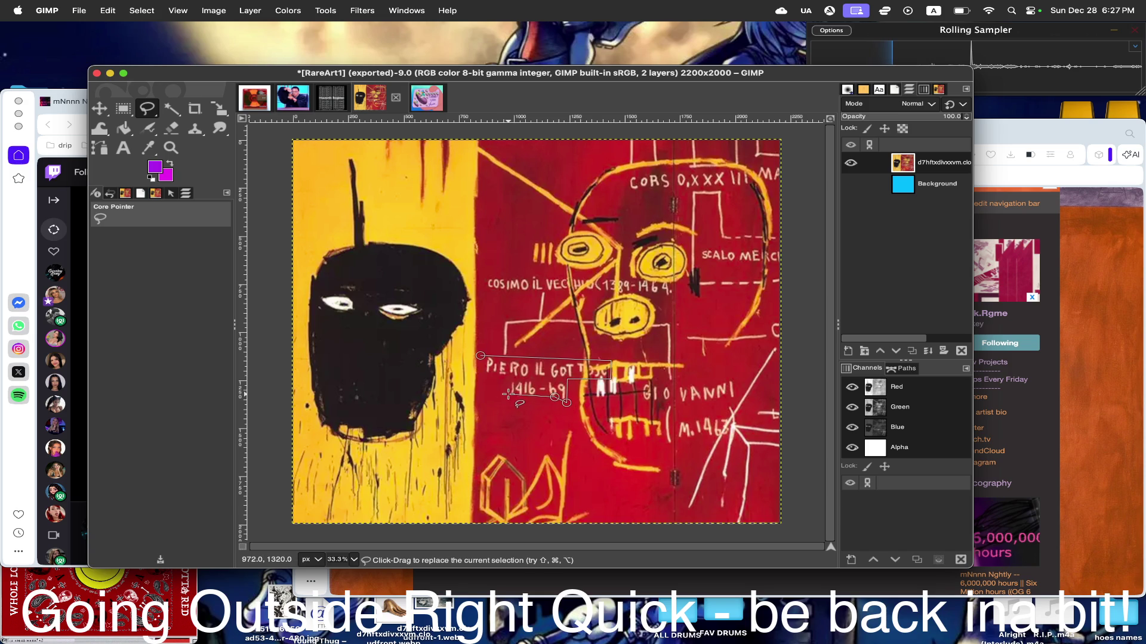
{"action": "left_click", "coordinate": [507, 396]}
{"action": "left_click", "coordinate": [510, 377]}
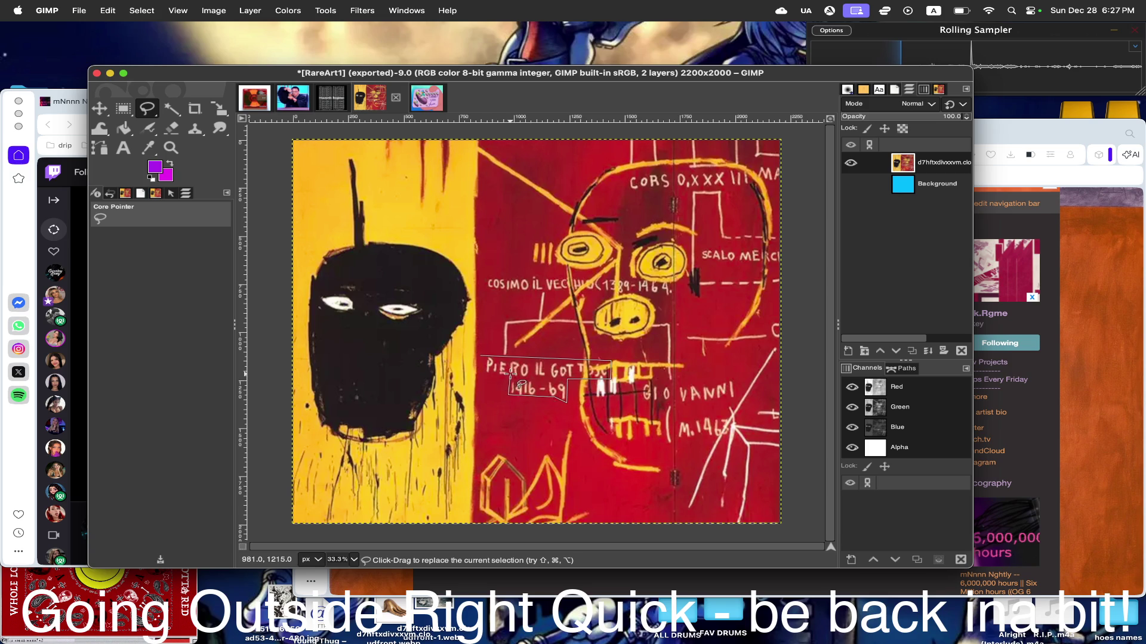
{"action": "key", "text": "Return"}
{"action": "left_click", "coordinate": [483, 375]}
{"action": "left_click", "coordinate": [481, 355]}
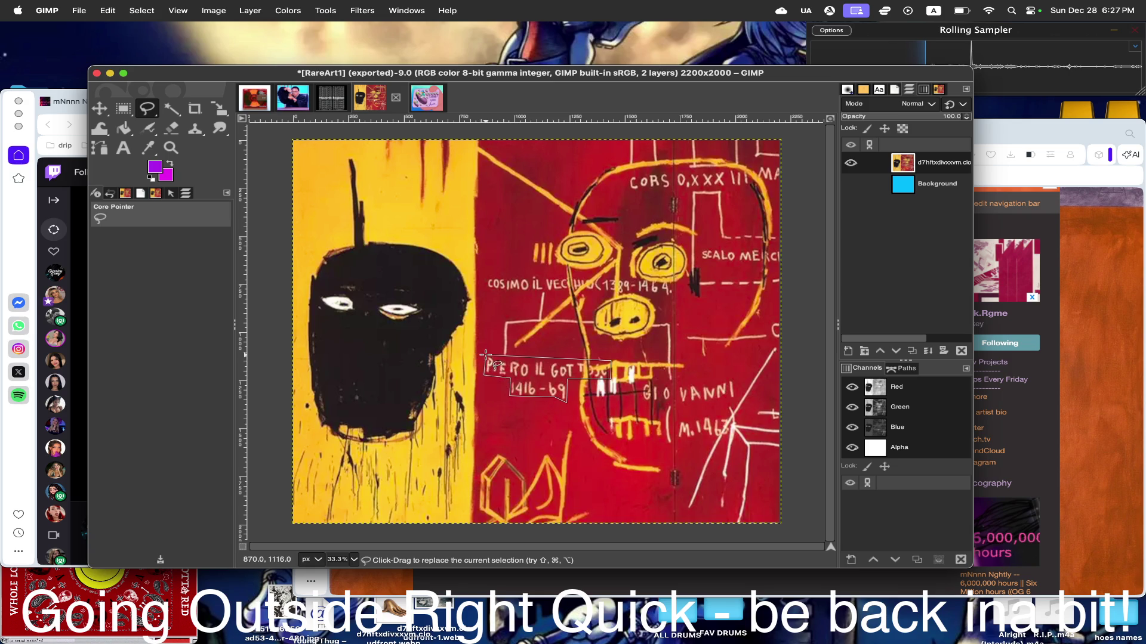
{"action": "key", "text": "Return"}
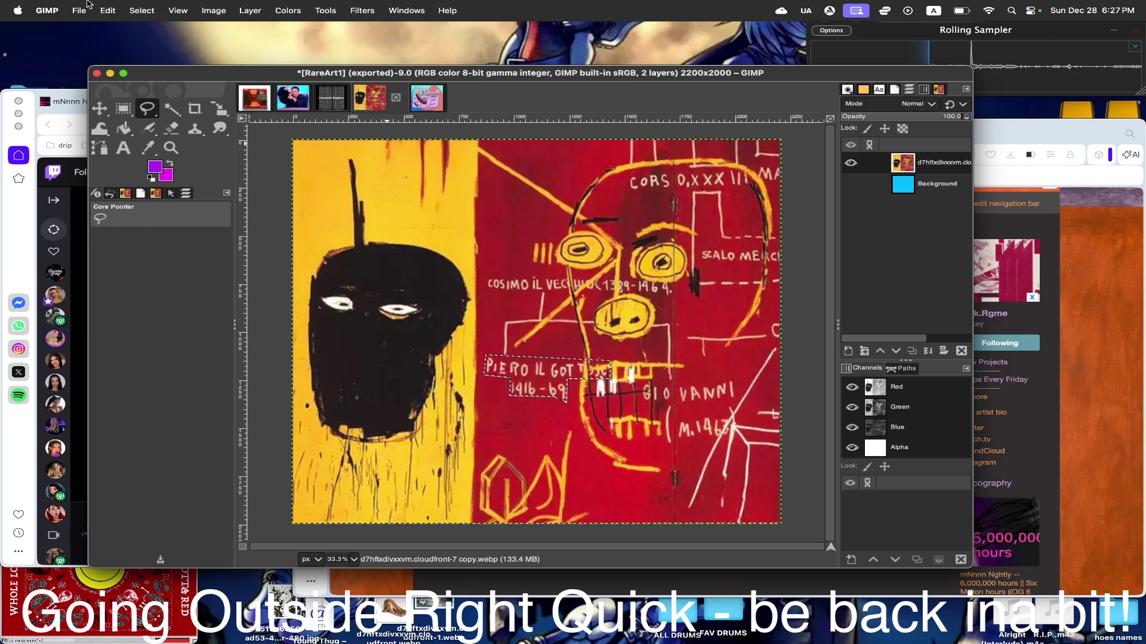
- Copy the selected lettering and paste it as its own new layer
{"action": "left_click", "coordinate": [108, 10]}
{"action": "left_click", "coordinate": [117, 81]}
{"action": "left_click", "coordinate": [107, 10]}
{"action": "left_click", "coordinate": [117, 110]}
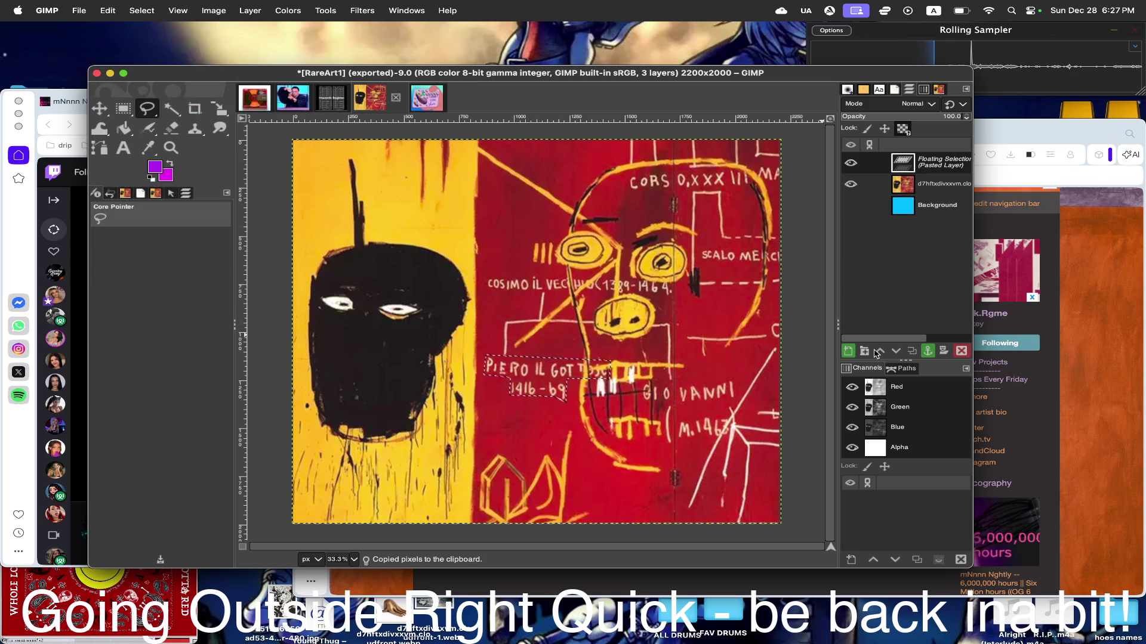
{"action": "left_click", "coordinate": [849, 350]}
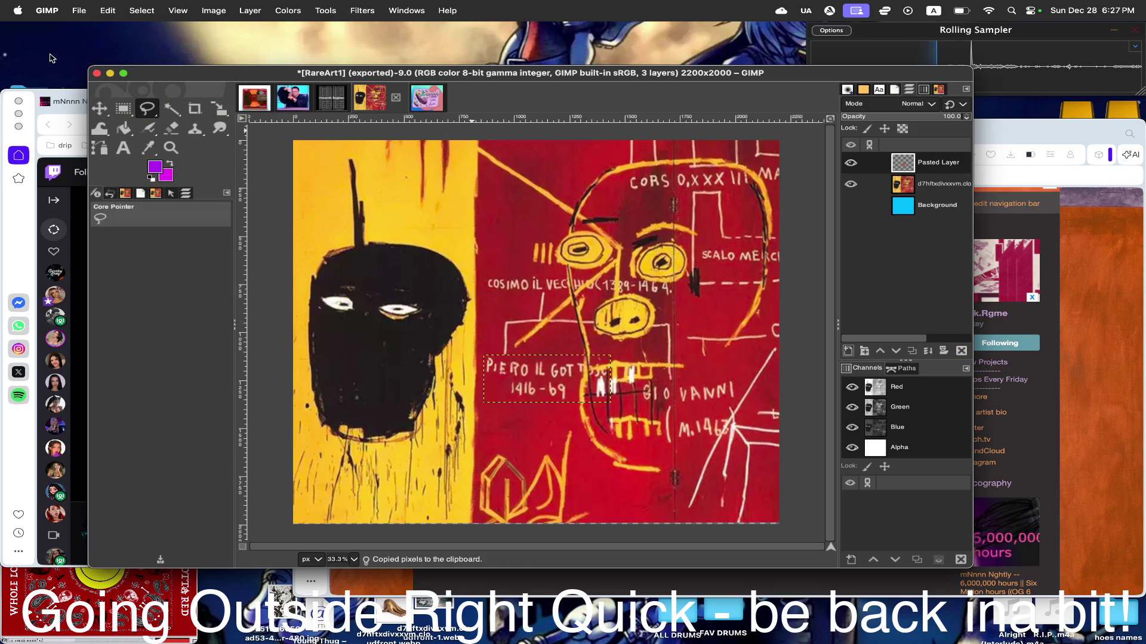
- Move the pasted lettering layer toward the painting's bottom right
{"action": "left_click", "coordinate": [99, 108]}
{"action": "mouse_move", "coordinate": [567, 383]}
{"action": "left_mouse_down"}
{"action": "mouse_move", "coordinate": [758, 509]}
{"action": "mouse_move", "coordinate": [699, 506]}
{"action": "left_mouse_up"}
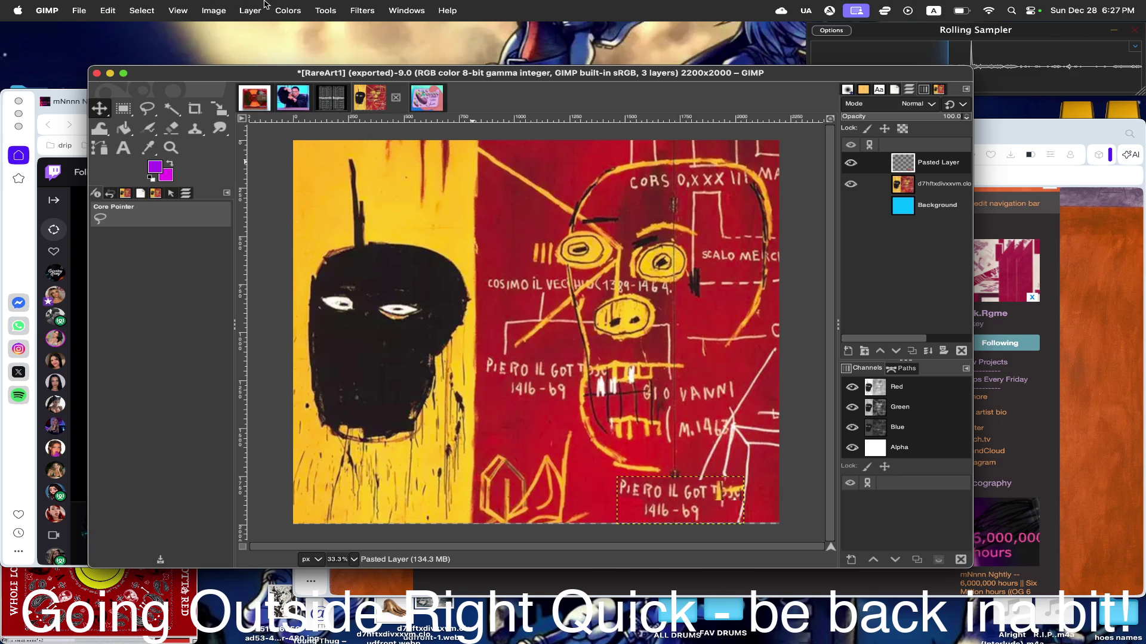
{"action": "left_click", "coordinate": [288, 10]}
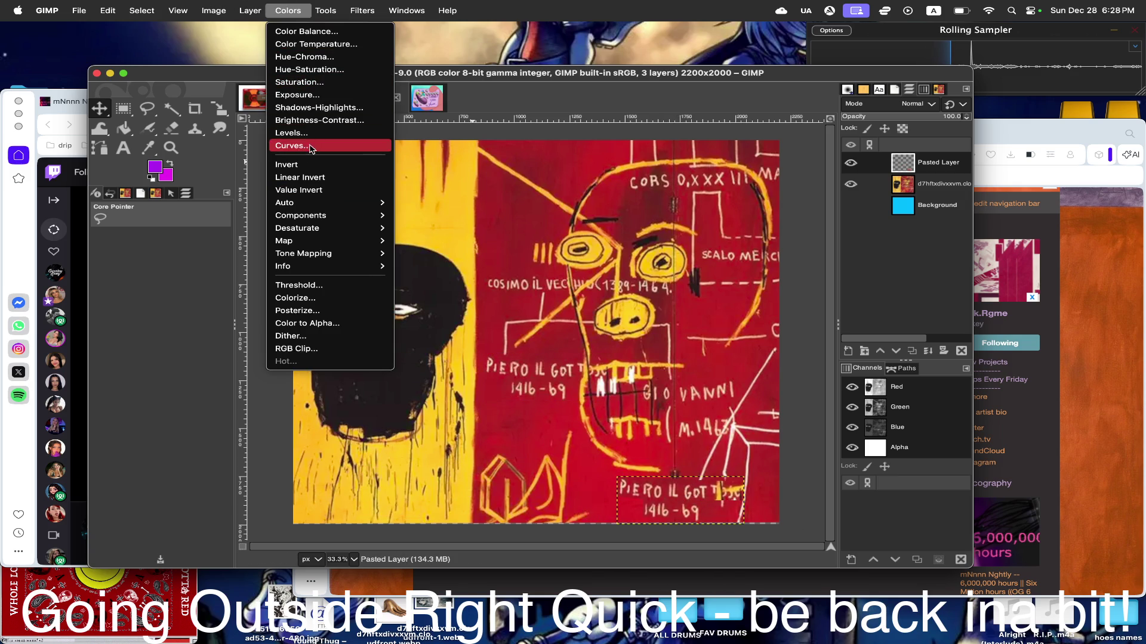
{"action": "key", "text": "Escape"}
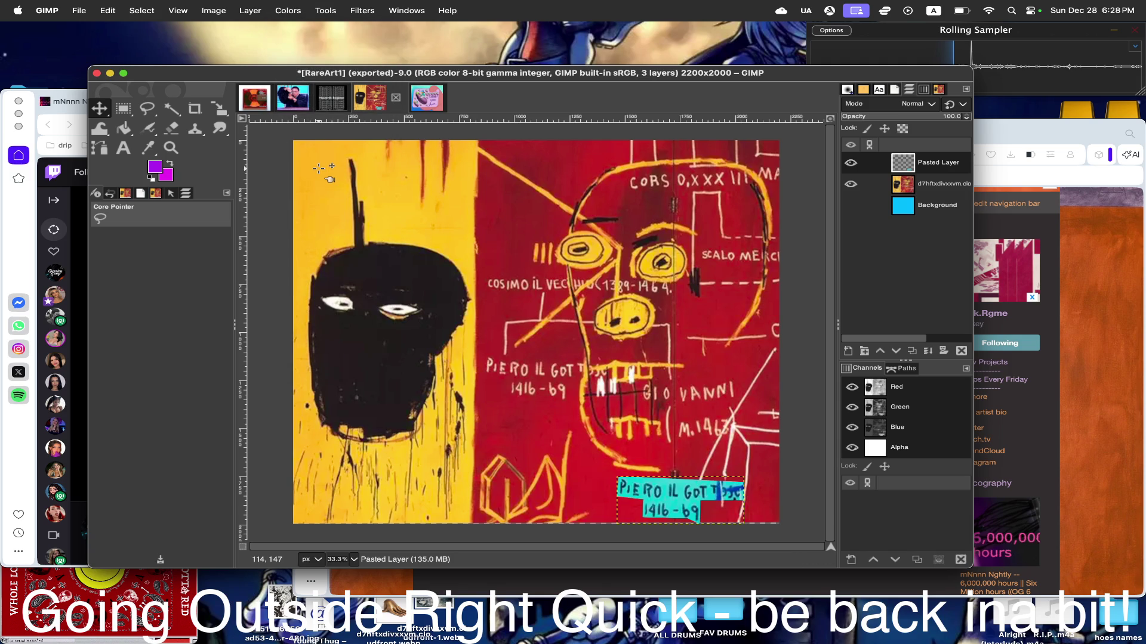
{"action": "key", "text": "ctrl+z"}
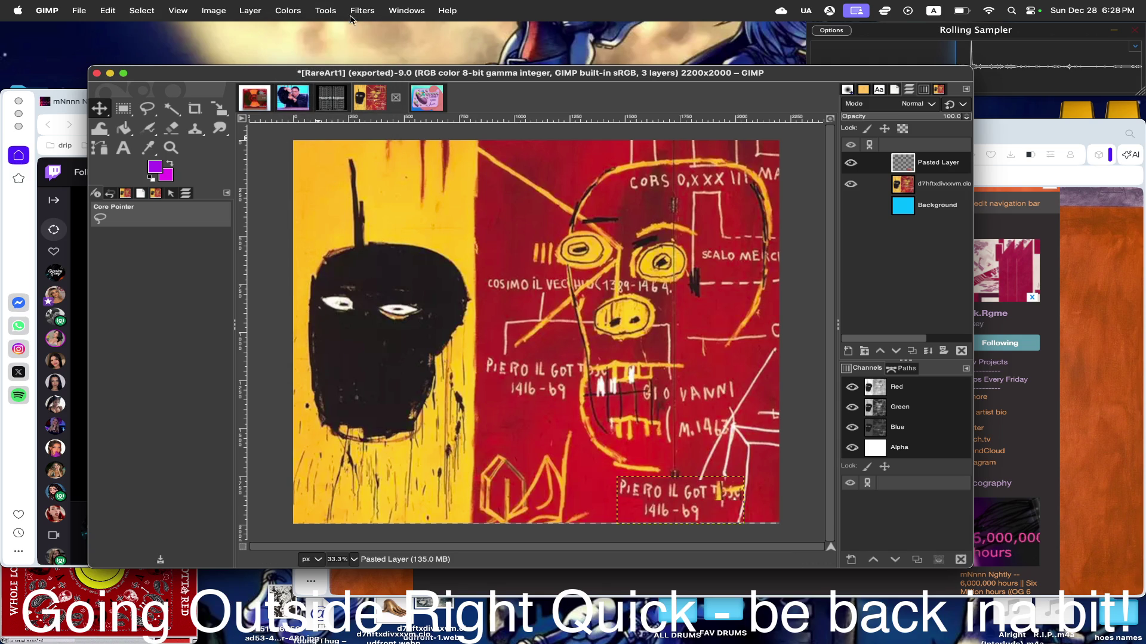
{"action": "left_click", "coordinate": [287, 10]}
{"action": "left_click", "coordinate": [315, 44]}
{"action": "left_click_drag", "start_coordinate": [893, 173], "coordinate": [884, 177]}
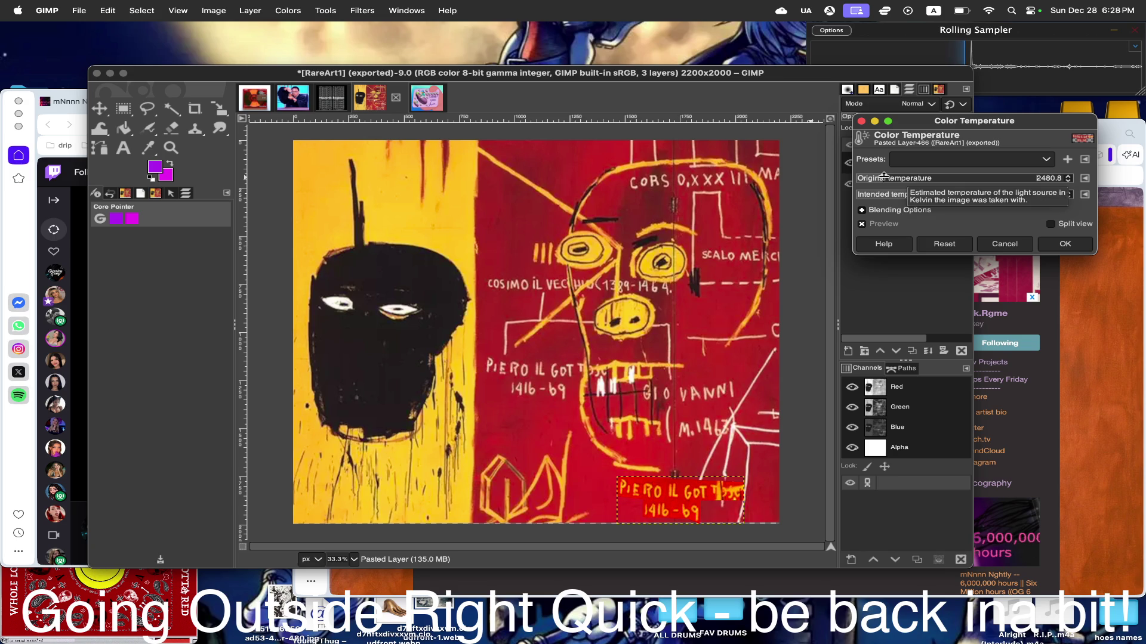
{"action": "left_click", "coordinate": [1003, 245]}
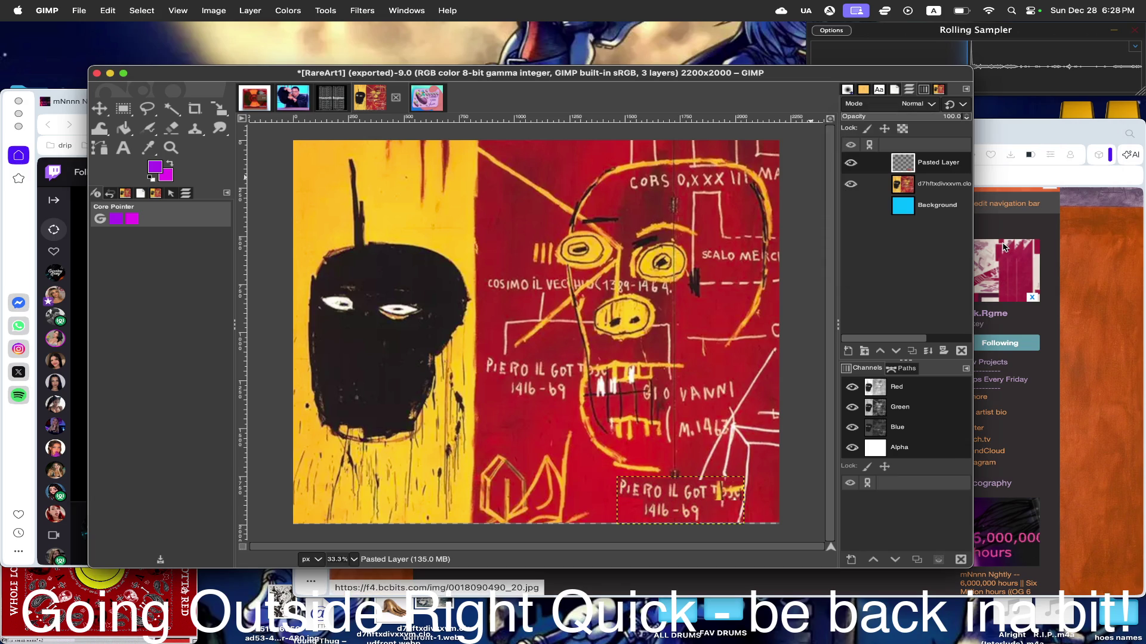
{"action": "left_click", "coordinate": [279, 8]}
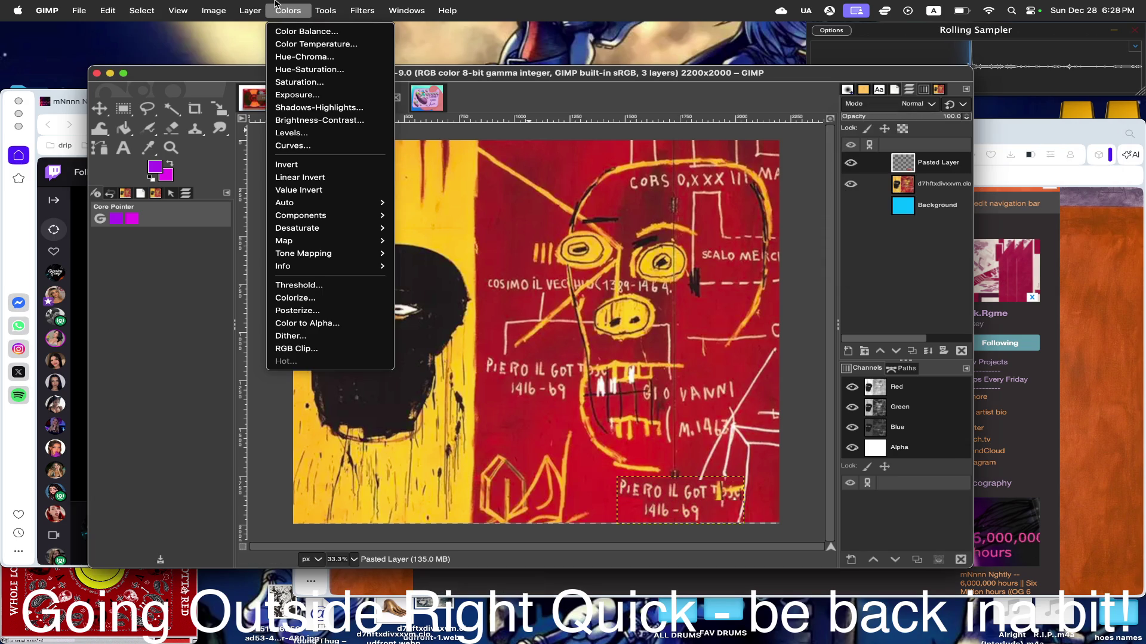
{"action": "left_click", "coordinate": [325, 70]}
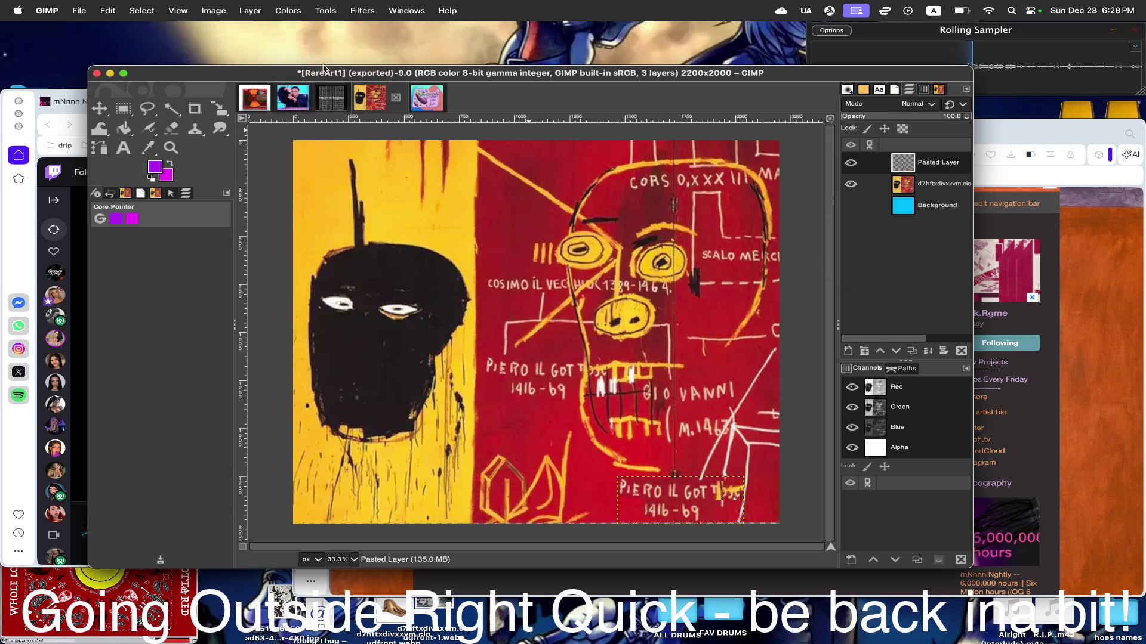
{"action": "mouse_move", "coordinate": [925, 282]}
{"action": "left_mouse_down"}
{"action": "mouse_move", "coordinate": [1012, 280]}
{"action": "mouse_move", "coordinate": [979, 281]}
{"action": "left_mouse_up"}
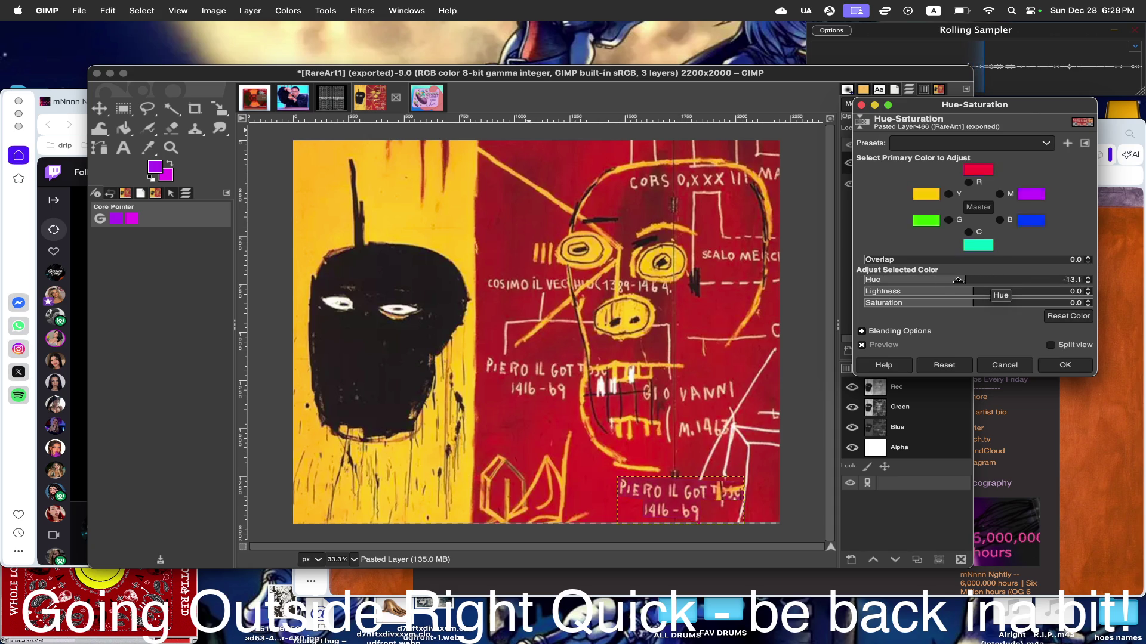
{"action": "left_click_drag", "start_coordinate": [978, 281], "coordinate": [978, 280]}
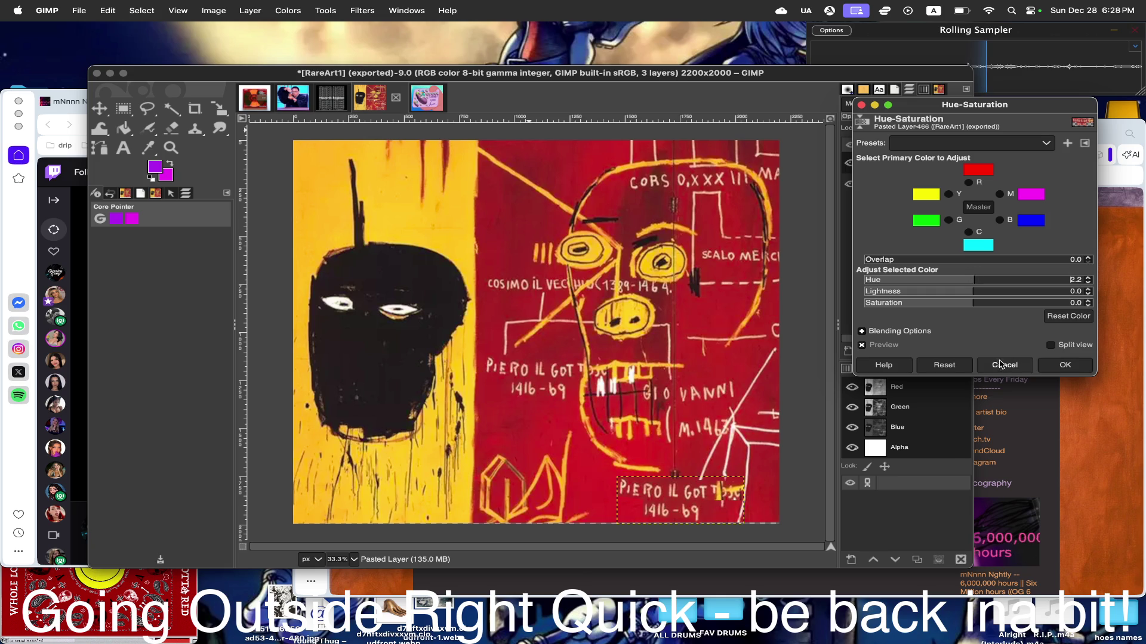
{"action": "left_click", "coordinate": [1005, 365]}
{"action": "left_click", "coordinate": [249, 10]}
{"action": "mouse_move", "coordinate": [288, 11]}
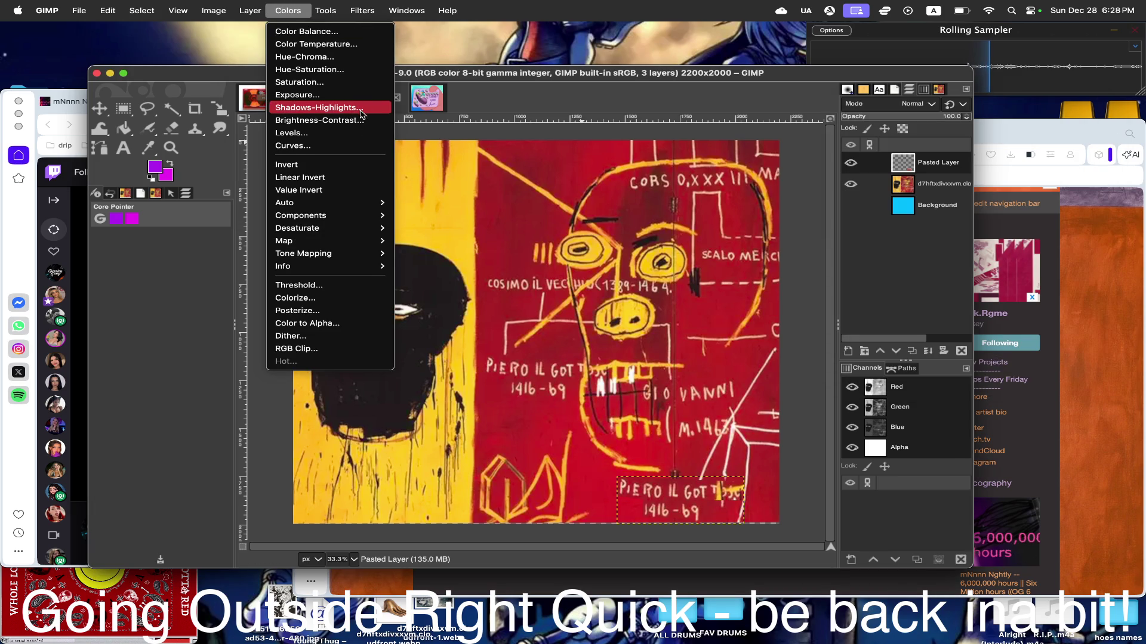
{"action": "left_click", "coordinate": [307, 69]}
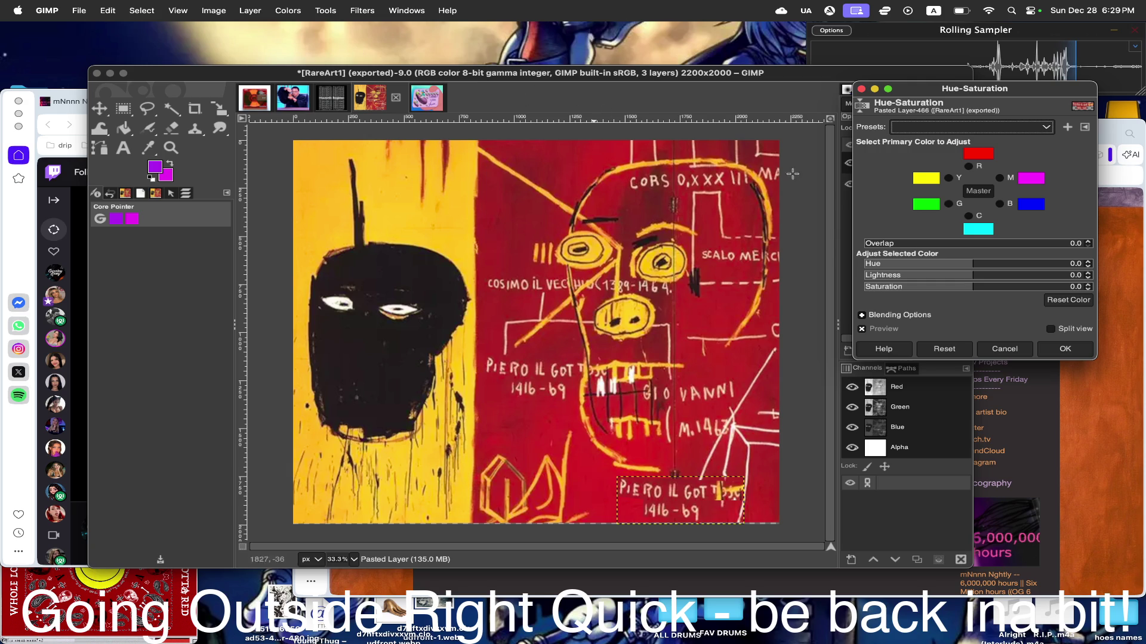
{"action": "left_click", "coordinate": [1012, 355]}
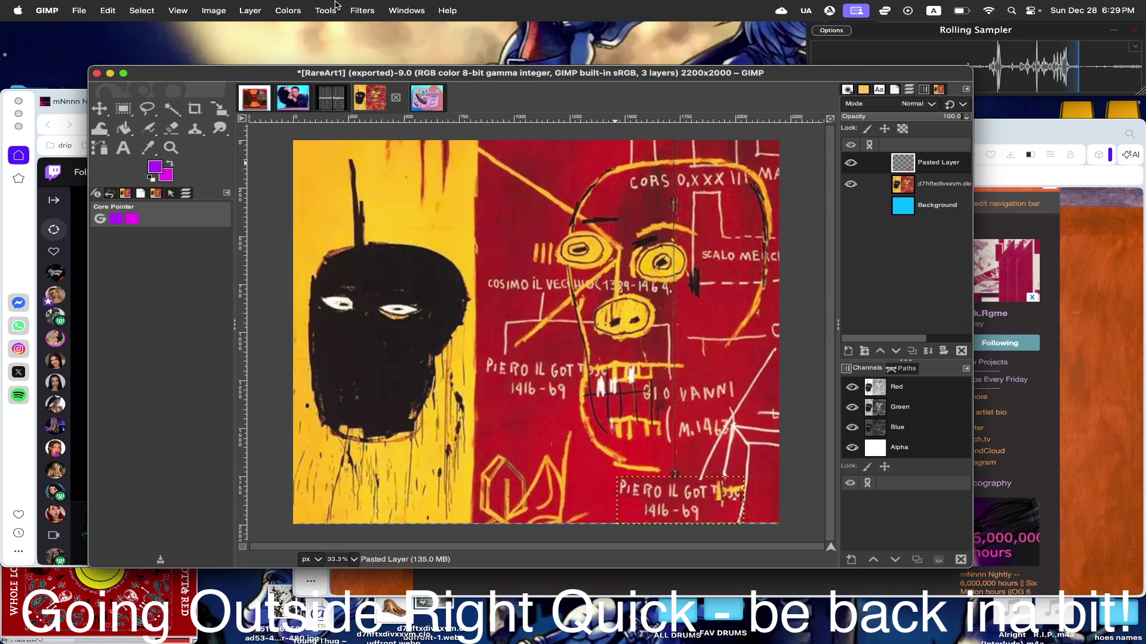
{"action": "left_click", "coordinate": [287, 10]}
{"action": "left_click", "coordinate": [314, 45]}
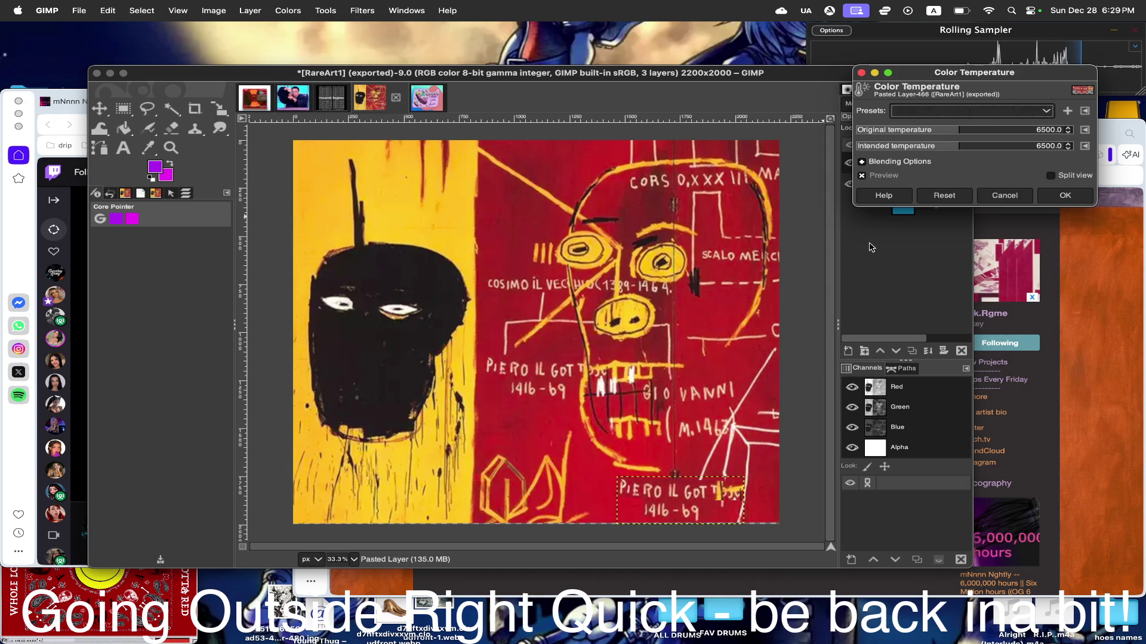
{"action": "left_click_drag", "start_coordinate": [892, 127], "coordinate": [899, 129]}
{"action": "left_click", "coordinate": [1004, 195]}
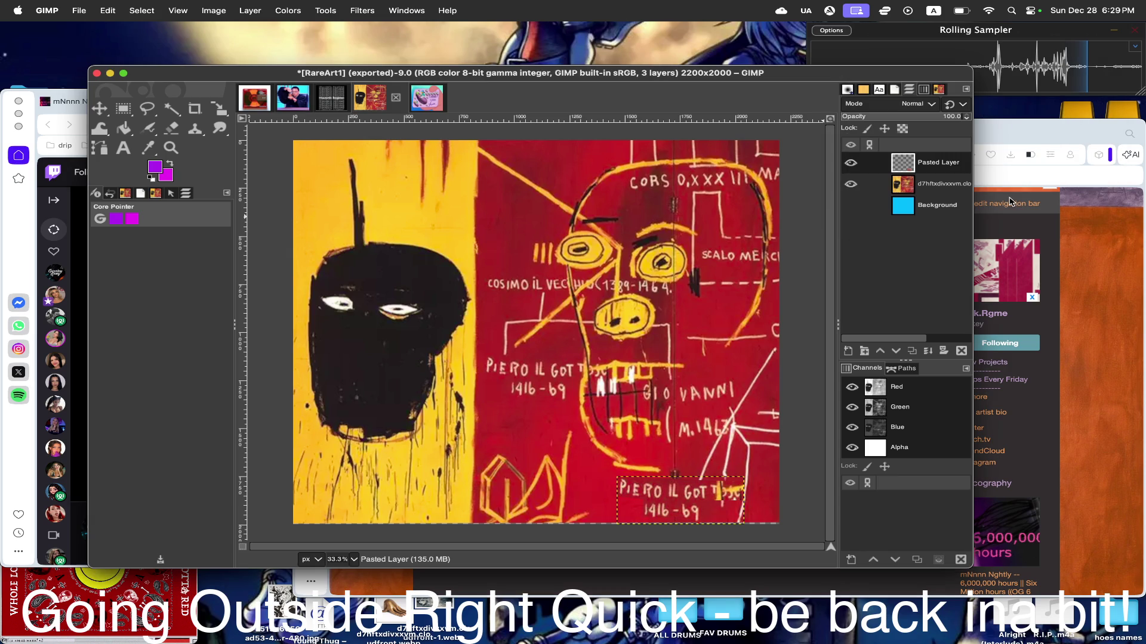
{"action": "left_click", "coordinate": [288, 10]}
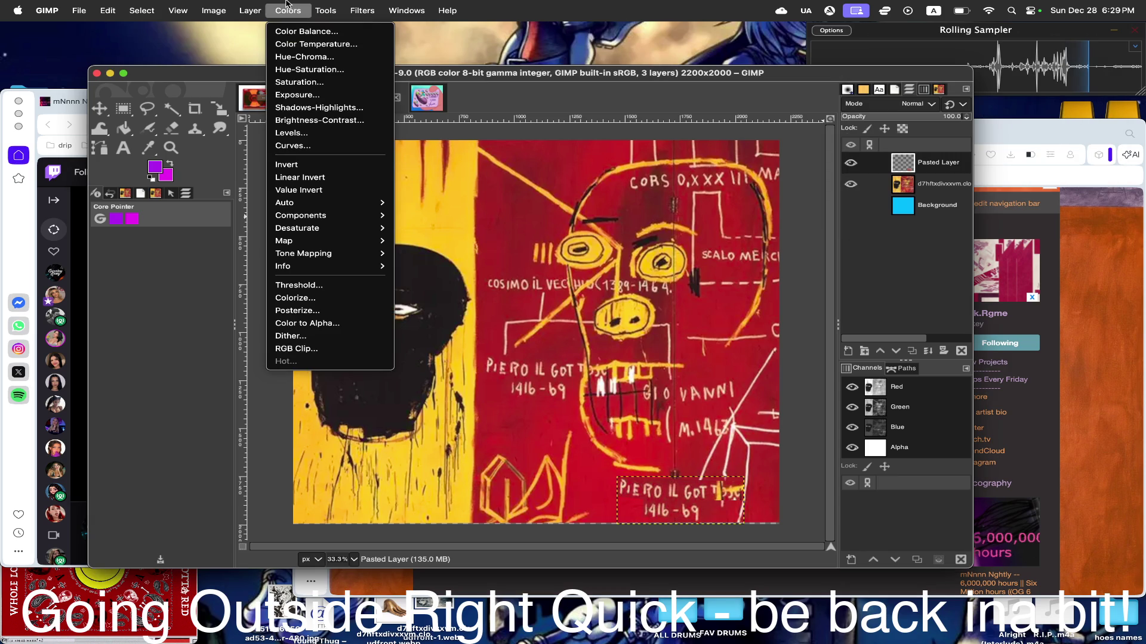
{"action": "left_click", "coordinate": [319, 82]}
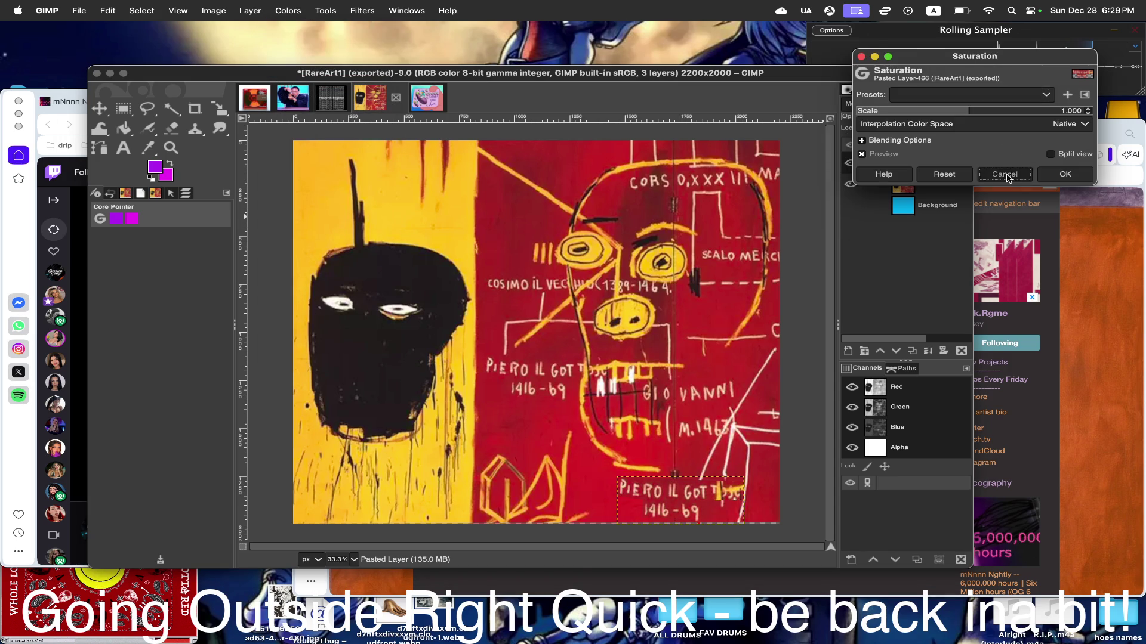
{"action": "left_click", "coordinate": [1004, 174]}
{"action": "left_click", "coordinate": [288, 10]}
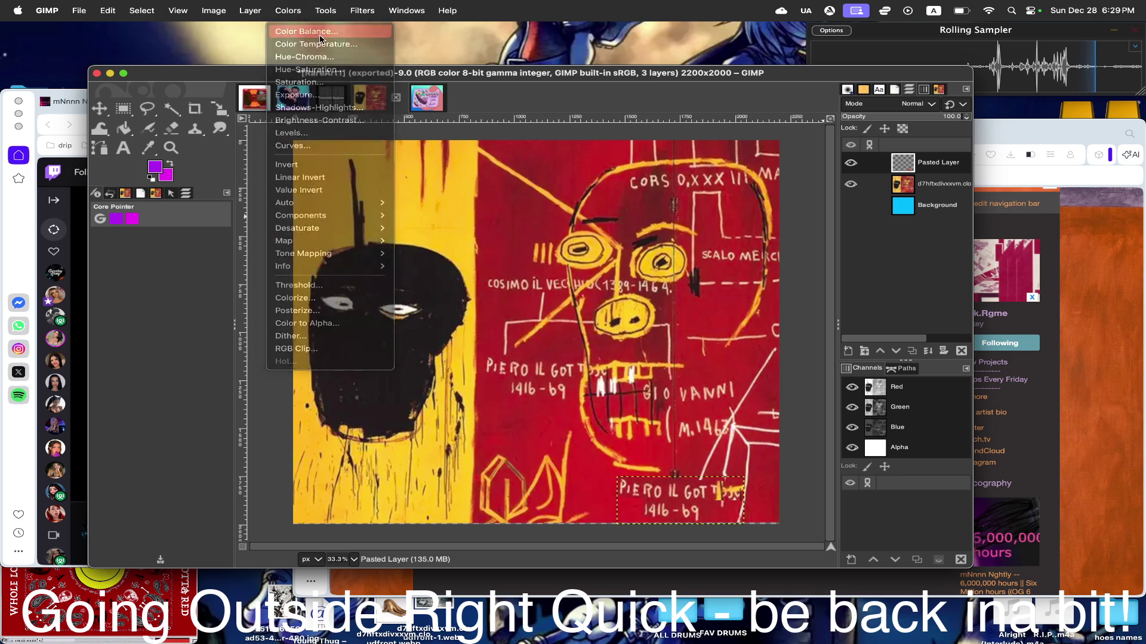
{"action": "left_click", "coordinate": [320, 37]}
{"action": "mouse_move", "coordinate": [904, 169]}
{"action": "left_mouse_down"}
{"action": "mouse_move", "coordinate": [980, 170]}
{"action": "mouse_move", "coordinate": [977, 143]}
{"action": "mouse_move", "coordinate": [956, 157]}
{"action": "mouse_move", "coordinate": [888, 158]}
{"action": "mouse_move", "coordinate": [1061, 164]}
{"action": "mouse_move", "coordinate": [900, 167]}
{"action": "mouse_move", "coordinate": [1030, 168]}
{"action": "mouse_move", "coordinate": [919, 162]}
{"action": "mouse_move", "coordinate": [978, 158]}
{"action": "mouse_move", "coordinate": [961, 159]}
{"action": "left_mouse_up"}
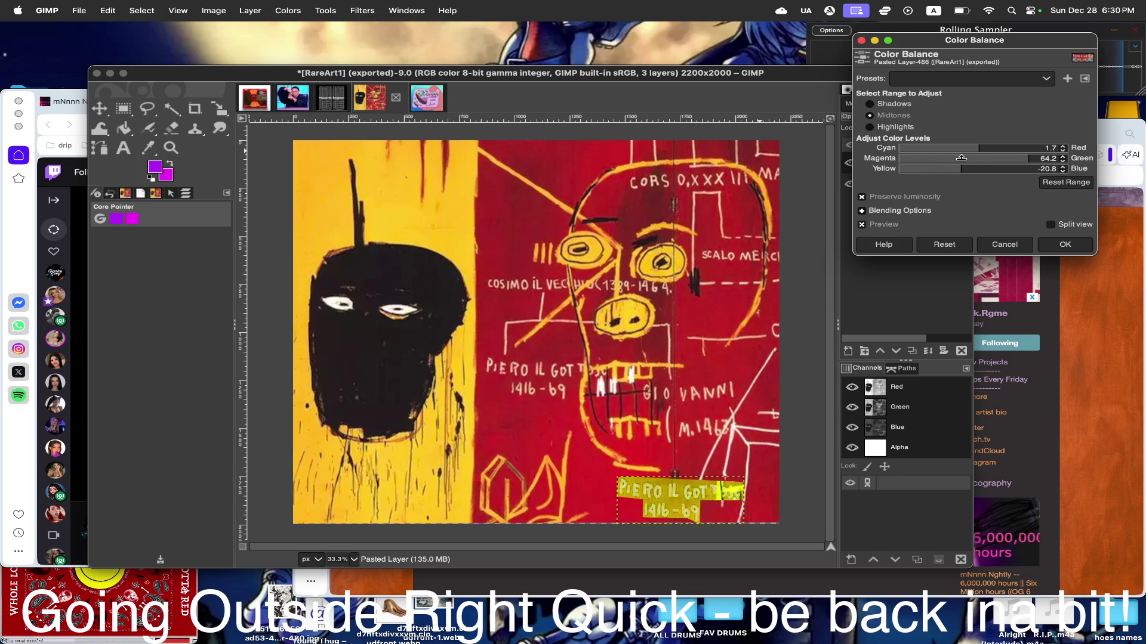
{"action": "left_click_drag", "start_coordinate": [961, 158], "coordinate": [975, 159]}
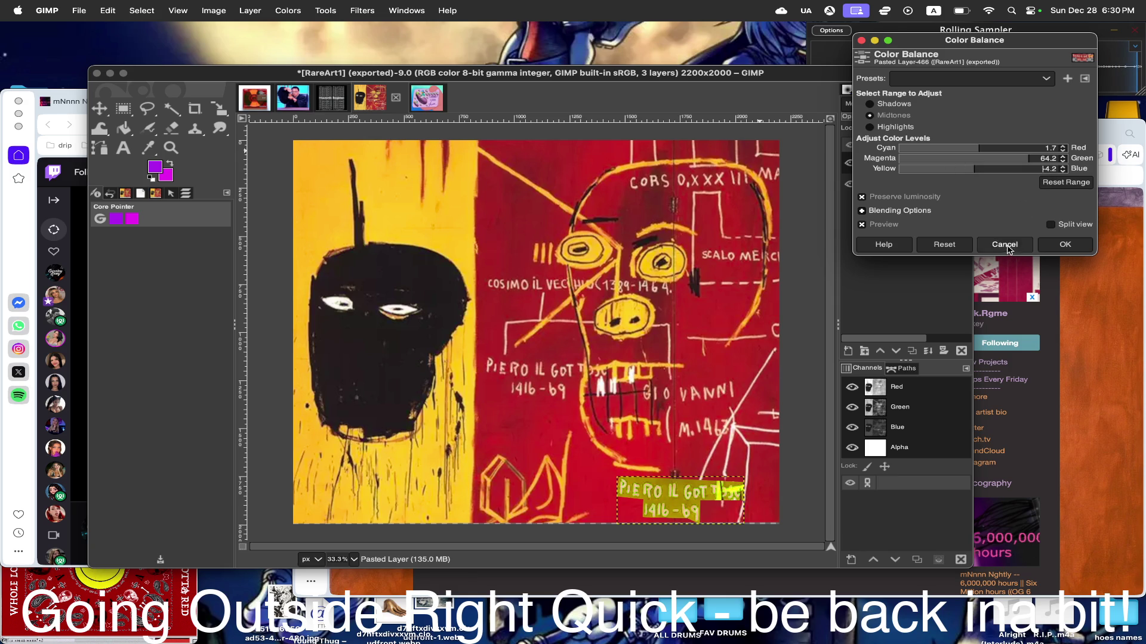
{"action": "left_click", "coordinate": [1004, 244]}
{"action": "left_click", "coordinate": [99, 108]}
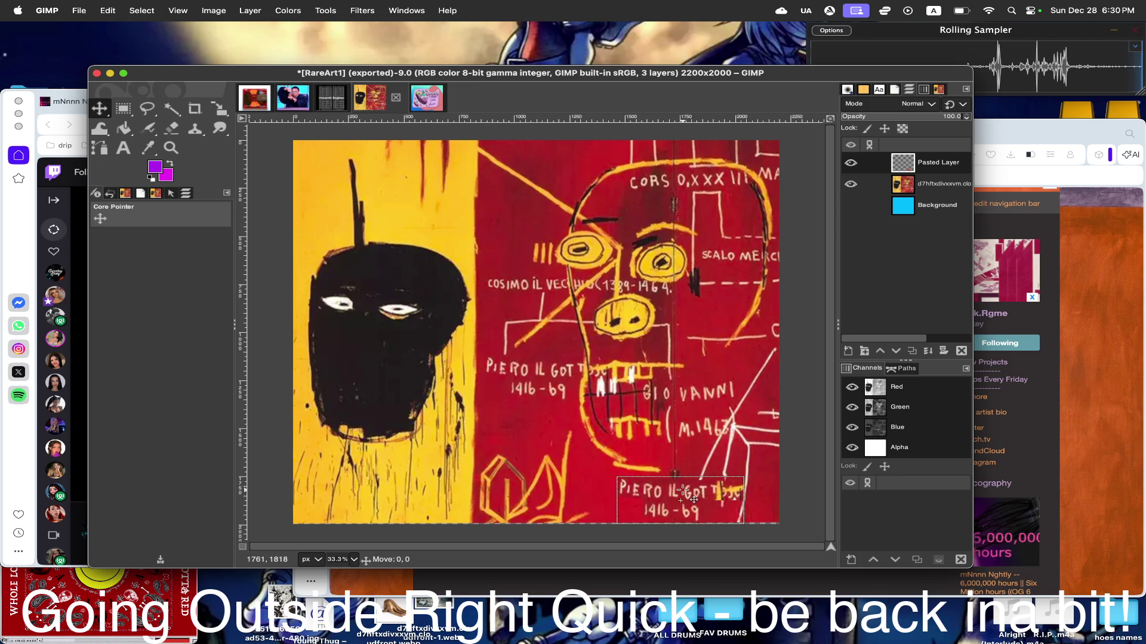
- Scale the PIERO text patch down to 335×145 px and set it on the yellow area above the black head
{"action": "left_click_drag", "start_coordinate": [691, 489], "coordinate": [394, 190]}
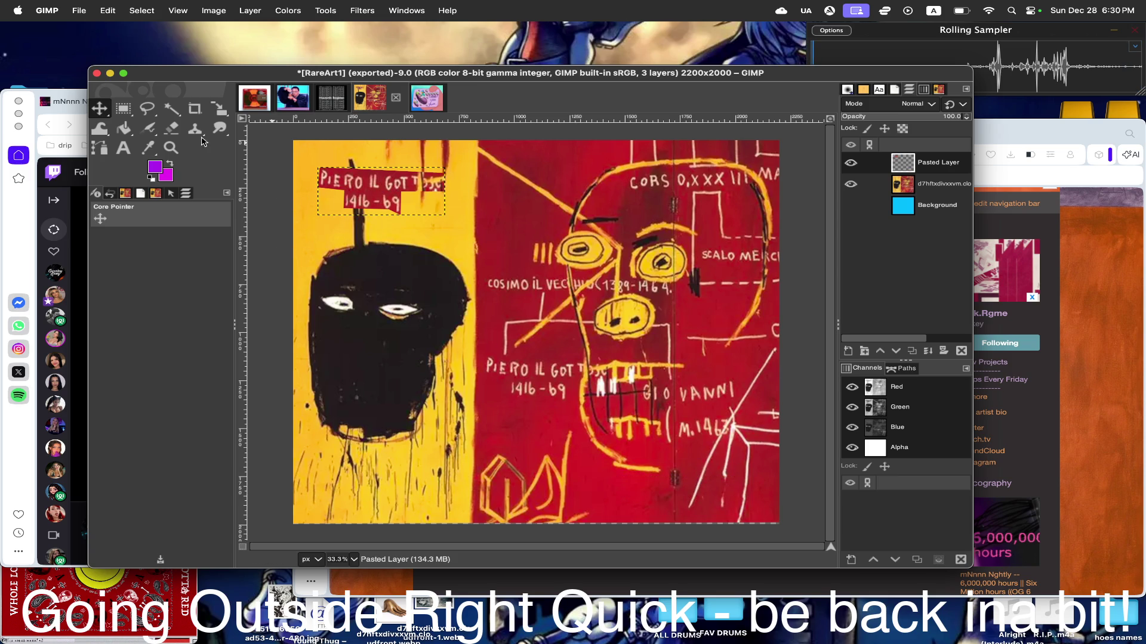
{"action": "left_click", "coordinate": [221, 110]}
{"action": "mouse_move", "coordinate": [380, 173]}
{"action": "left_mouse_down"}
{"action": "mouse_move", "coordinate": [369, 212]}
{"action": "mouse_move", "coordinate": [420, 209]}
{"action": "left_mouse_up"}
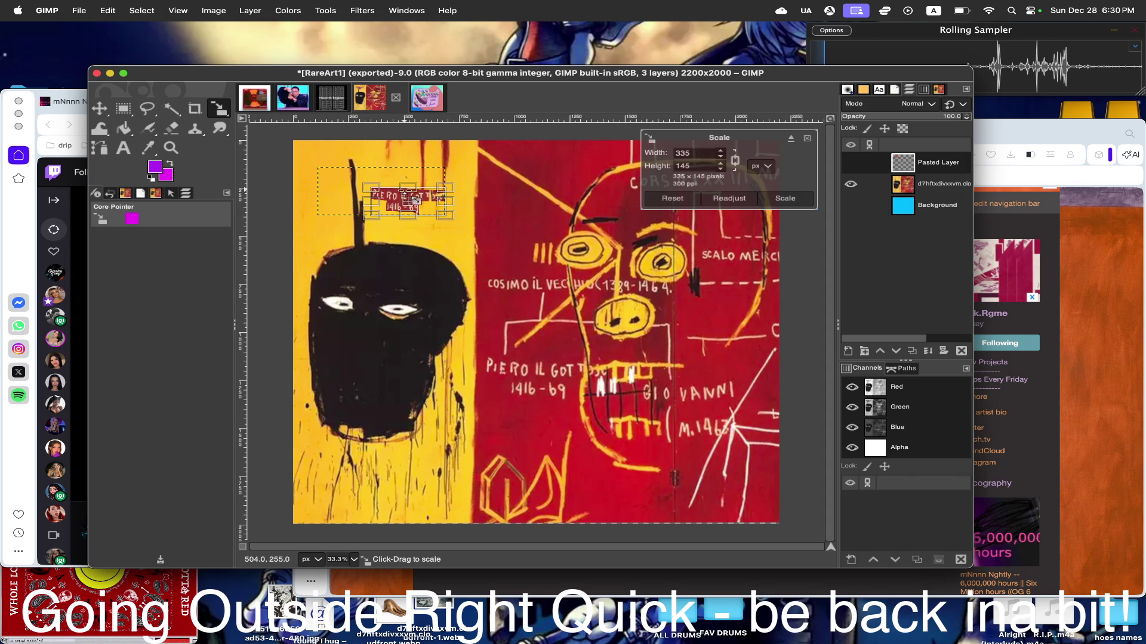
{"action": "left_click_drag", "start_coordinate": [415, 205], "coordinate": [431, 239]}
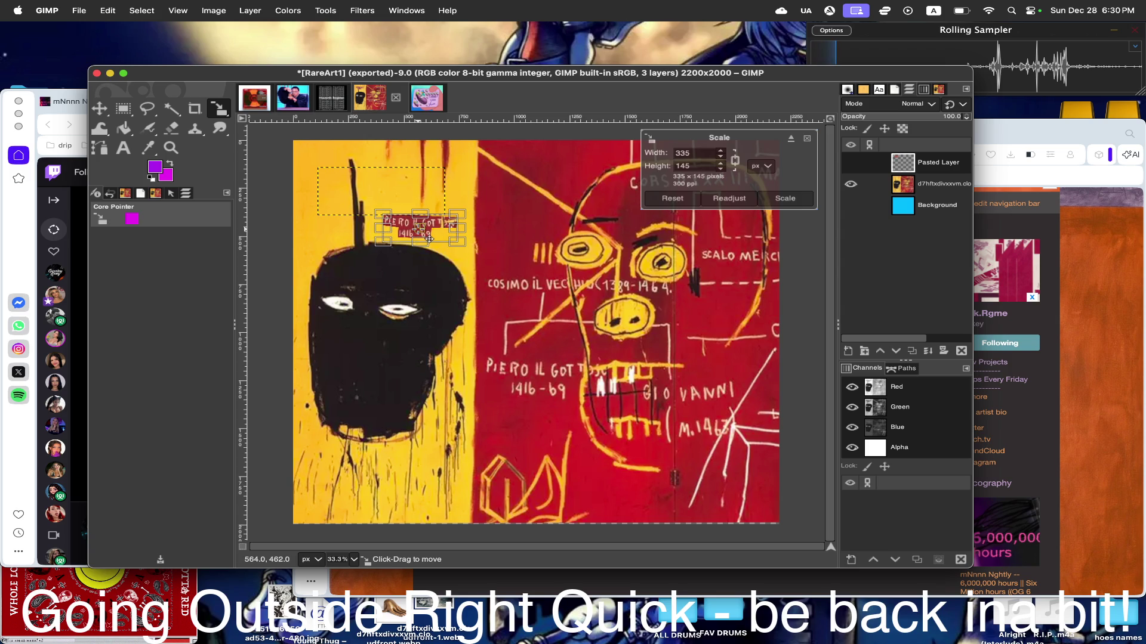
{"action": "left_click", "coordinate": [783, 201]}
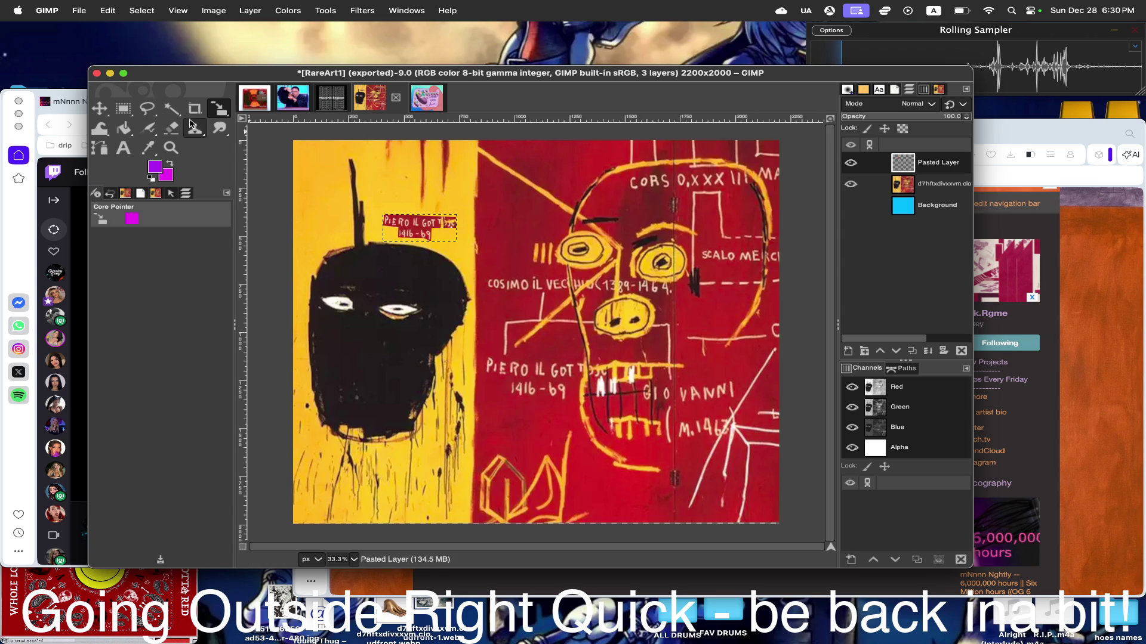
- Rotate the pasted PIERO text layer about -93° so it stands vertical, and apply it
{"action": "left_click_drag", "start_coordinate": [224, 108], "coordinate": [269, 131]}
{"action": "left_click", "coordinate": [399, 228]}
{"action": "left_click_drag", "start_coordinate": [398, 228], "coordinate": [406, 281]}
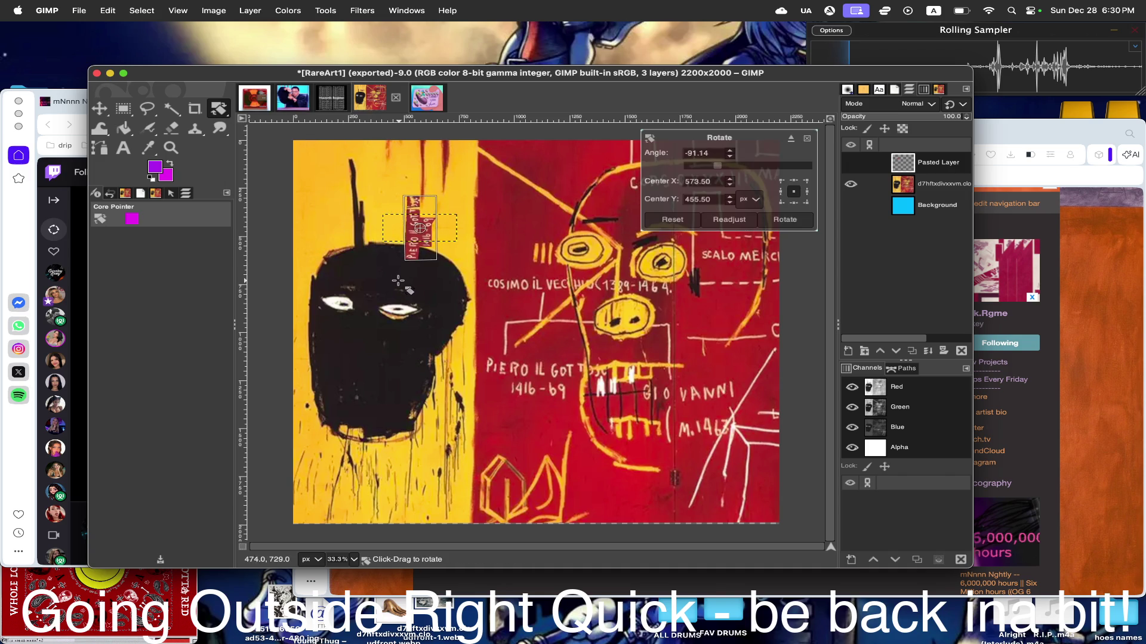
{"action": "left_click_drag", "start_coordinate": [405, 282], "coordinate": [399, 284]}
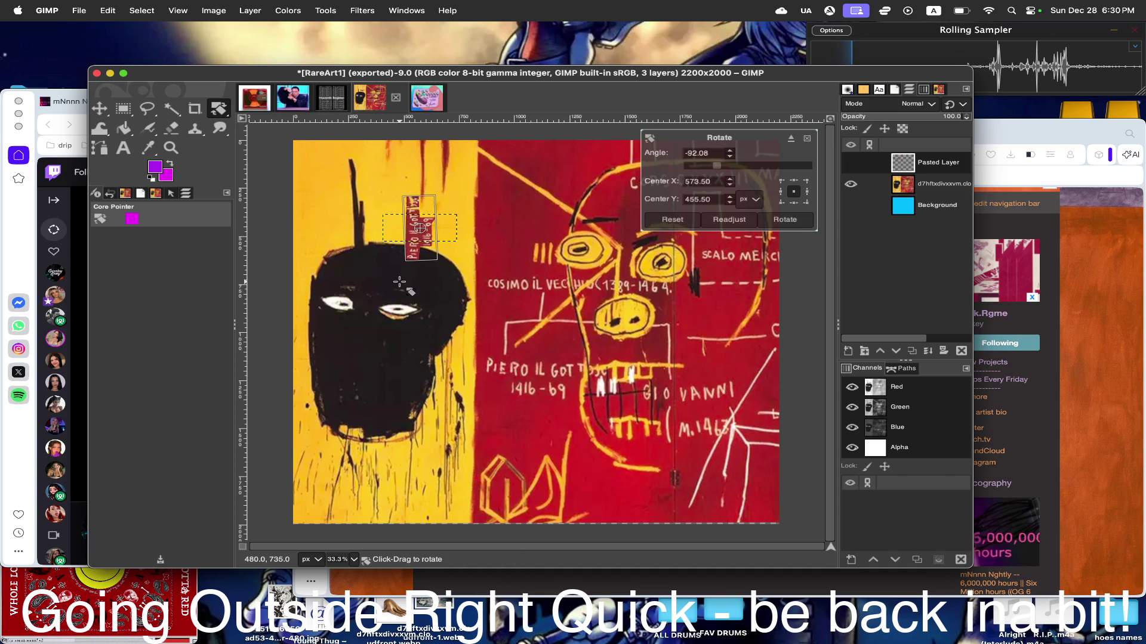
{"action": "left_click", "coordinate": [785, 219]}
- Move the upright text patch into the top-left corner of the yellow area
{"action": "key", "text": "m"}
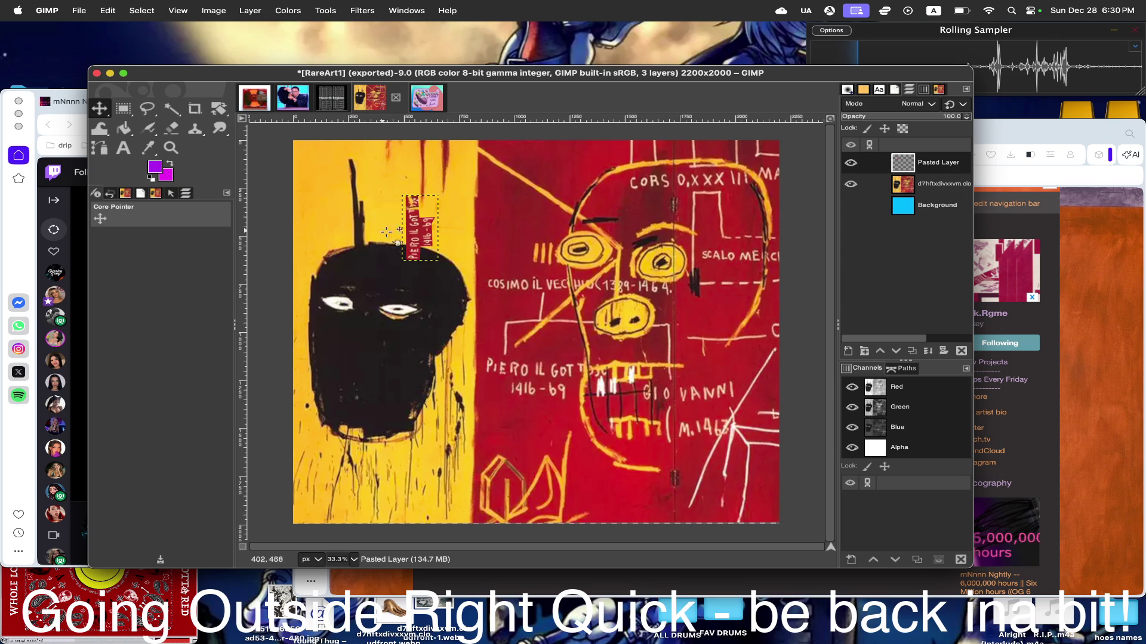
{"action": "left_click_drag", "start_coordinate": [435, 243], "coordinate": [325, 194]}
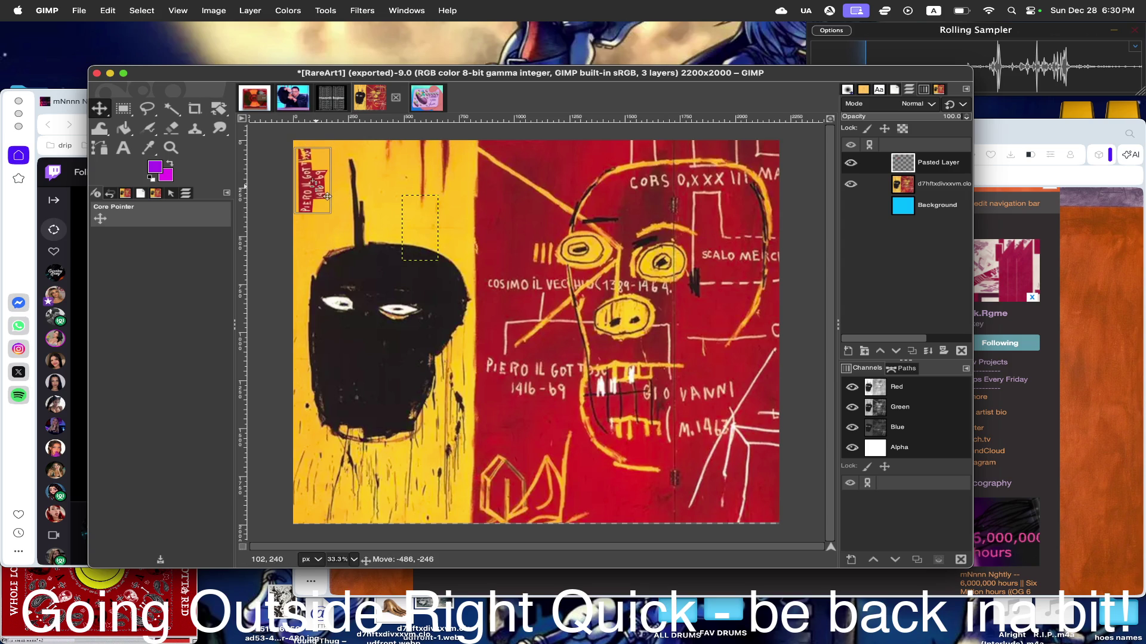
{"action": "left_click_drag", "start_coordinate": [325, 195], "coordinate": [329, 194]}
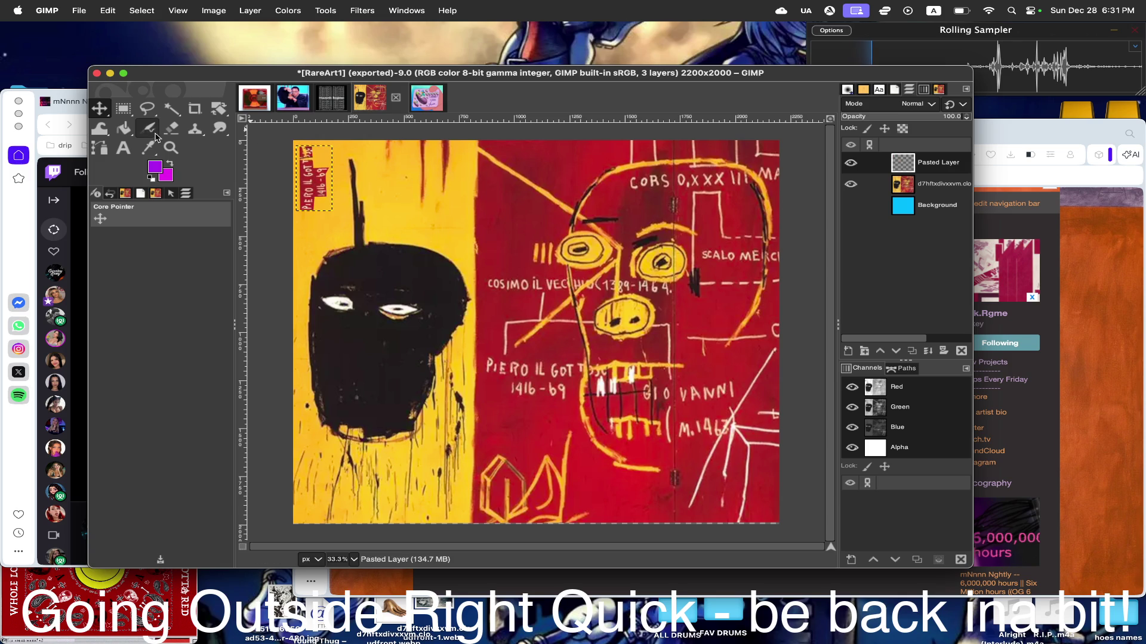
- Outline the yellow drip strip with the Free Select tool, then clear that first selection
{"action": "left_click", "coordinate": [147, 108]}
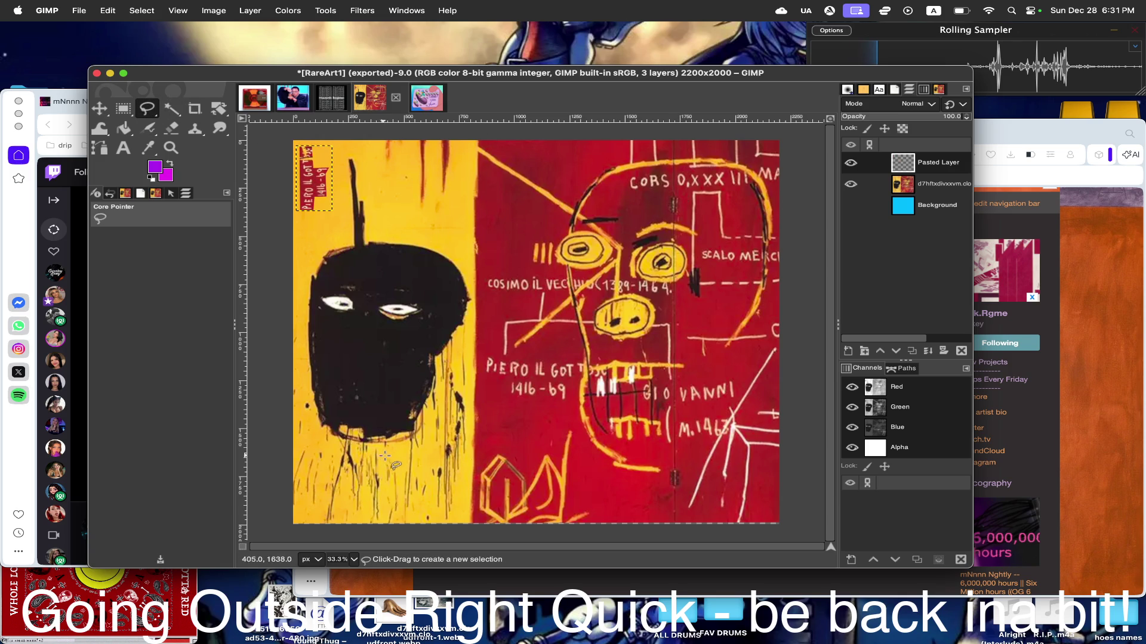
{"action": "left_click", "coordinate": [441, 373]}
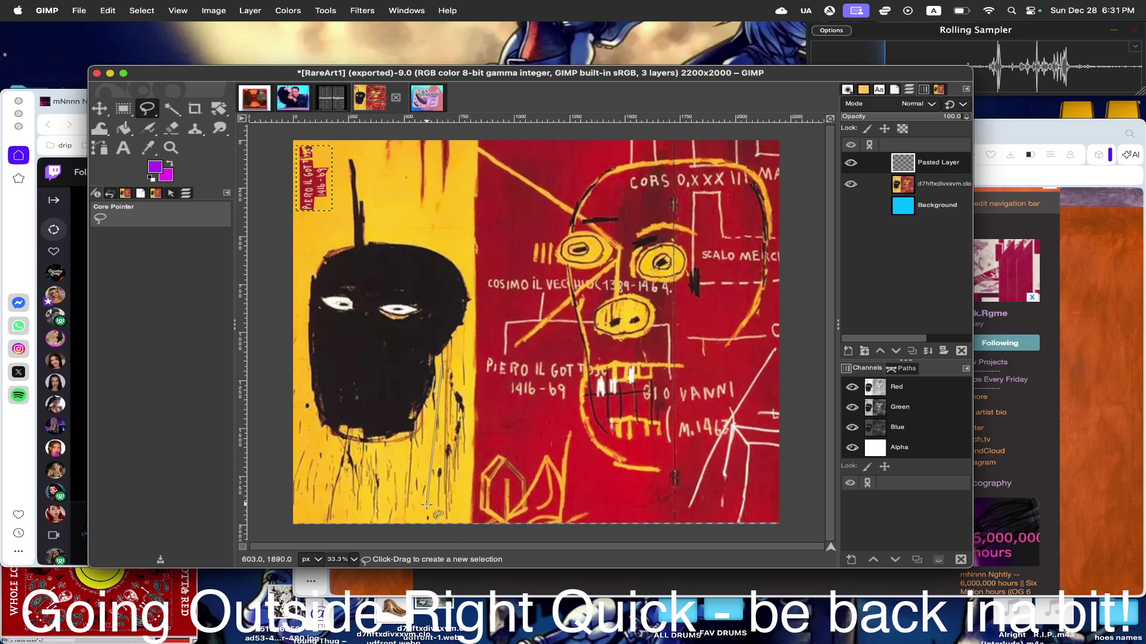
{"action": "left_click", "coordinate": [427, 519]}
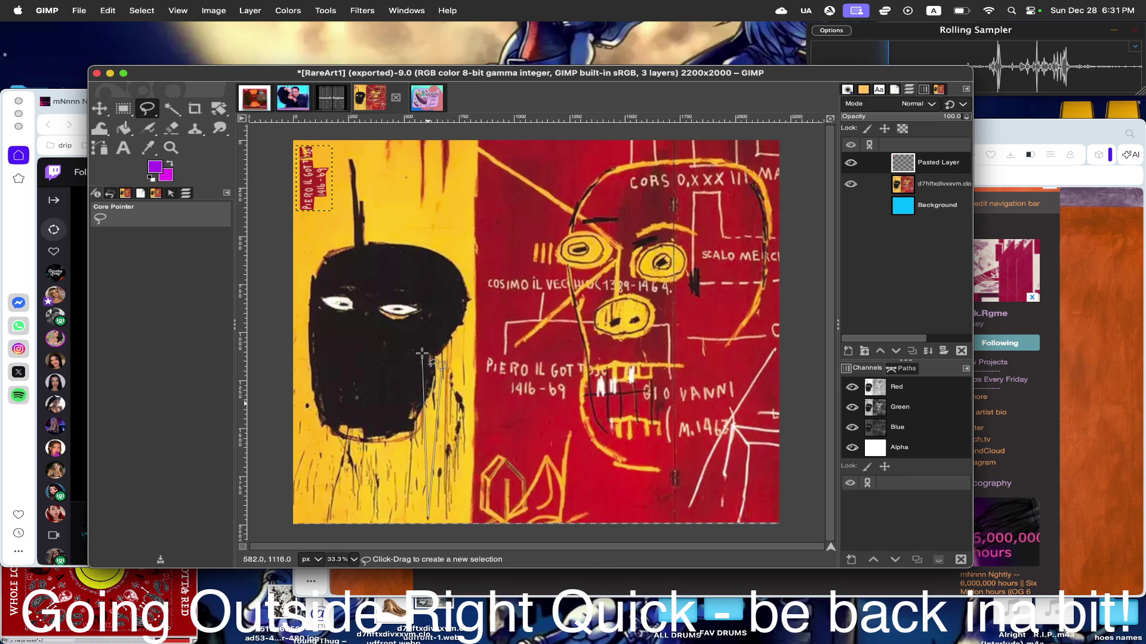
{"action": "left_click", "coordinate": [446, 362]}
{"action": "left_click", "coordinate": [442, 371]}
{"action": "left_click_drag", "start_coordinate": [446, 361], "coordinate": [449, 378]}
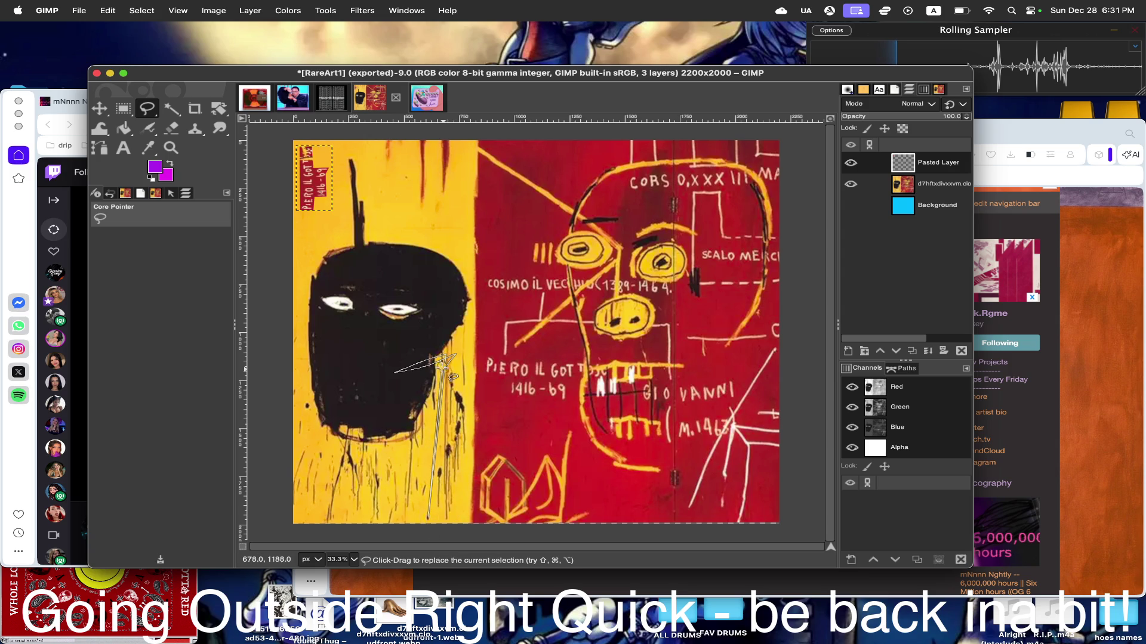
{"action": "key", "text": "Return"}
{"action": "left_click", "coordinate": [141, 7]}
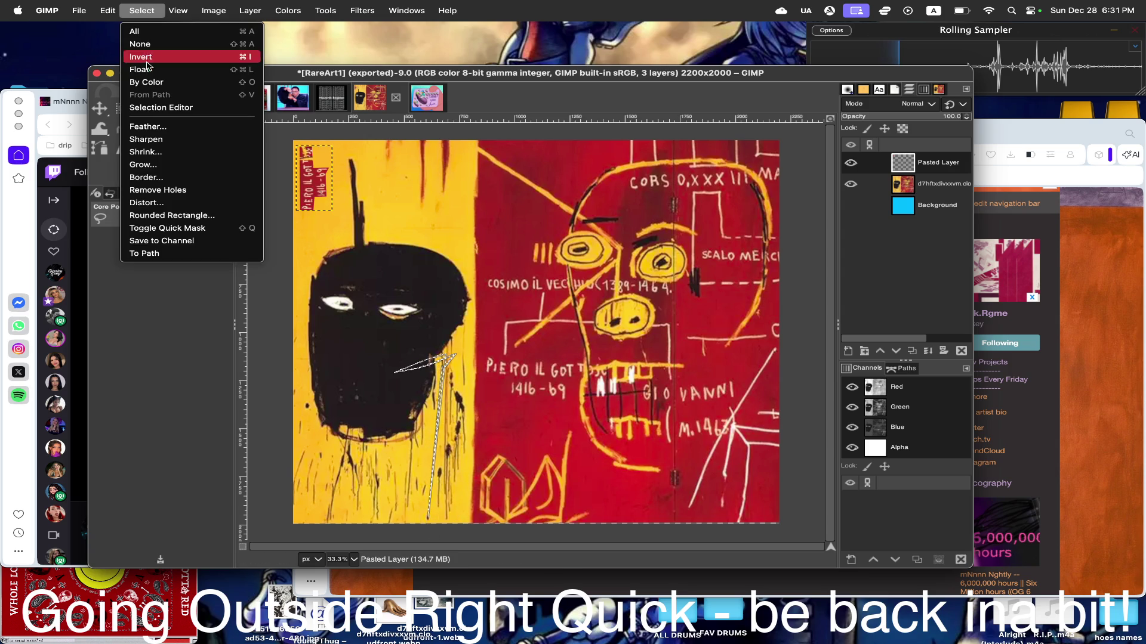
{"action": "left_click", "coordinate": [141, 43]}
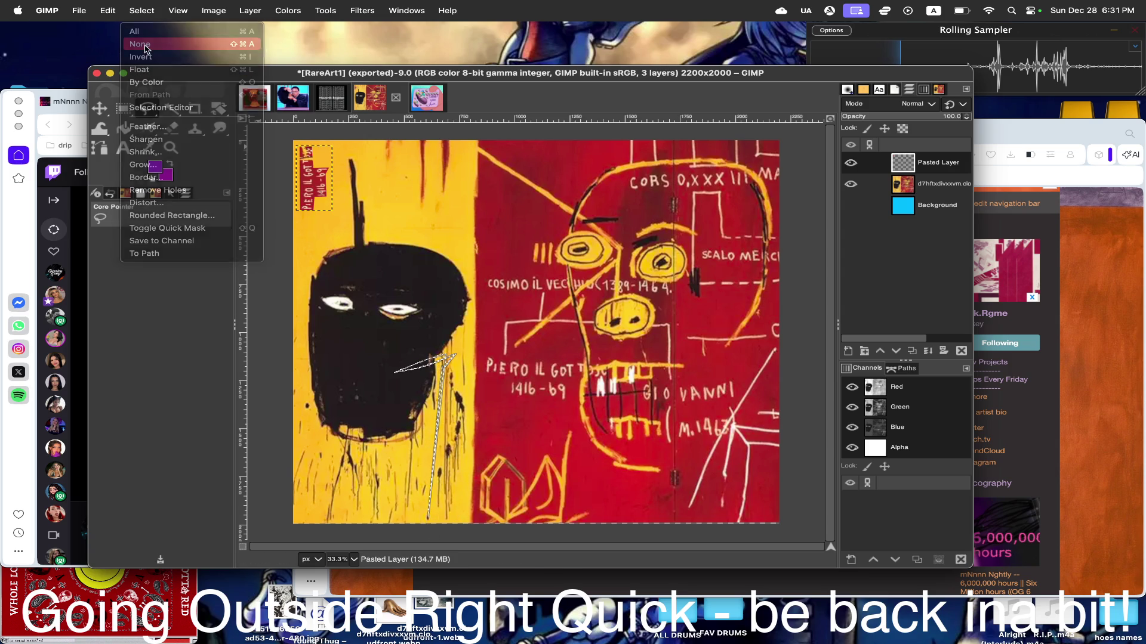
- Re-outline the drip strip along the head's right edge down to the canvas bottom and commit it
{"action": "left_click", "coordinate": [430, 402]}
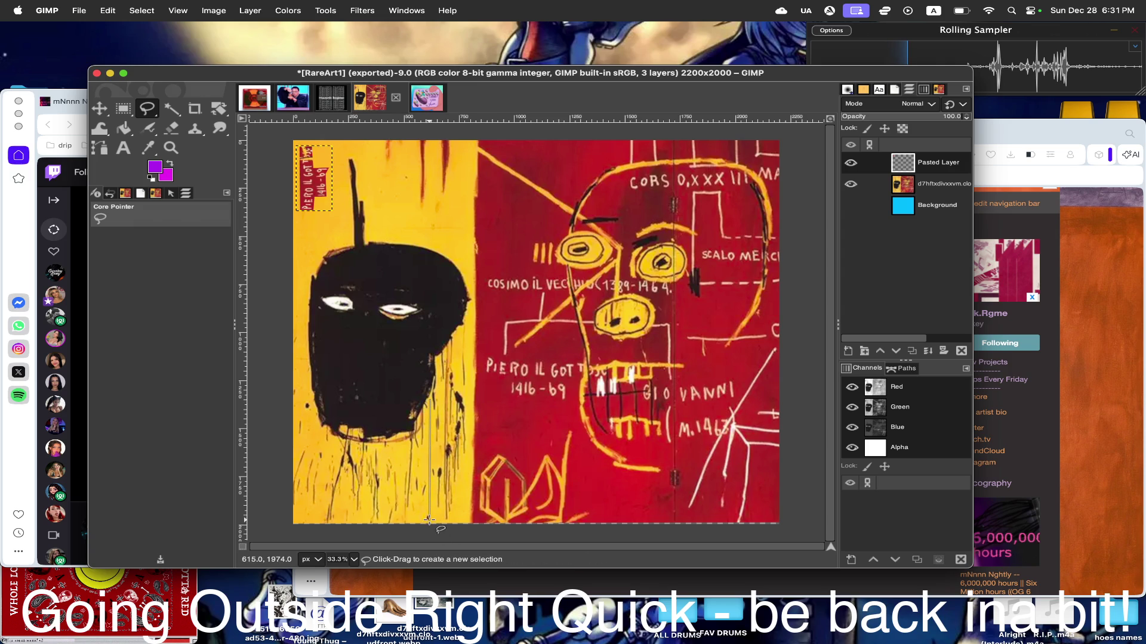
{"action": "left_click", "coordinate": [464, 523]}
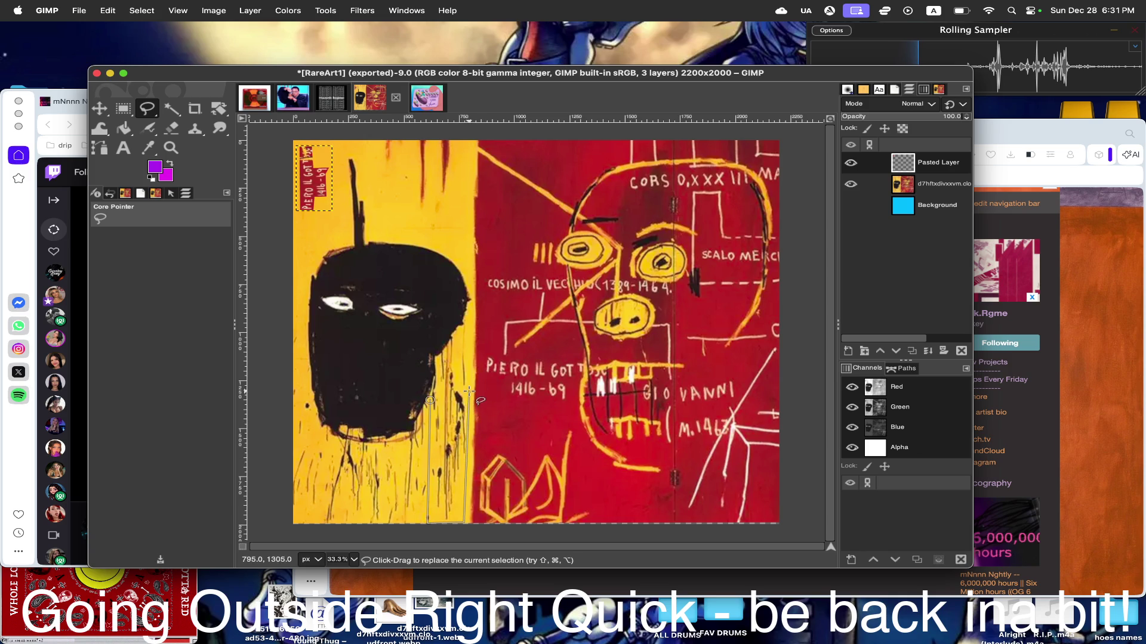
{"action": "left_click", "coordinate": [468, 449]}
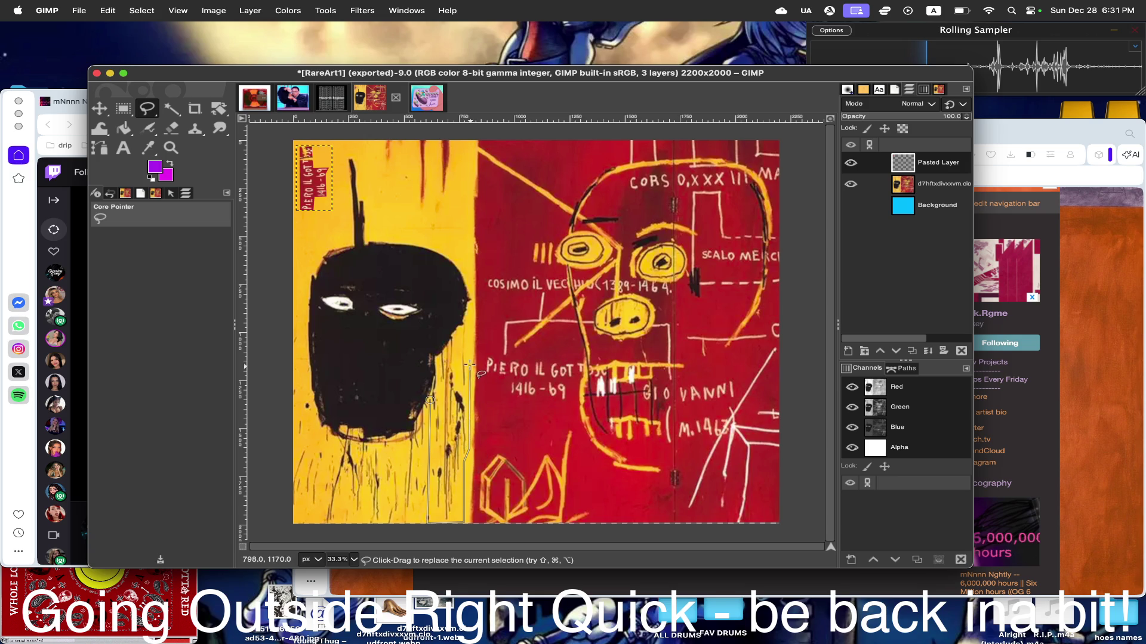
{"action": "left_click", "coordinate": [466, 329]}
{"action": "left_click", "coordinate": [458, 385]}
{"action": "left_click", "coordinate": [453, 330]}
{"action": "left_click", "coordinate": [441, 358]}
{"action": "key", "text": "Return"}
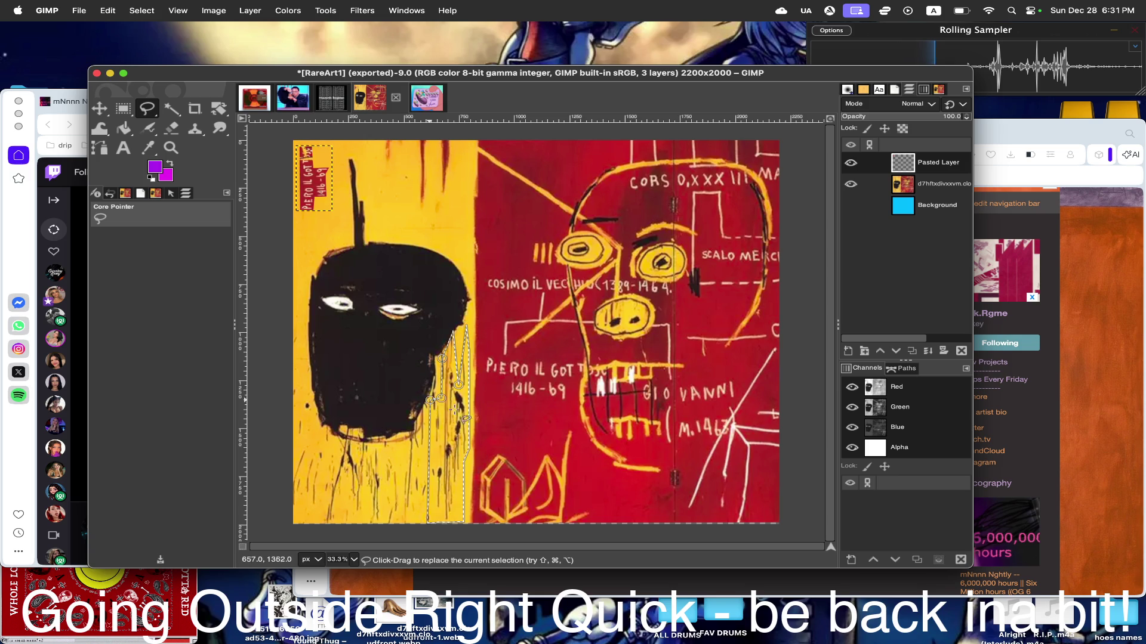
- Copy the selected drips and paste, leaving a stray PIERO text copy floating over the head
{"action": "left_click", "coordinate": [142, 9]}
{"action": "left_click", "coordinate": [114, 83]}
{"action": "left_click", "coordinate": [108, 10]}
{"action": "left_click", "coordinate": [135, 108]}
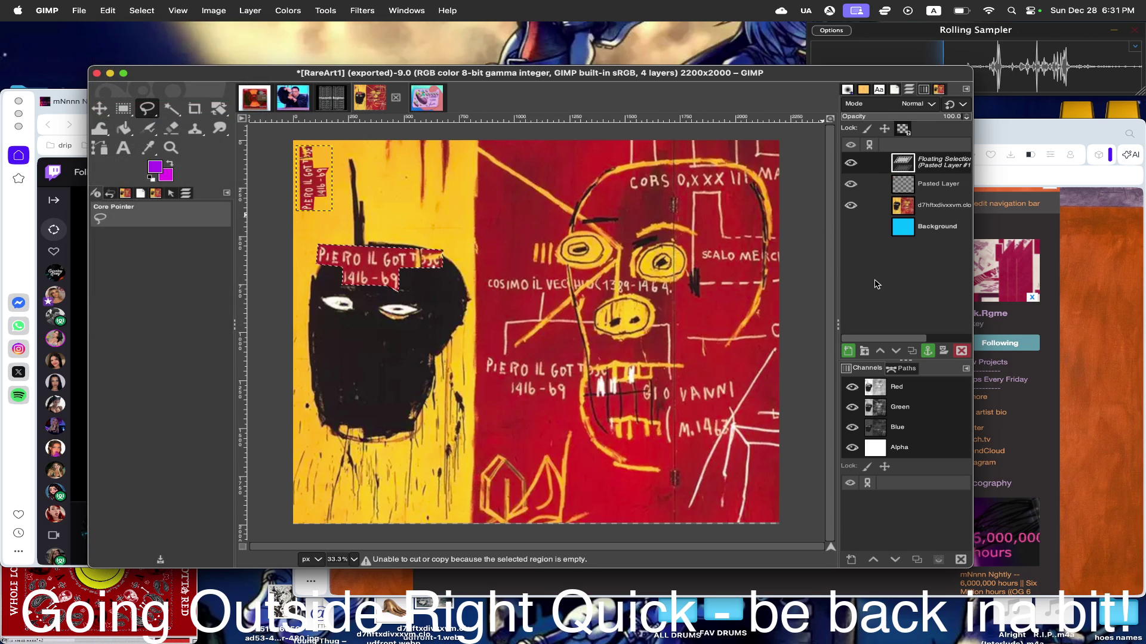
- Undo the stray paste, paste the drips from the artwork layer and move the strip onto the red area
{"action": "key", "text": "ctrl+z"}
{"action": "left_click", "coordinate": [936, 183]}
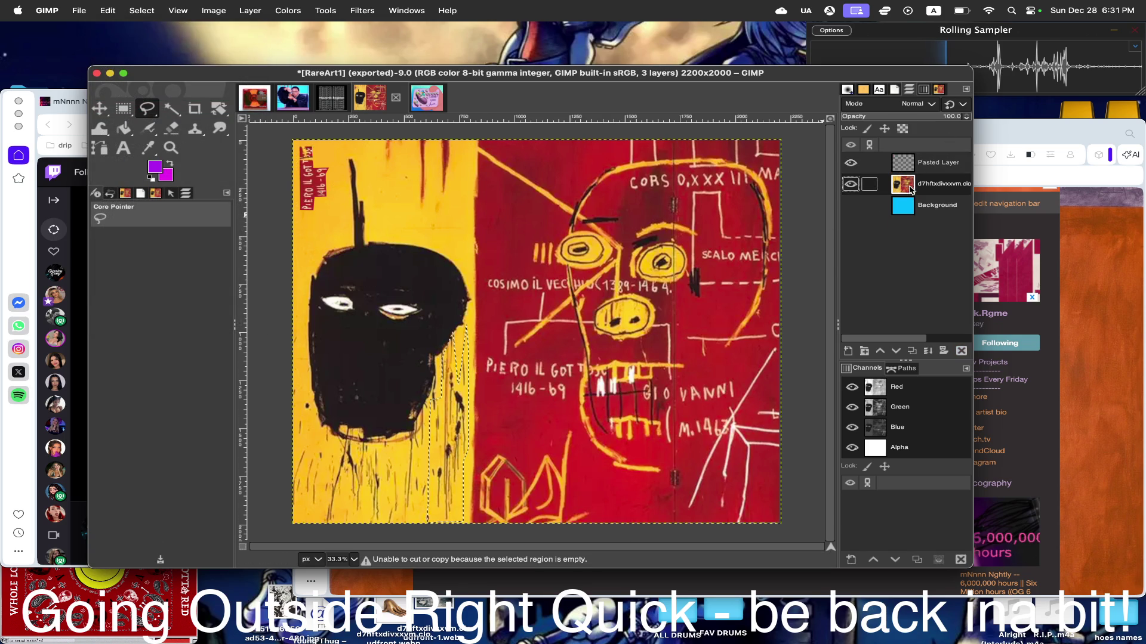
{"action": "left_click", "coordinate": [108, 10]}
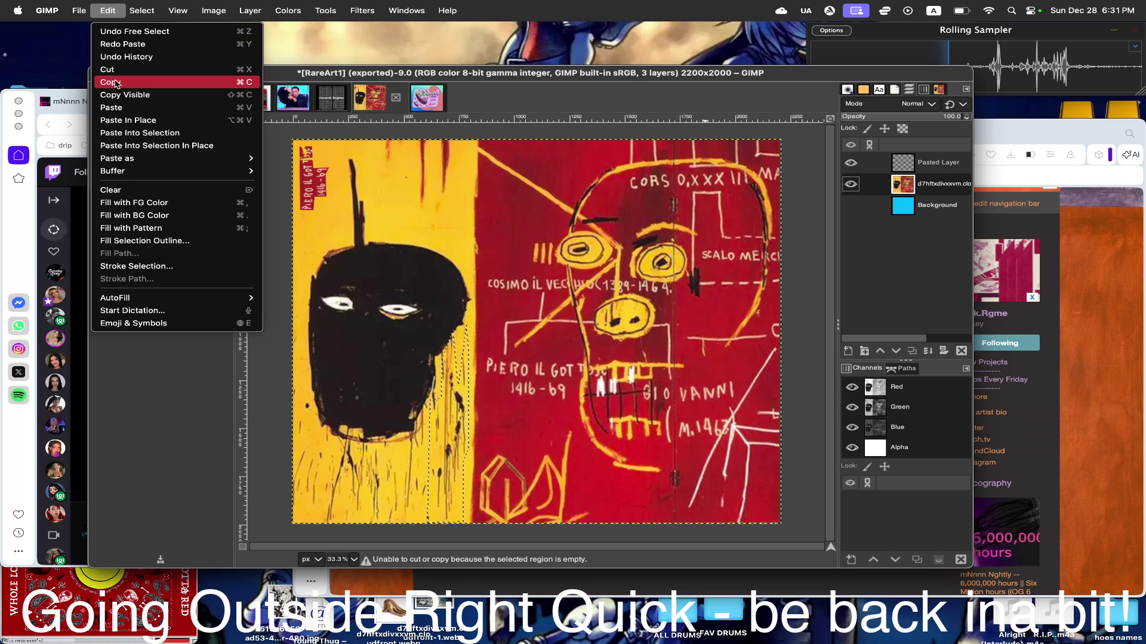
{"action": "left_click", "coordinate": [130, 120]}
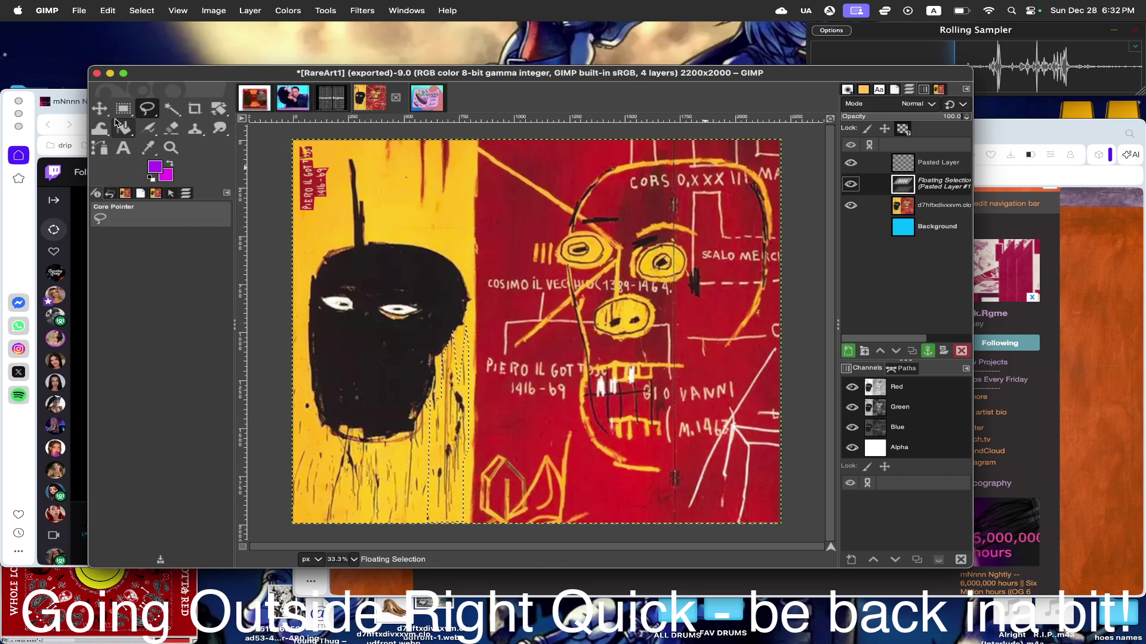
{"action": "left_click", "coordinate": [100, 108]}
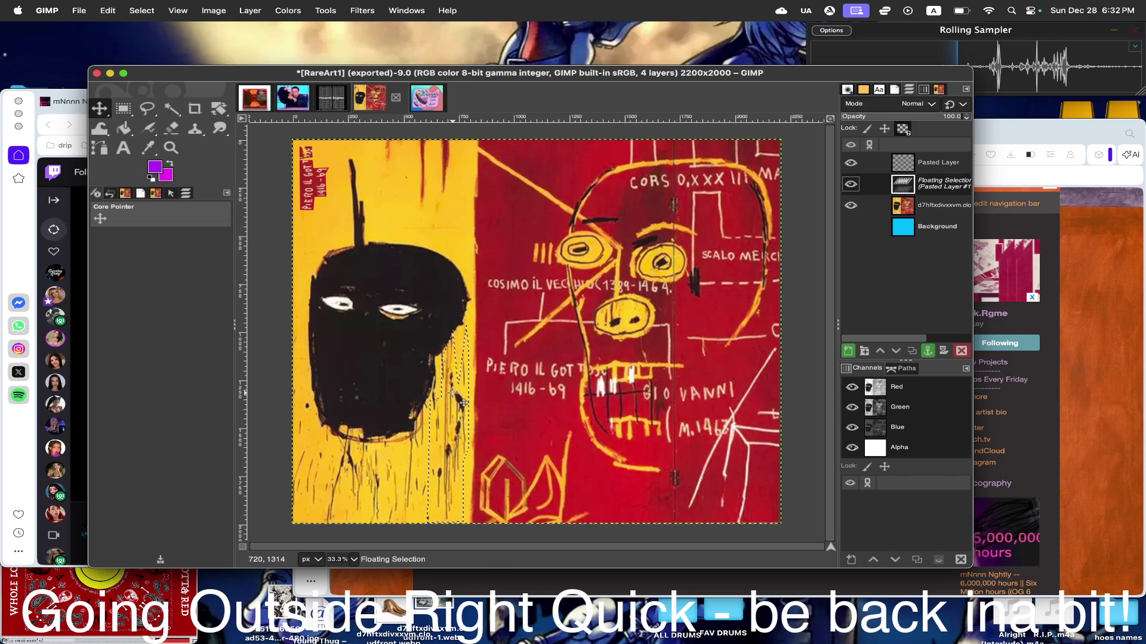
{"action": "mouse_move", "coordinate": [464, 404]}
{"action": "left_mouse_down"}
{"action": "mouse_move", "coordinate": [575, 241]}
{"action": "mouse_move", "coordinate": [639, 390]}
{"action": "mouse_move", "coordinate": [516, 204]}
{"action": "left_mouse_up"}
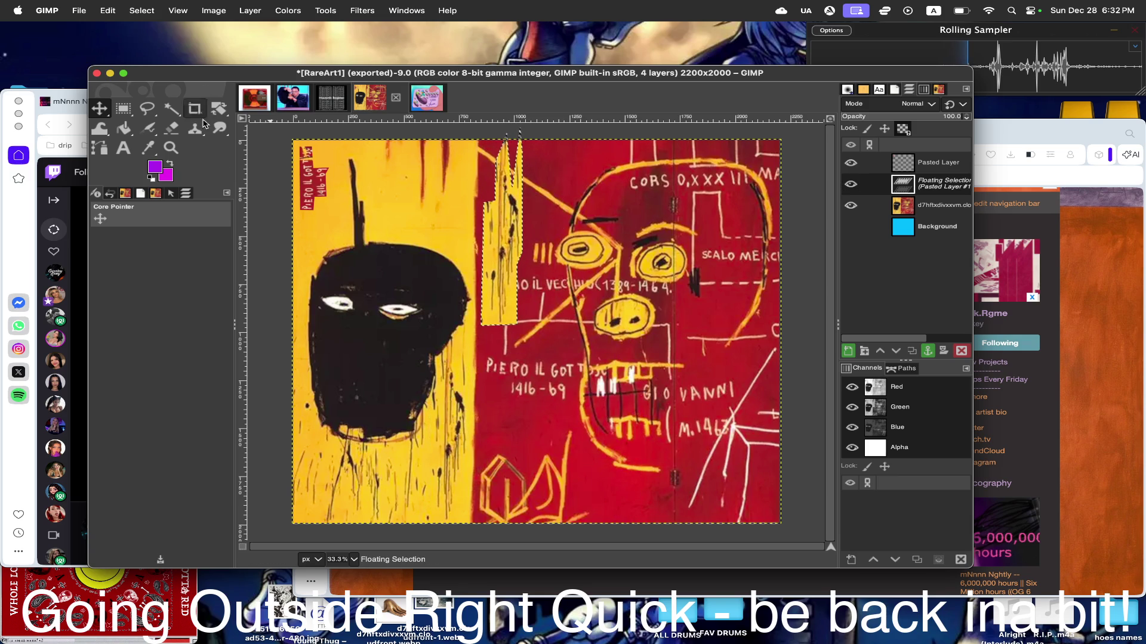
- Scale the floating drip strip to about 107×584 px near the top of the yellow–red border
{"action": "left_click_drag", "start_coordinate": [218, 108], "coordinate": [276, 146]}
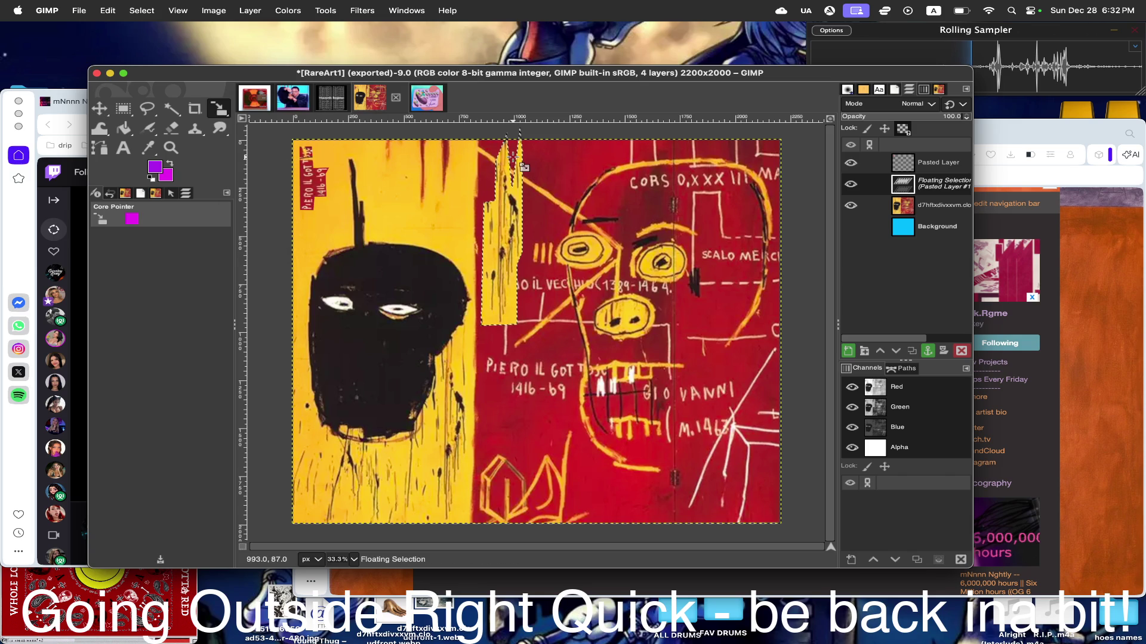
{"action": "left_click", "coordinate": [521, 168]}
{"action": "left_click_drag", "start_coordinate": [545, 210], "coordinate": [537, 218]}
{"action": "left_click_drag", "start_coordinate": [520, 279], "coordinate": [512, 202]}
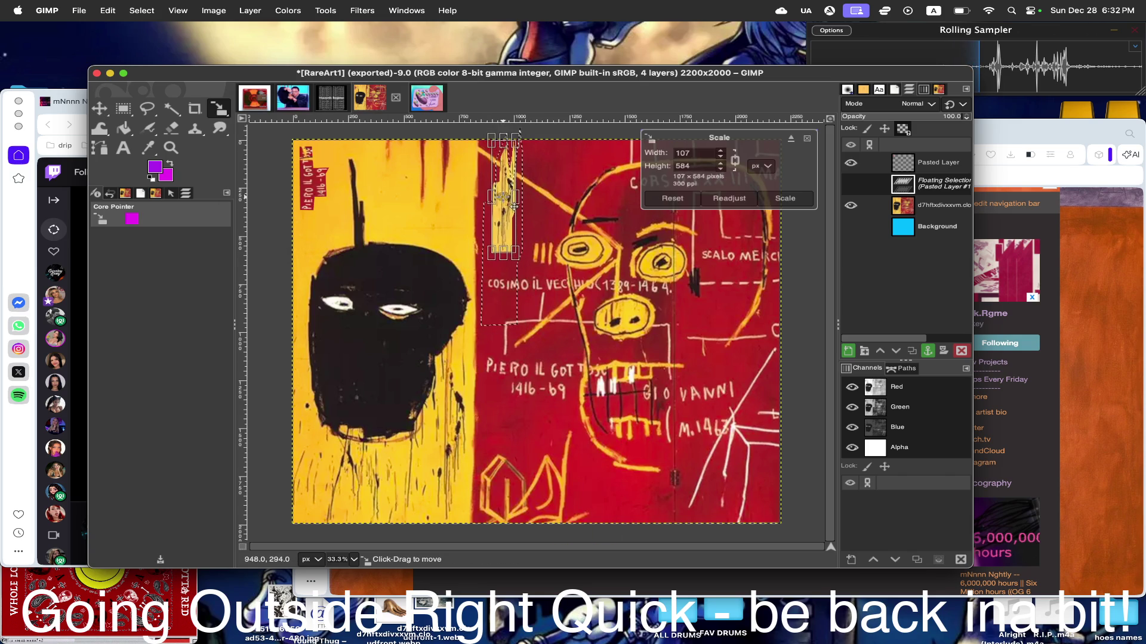
{"action": "left_click", "coordinate": [785, 199]}
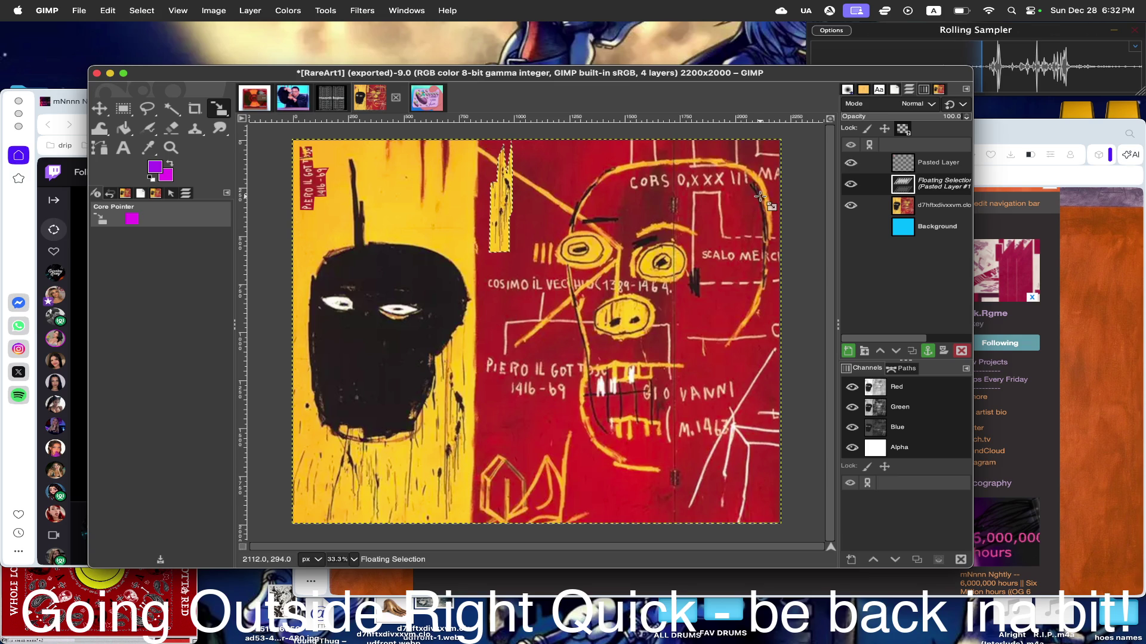
- Turn the floating strip into its own layer and make Pasted Layer #1 active
{"action": "left_click", "coordinate": [136, 9]}
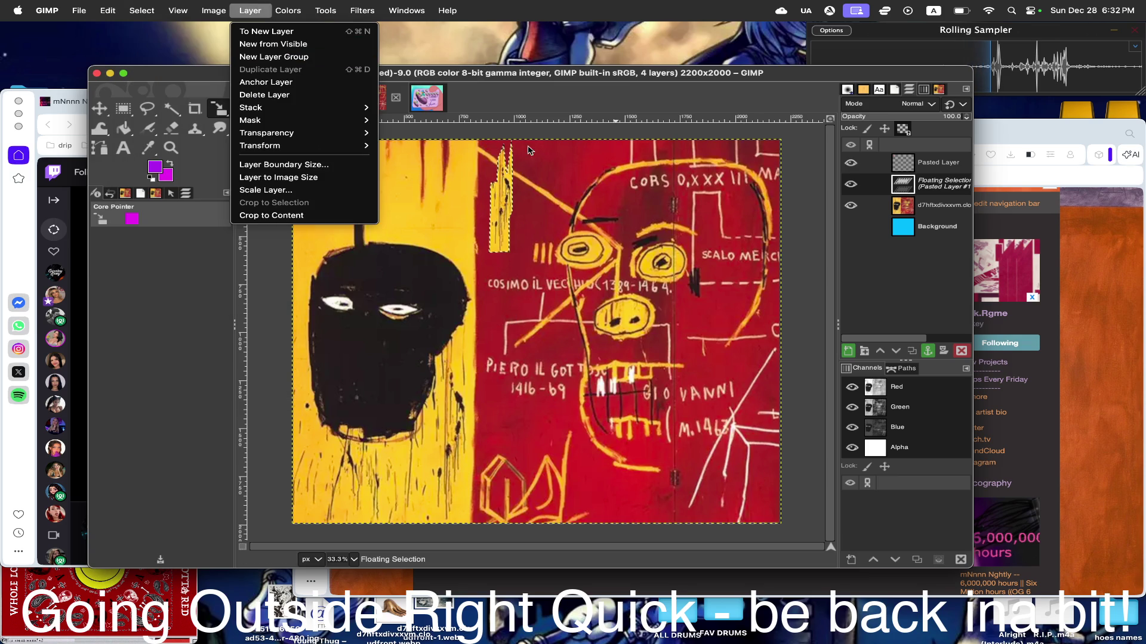
{"action": "key", "text": "Escape"}
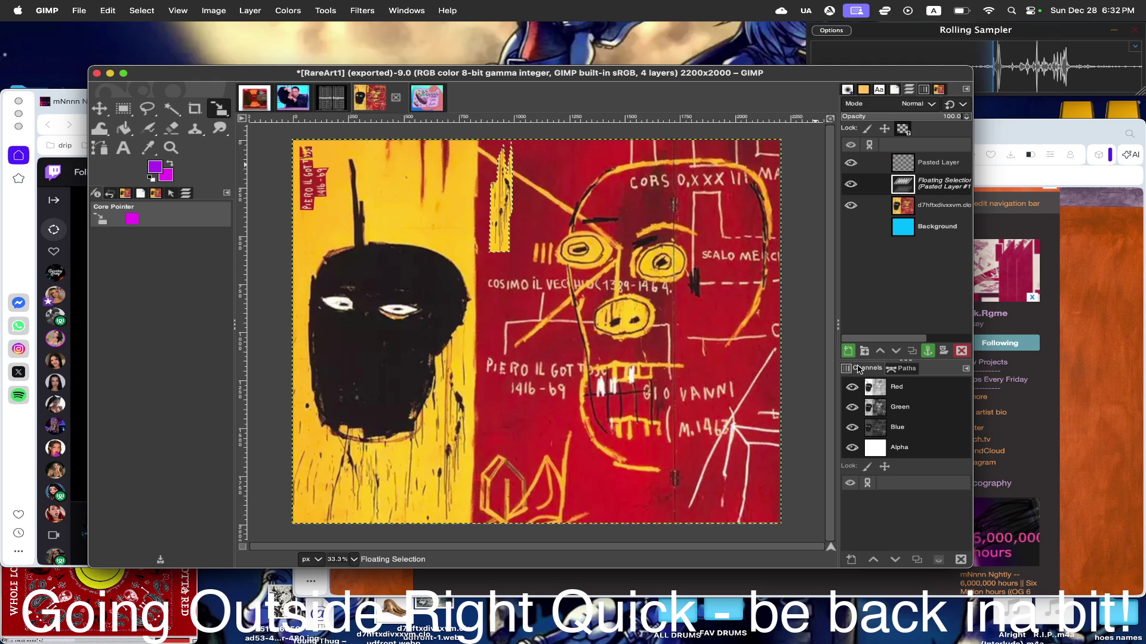
{"action": "left_click", "coordinate": [848, 350]}
{"action": "left_click", "coordinate": [906, 206]}
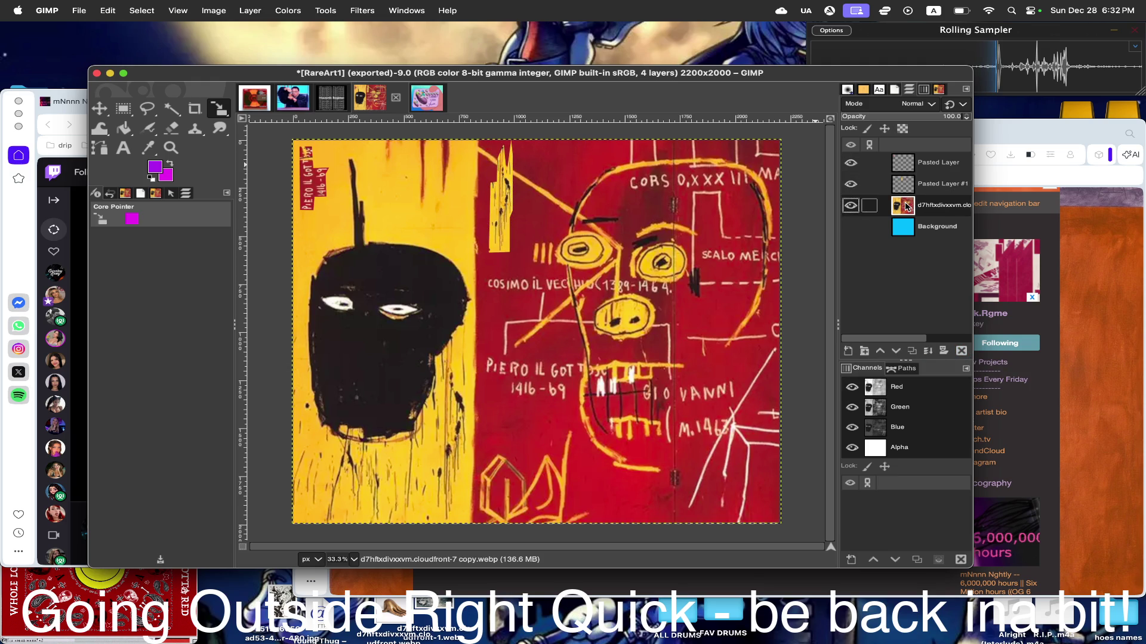
{"action": "left_click", "coordinate": [910, 185]}
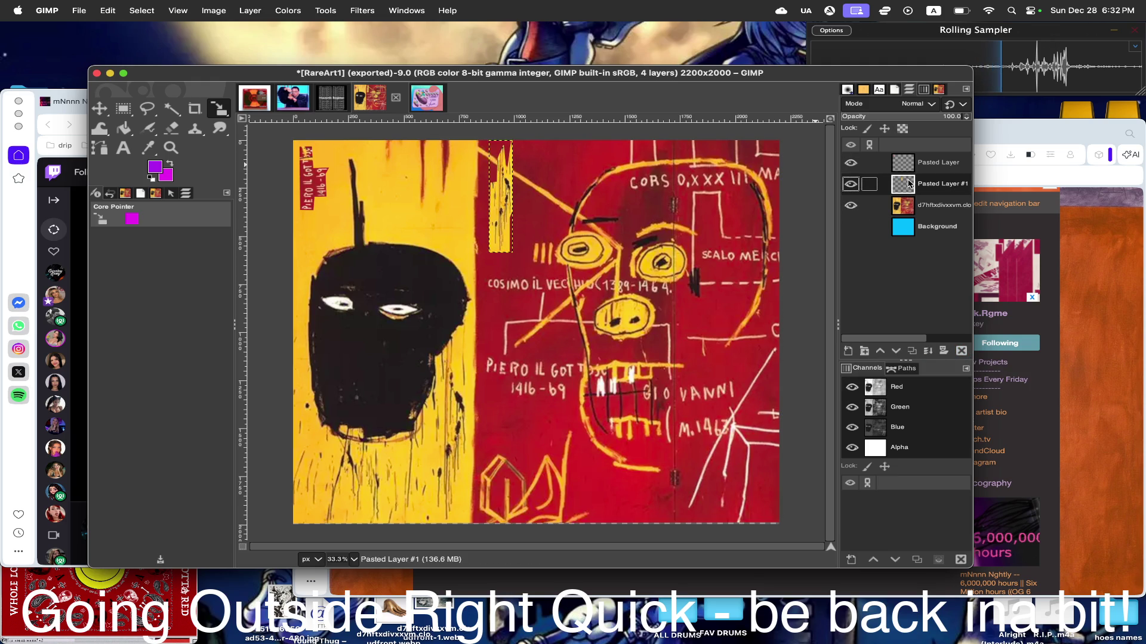
- Undo the new layer, the strip paste and the earlier text transform with repeated Cmd+Z
{"action": "key", "text": "ctrl+z"}
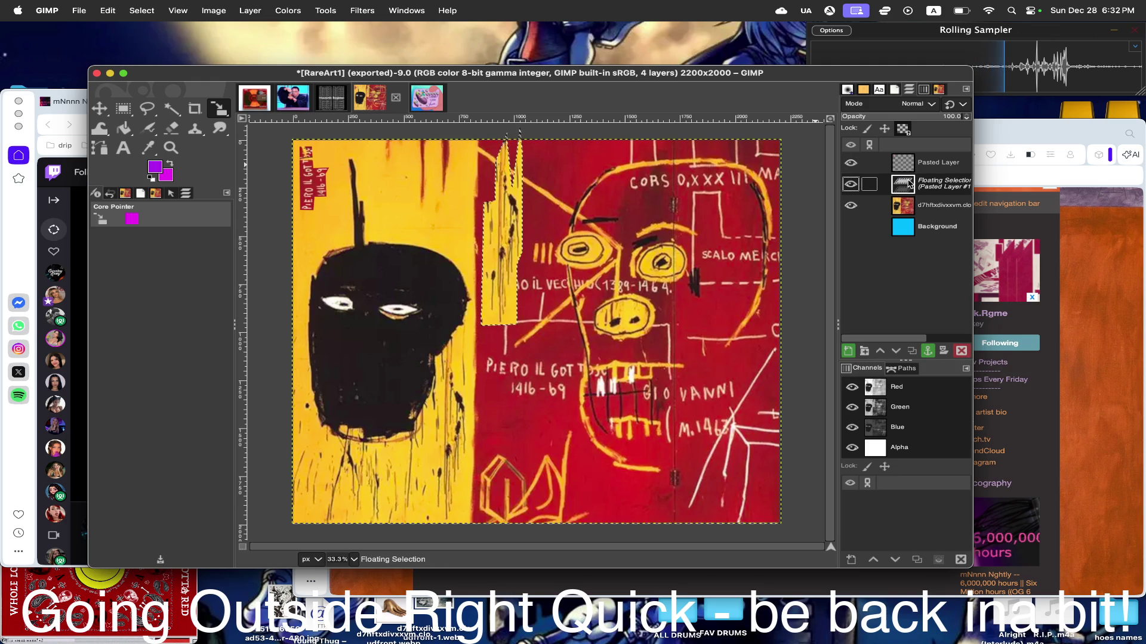
{"action": "key", "text": "ctrl+z"}
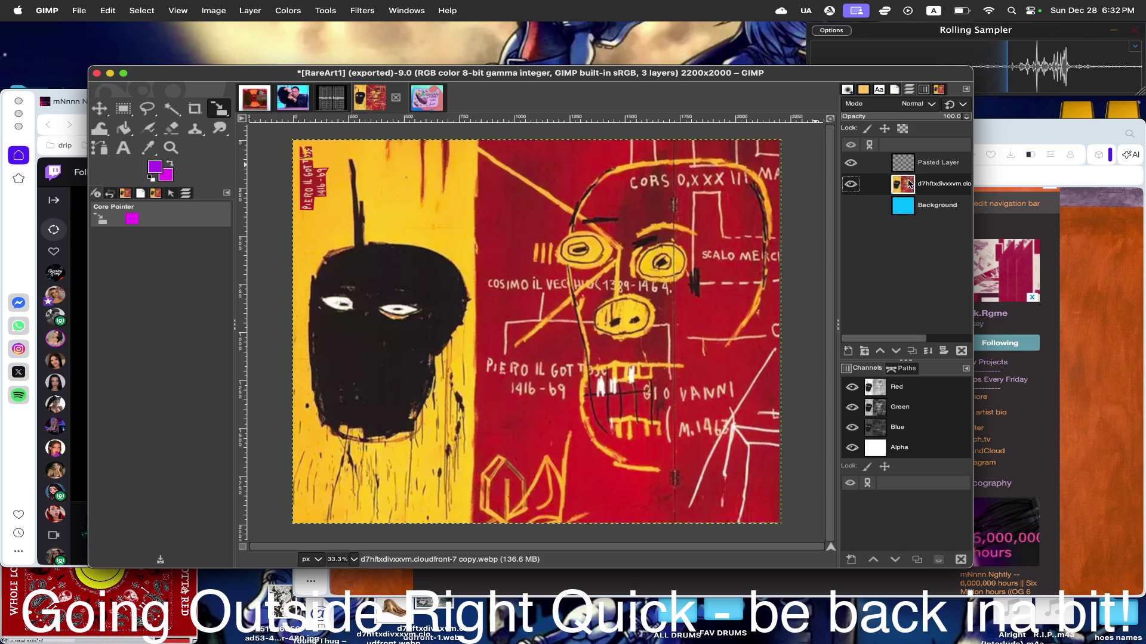
{"action": "key", "text": "ctrl+z"}
{"action": "key", "text": "ctrl+z"}
{"action": "key", "text": "ctrl+z"}
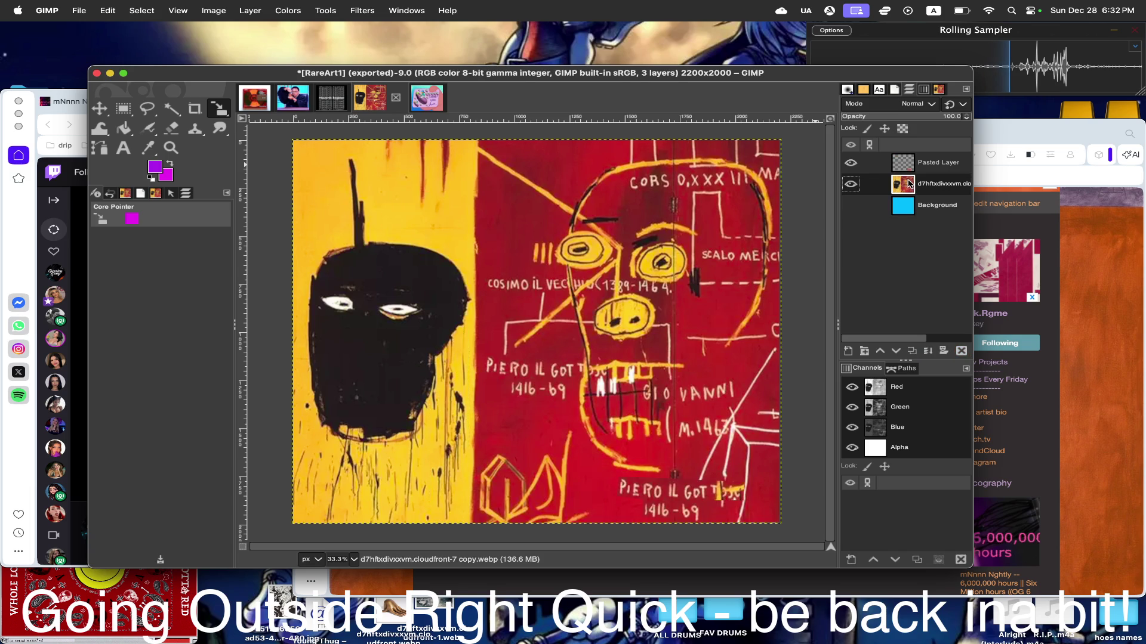
- Rotate the Pasted Layer text piece about 180° so it reads upside down, and apply it
{"action": "left_click", "coordinate": [850, 186]}
{"action": "left_click", "coordinate": [900, 164]}
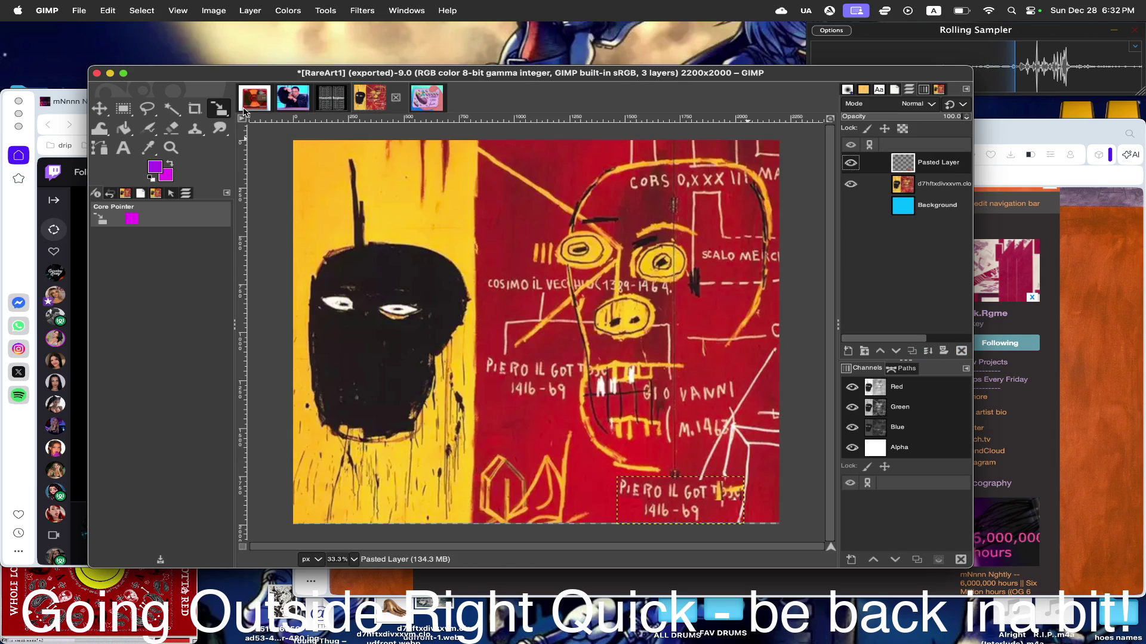
{"action": "left_click", "coordinate": [220, 109]}
{"action": "left_click", "coordinate": [268, 114]}
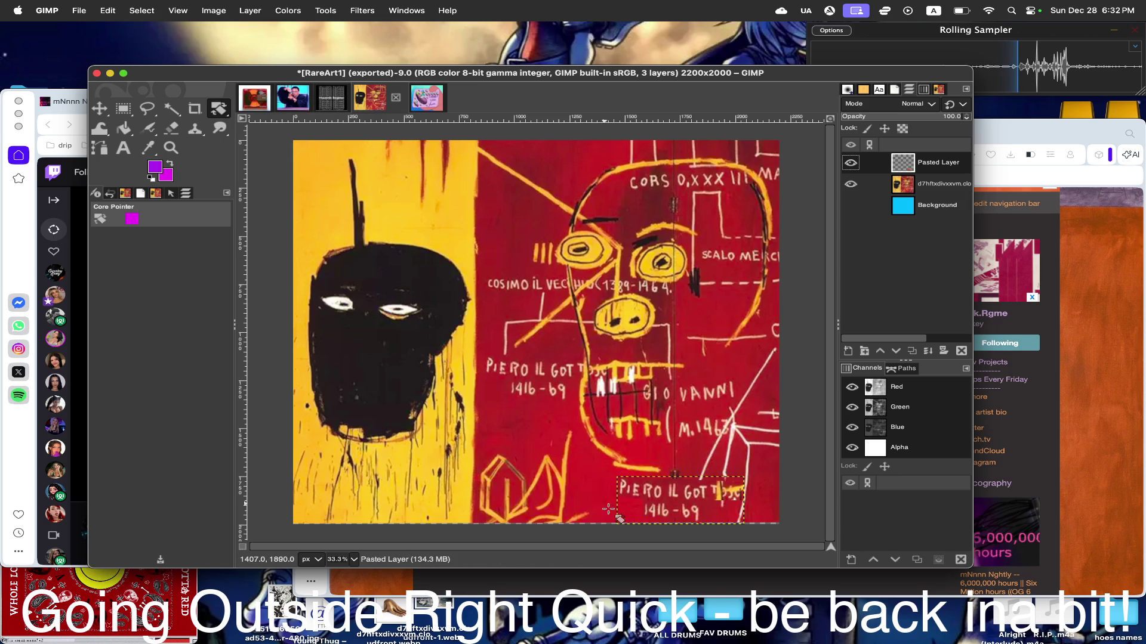
{"action": "left_click_drag", "start_coordinate": [627, 491], "coordinate": [776, 534]}
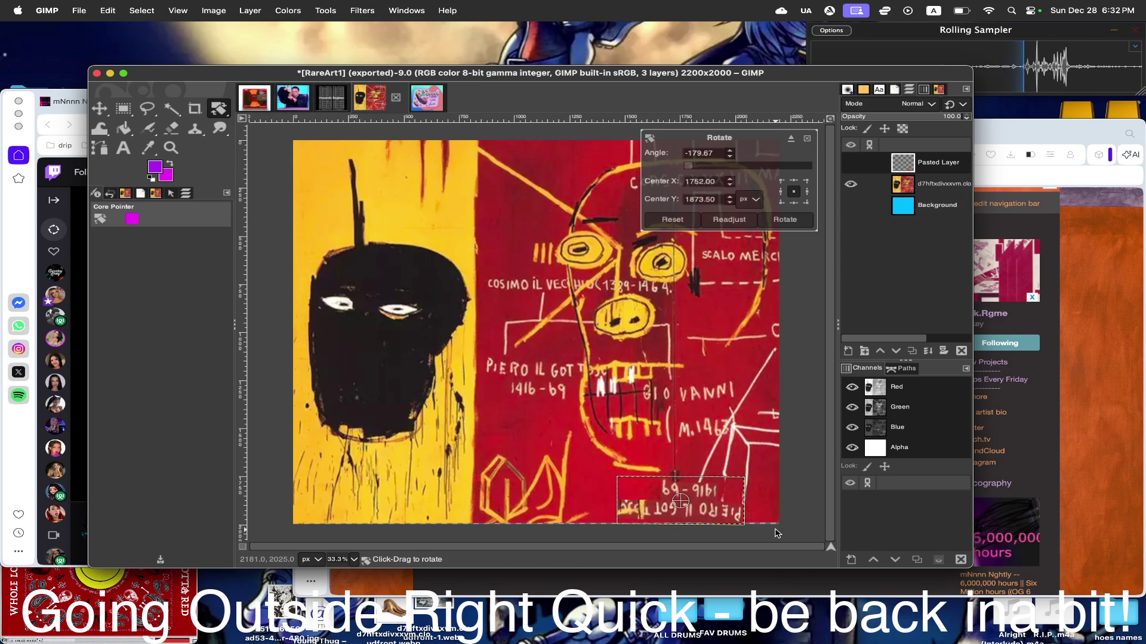
{"action": "left_click", "coordinate": [785, 220]}
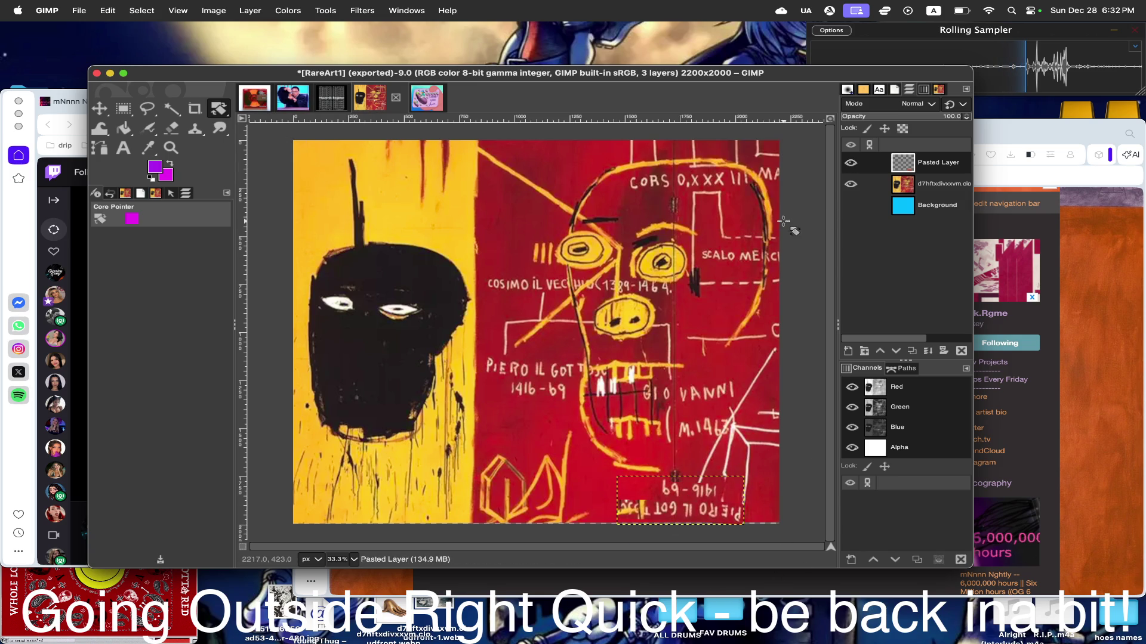
- Move the upside-down text piece up above the black head
{"action": "left_click", "coordinate": [99, 107]}
{"action": "mouse_move", "coordinate": [680, 500]}
{"action": "left_mouse_down"}
{"action": "mouse_move", "coordinate": [428, 297]}
{"action": "mouse_move", "coordinate": [411, 222]}
{"action": "mouse_move", "coordinate": [410, 233]}
{"action": "left_mouse_up"}
{"action": "left_click", "coordinate": [219, 107]}
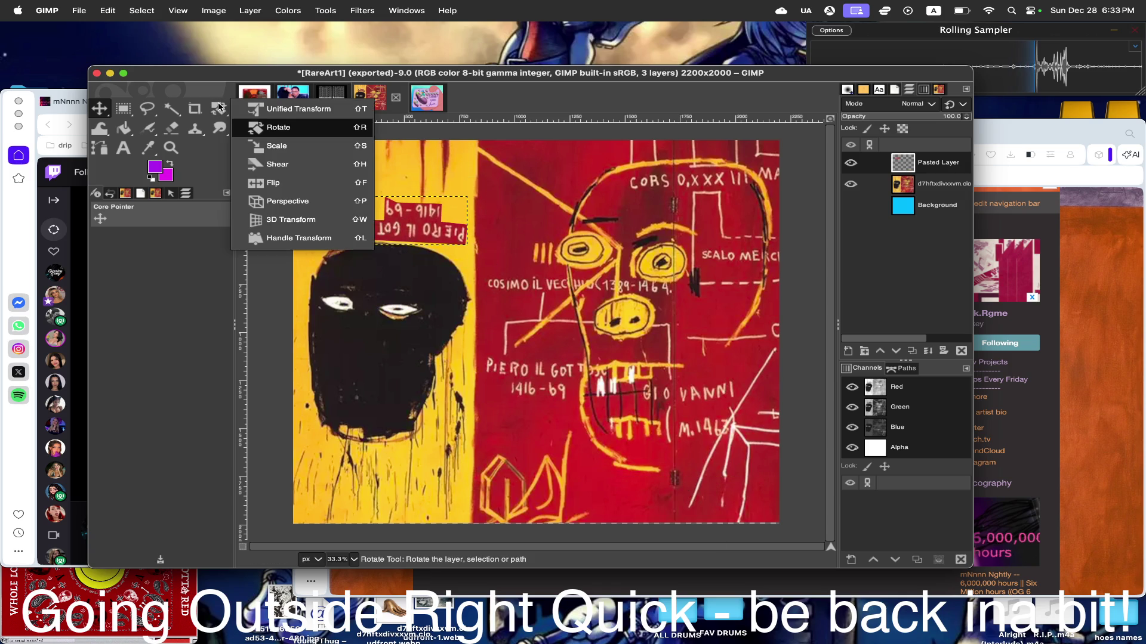
- Scale the upside-down text piece to roughly 166×73 px, nudged into the top-left corner
{"action": "left_click", "coordinate": [273, 145]}
{"action": "left_click", "coordinate": [401, 222]}
{"action": "mouse_move", "coordinate": [390, 230]}
{"action": "left_mouse_down"}
{"action": "mouse_move", "coordinate": [447, 254]}
{"action": "mouse_move", "coordinate": [280, 143]}
{"action": "mouse_move", "coordinate": [297, 149]}
{"action": "left_mouse_up"}
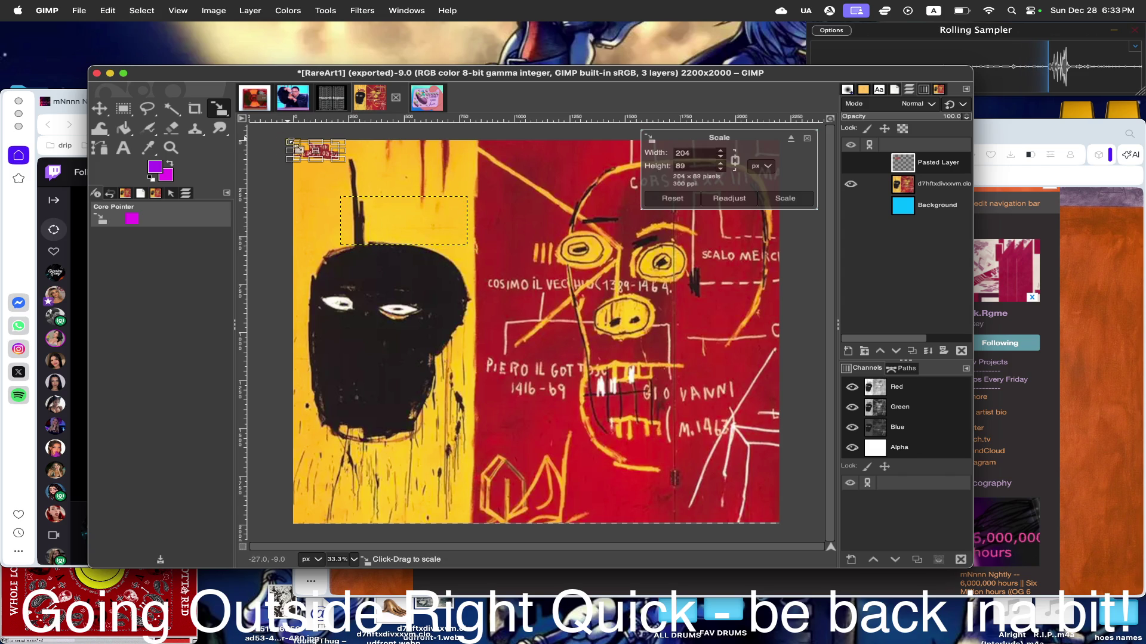
{"action": "left_click_drag", "start_coordinate": [328, 159], "coordinate": [332, 155]}
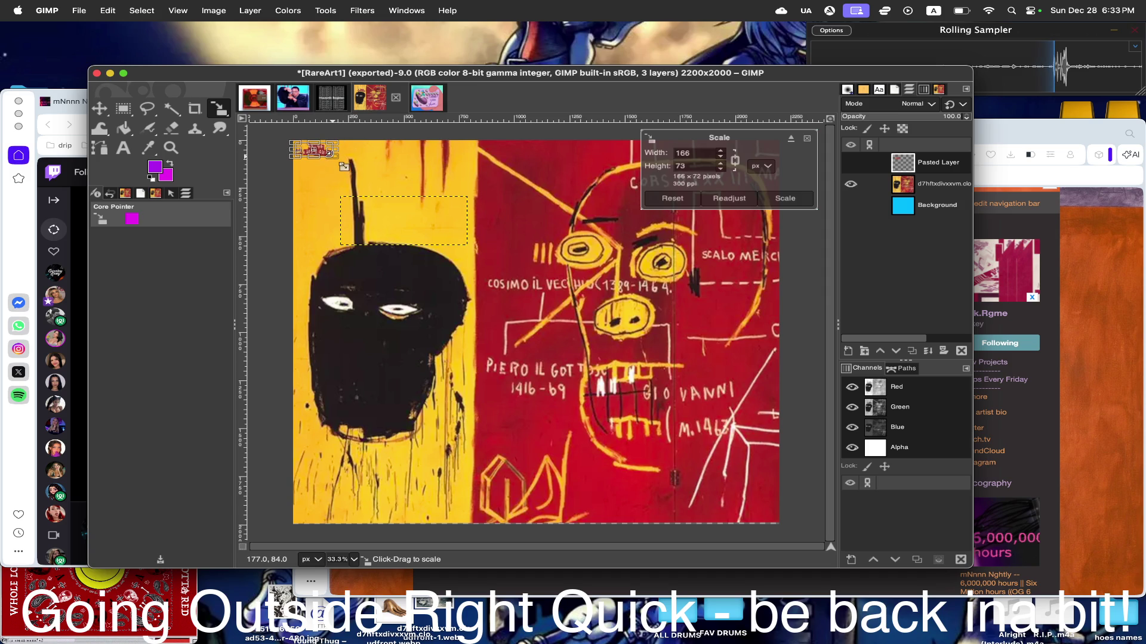
{"action": "left_click", "coordinate": [784, 198]}
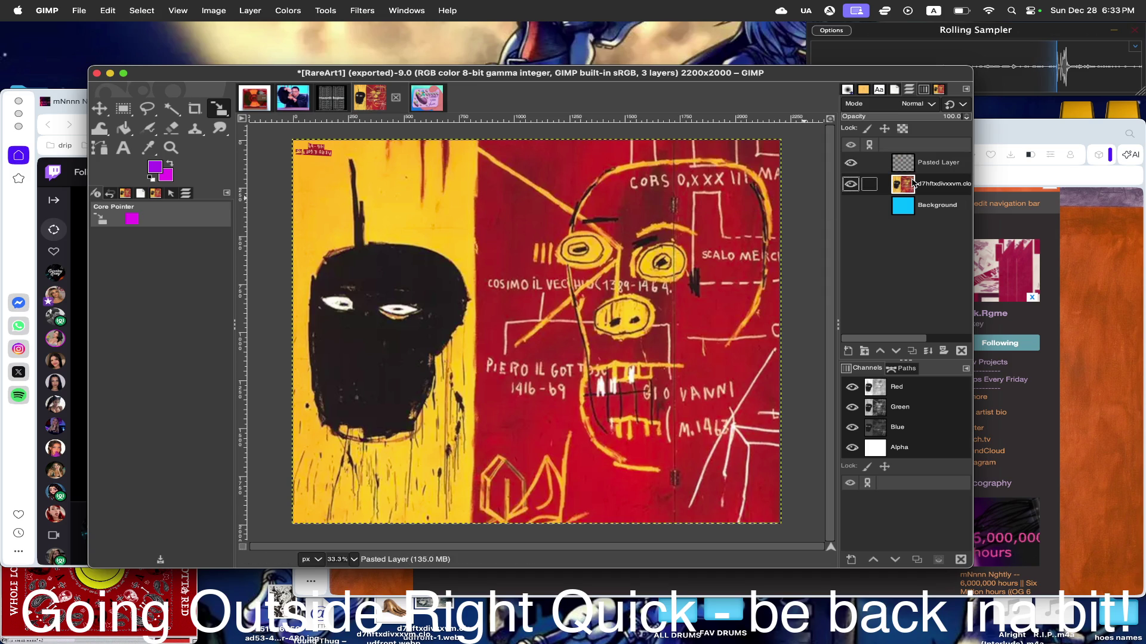
- Apply Filters > Distorts > Shift with Horizontal direction to the Pasted Layer text piece
{"action": "left_click", "coordinate": [904, 157]}
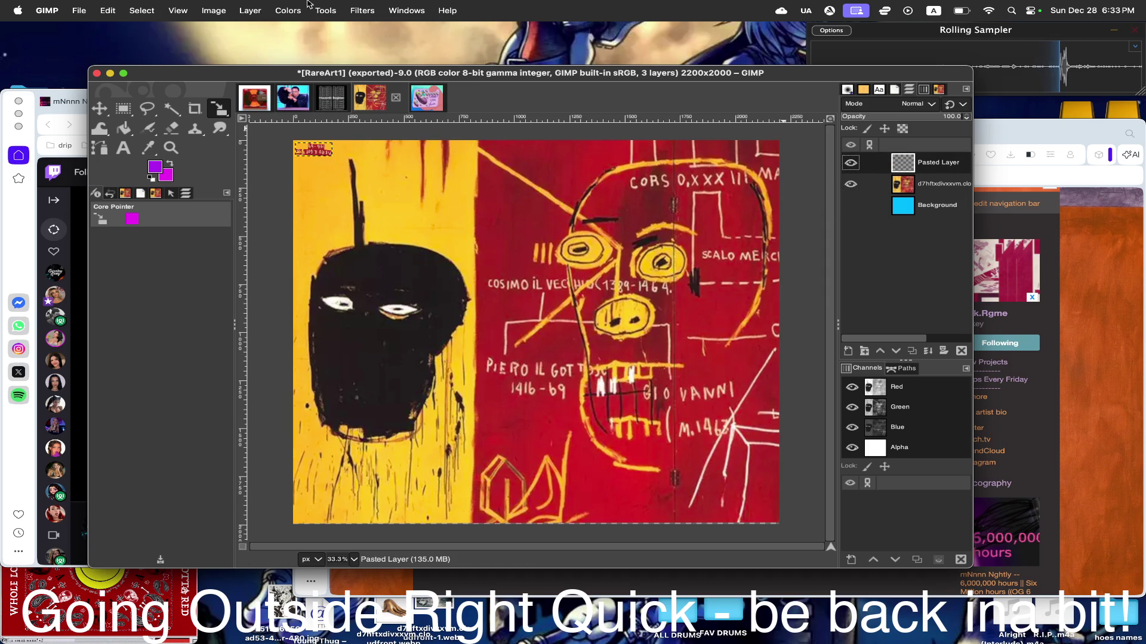
{"action": "left_click", "coordinate": [384, 8]}
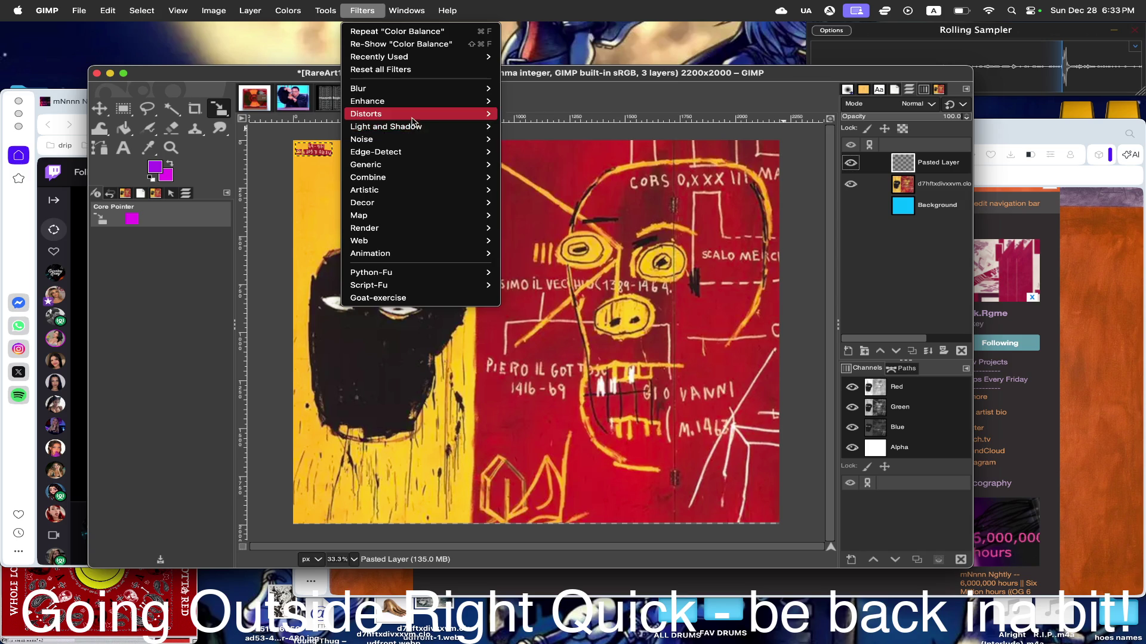
{"action": "mouse_move", "coordinate": [366, 114]}
{"action": "left_click", "coordinate": [538, 230]}
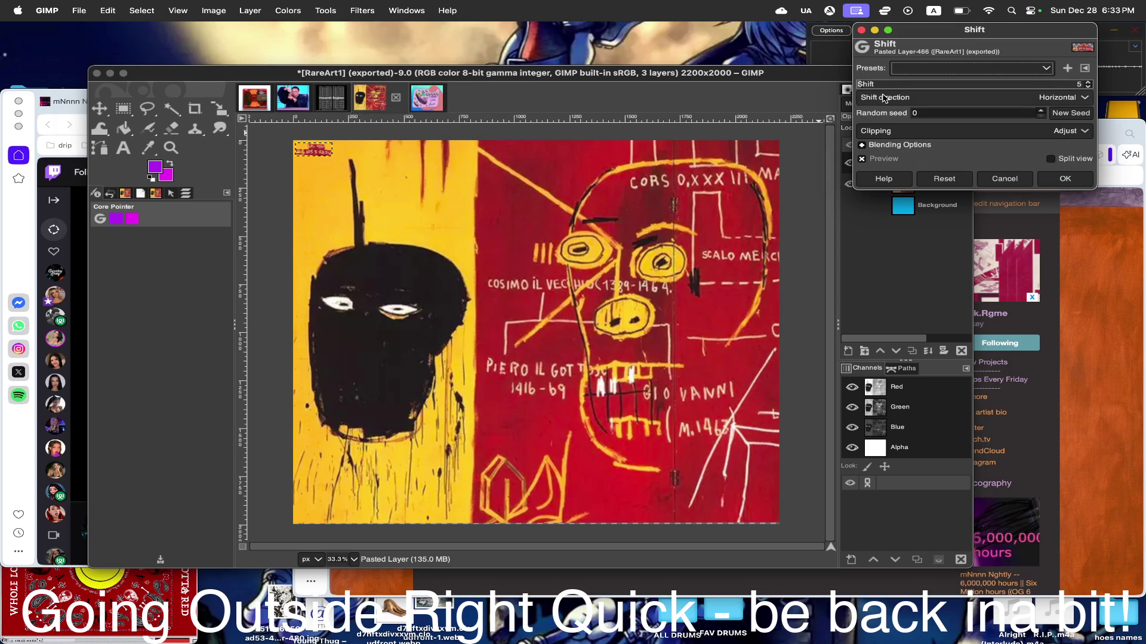
{"action": "left_click", "coordinate": [1042, 179]}
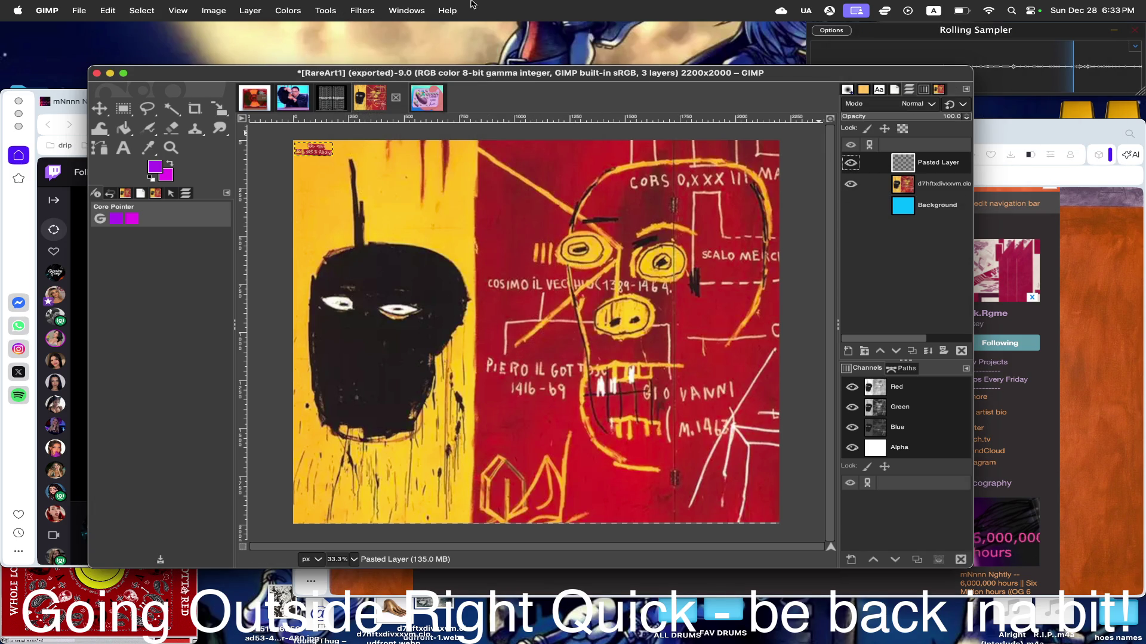
- Dismiss the Edit menu and make the d7hftx artwork layer active again
{"action": "left_click", "coordinate": [148, 9]}
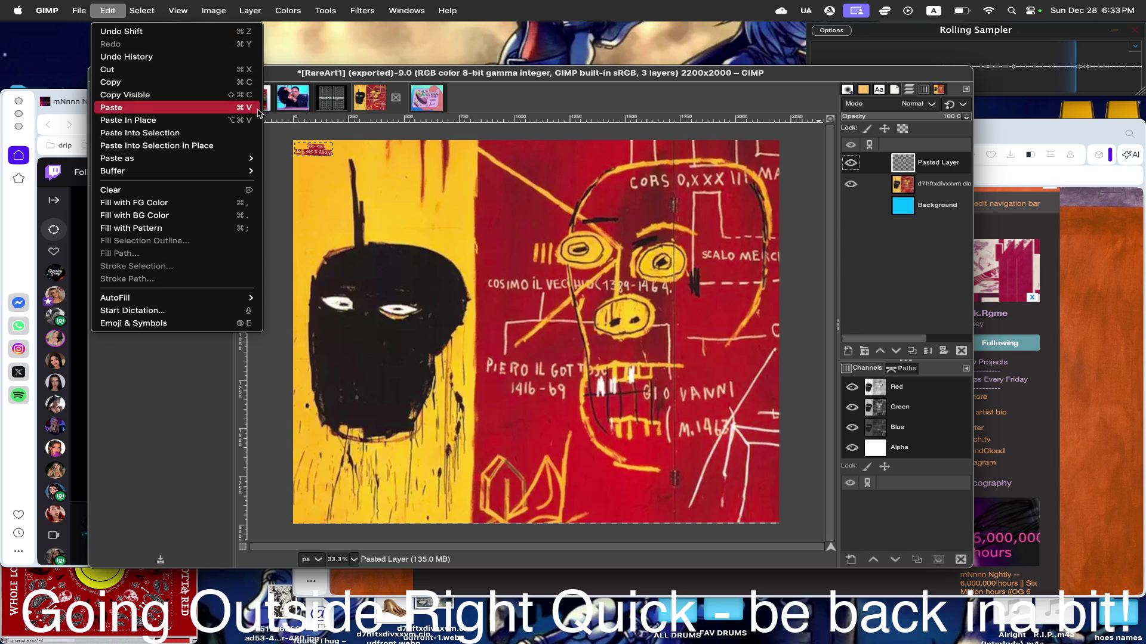
{"action": "left_click", "coordinate": [371, 75]}
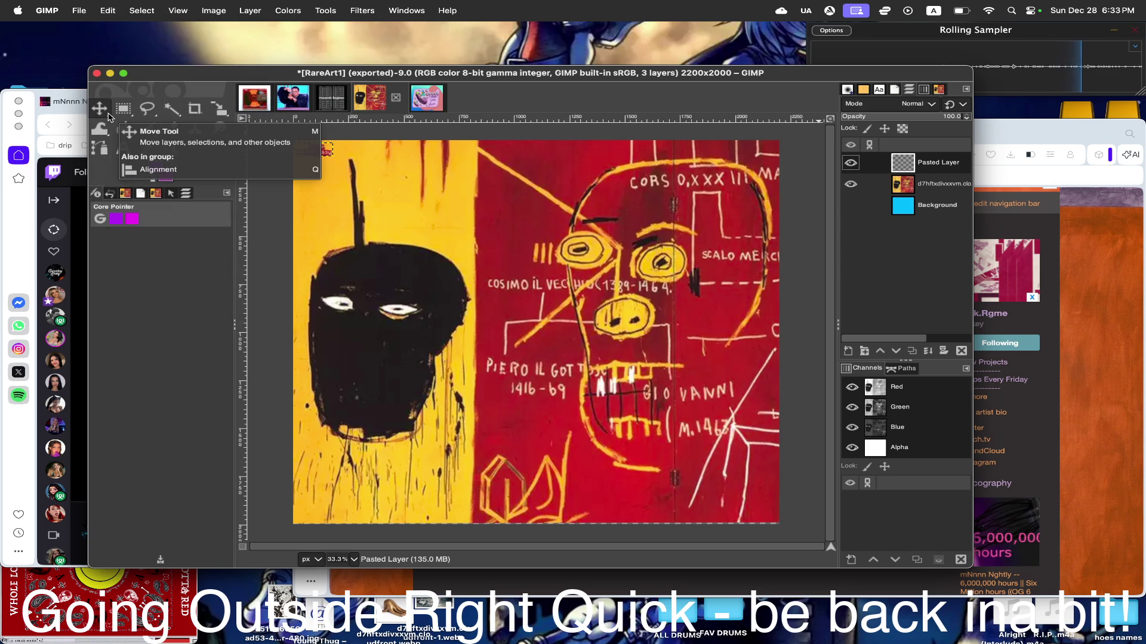
{"action": "left_click", "coordinate": [906, 190]}
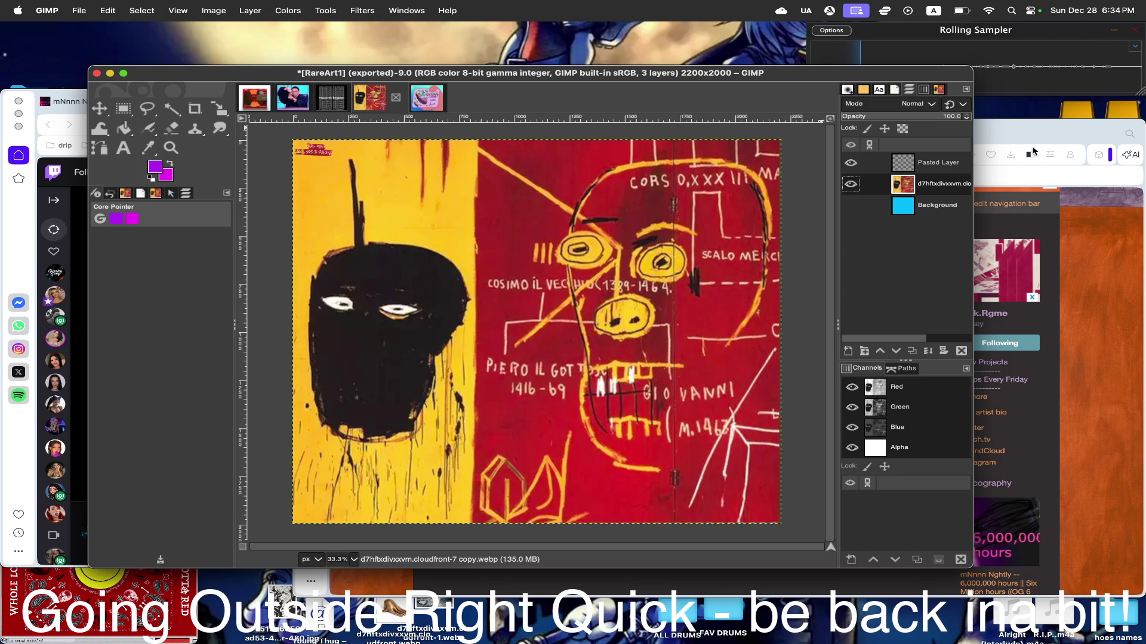
- Go back to the Mvk.Rgme music grid and bring the Bandcamp browser window to the front
{"action": "left_click", "coordinate": [1011, 139]}
{"action": "key", "text": "super+Left"}
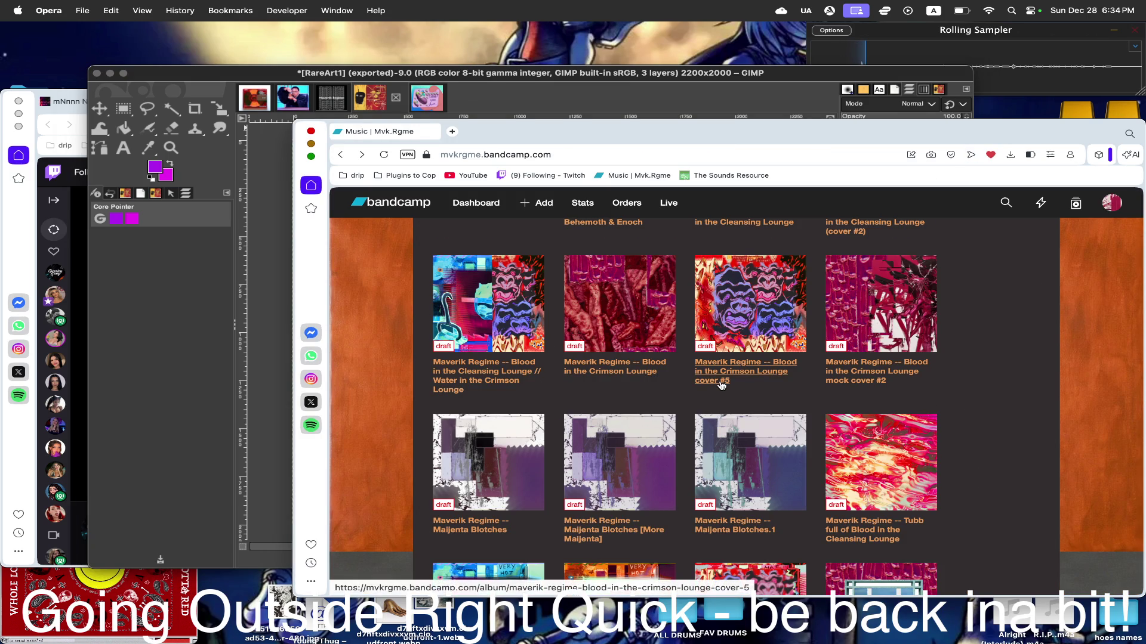
{"action": "scroll", "coordinate": [721, 385], "scroll_direction": "down", "scroll_amount": 5}
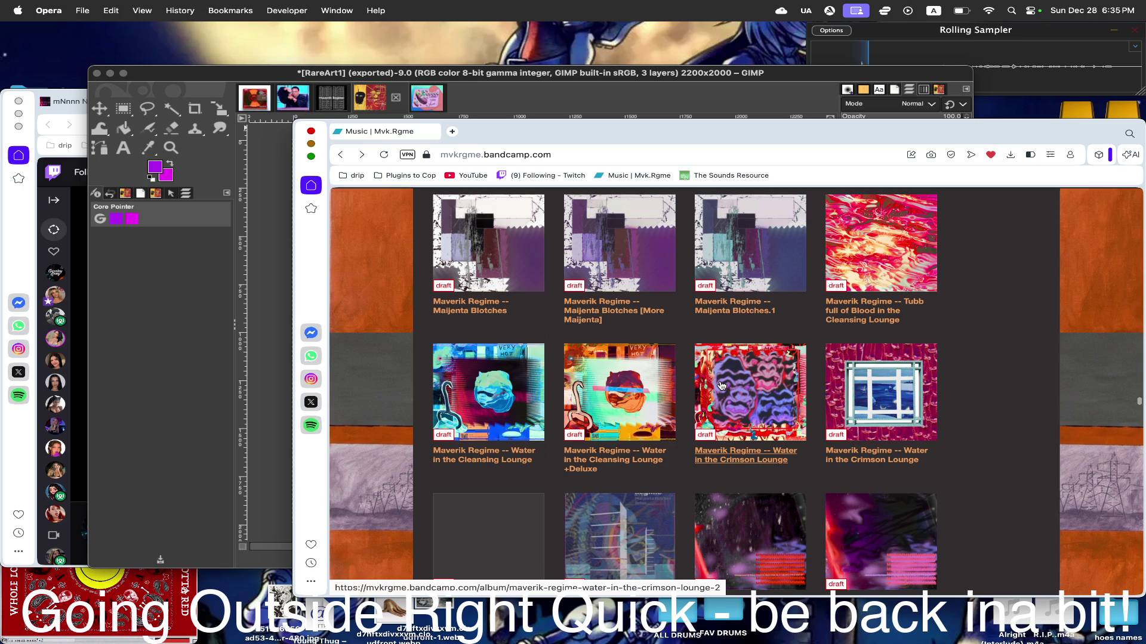
{"action": "left_click", "coordinate": [530, 90]}
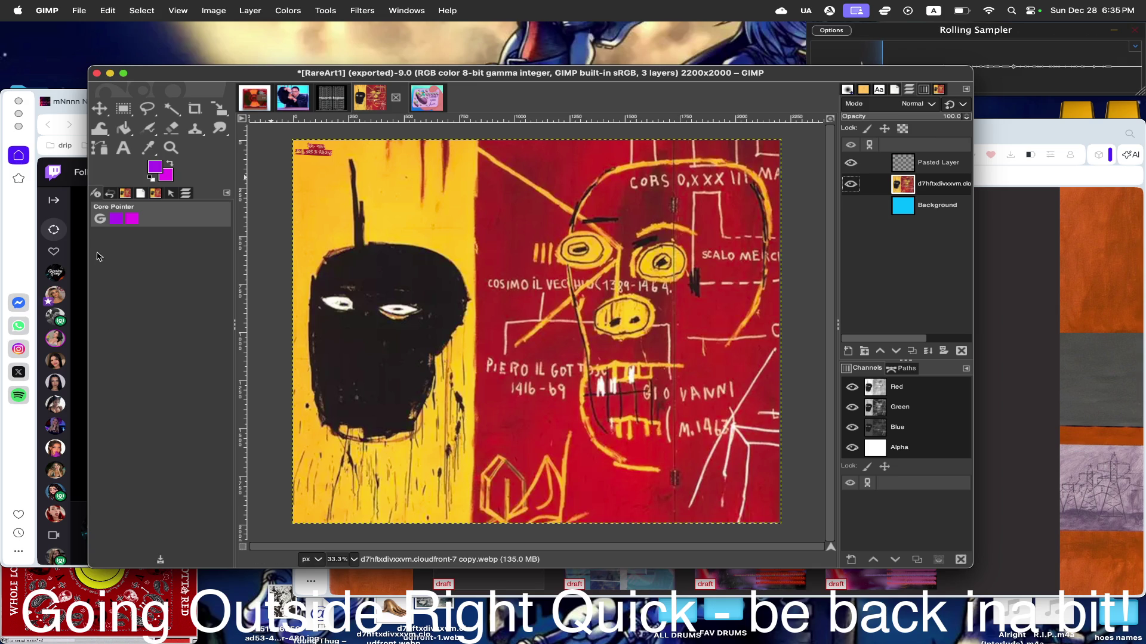
{"action": "left_click", "coordinate": [30, 240]}
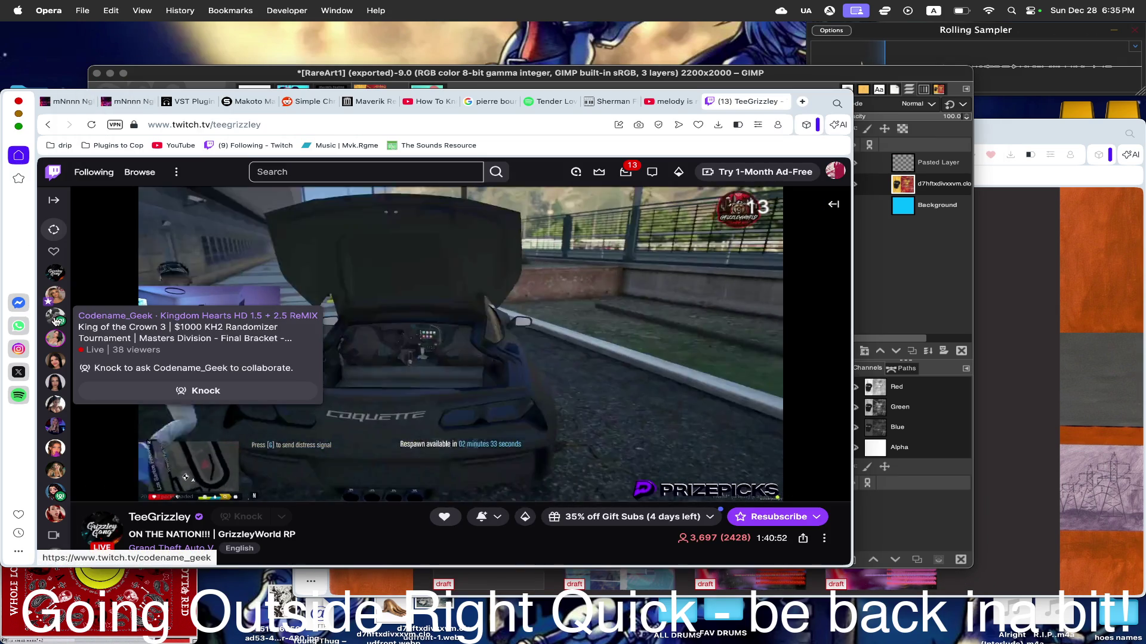
{"action": "left_click", "coordinate": [1015, 134]}
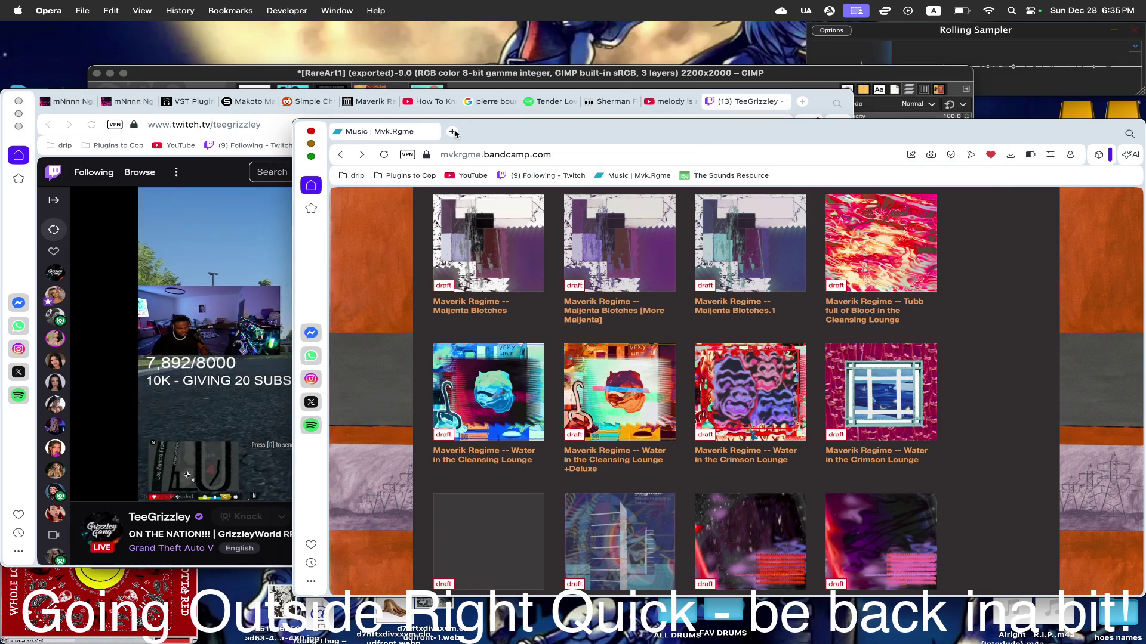
- Visit artsy.net in a new tab and open Tianhao's I'm a Collector's Cat III from Curators' Picks
{"action": "left_click", "coordinate": [452, 132]}
{"action": "type", "text": "ar"}
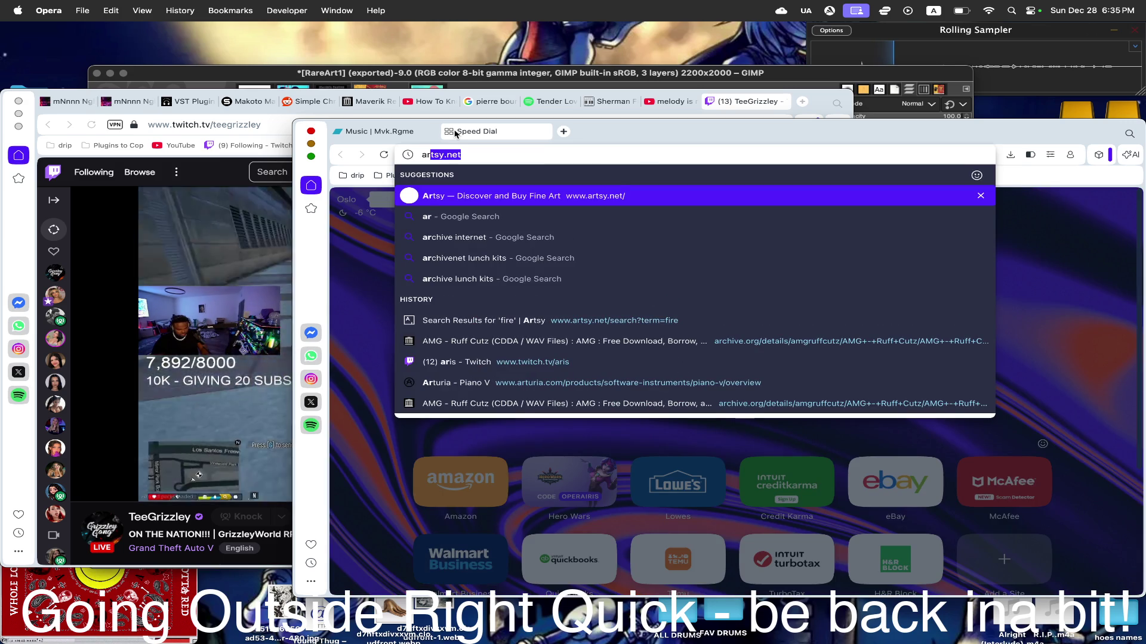
{"action": "type", "text": "tsy"}
{"action": "key", "text": "Return"}
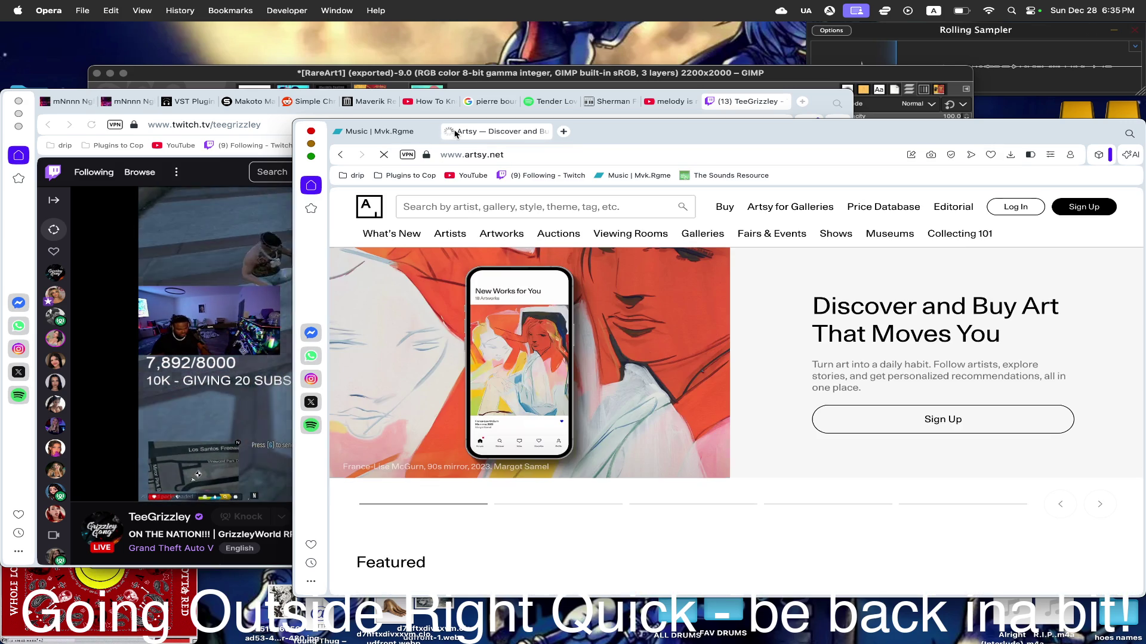
{"action": "scroll", "coordinate": [732, 368], "scroll_direction": "down", "scroll_amount": 5}
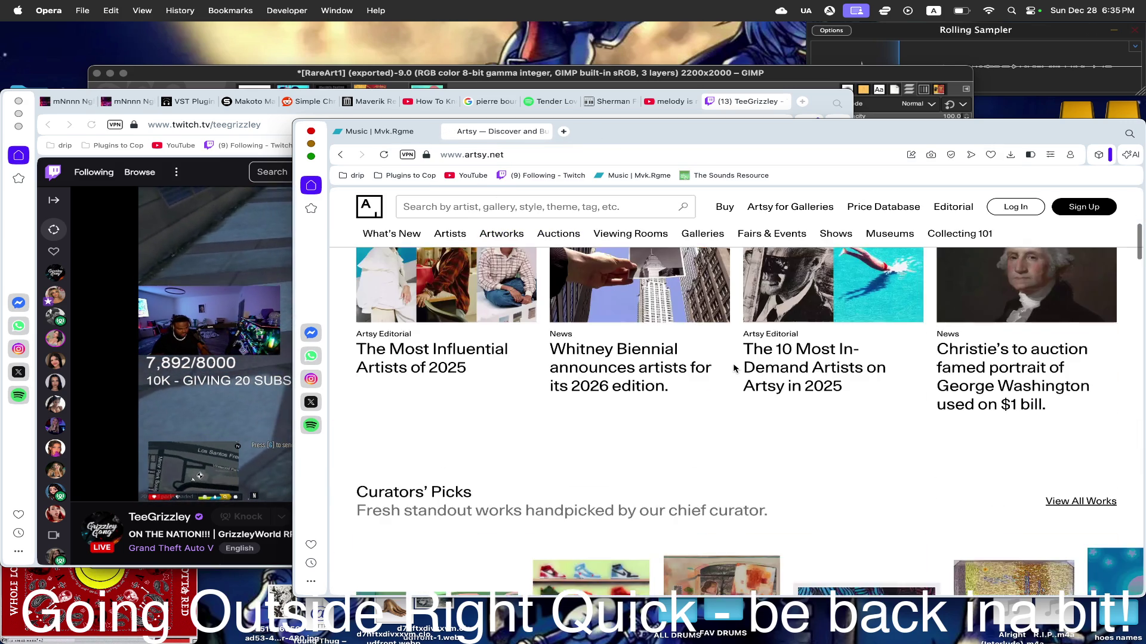
{"action": "scroll", "coordinate": [732, 368], "scroll_direction": "down", "scroll_amount": 3}
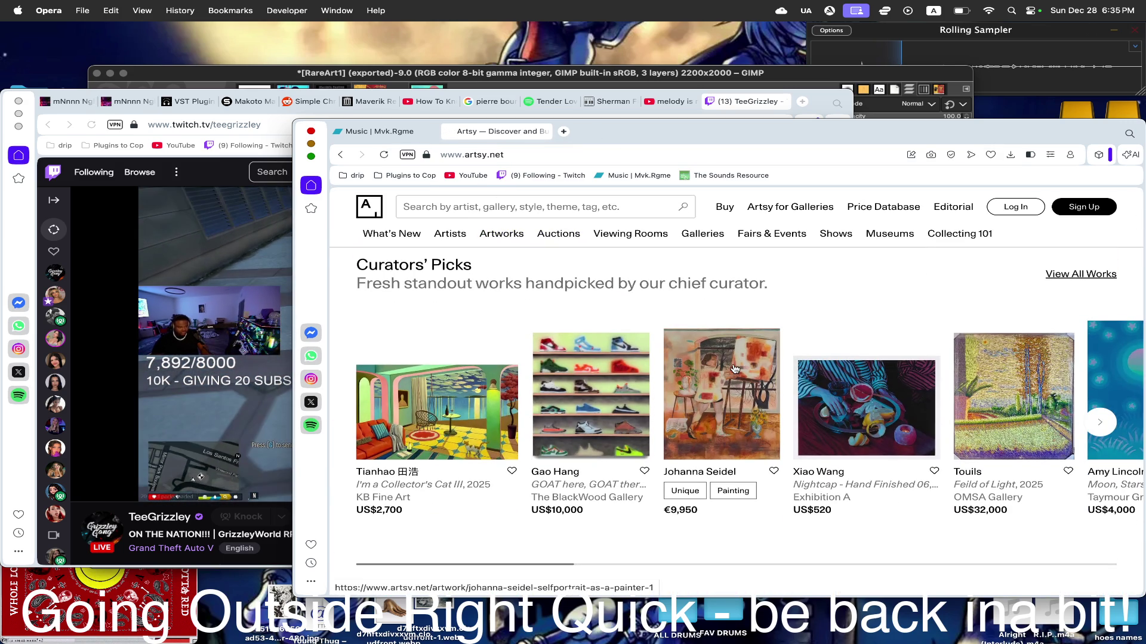
{"action": "scroll", "coordinate": [733, 368], "scroll_direction": "right", "scroll_amount": 3}
{"action": "scroll", "coordinate": [537, 368], "scroll_direction": "right", "scroll_amount": 2}
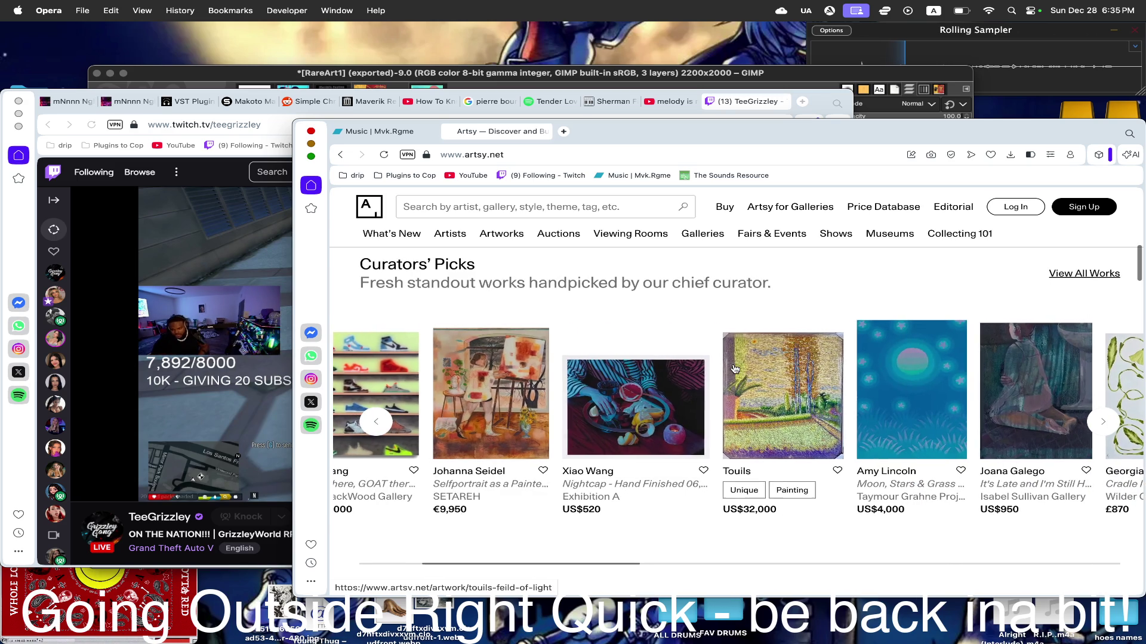
{"action": "scroll", "coordinate": [459, 370], "scroll_direction": "left", "scroll_amount": 3}
{"action": "left_click", "coordinate": [455, 392]}
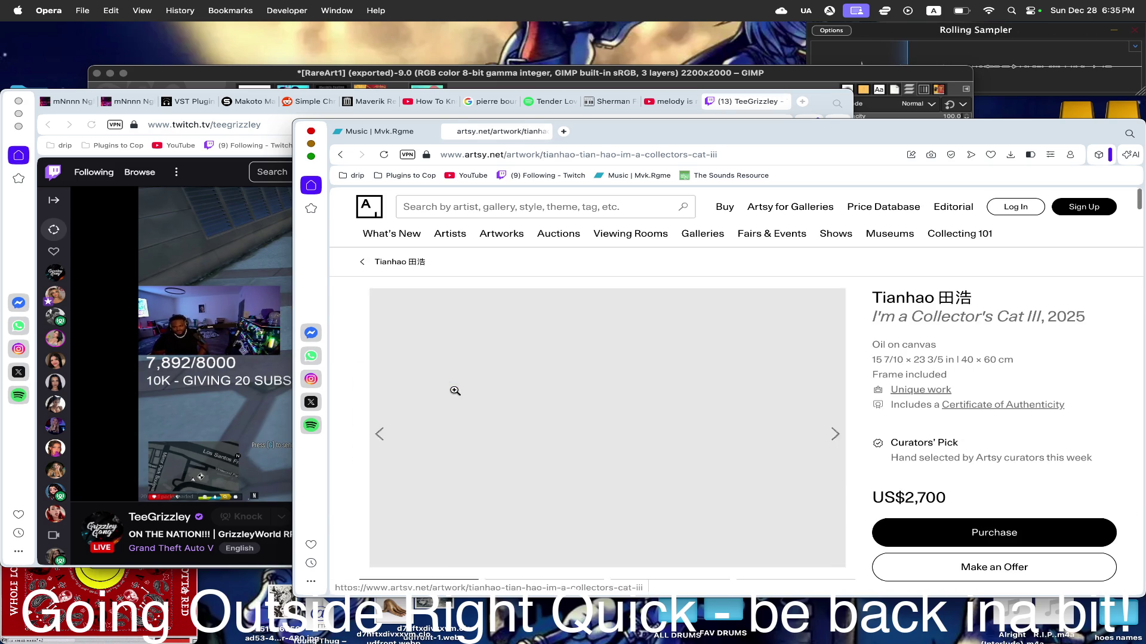
{"action": "scroll", "coordinate": [786, 533], "scroll_direction": "down", "scroll_amount": 5}
{"action": "scroll", "coordinate": [786, 534], "scroll_direction": "up", "scroll_amount": 2}
{"action": "scroll", "coordinate": [786, 533], "scroll_direction": "up", "scroll_amount": 3}
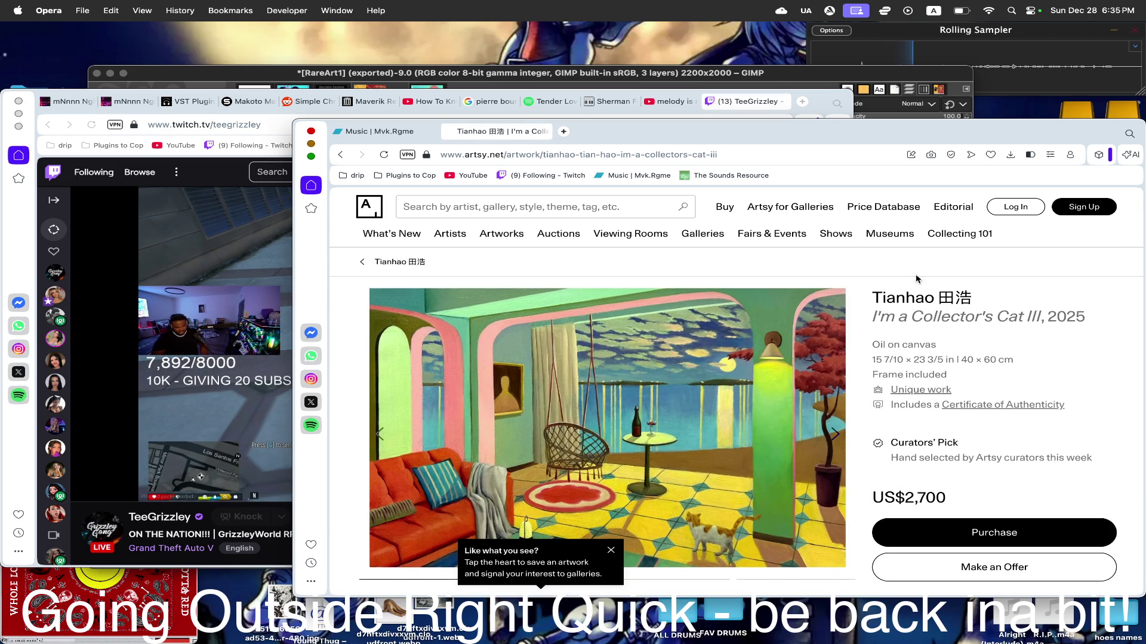
- Open Tianhao's artist page and drag the hand-in-a-box painting image out of the browser
{"action": "left_click", "coordinate": [909, 297]}
{"action": "scroll", "coordinate": [768, 313], "scroll_direction": "down", "scroll_amount": 5}
{"action": "scroll", "coordinate": [755, 380], "scroll_direction": "down", "scroll_amount": 1}
{"action": "scroll", "coordinate": [754, 381], "scroll_direction": "down", "scroll_amount": 1}
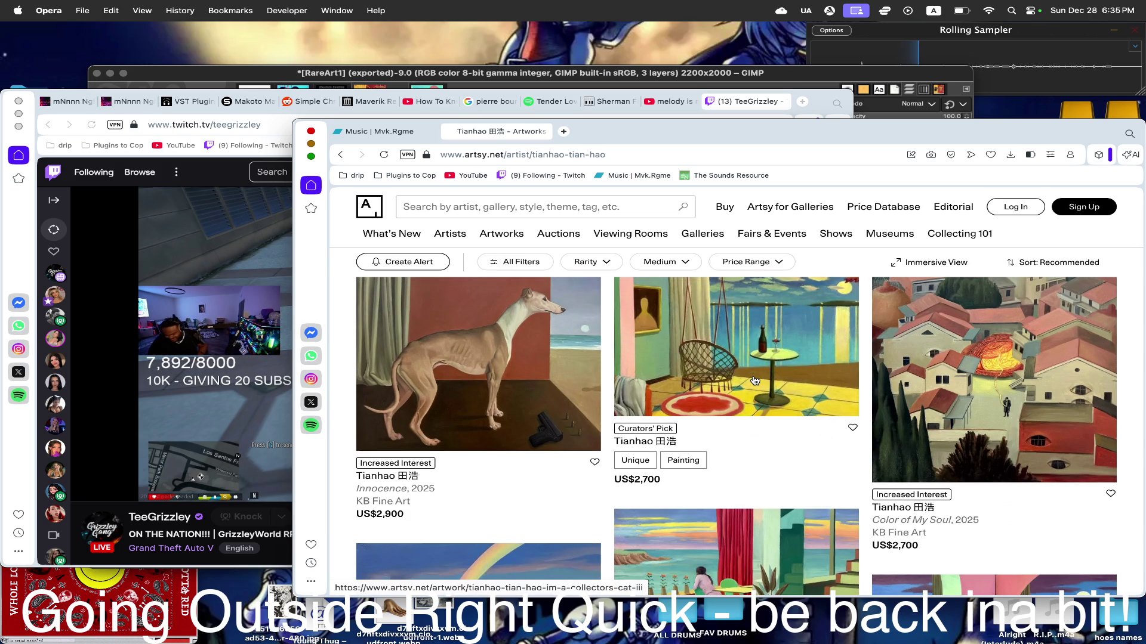
{"action": "scroll", "coordinate": [755, 381], "scroll_direction": "down", "scroll_amount": 3}
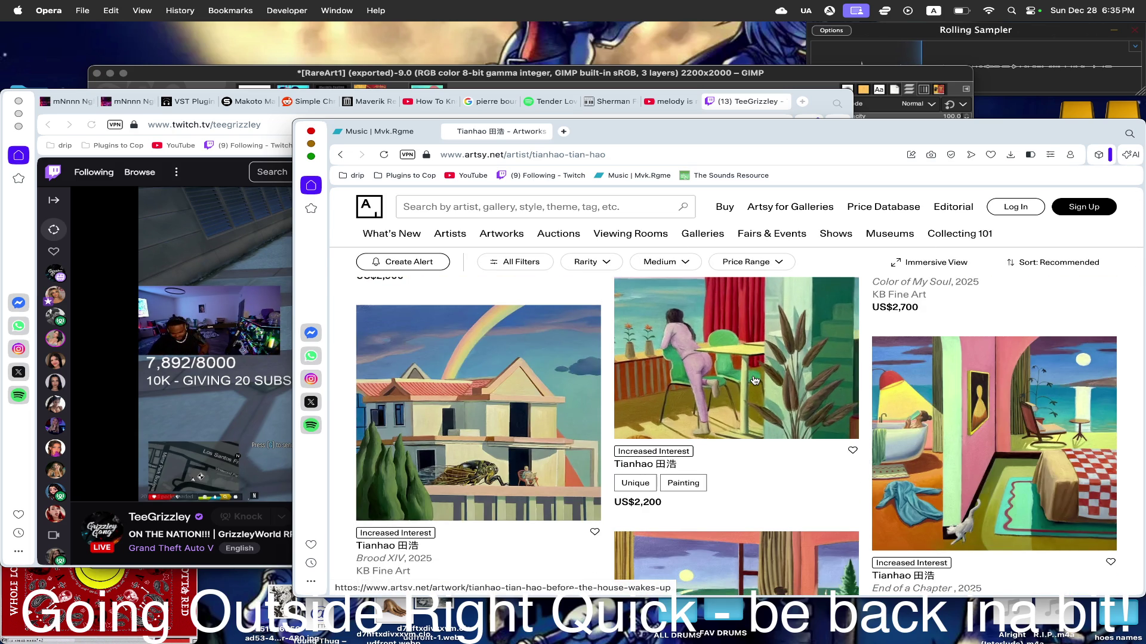
{"action": "scroll", "coordinate": [1015, 352], "scroll_direction": "down", "scroll_amount": 2}
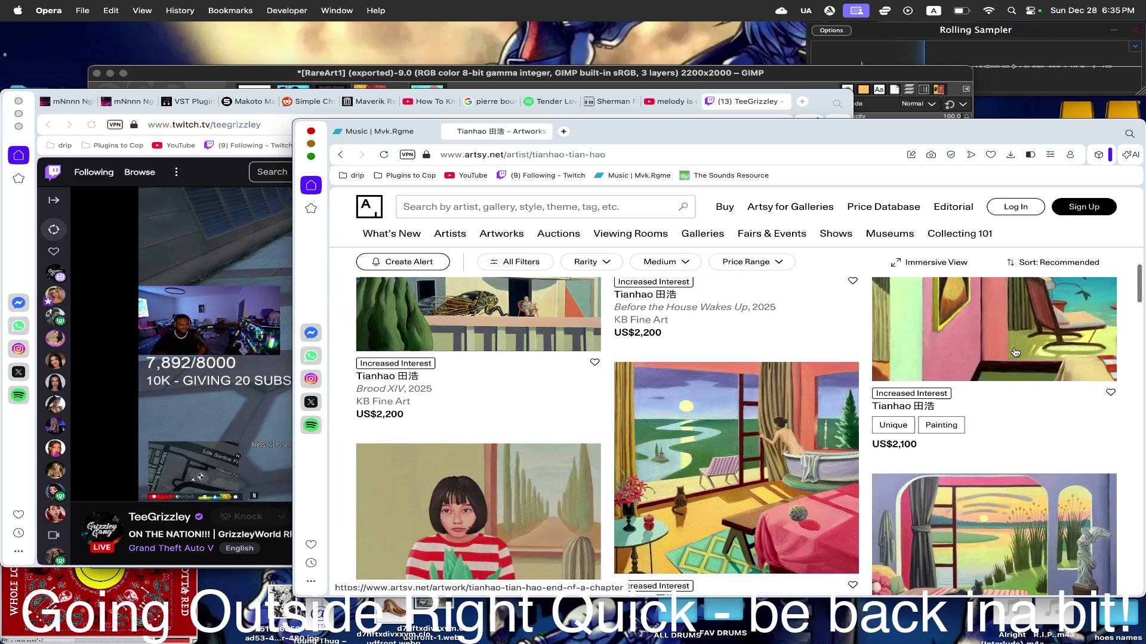
{"action": "scroll", "coordinate": [1013, 352], "scroll_direction": "down", "scroll_amount": 3}
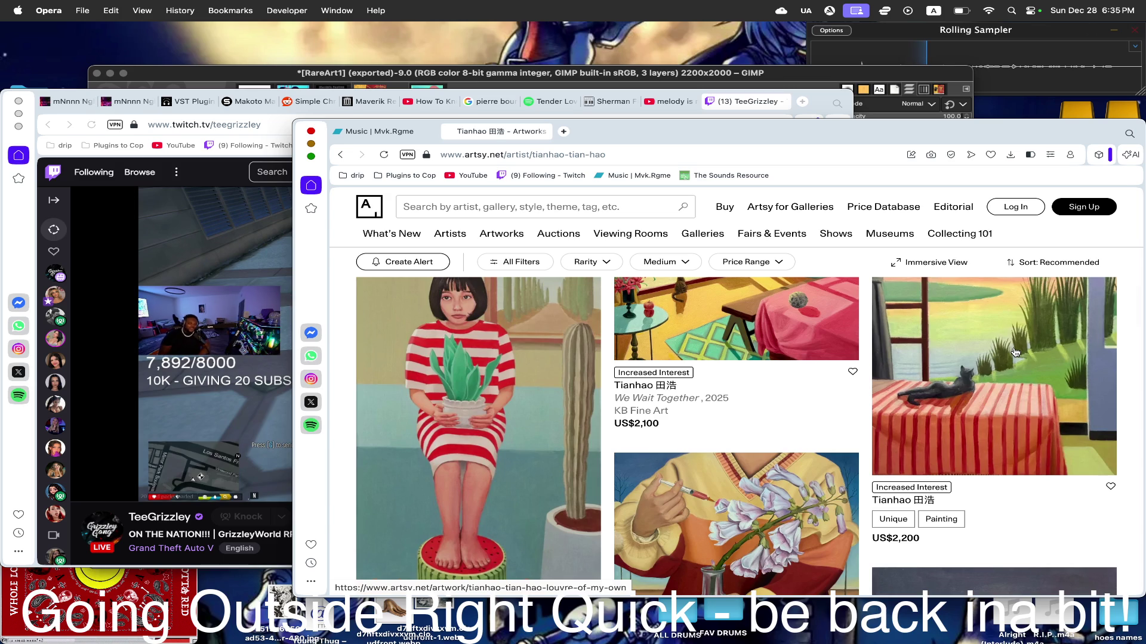
{"action": "scroll", "coordinate": [1014, 352], "scroll_direction": "down", "scroll_amount": 3}
{"action": "scroll", "coordinate": [1014, 352], "scroll_direction": "down", "scroll_amount": 2}
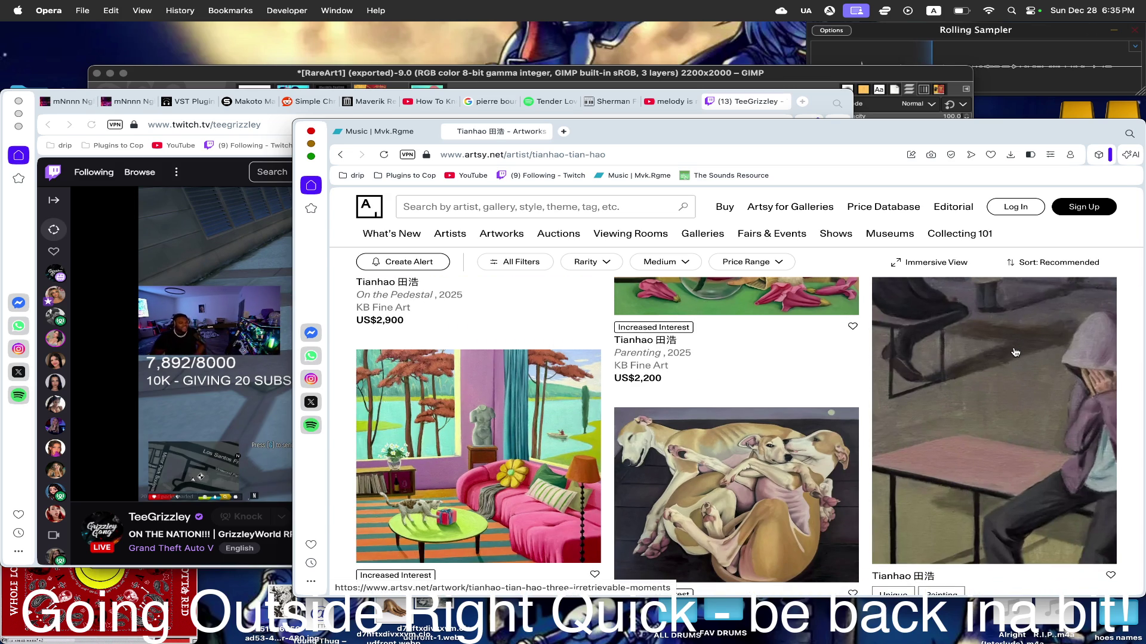
{"action": "scroll", "coordinate": [1014, 352], "scroll_direction": "down", "scroll_amount": 3}
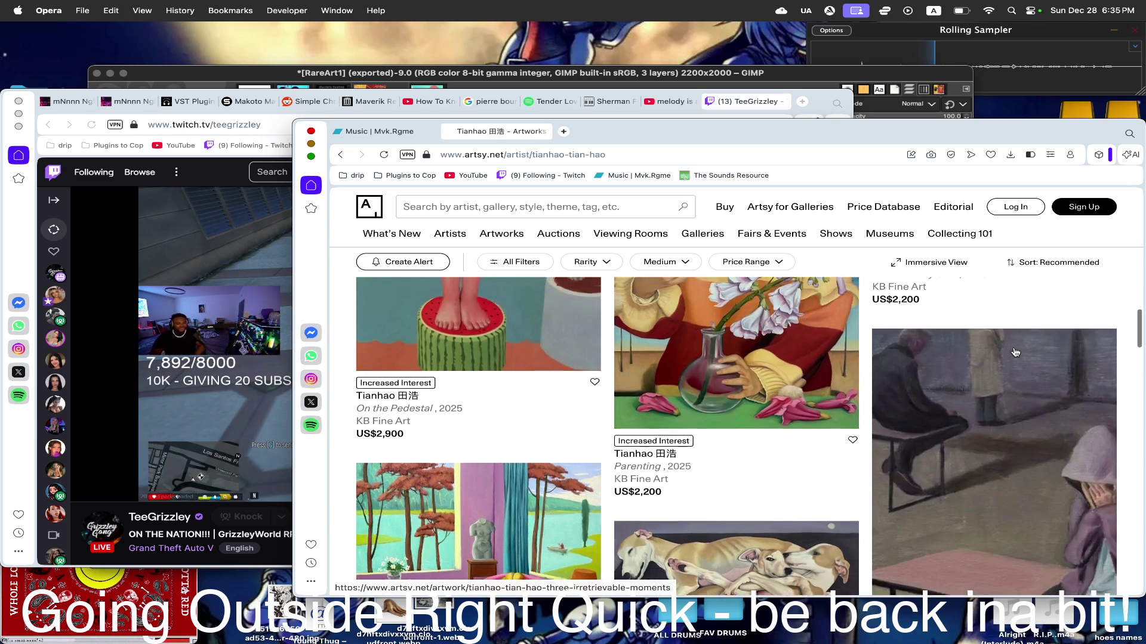
{"action": "scroll", "coordinate": [1015, 352], "scroll_direction": "down", "scroll_amount": 3}
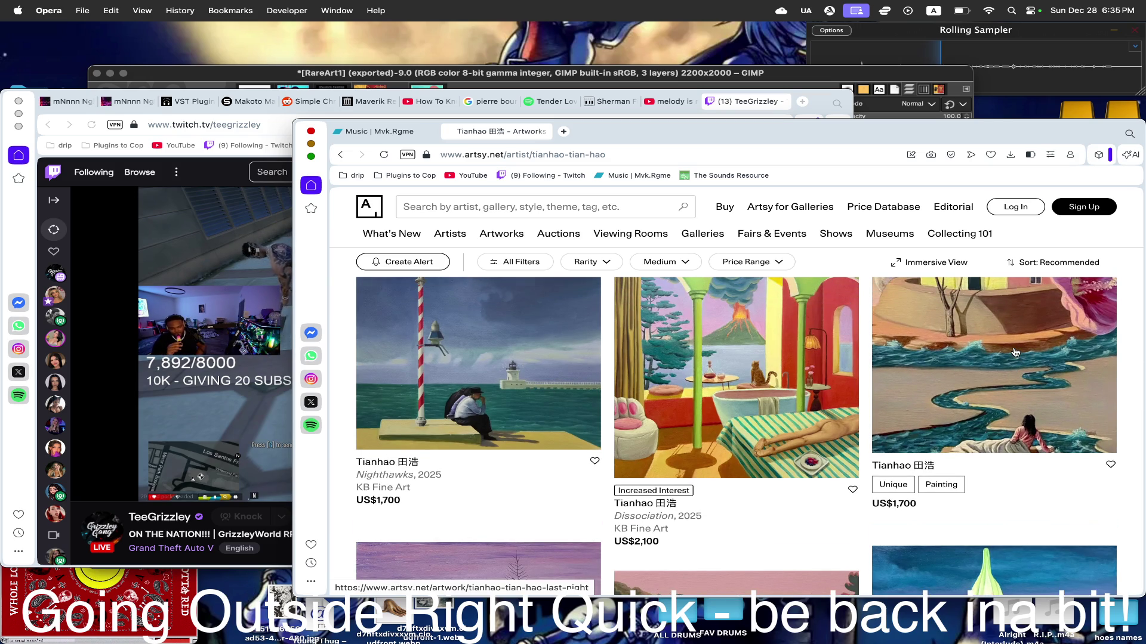
{"action": "scroll", "coordinate": [1014, 352], "scroll_direction": "down", "scroll_amount": 3}
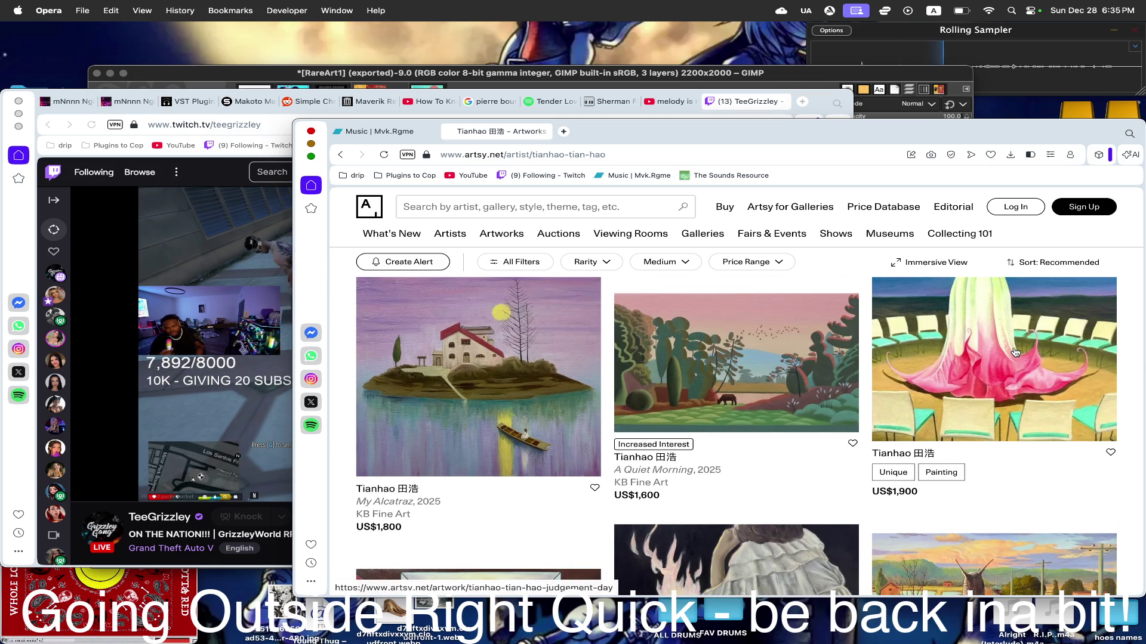
{"action": "scroll", "coordinate": [1013, 352], "scroll_direction": "down", "scroll_amount": 3}
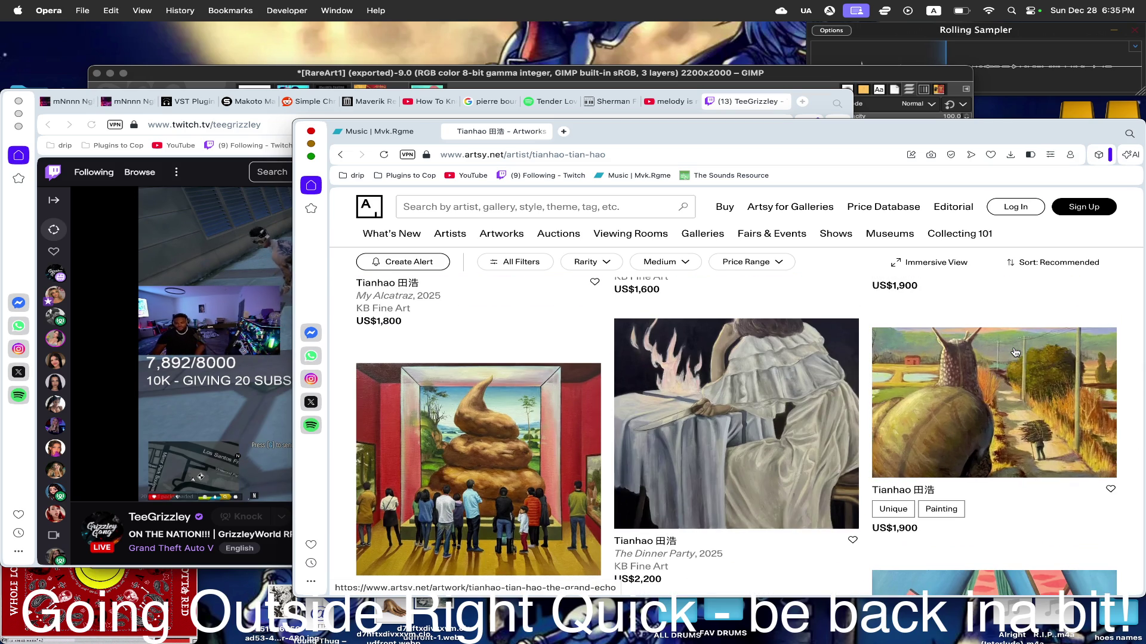
{"action": "scroll", "coordinate": [1014, 351], "scroll_direction": "down", "scroll_amount": 2}
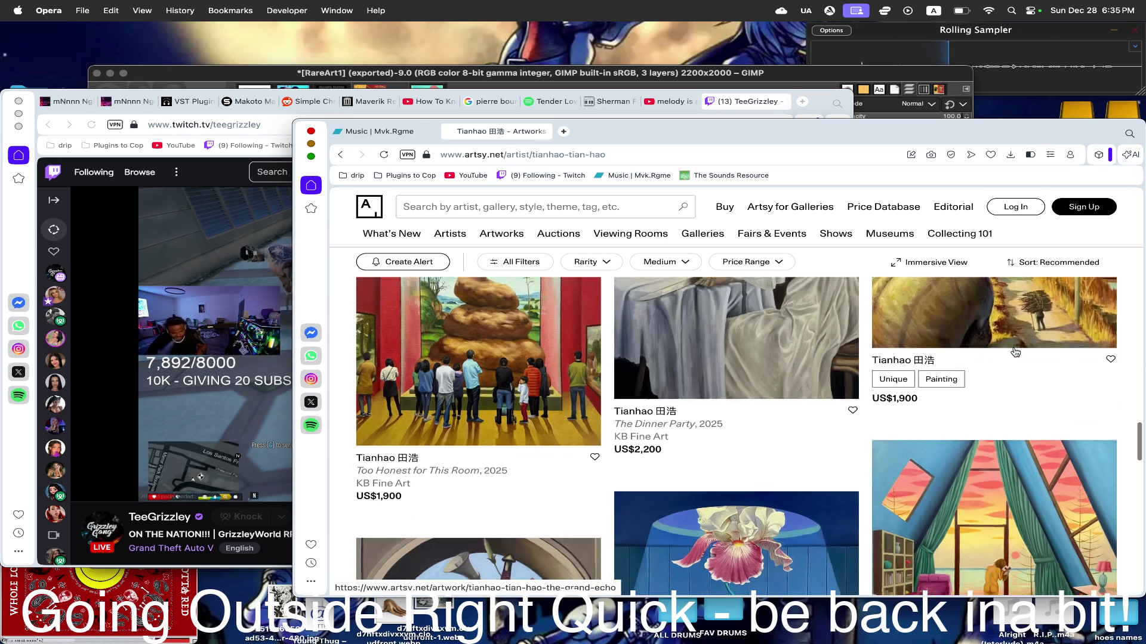
{"action": "scroll", "coordinate": [1015, 351], "scroll_direction": "up", "scroll_amount": 2}
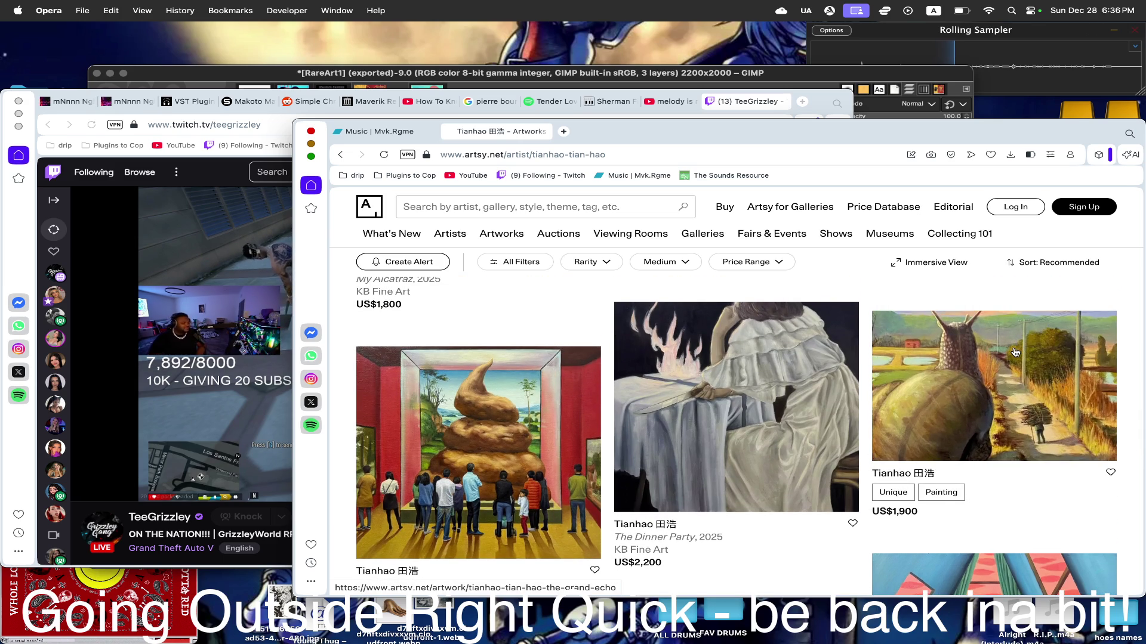
{"action": "scroll", "coordinate": [1014, 352], "scroll_direction": "down", "scroll_amount": 2}
{"action": "scroll", "coordinate": [1015, 351], "scroll_direction": "up", "scroll_amount": 3}
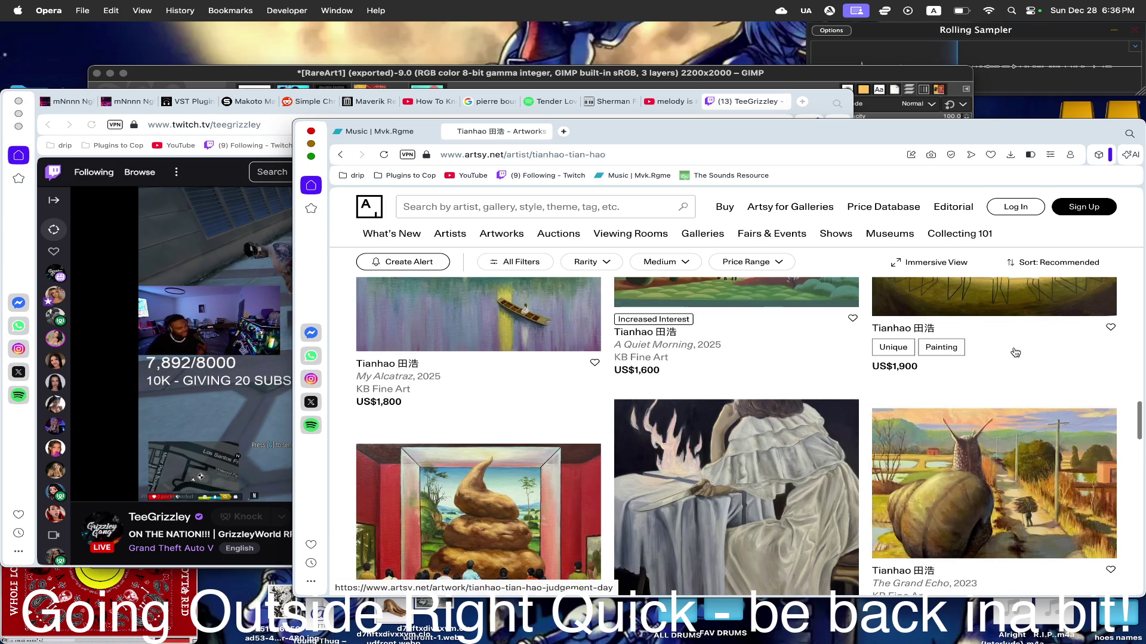
{"action": "scroll", "coordinate": [1014, 352], "scroll_direction": "down", "scroll_amount": 3}
{"action": "scroll", "coordinate": [1014, 352], "scroll_direction": "down", "scroll_amount": 2}
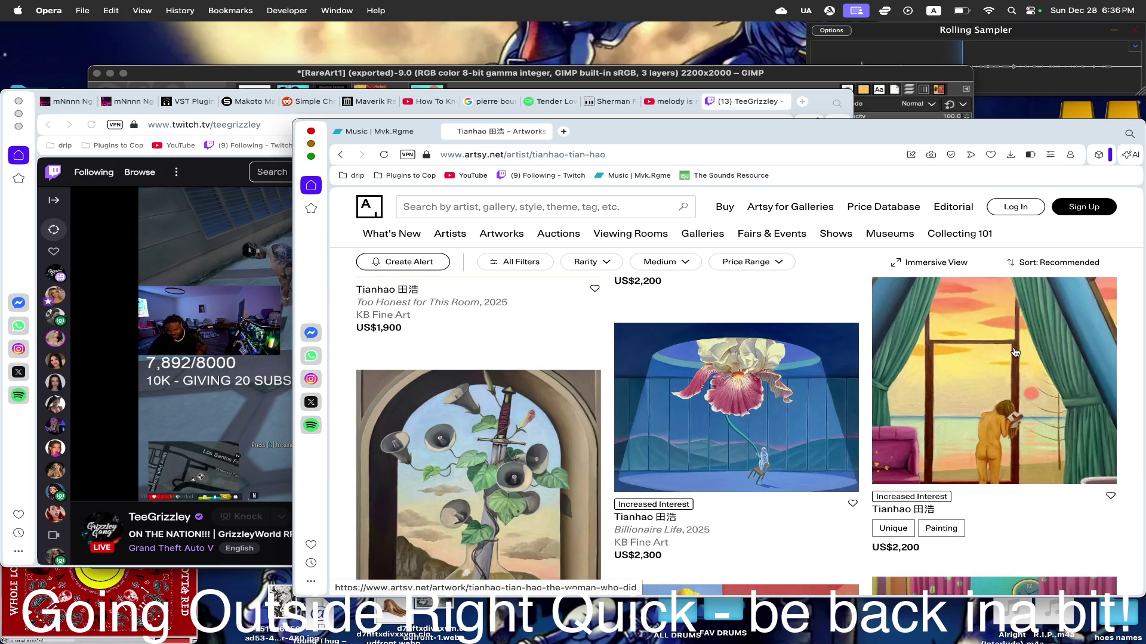
{"action": "scroll", "coordinate": [1014, 352], "scroll_direction": "down", "scroll_amount": 2}
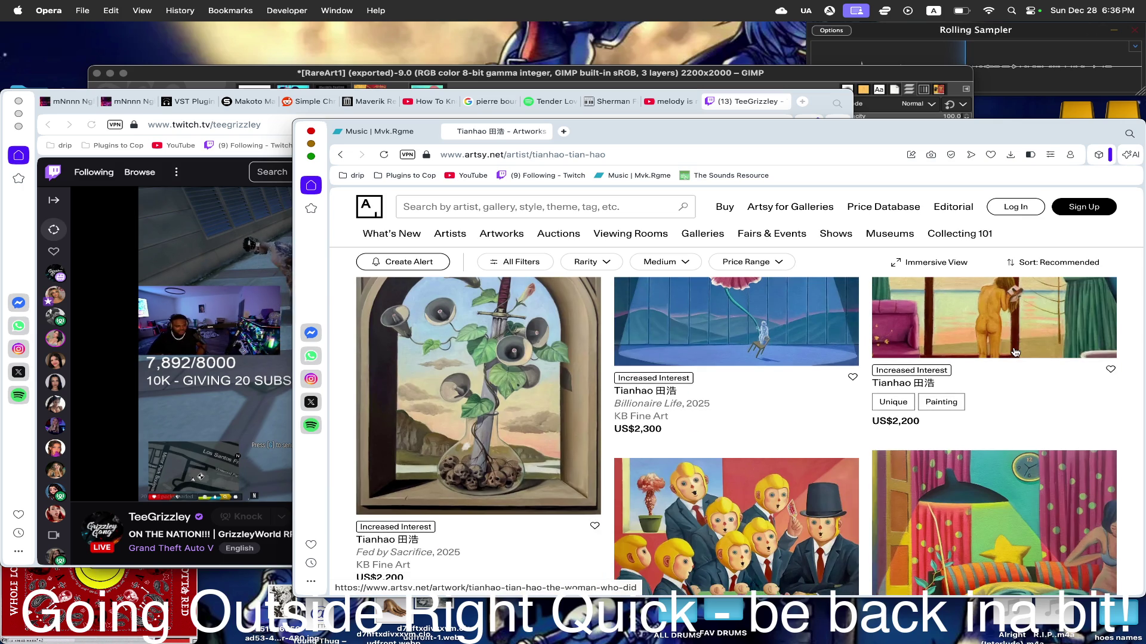
{"action": "scroll", "coordinate": [1014, 352], "scroll_direction": "down", "scroll_amount": 2}
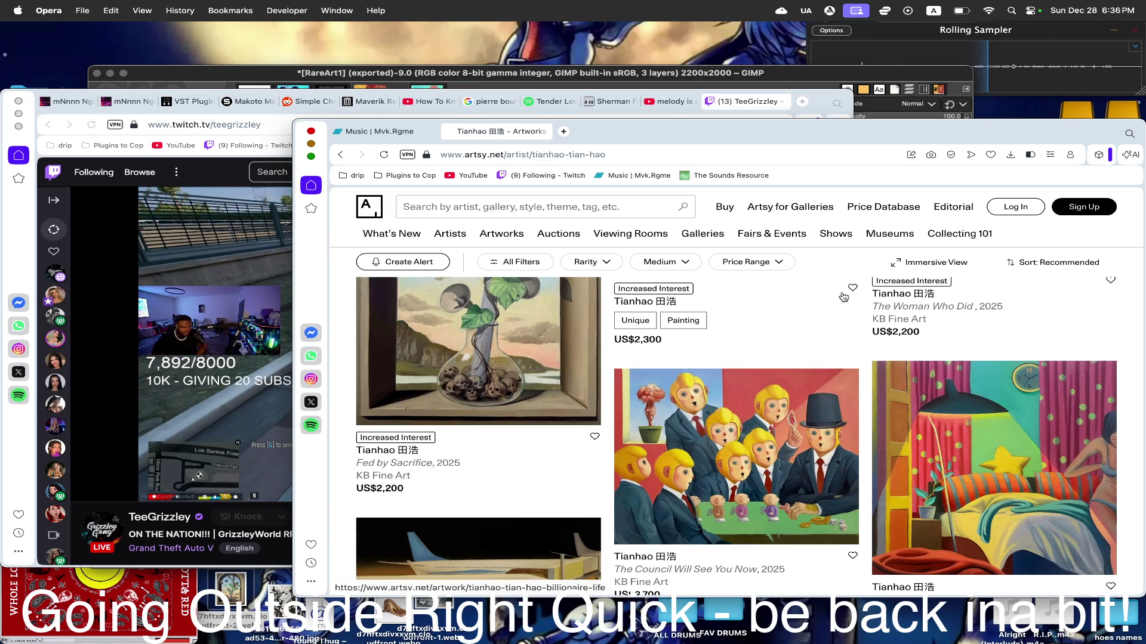
{"action": "scroll", "coordinate": [842, 297], "scroll_direction": "down", "scroll_amount": 3}
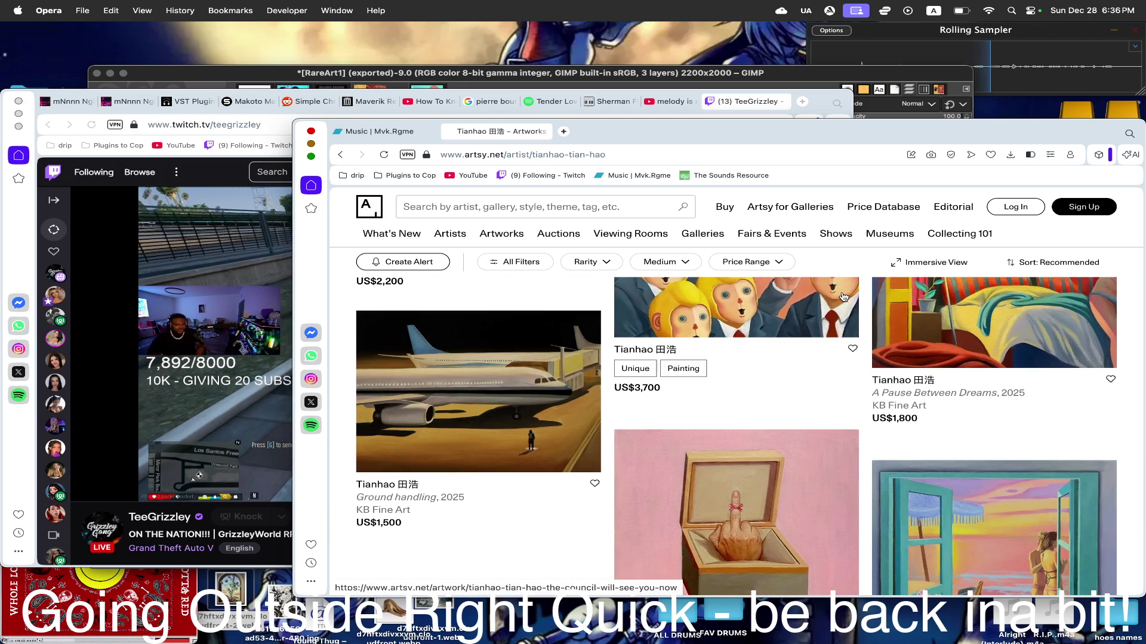
{"action": "scroll", "coordinate": [839, 322], "scroll_direction": "down", "scroll_amount": 1}
{"action": "scroll", "coordinate": [837, 349], "scroll_direction": "down", "scroll_amount": 1}
{"action": "scroll", "coordinate": [833, 377], "scroll_direction": "down", "scroll_amount": 2}
{"action": "scroll", "coordinate": [832, 377], "scroll_direction": "up", "scroll_amount": 1}
{"action": "left_click_drag", "start_coordinate": [833, 377], "coordinate": [260, 571]}
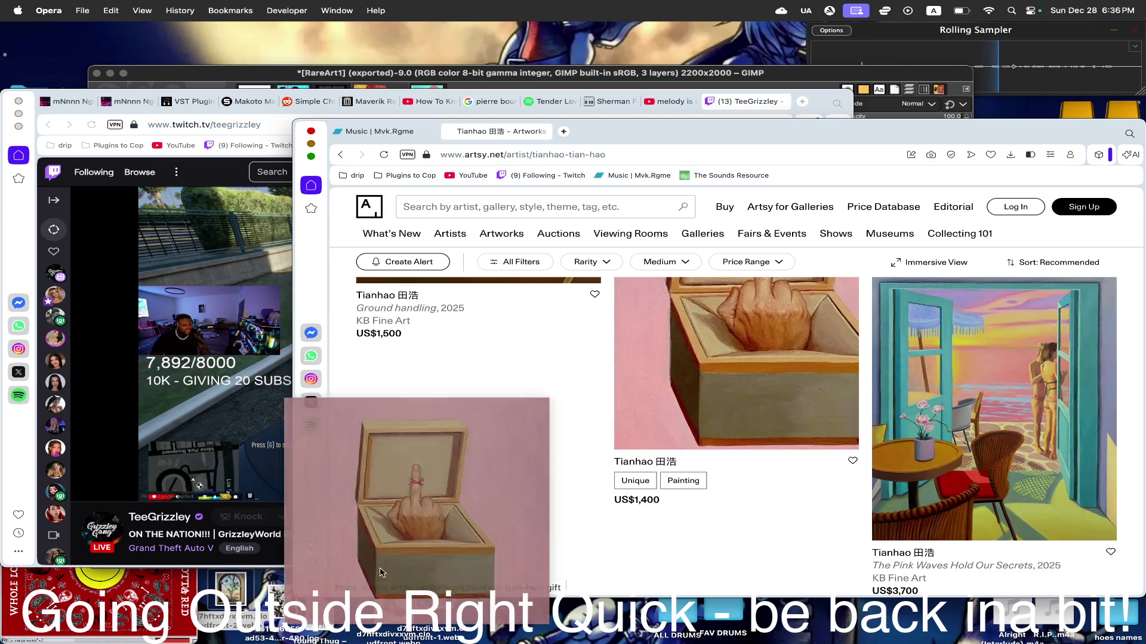
{"action": "mouse_move", "coordinate": [643, 445]}
{"action": "left_mouse_down"}
{"action": "mouse_move", "coordinate": [873, 620]}
{"action": "mouse_move", "coordinate": [815, 586]}
{"action": "left_mouse_up"}
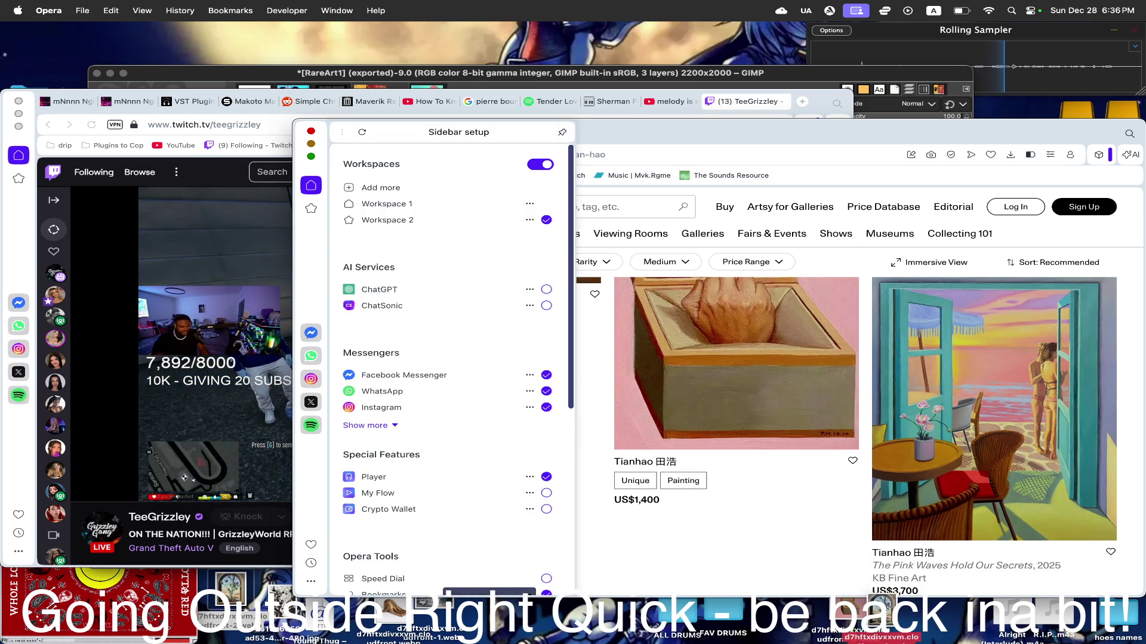
{"action": "left_click", "coordinate": [864, 433]}
{"action": "scroll", "coordinate": [866, 432], "scroll_direction": "down", "scroll_amount": 2}
{"action": "scroll", "coordinate": [863, 430], "scroll_direction": "down", "scroll_amount": 3}
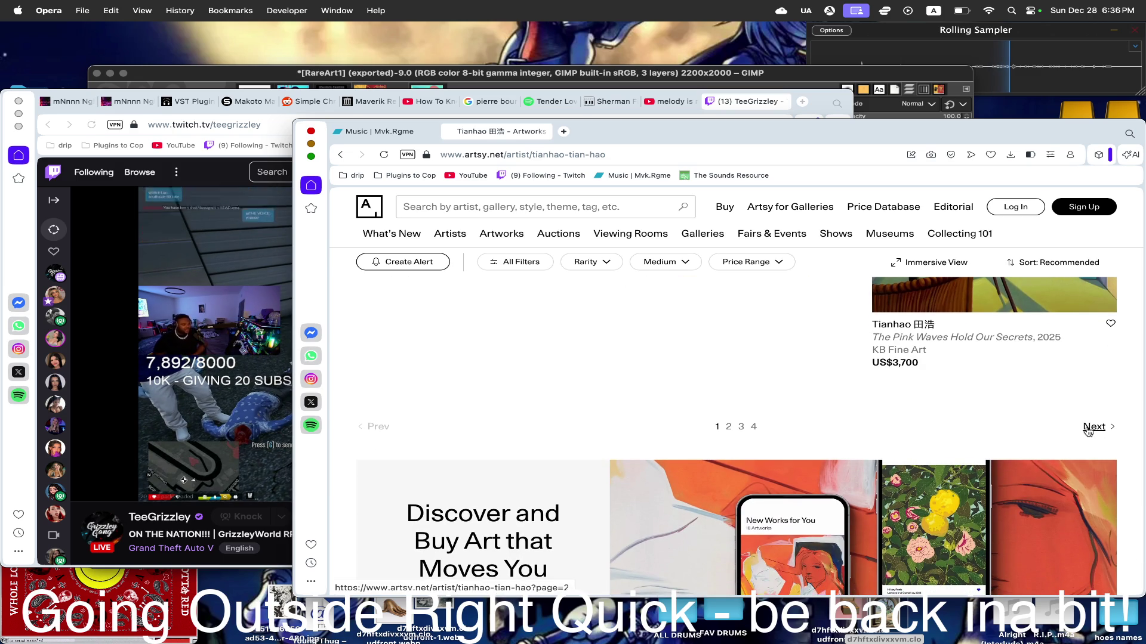
- Load the next page of Tianhao's artworks and dismiss the follow-this-artist prompt
{"action": "left_click", "coordinate": [1085, 429]}
{"action": "left_click_drag", "start_coordinate": [943, 129], "coordinate": [737, 76]}
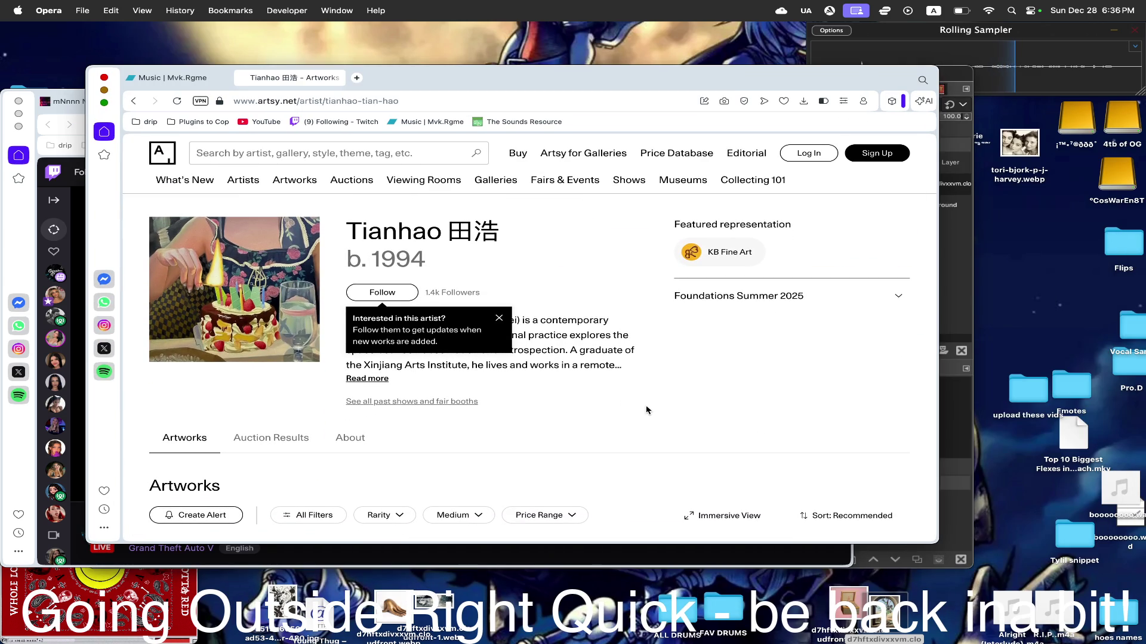
{"action": "left_click", "coordinate": [500, 319]}
{"action": "scroll", "coordinate": [504, 319], "scroll_direction": "down", "scroll_amount": 4}
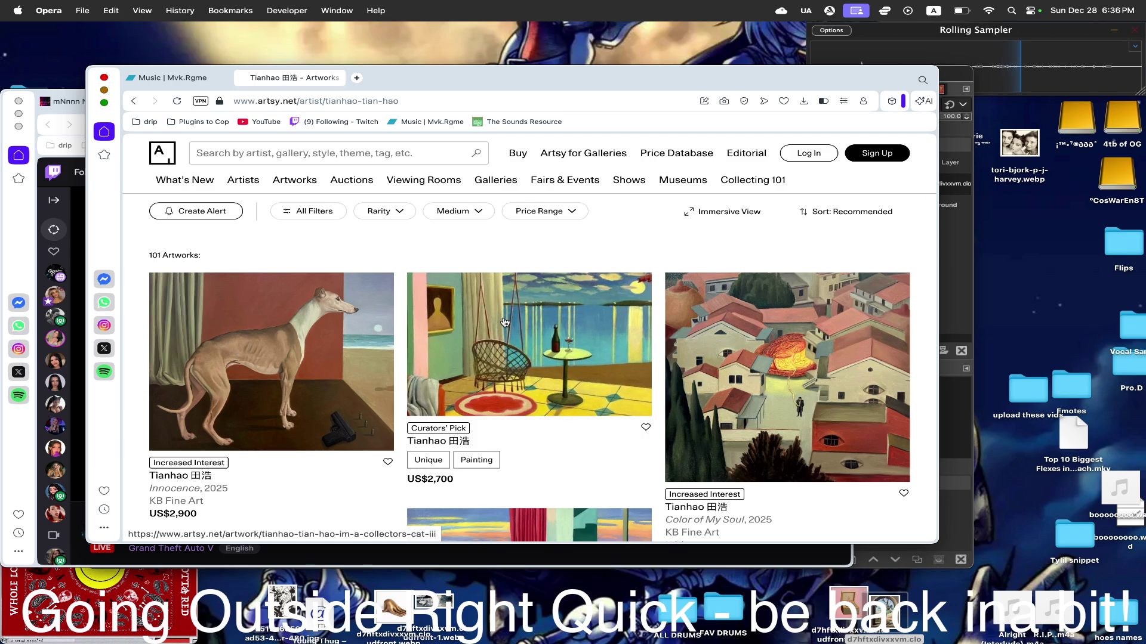
{"action": "scroll", "coordinate": [504, 322], "scroll_direction": "down", "scroll_amount": 1}
{"action": "scroll", "coordinate": [504, 322], "scroll_direction": "down", "scroll_amount": 2}
{"action": "scroll", "coordinate": [504, 322], "scroll_direction": "down", "scroll_amount": 1}
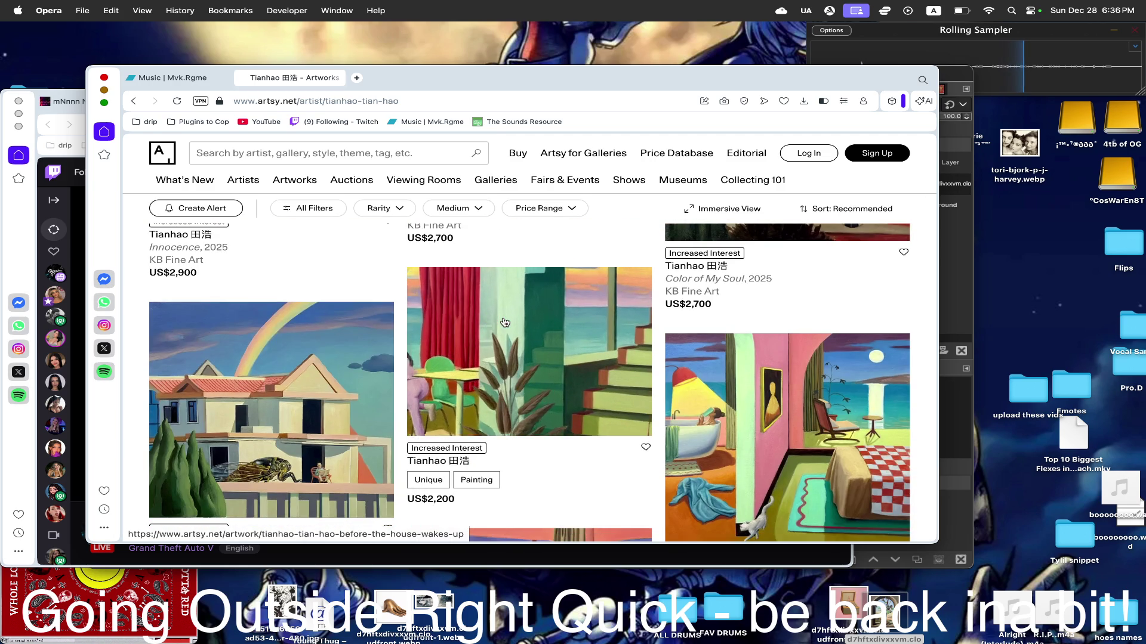
{"action": "scroll", "coordinate": [504, 322], "scroll_direction": "down", "scroll_amount": 2}
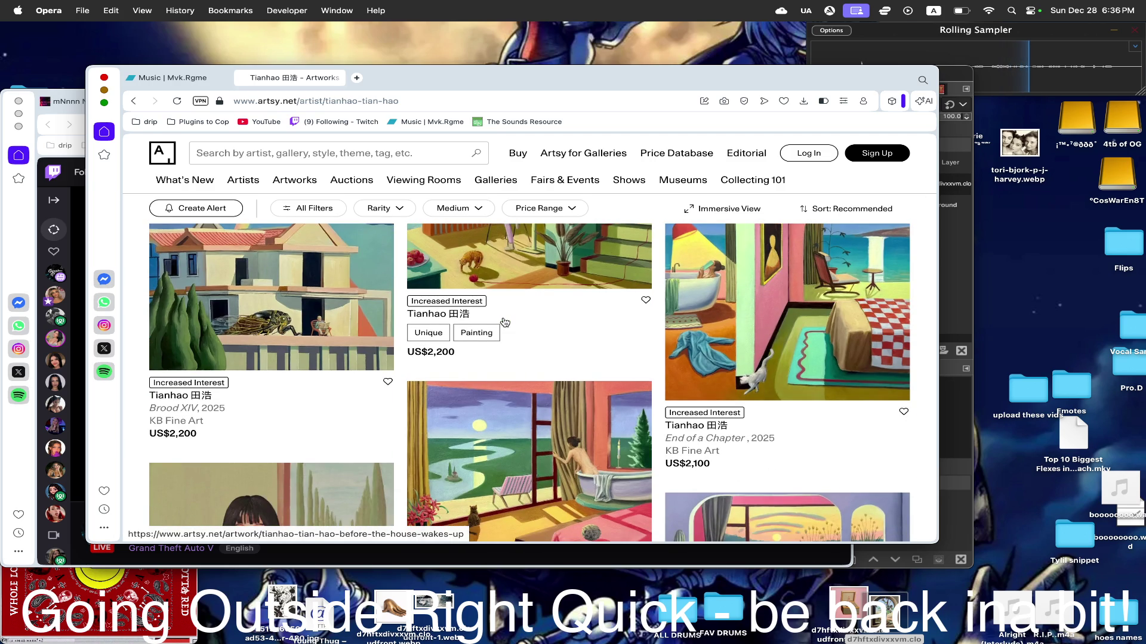
{"action": "scroll", "coordinate": [503, 322], "scroll_direction": "down", "scroll_amount": 1}
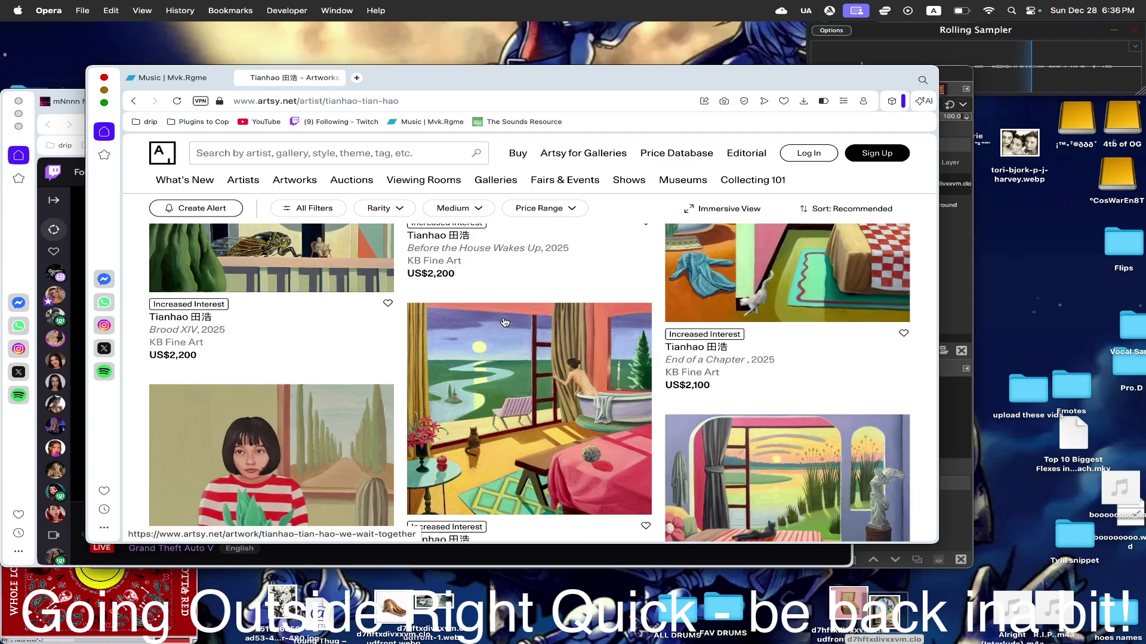
{"action": "scroll", "coordinate": [501, 318], "scroll_direction": "down", "scroll_amount": 5}
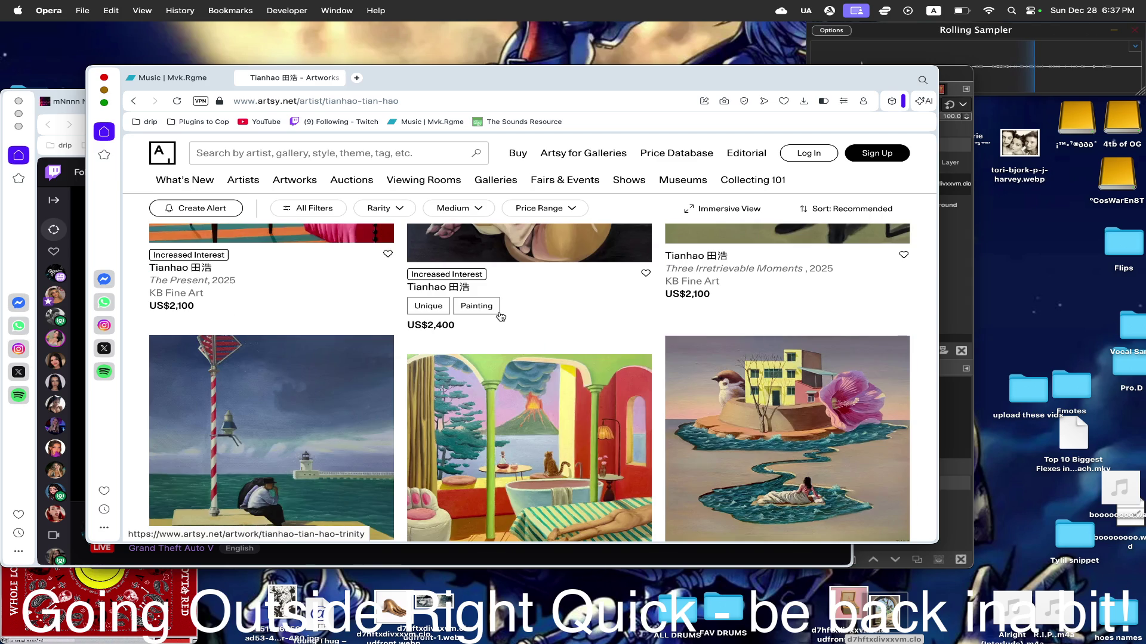
{"action": "scroll", "coordinate": [499, 315], "scroll_direction": "down", "scroll_amount": 1}
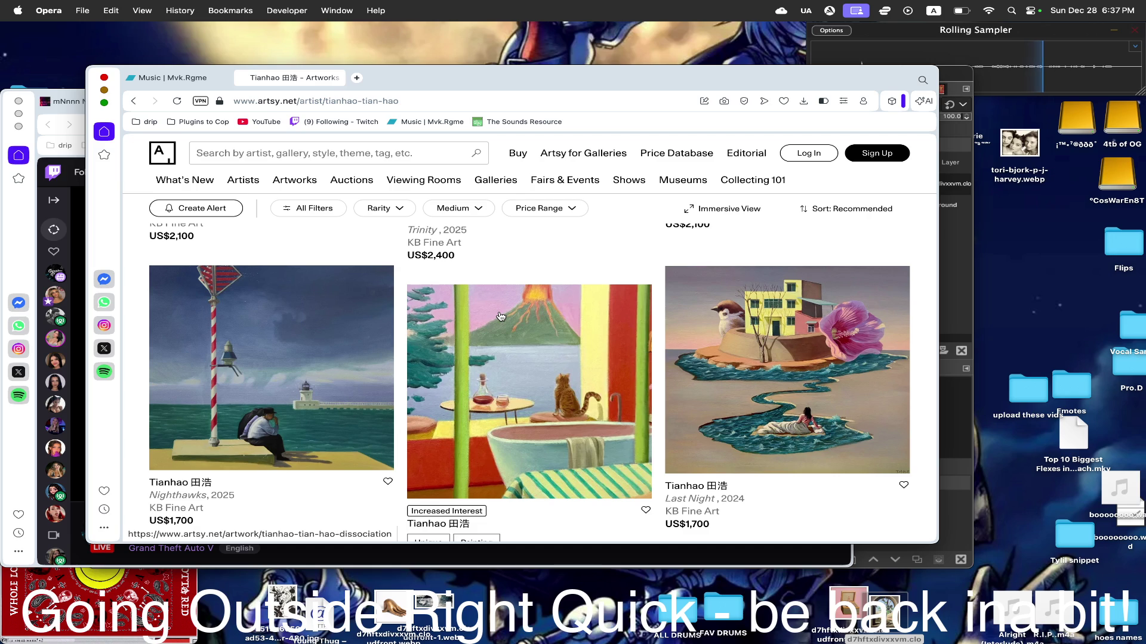
{"action": "scroll", "coordinate": [500, 316], "scroll_direction": "up", "scroll_amount": 1}
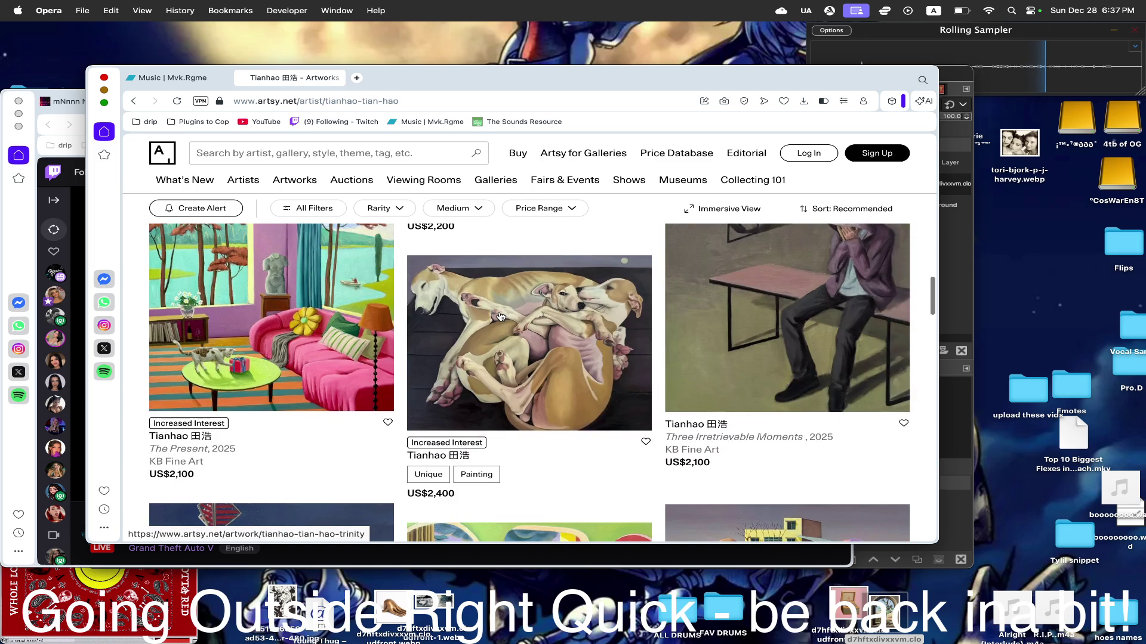
{"action": "scroll", "coordinate": [500, 315], "scroll_direction": "up", "scroll_amount": 2}
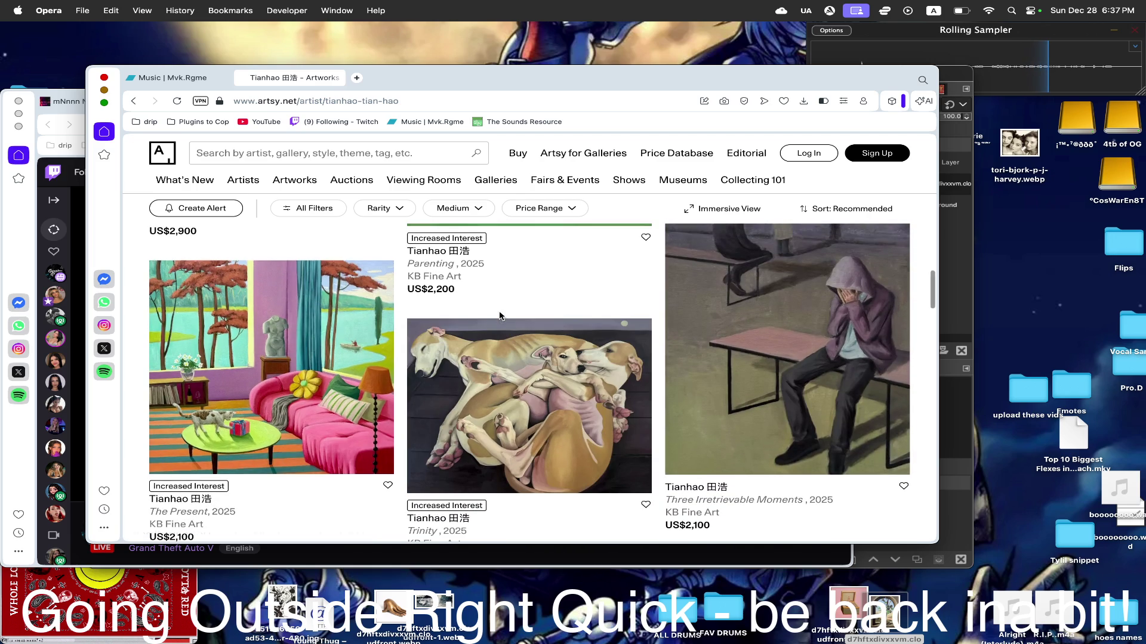
{"action": "scroll", "coordinate": [500, 316], "scroll_direction": "down", "scroll_amount": 5}
{"action": "scroll", "coordinate": [500, 316], "scroll_direction": "down", "scroll_amount": 1}
{"action": "scroll", "coordinate": [499, 316], "scroll_direction": "down", "scroll_amount": 3}
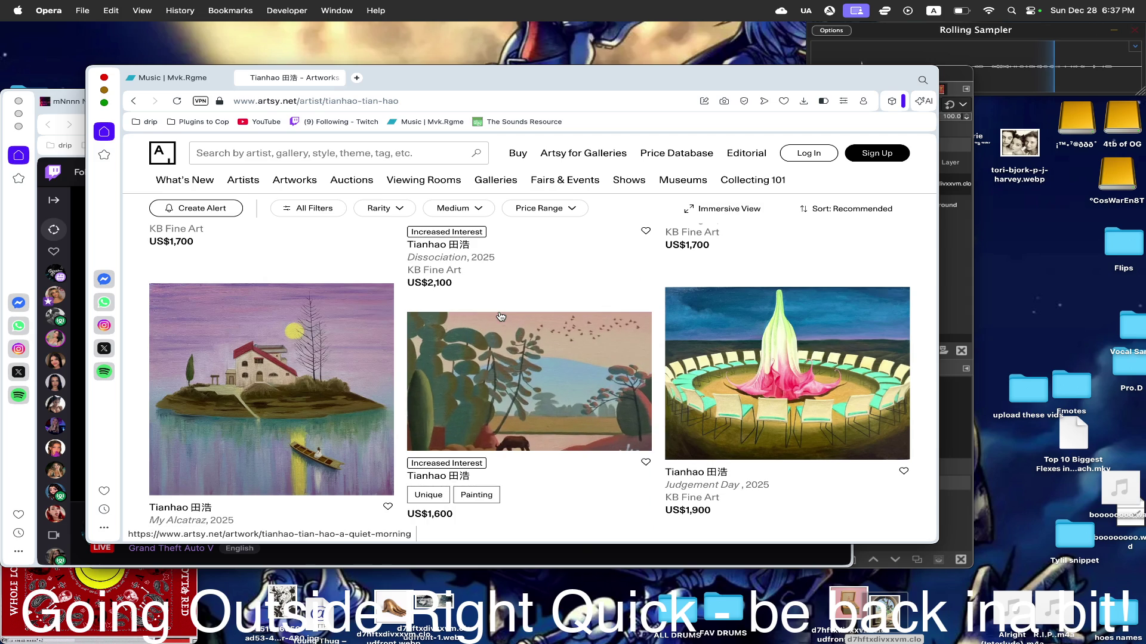
{"action": "scroll", "coordinate": [500, 317], "scroll_direction": "down", "scroll_amount": 3}
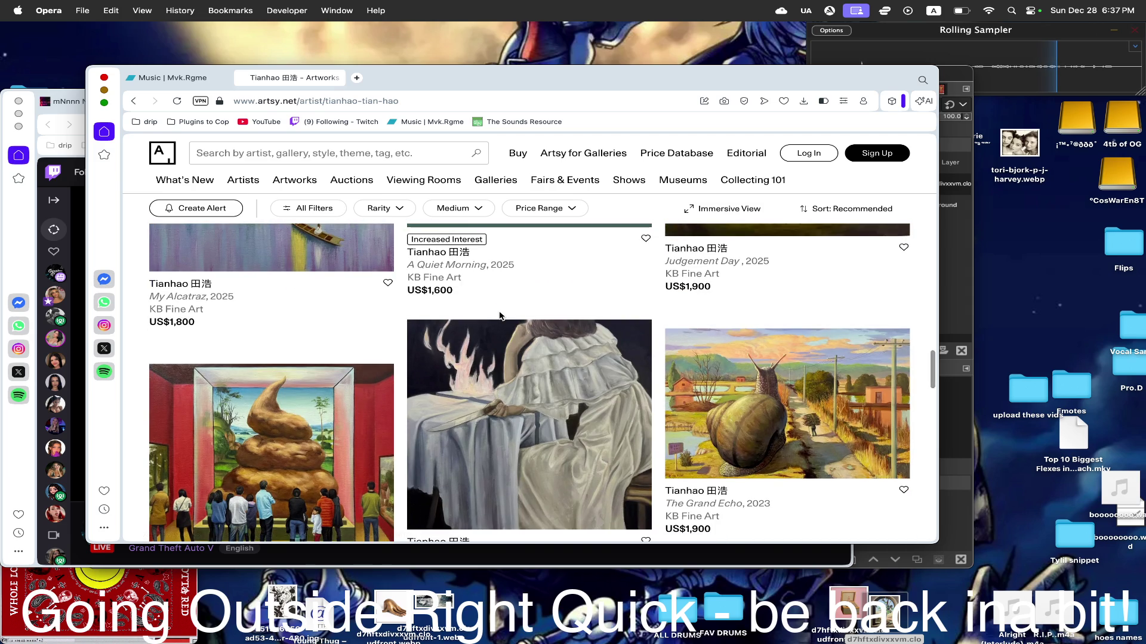
{"action": "scroll", "coordinate": [500, 317], "scroll_direction": "down", "scroll_amount": 2}
{"action": "scroll", "coordinate": [602, 326], "scroll_direction": "down", "scroll_amount": 1}
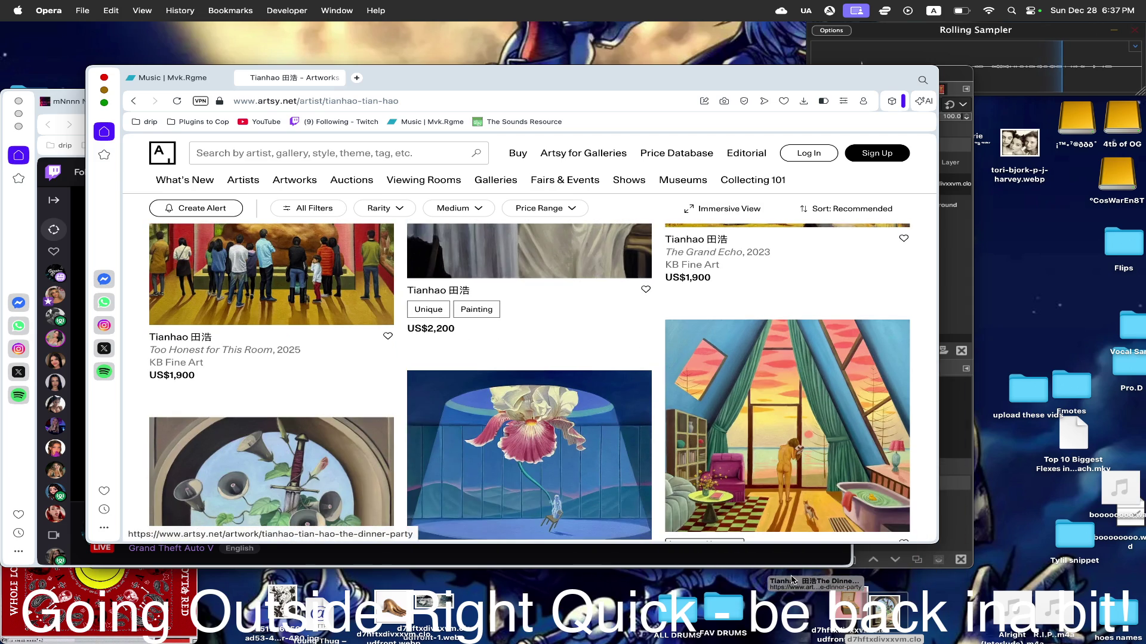
{"action": "scroll", "coordinate": [509, 287], "scroll_direction": "up", "scroll_amount": 3}
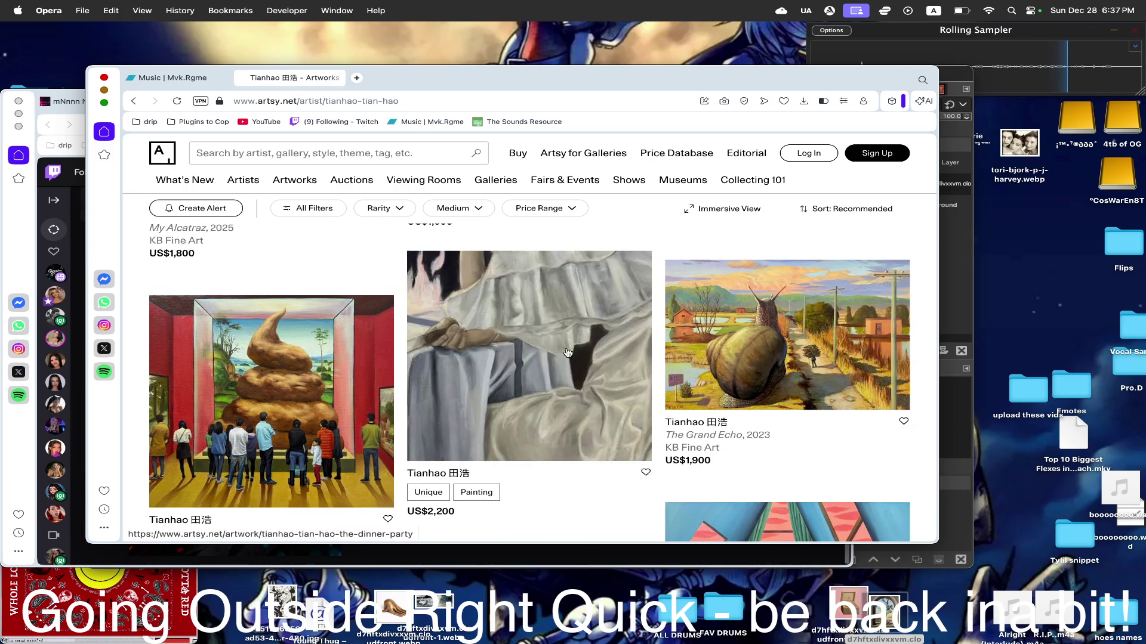
{"action": "scroll", "coordinate": [529, 230], "scroll_direction": "down", "scroll_amount": 3}
{"action": "scroll", "coordinate": [529, 230], "scroll_direction": "up", "scroll_amount": 5}
{"action": "scroll", "coordinate": [530, 231], "scroll_direction": "down", "scroll_amount": 3}
{"action": "scroll", "coordinate": [529, 233], "scroll_direction": "up", "scroll_amount": 3}
{"action": "scroll", "coordinate": [529, 233], "scroll_direction": "down", "scroll_amount": 4}
- Bring the Twitch browser window forward and pull down the Apple system menu
{"action": "key", "text": "super+grave"}
{"action": "scroll", "coordinate": [343, 343], "scroll_direction": "up", "scroll_amount": 10}
{"action": "scroll", "coordinate": [448, 340], "scroll_direction": "down", "scroll_amount": 5}
{"action": "scroll", "coordinate": [501, 340], "scroll_direction": "up", "scroll_amount": 4}
{"action": "scroll", "coordinate": [543, 341], "scroll_direction": "up", "scroll_amount": 1}
{"action": "scroll", "coordinate": [543, 340], "scroll_direction": "down", "scroll_amount": 5}
{"action": "scroll", "coordinate": [543, 341], "scroll_direction": "down", "scroll_amount": 5}
{"action": "left_click", "coordinate": [13, 10]}
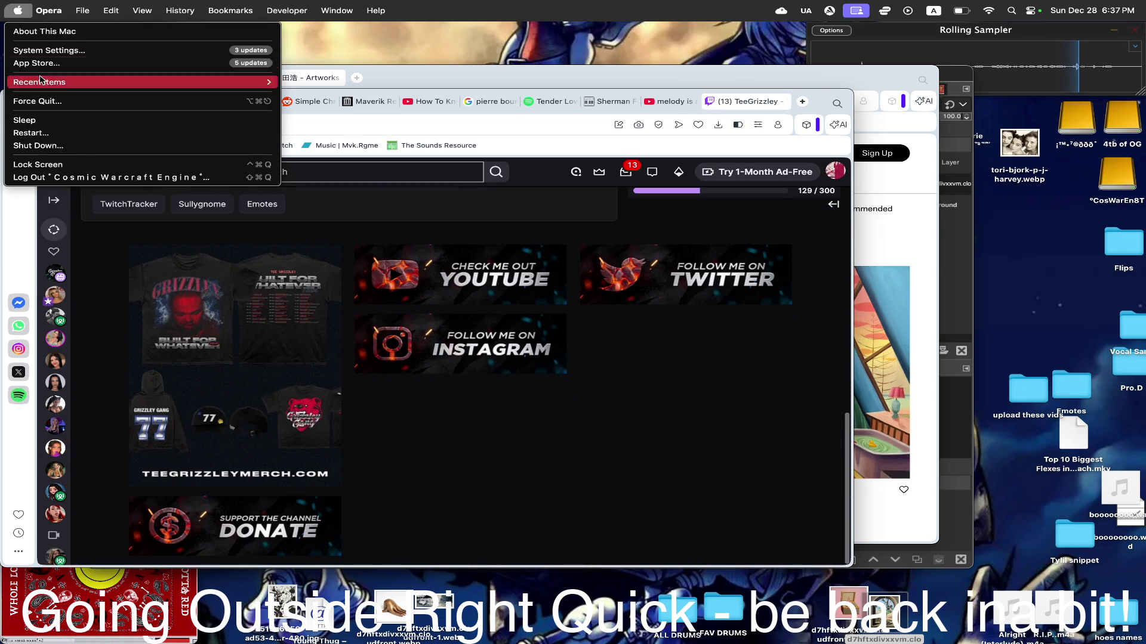
- Lock the screen, unlock it with the password, and bring the Artsy window back to front
{"action": "left_click", "coordinate": [61, 160]}
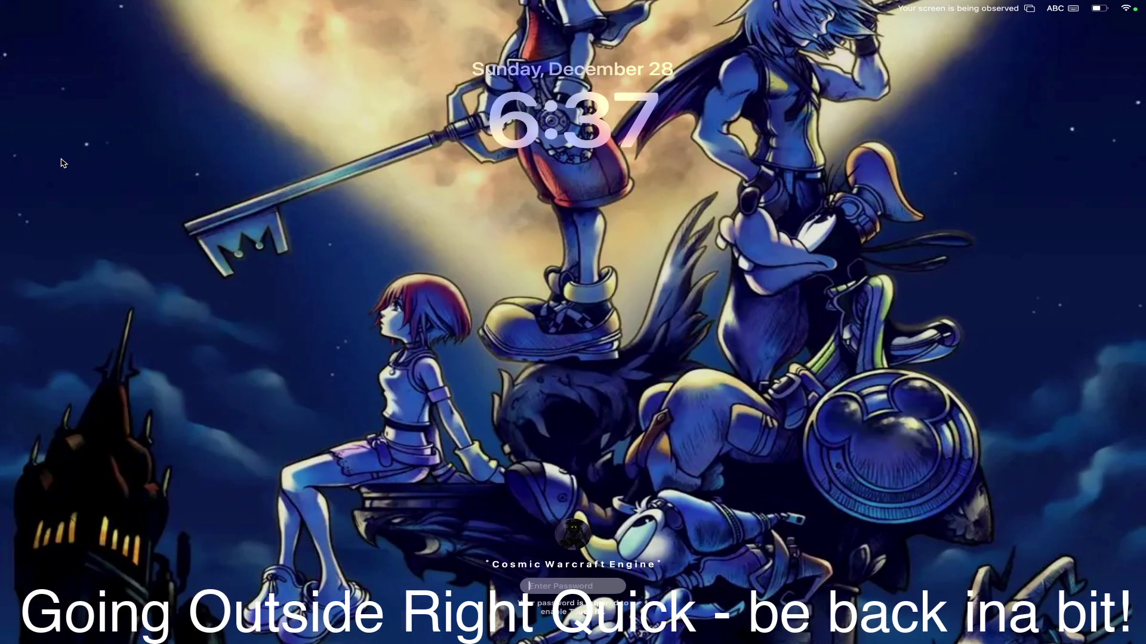
{"action": "type", "text": "•"}
{"action": "key", "text": "Return"}
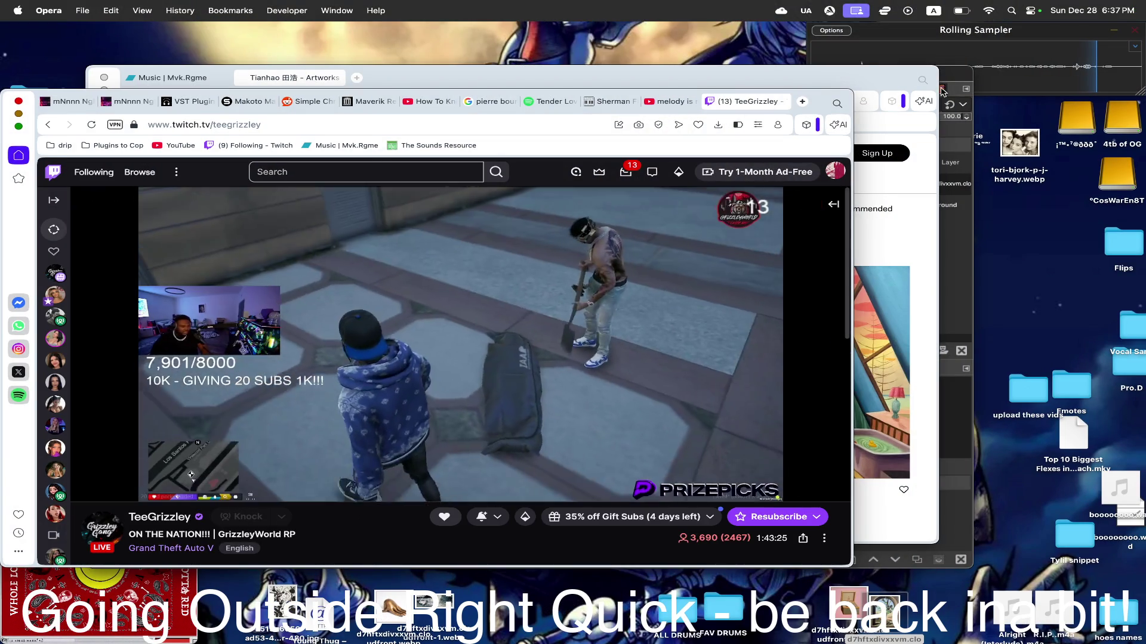
{"action": "left_click", "coordinate": [936, 90]}
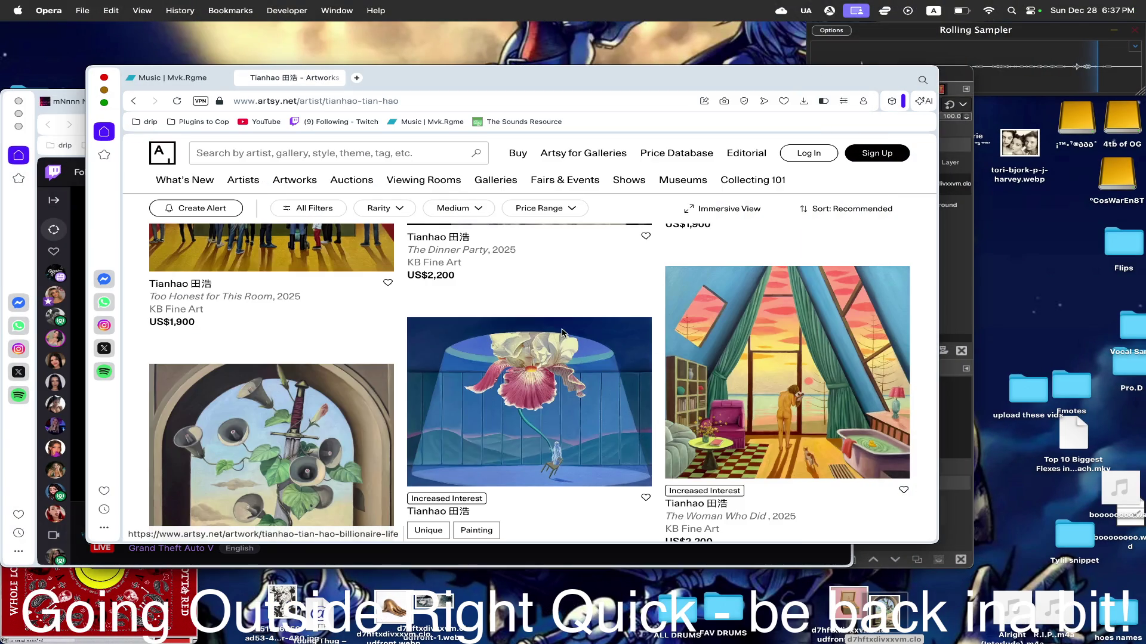
{"action": "scroll", "coordinate": [612, 395], "scroll_direction": "down", "scroll_amount": 5}
{"action": "scroll", "coordinate": [611, 395], "scroll_direction": "up", "scroll_amount": 1}
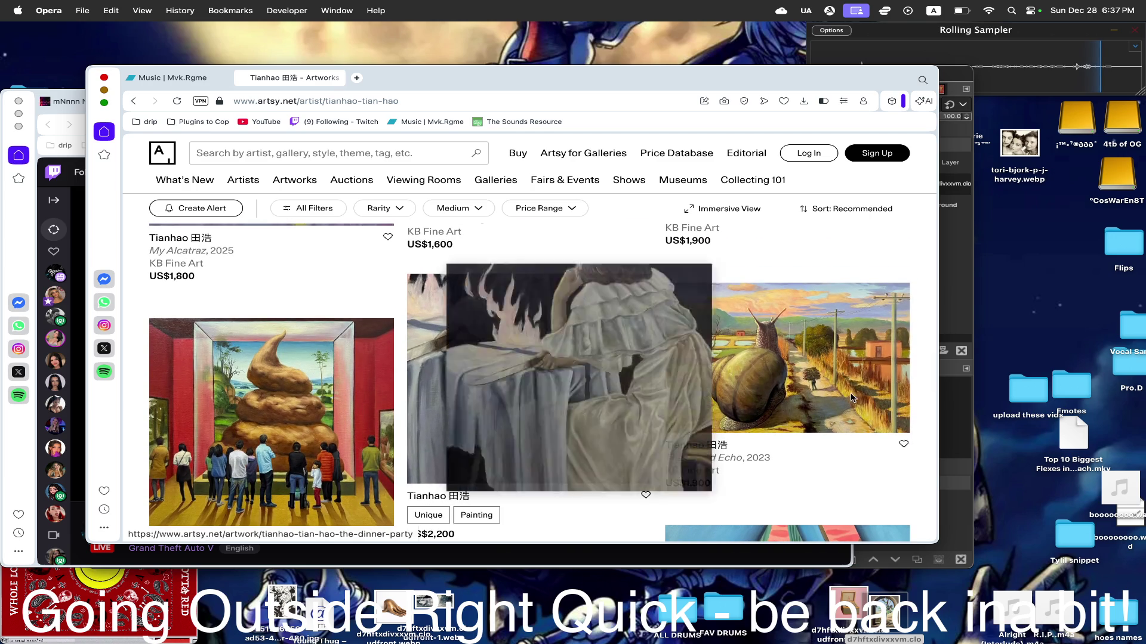
- Drag The Dinner Party and Billionaire Life images from the grid onto the desktop
{"action": "left_click_drag", "start_coordinate": [595, 393], "coordinate": [1053, 320]}
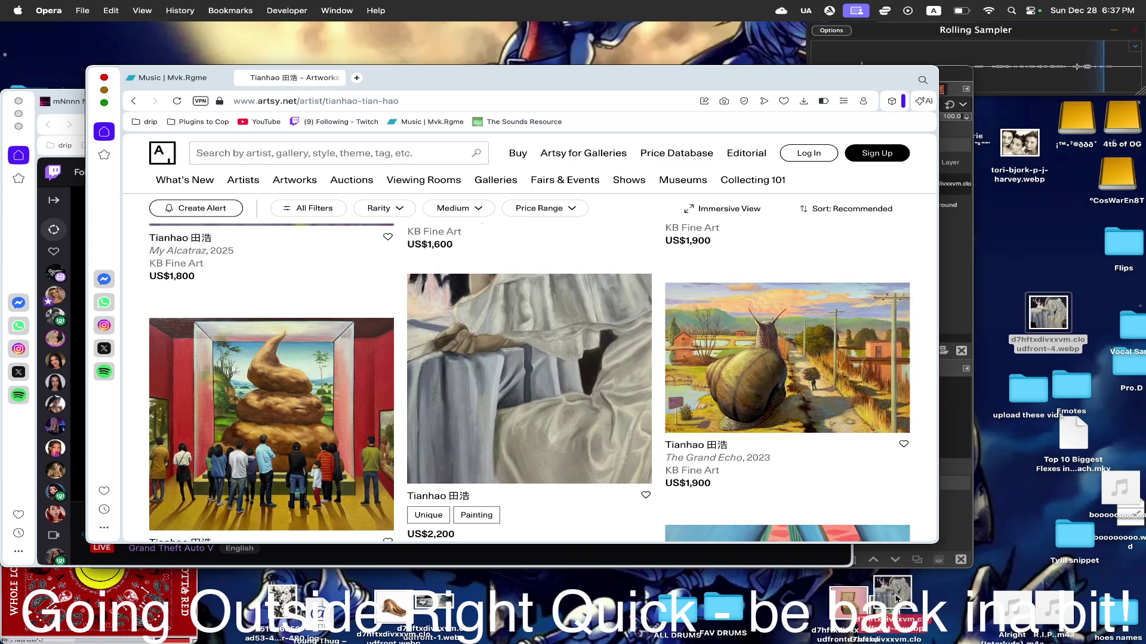
{"action": "scroll", "coordinate": [583, 404], "scroll_direction": "down", "scroll_amount": 4}
{"action": "scroll", "coordinate": [582, 405], "scroll_direction": "down", "scroll_amount": 4}
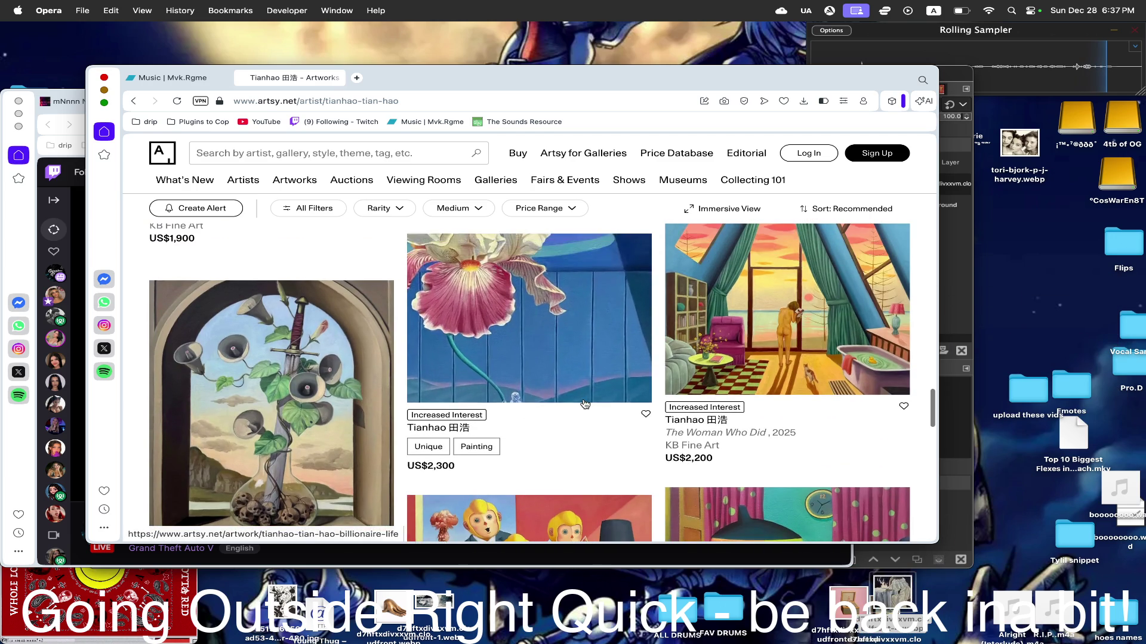
{"action": "left_click_drag", "start_coordinate": [537, 323], "coordinate": [886, 591]}
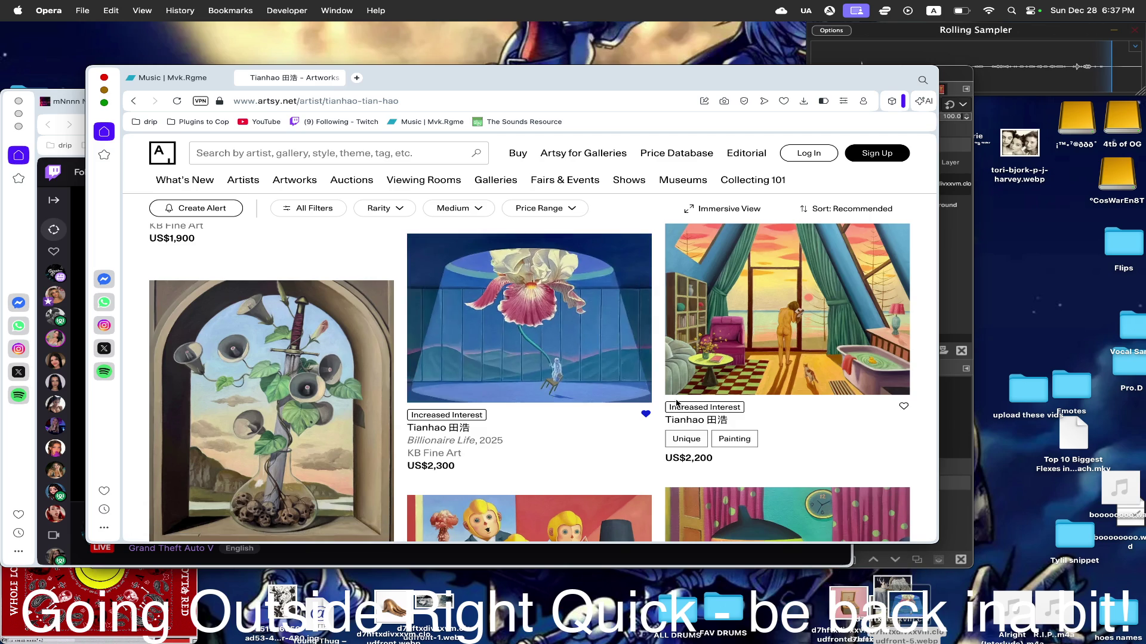
{"action": "scroll", "coordinate": [678, 405], "scroll_direction": "down", "scroll_amount": 4}
{"action": "scroll", "coordinate": [677, 404], "scroll_direction": "down", "scroll_amount": 2}
{"action": "scroll", "coordinate": [677, 405], "scroll_direction": "down", "scroll_amount": 5}
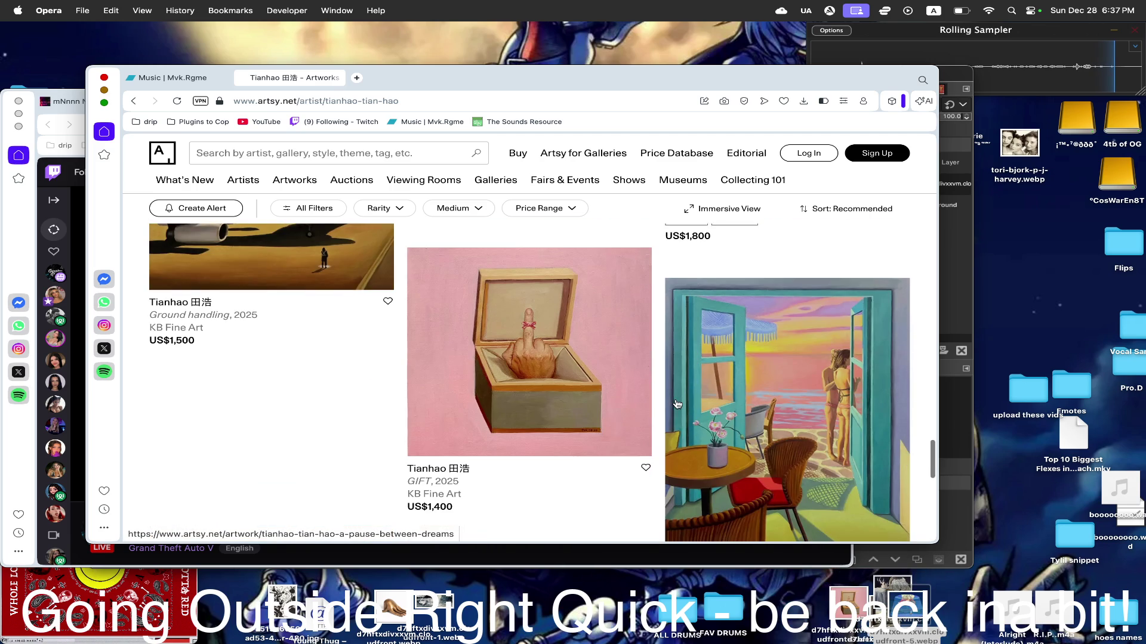
{"action": "scroll", "coordinate": [676, 405], "scroll_direction": "down", "scroll_amount": 4}
{"action": "scroll", "coordinate": [677, 404], "scroll_direction": "down", "scroll_amount": 1}
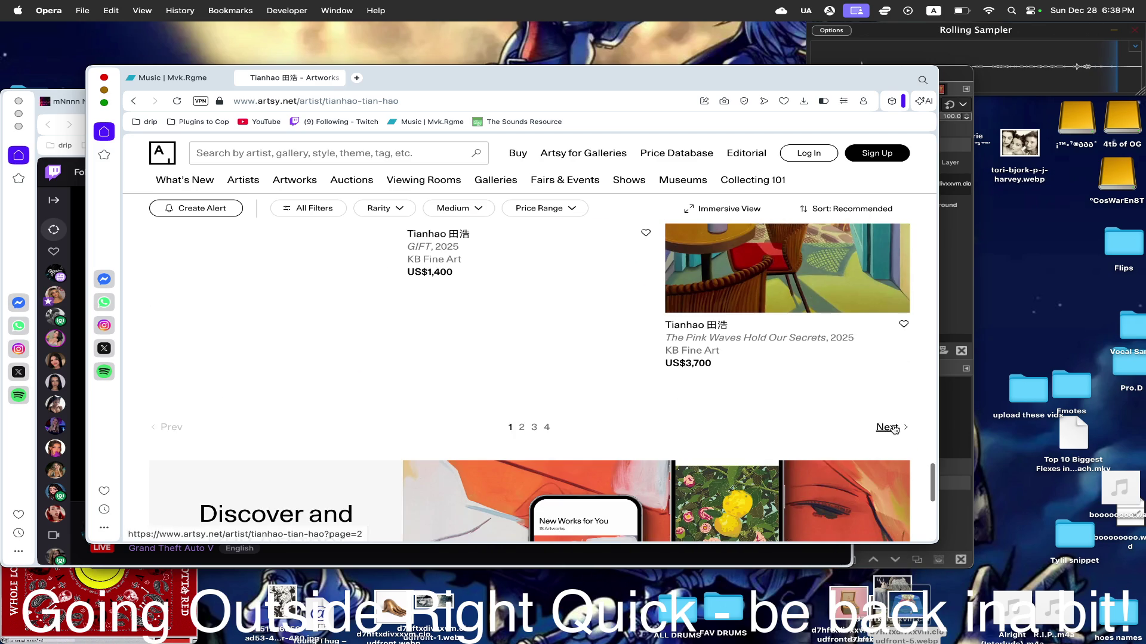
{"action": "left_click", "coordinate": [887, 427]}
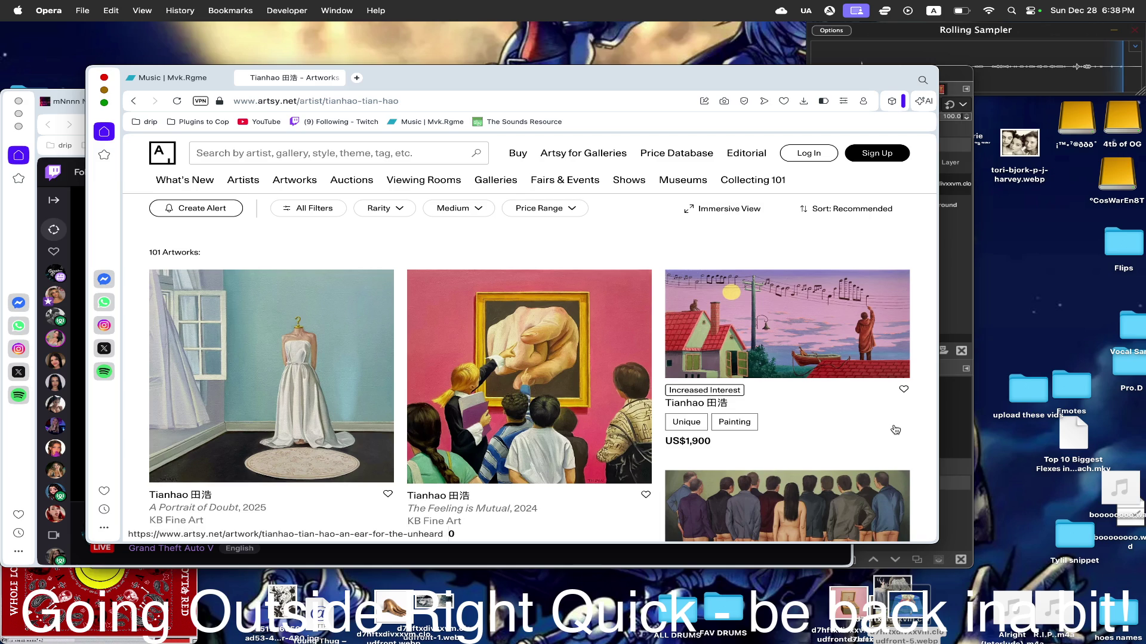
{"action": "scroll", "coordinate": [894, 429], "scroll_direction": "down", "scroll_amount": 2}
{"action": "scroll", "coordinate": [894, 429], "scroll_direction": "down", "scroll_amount": 5}
{"action": "scroll", "coordinate": [894, 430], "scroll_direction": "up", "scroll_amount": 4}
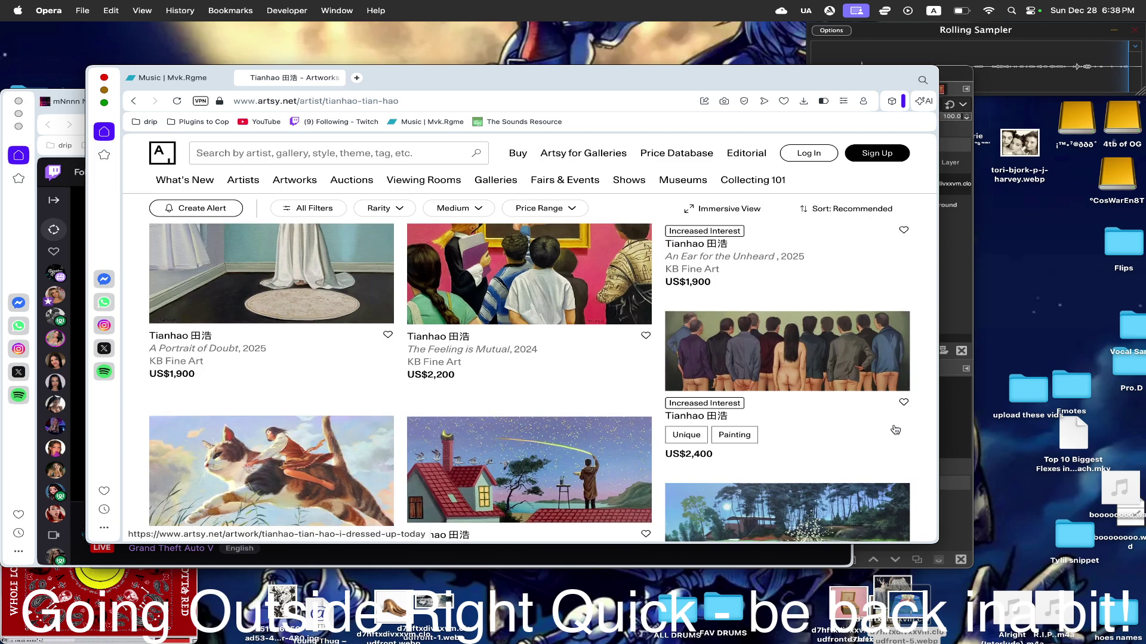
{"action": "scroll", "coordinate": [895, 429], "scroll_direction": "down", "scroll_amount": 3}
{"action": "scroll", "coordinate": [894, 430], "scroll_direction": "down", "scroll_amount": 2}
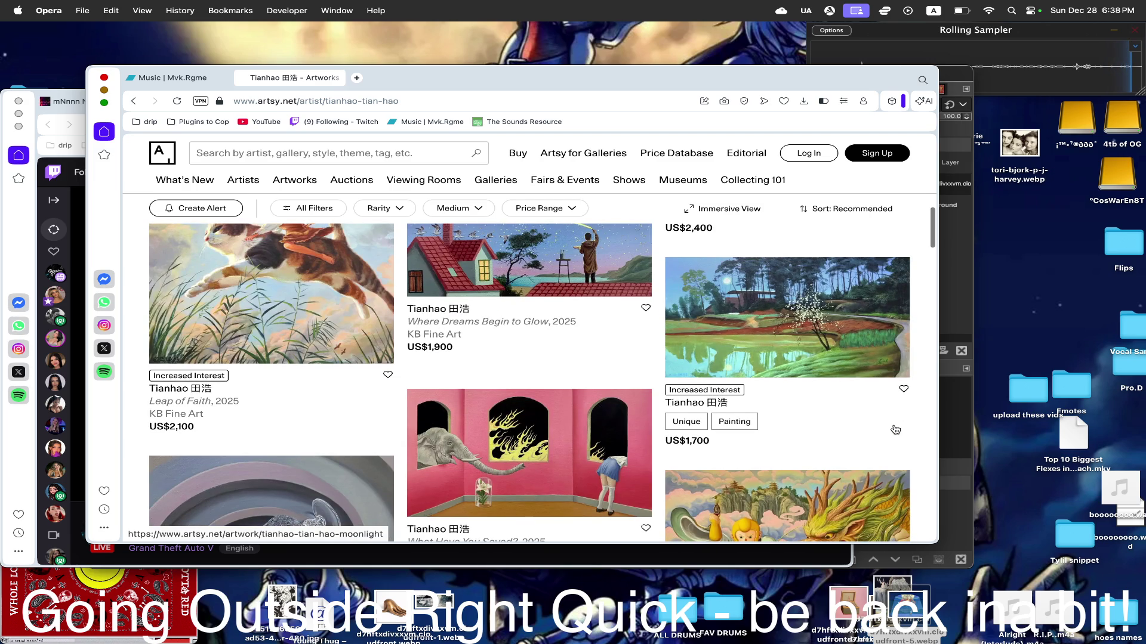
{"action": "scroll", "coordinate": [894, 430], "scroll_direction": "up", "scroll_amount": 1}
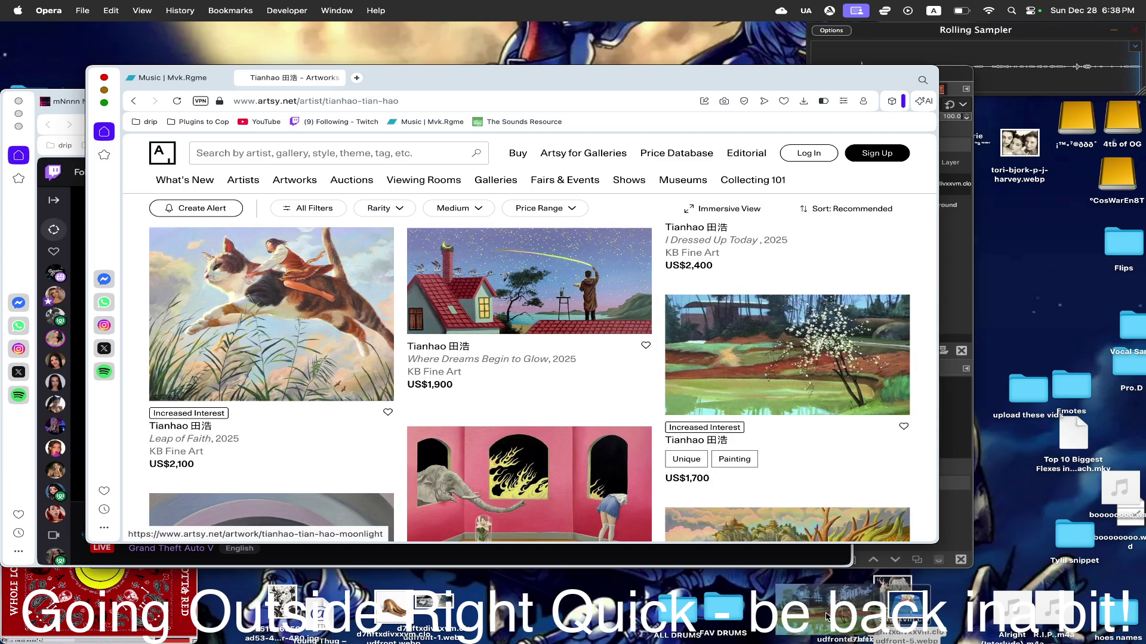
{"action": "scroll", "coordinate": [690, 349], "scroll_direction": "down", "scroll_amount": 4}
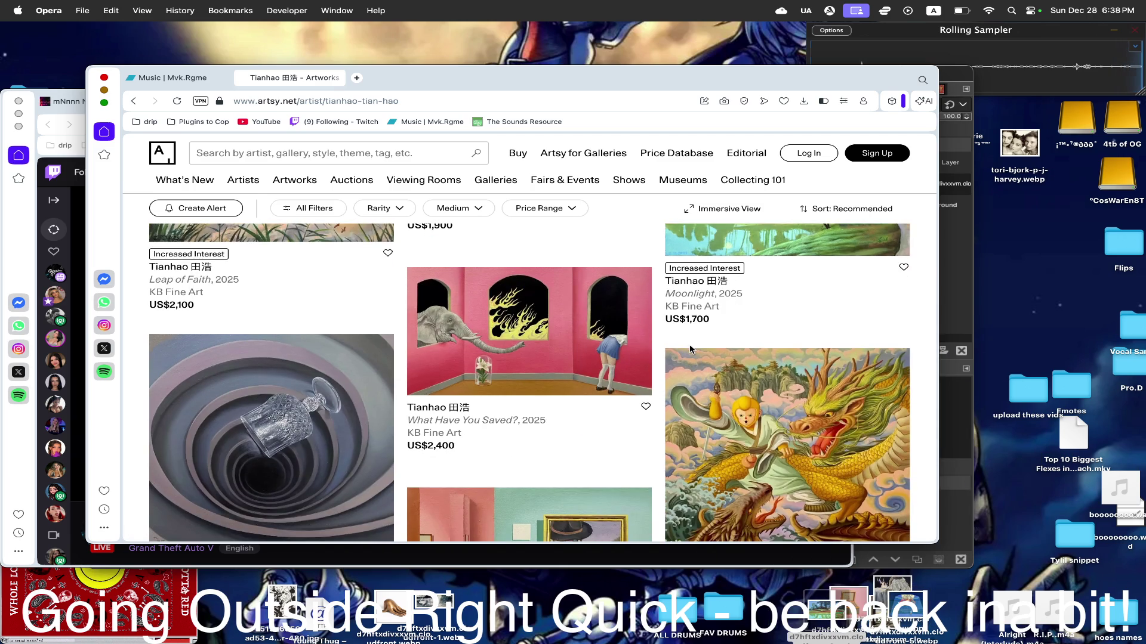
{"action": "scroll", "coordinate": [691, 350], "scroll_direction": "down", "scroll_amount": 3}
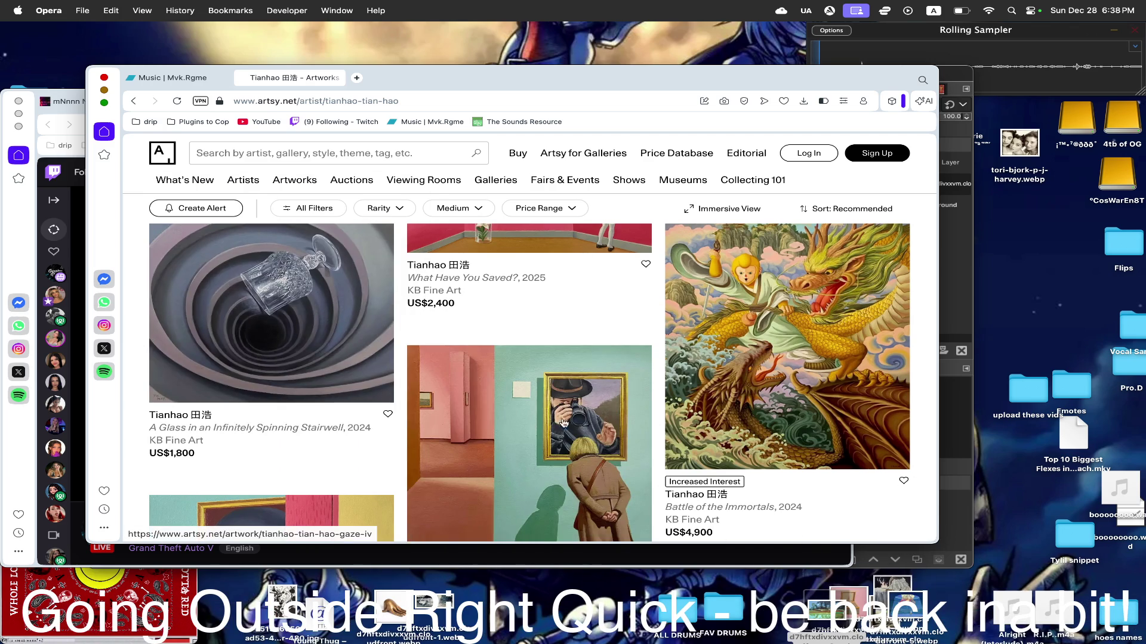
{"action": "left_click_drag", "start_coordinate": [902, 621], "coordinate": [907, 575]}
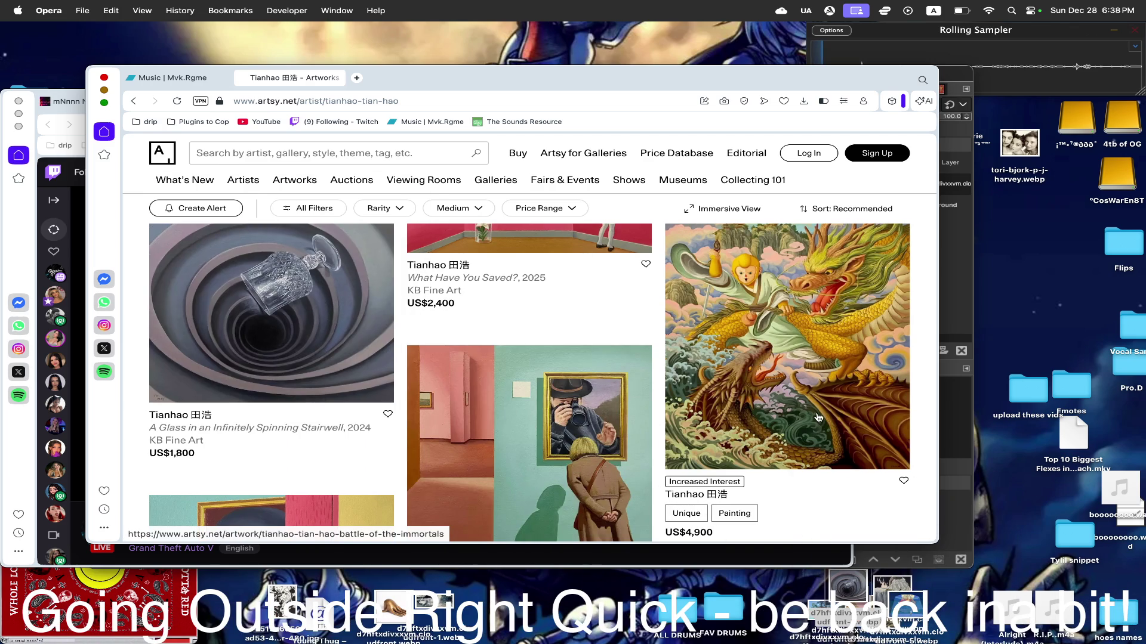
{"action": "scroll", "coordinate": [817, 417], "scroll_direction": "down", "scroll_amount": 3}
{"action": "scroll", "coordinate": [818, 418], "scroll_direction": "up", "scroll_amount": 1}
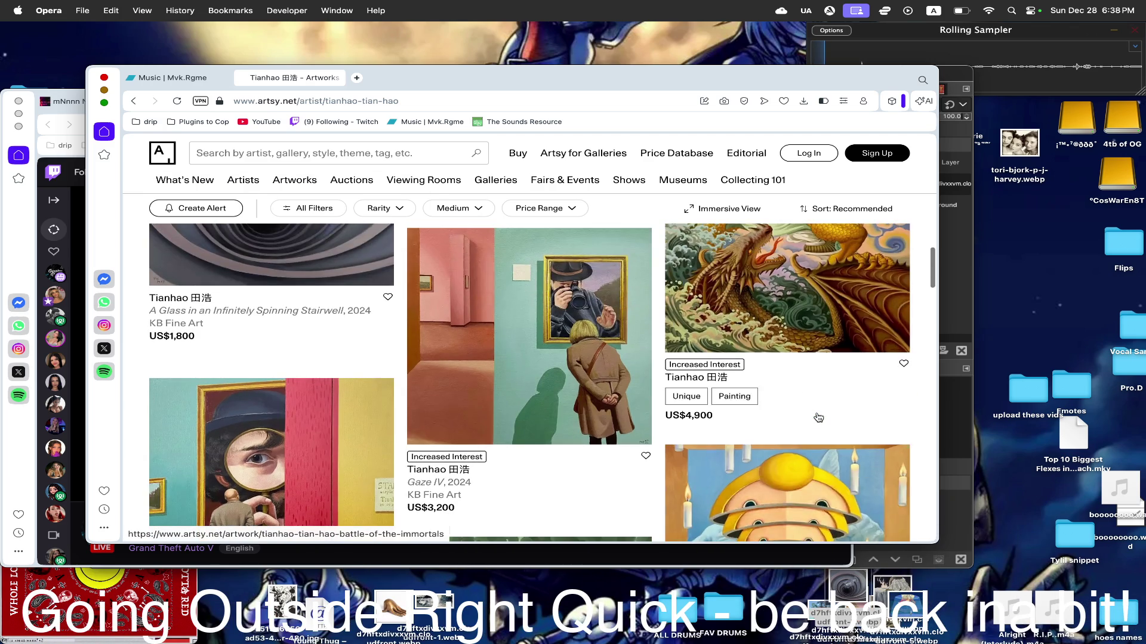
{"action": "scroll", "coordinate": [817, 418], "scroll_direction": "down", "scroll_amount": 2}
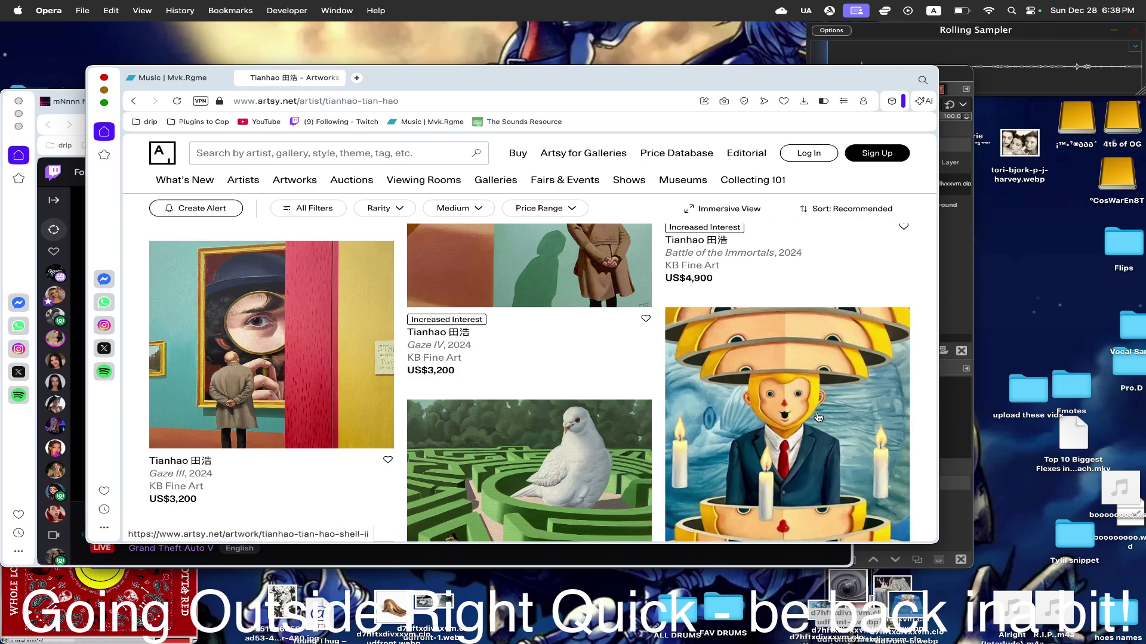
{"action": "scroll", "coordinate": [663, 299], "scroll_direction": "down", "scroll_amount": 3}
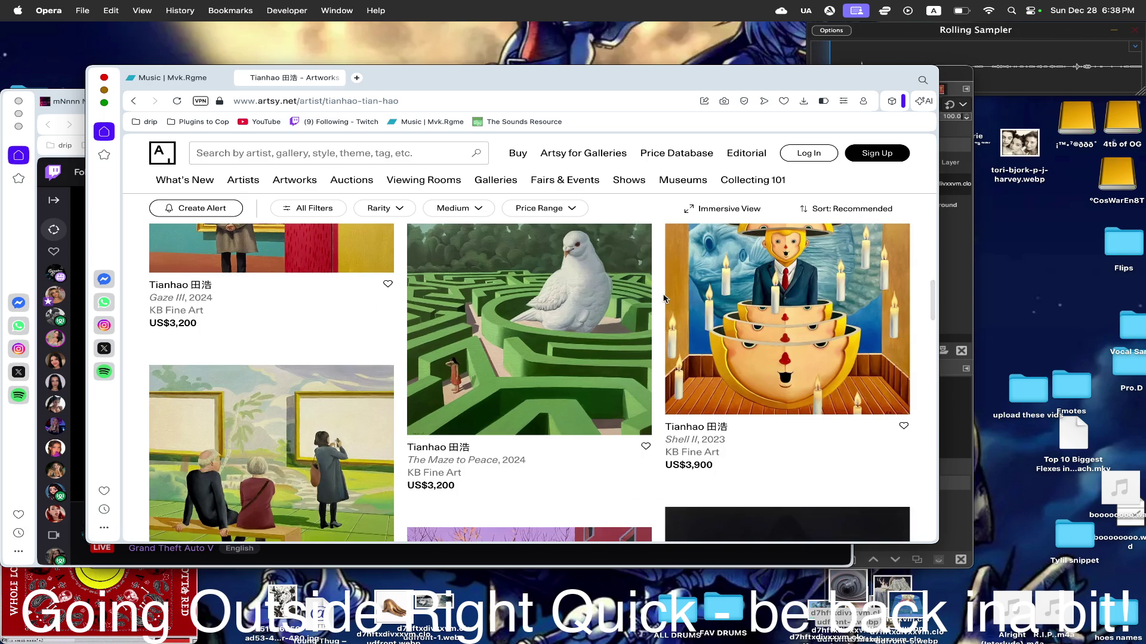
{"action": "scroll", "coordinate": [663, 299], "scroll_direction": "up", "scroll_amount": 1}
{"action": "scroll", "coordinate": [664, 299], "scroll_direction": "down", "scroll_amount": 1}
{"action": "scroll", "coordinate": [663, 299], "scroll_direction": "down", "scroll_amount": 2}
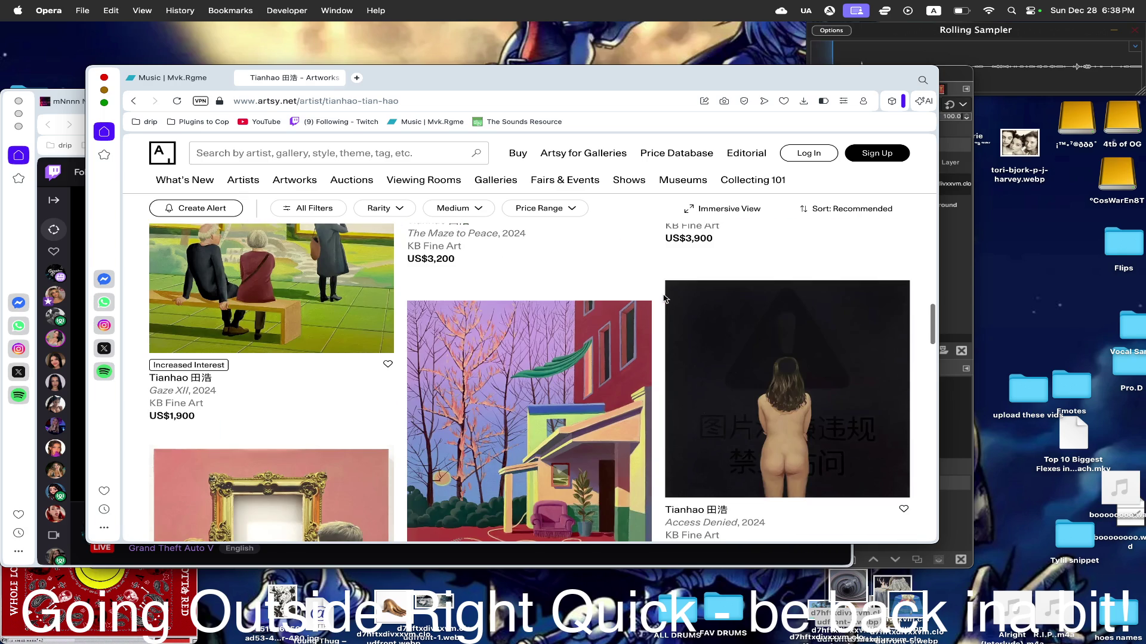
{"action": "scroll", "coordinate": [663, 300], "scroll_direction": "down", "scroll_amount": 3}
{"action": "scroll", "coordinate": [663, 299], "scroll_direction": "down", "scroll_amount": 3}
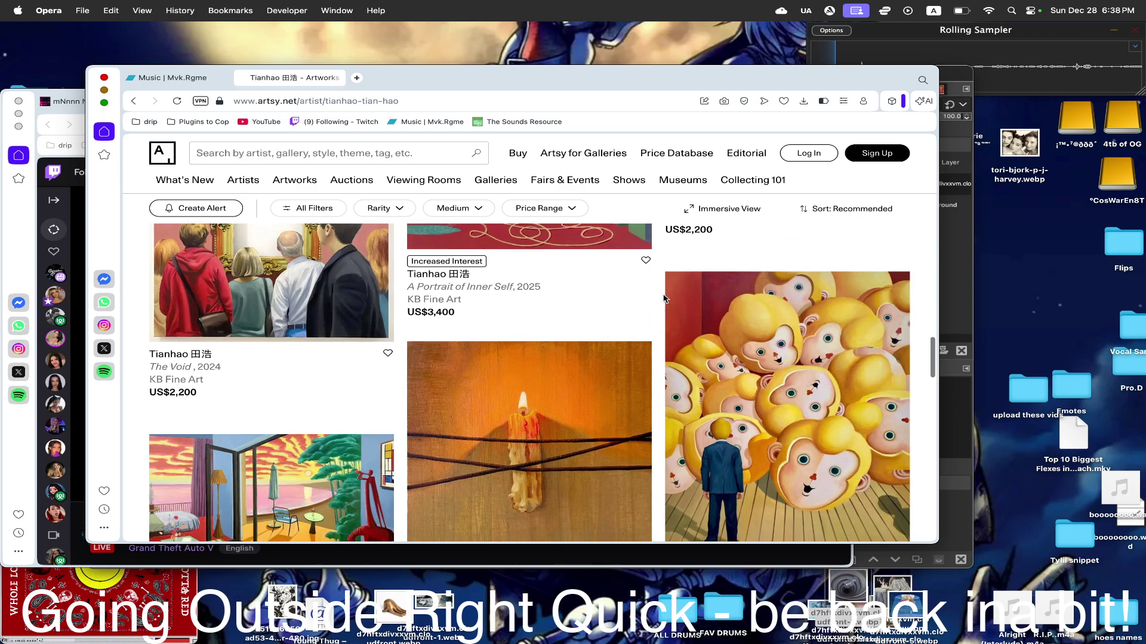
{"action": "scroll", "coordinate": [664, 299], "scroll_direction": "down", "scroll_amount": 2}
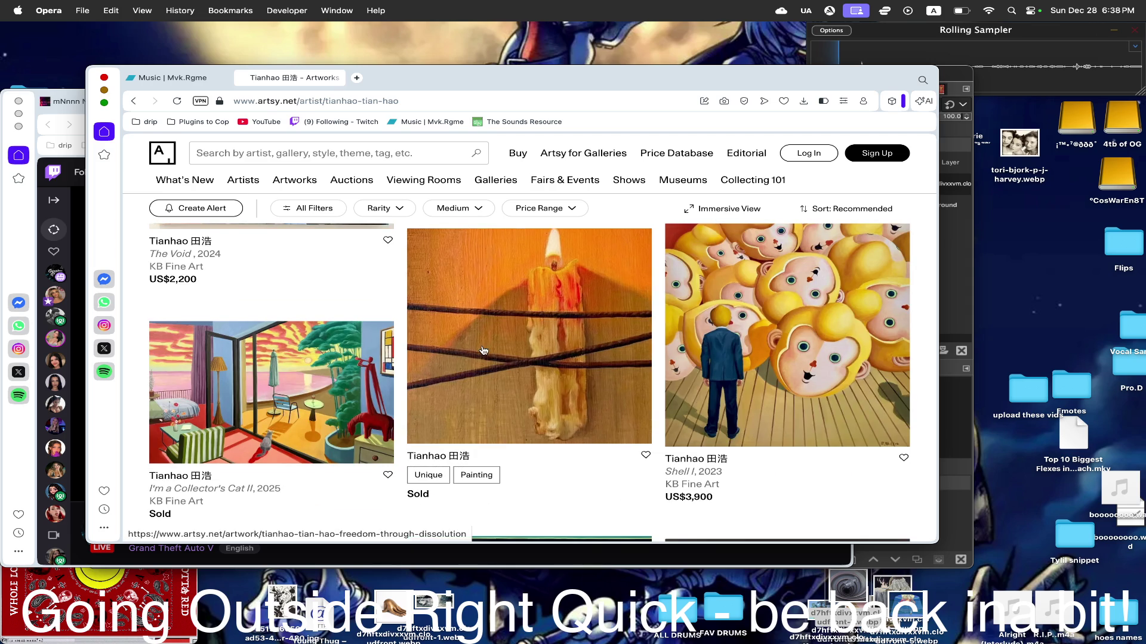
{"action": "scroll", "coordinate": [843, 542], "scroll_direction": "down", "scroll_amount": 3}
{"action": "scroll", "coordinate": [678, 337], "scroll_direction": "down", "scroll_amount": 2}
{"action": "scroll", "coordinate": [678, 337], "scroll_direction": "up", "scroll_amount": 5}
{"action": "scroll", "coordinate": [677, 337], "scroll_direction": "down", "scroll_amount": 3}
{"action": "scroll", "coordinate": [678, 337], "scroll_direction": "down", "scroll_amount": 3}
{"action": "scroll", "coordinate": [659, 410], "scroll_direction": "down", "scroll_amount": 3}
{"action": "scroll", "coordinate": [660, 410], "scroll_direction": "down", "scroll_amount": 3}
{"action": "scroll", "coordinate": [659, 407], "scroll_direction": "down", "scroll_amount": 5}
{"action": "scroll", "coordinate": [659, 408], "scroll_direction": "down", "scroll_amount": 3}
{"action": "scroll", "coordinate": [658, 407], "scroll_direction": "up", "scroll_amount": 15}
{"action": "scroll", "coordinate": [658, 407], "scroll_direction": "down", "scroll_amount": 3}
{"action": "scroll", "coordinate": [659, 408], "scroll_direction": "down", "scroll_amount": 5}
{"action": "scroll", "coordinate": [660, 408], "scroll_direction": "down", "scroll_amount": 3}
{"action": "scroll", "coordinate": [658, 407], "scroll_direction": "up", "scroll_amount": 5}
{"action": "scroll", "coordinate": [544, 375], "scroll_direction": "down", "scroll_amount": 3}
- Go into the Freedom Through Dissolution artwork page, closing a stray blank tab
{"action": "left_click", "coordinate": [545, 375]}
{"action": "scroll", "coordinate": [544, 375], "scroll_direction": "down", "scroll_amount": 5}
{"action": "scroll", "coordinate": [544, 375], "scroll_direction": "up", "scroll_amount": 10}
{"action": "scroll", "coordinate": [261, 164], "scroll_direction": "down", "scroll_amount": 3}
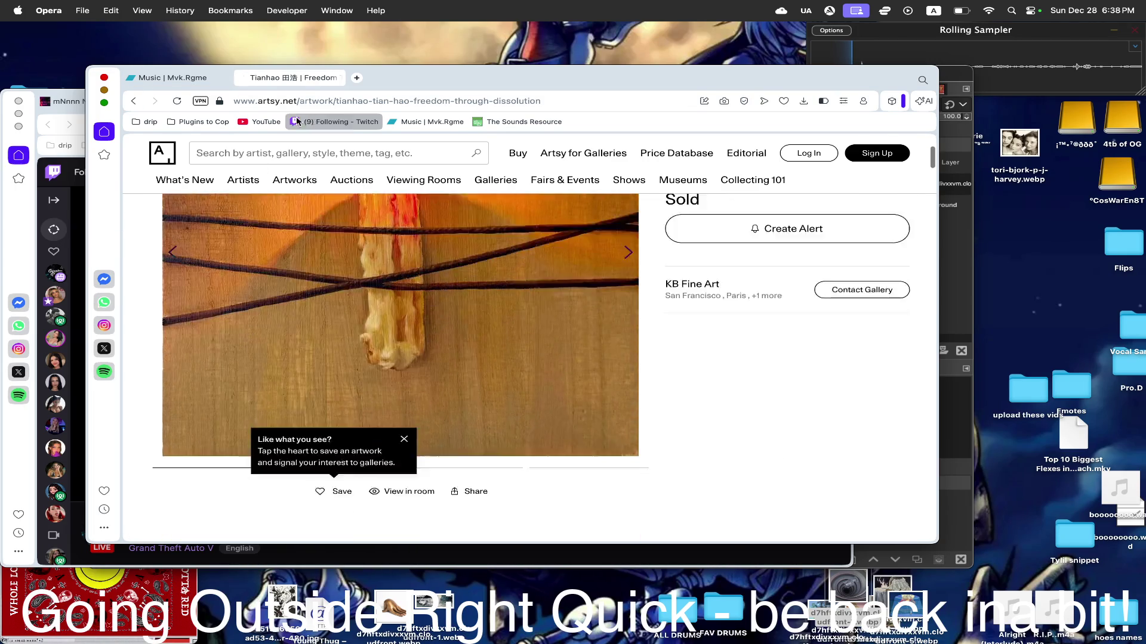
{"action": "scroll", "coordinate": [259, 164], "scroll_direction": "down", "scroll_amount": 3}
{"action": "key", "text": "super+t"}
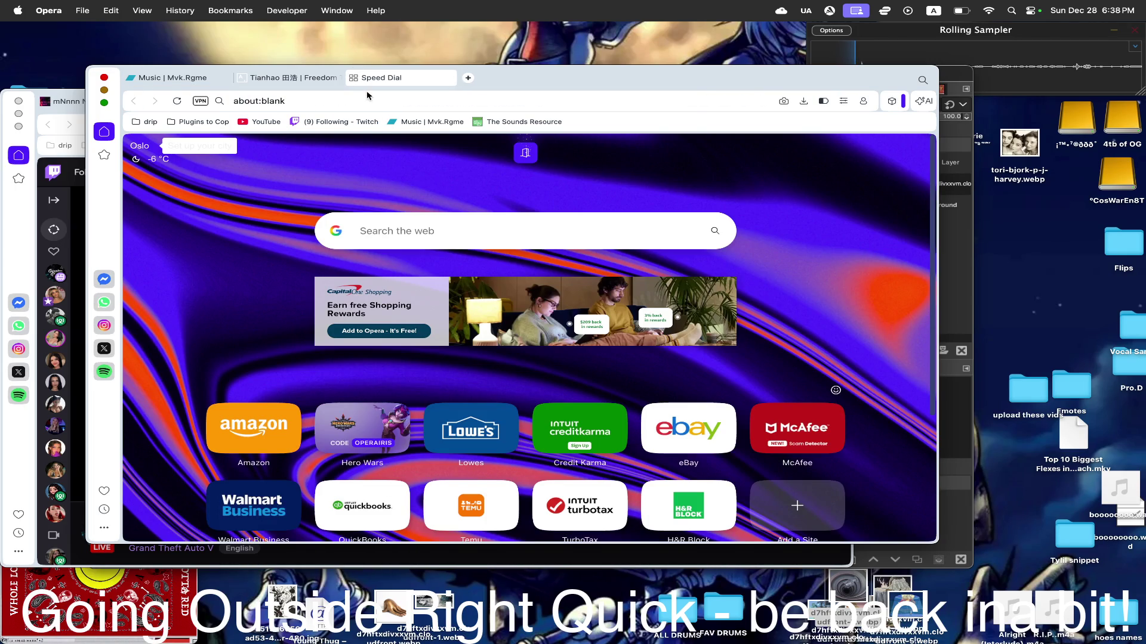
{"action": "left_click", "coordinate": [352, 79]}
{"action": "scroll", "coordinate": [451, 301], "scroll_direction": "up", "scroll_amount": 10}
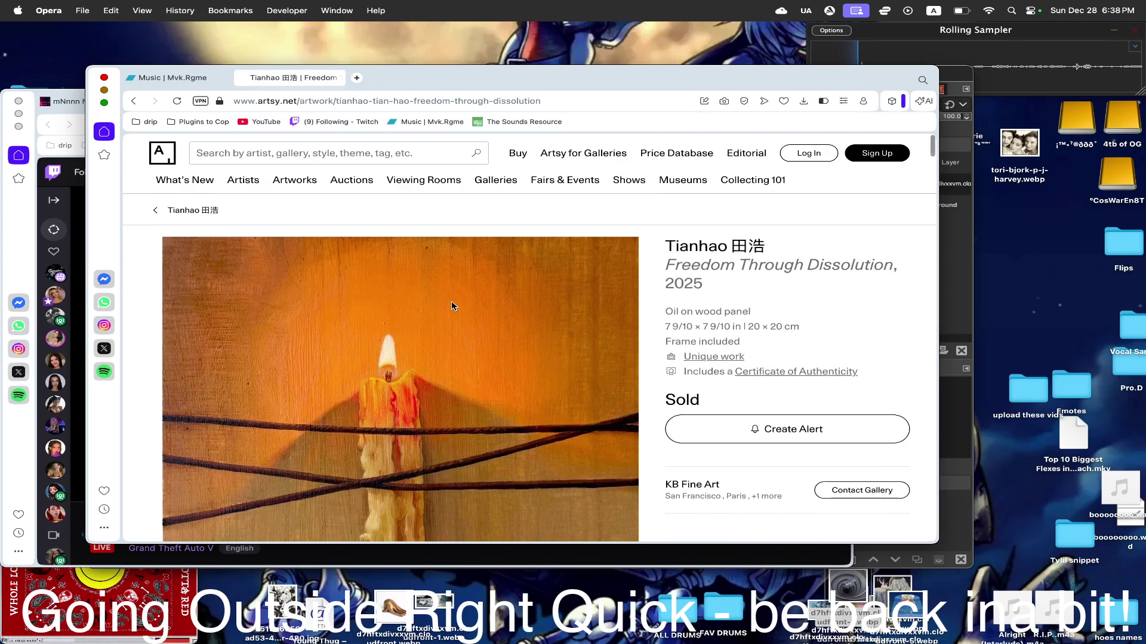
{"action": "mouse_move", "coordinate": [400, 385]}
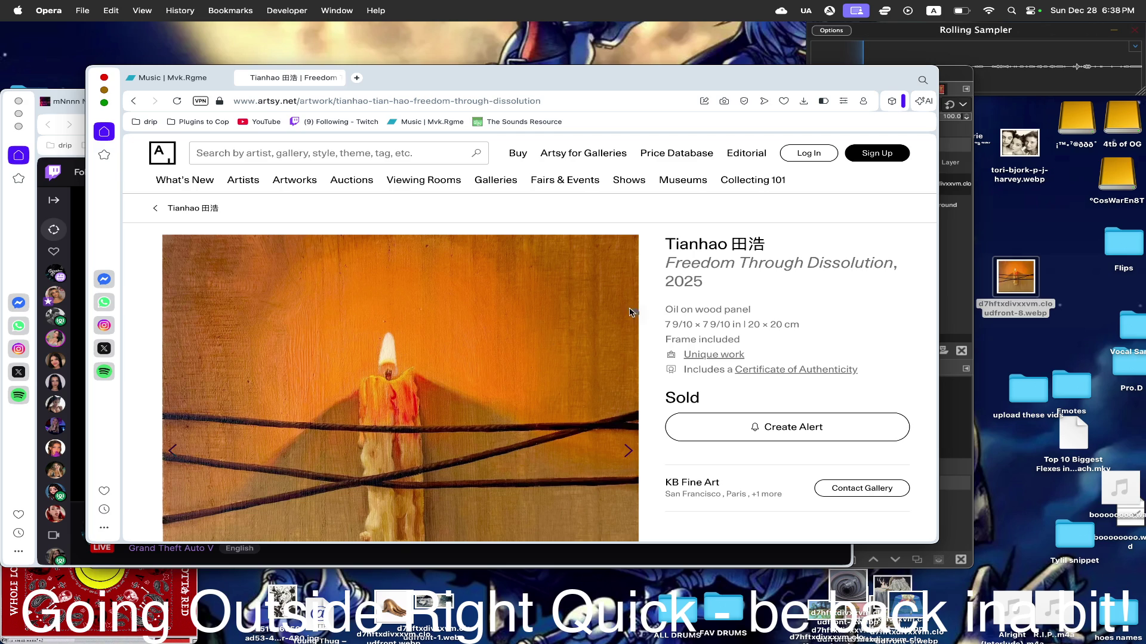
- Save the candle image among the desktop files and go back to Tianhao's listing
{"action": "left_click_drag", "start_coordinate": [1016, 276], "coordinate": [922, 594]}
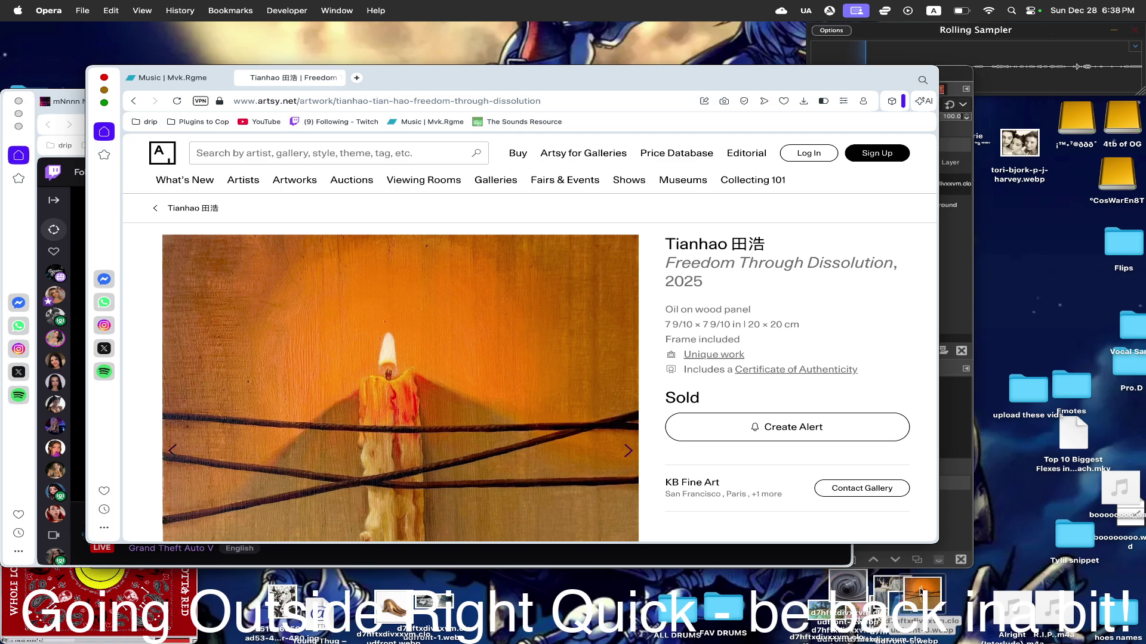
{"action": "key", "text": "Escape"}
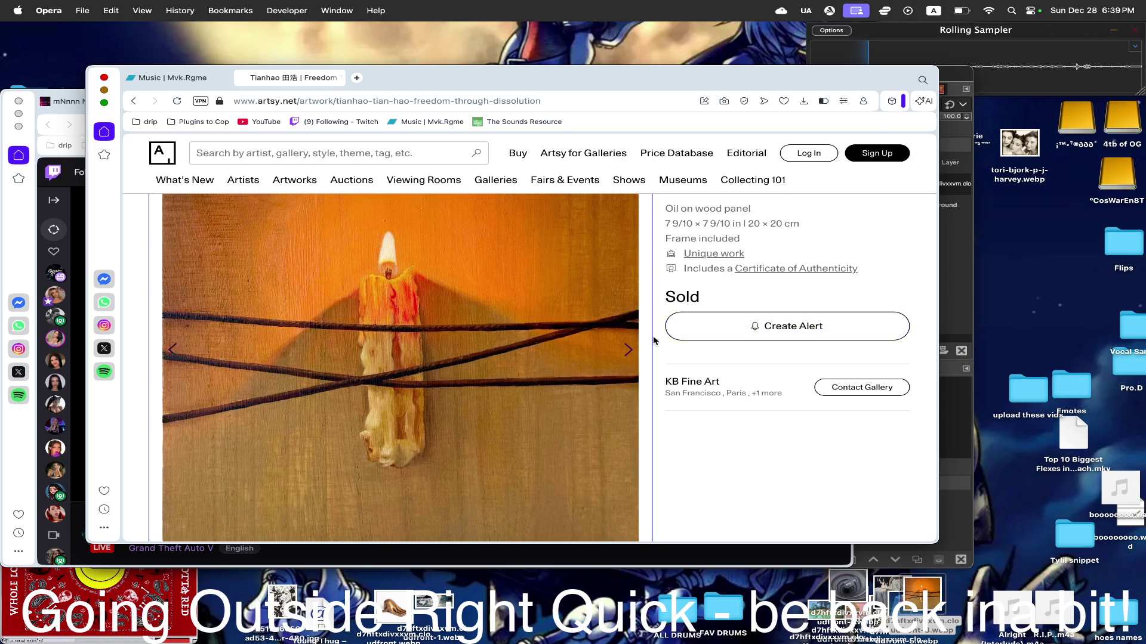
{"action": "key", "text": "super+bracketleft"}
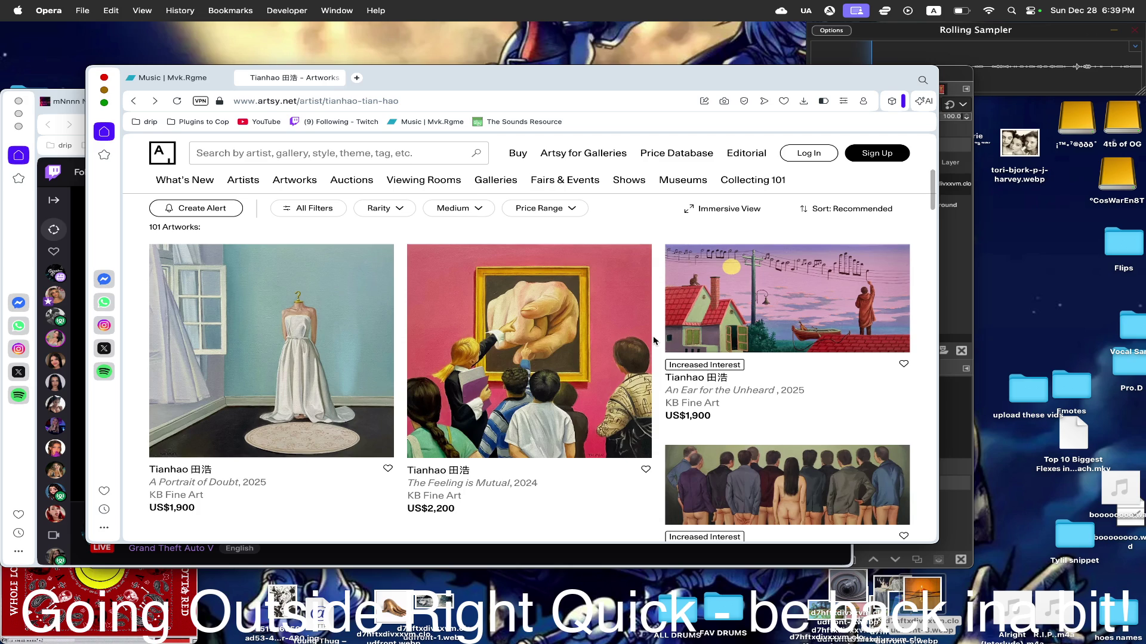
{"action": "scroll", "coordinate": [653, 340], "scroll_direction": "up", "scroll_amount": 4}
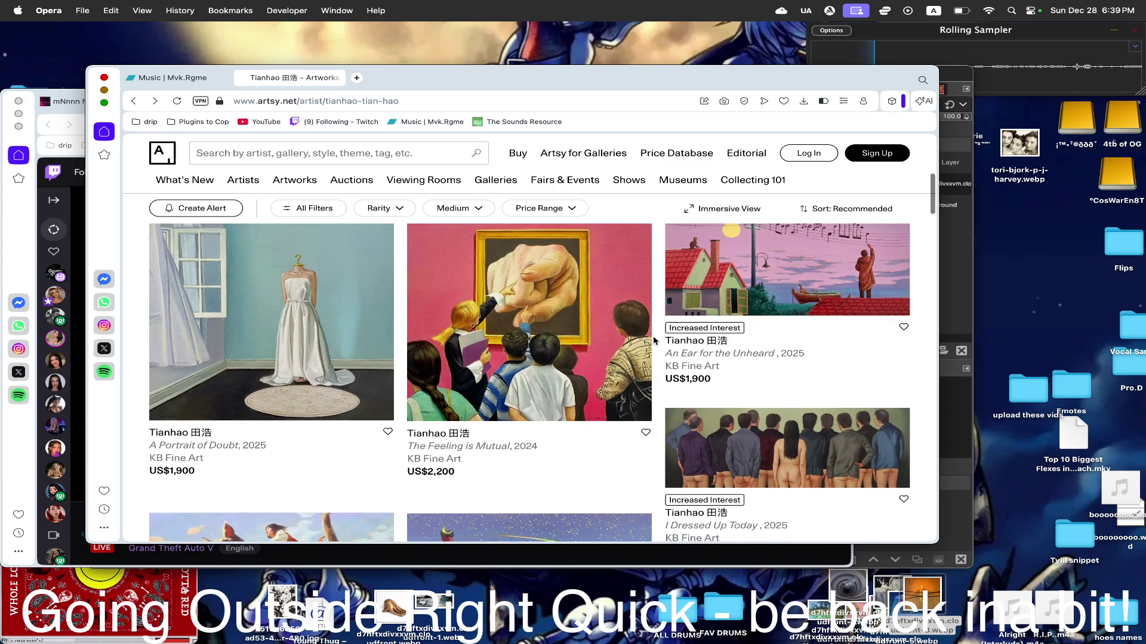
{"action": "scroll", "coordinate": [654, 339], "scroll_direction": "down", "scroll_amount": 1}
{"action": "scroll", "coordinate": [653, 340], "scroll_direction": "down", "scroll_amount": 3}
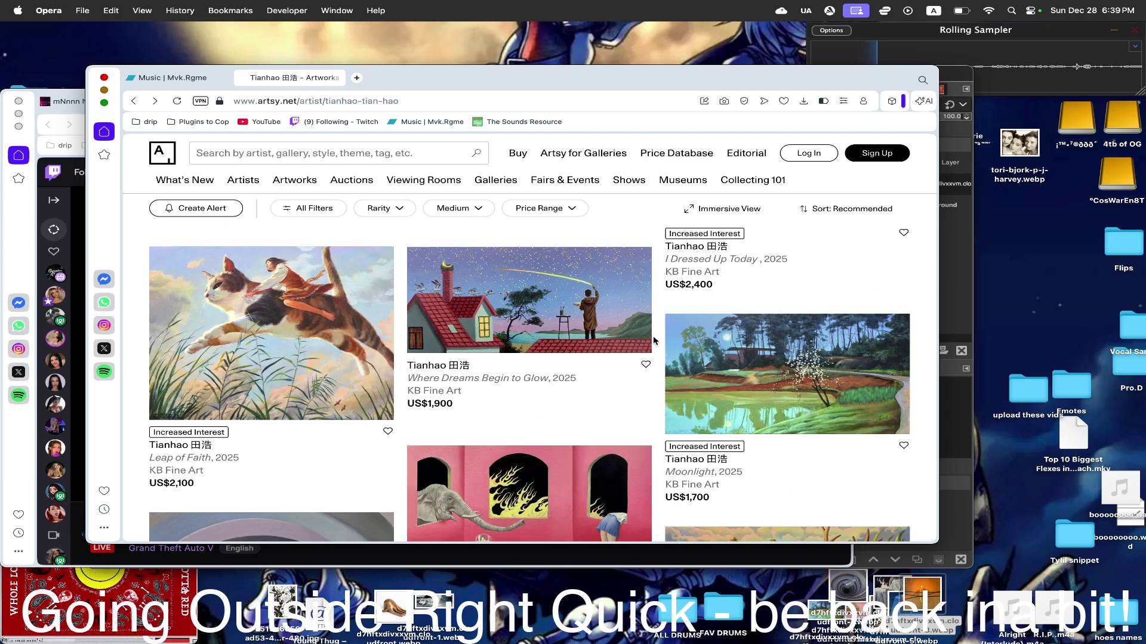
{"action": "scroll", "coordinate": [652, 335], "scroll_direction": "down", "scroll_amount": 3}
{"action": "scroll", "coordinate": [652, 336], "scroll_direction": "down", "scroll_amount": 3}
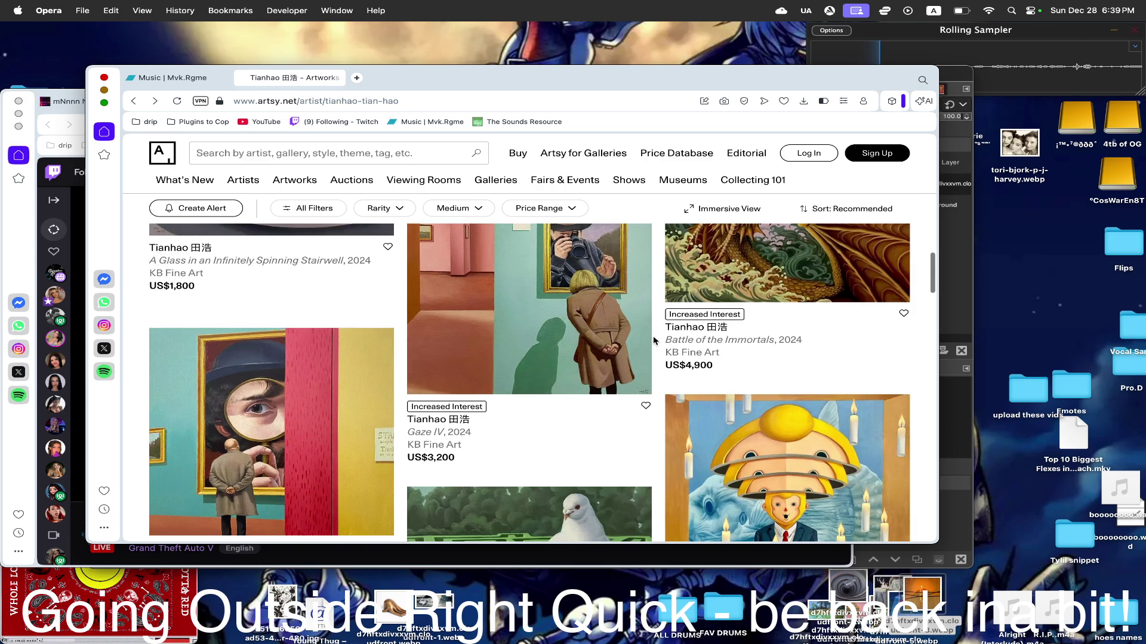
{"action": "scroll", "coordinate": [653, 336], "scroll_direction": "down", "scroll_amount": 2}
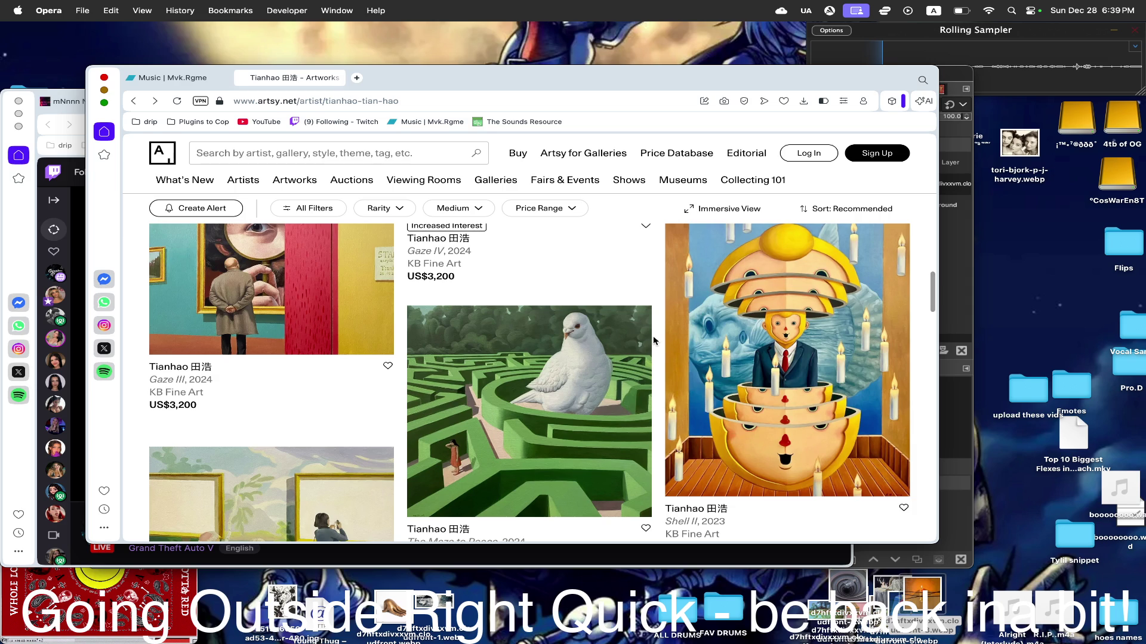
{"action": "scroll", "coordinate": [653, 335], "scroll_direction": "down", "scroll_amount": 3}
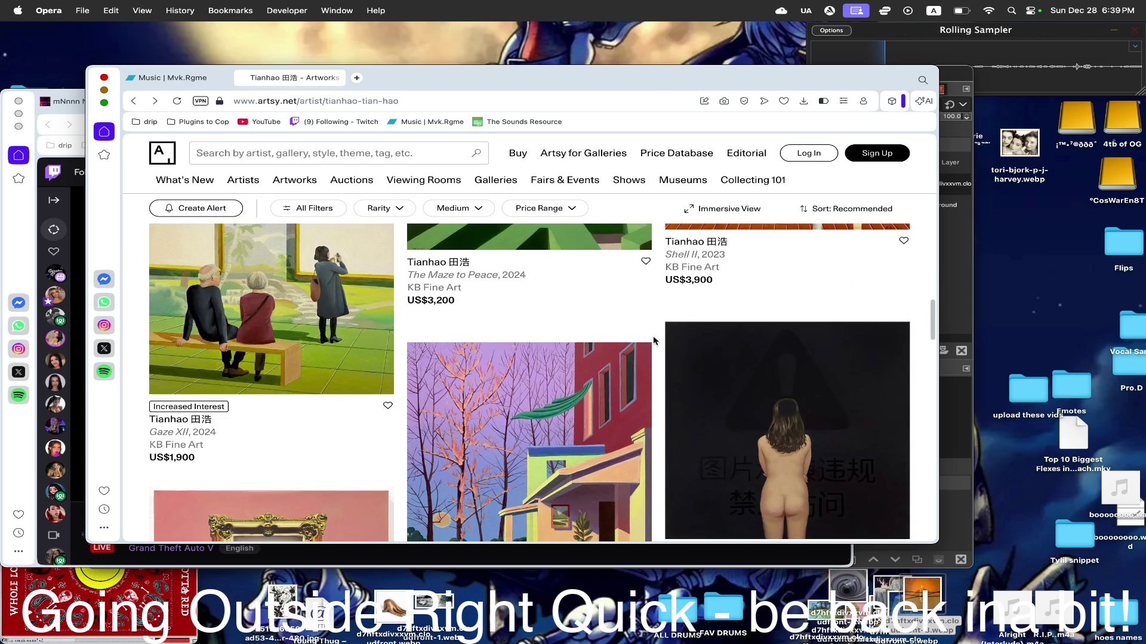
{"action": "scroll", "coordinate": [652, 338], "scroll_direction": "down", "scroll_amount": 2}
{"action": "scroll", "coordinate": [652, 338], "scroll_direction": "down", "scroll_amount": 2}
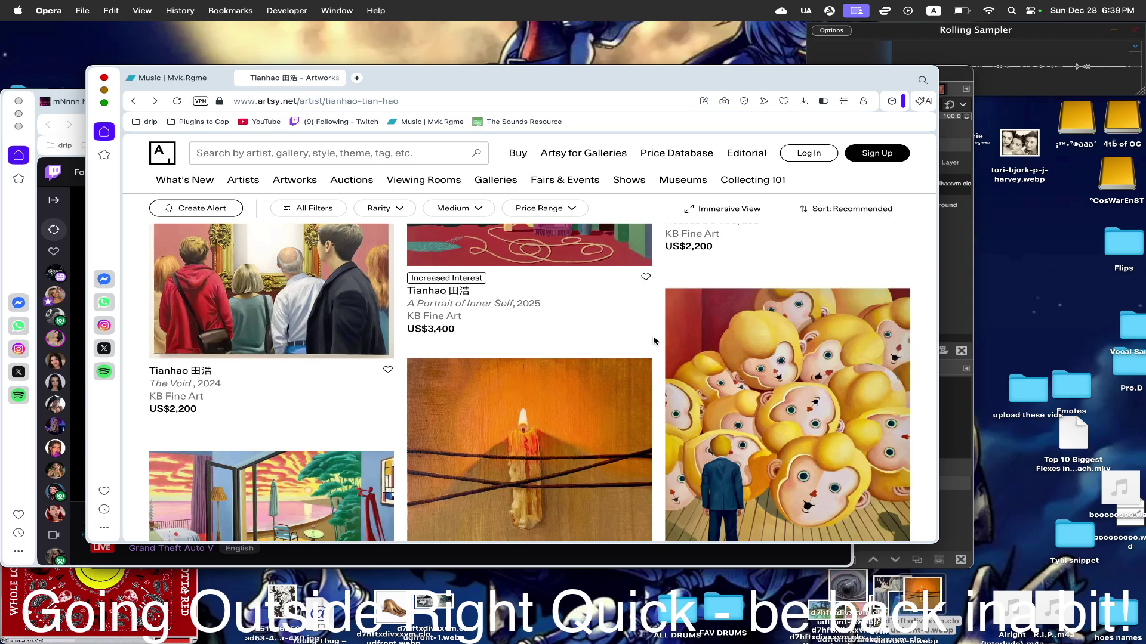
{"action": "scroll", "coordinate": [652, 336], "scroll_direction": "down", "scroll_amount": 3}
{"action": "scroll", "coordinate": [653, 336], "scroll_direction": "up", "scroll_amount": 1}
{"action": "scroll", "coordinate": [652, 336], "scroll_direction": "up", "scroll_amount": 1}
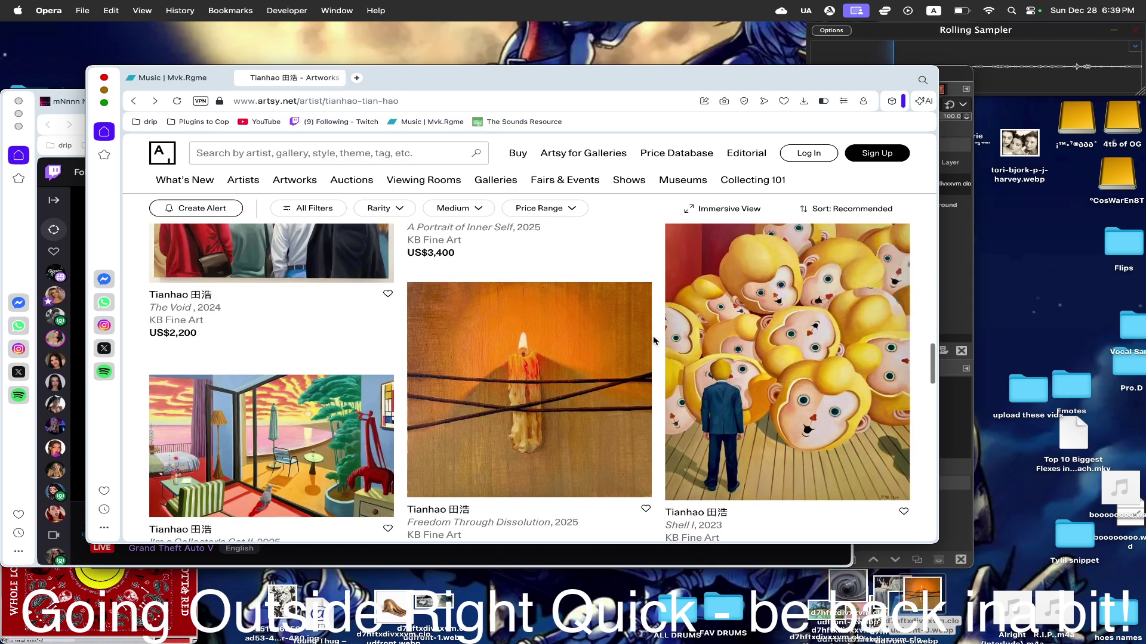
{"action": "scroll", "coordinate": [652, 336], "scroll_direction": "down", "scroll_amount": 3}
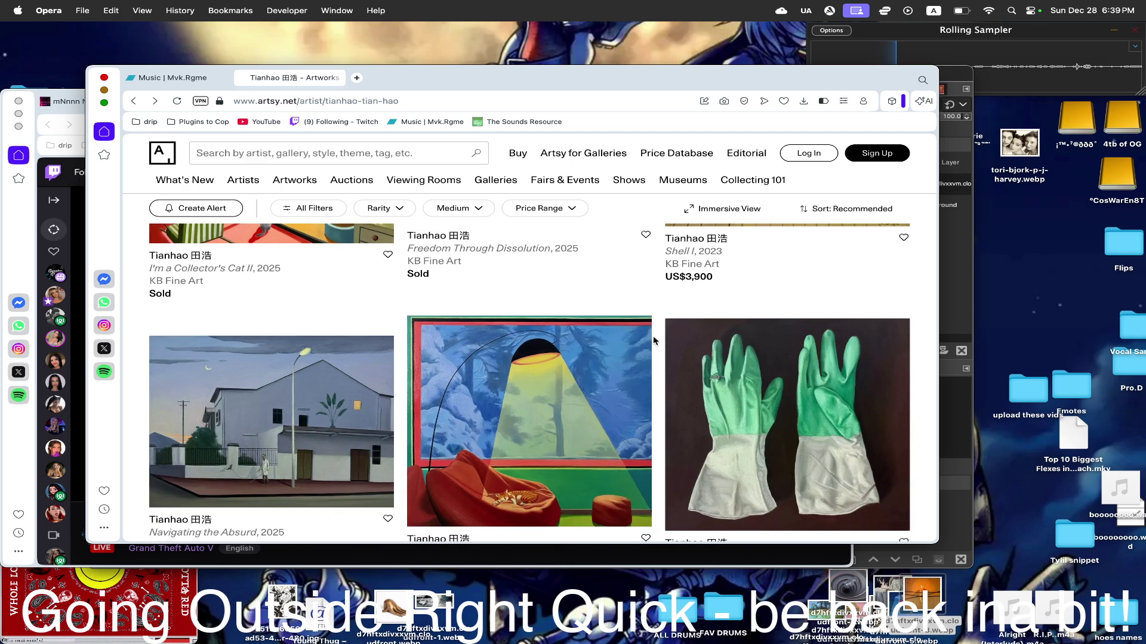
{"action": "scroll", "coordinate": [653, 335], "scroll_direction": "down", "scroll_amount": 3}
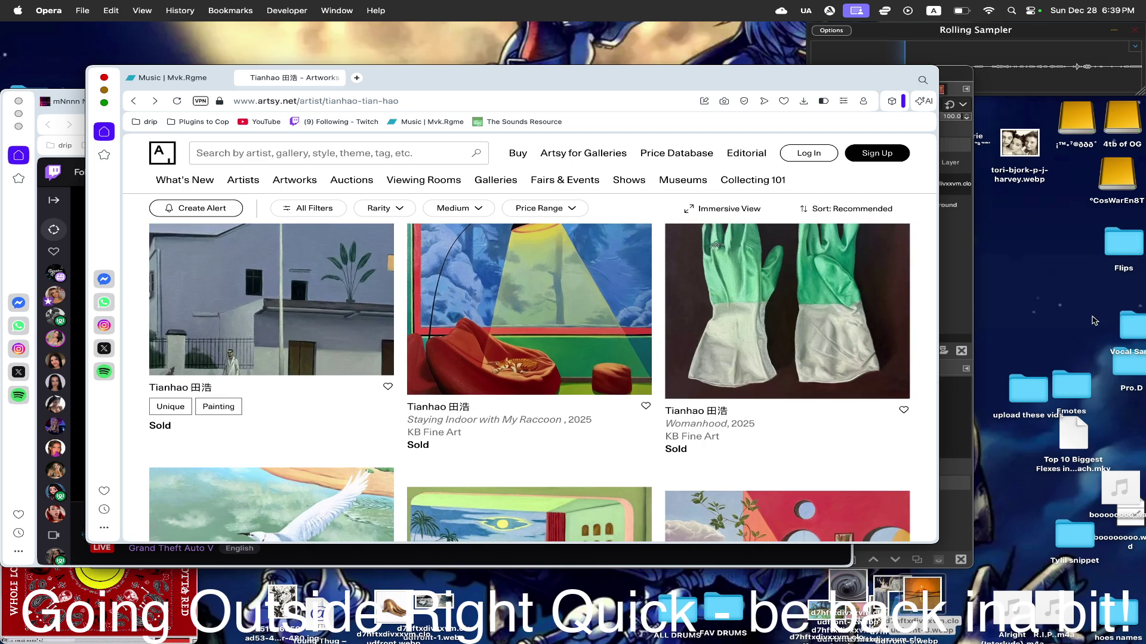
{"action": "scroll", "coordinate": [678, 412], "scroll_direction": "down", "scroll_amount": 1}
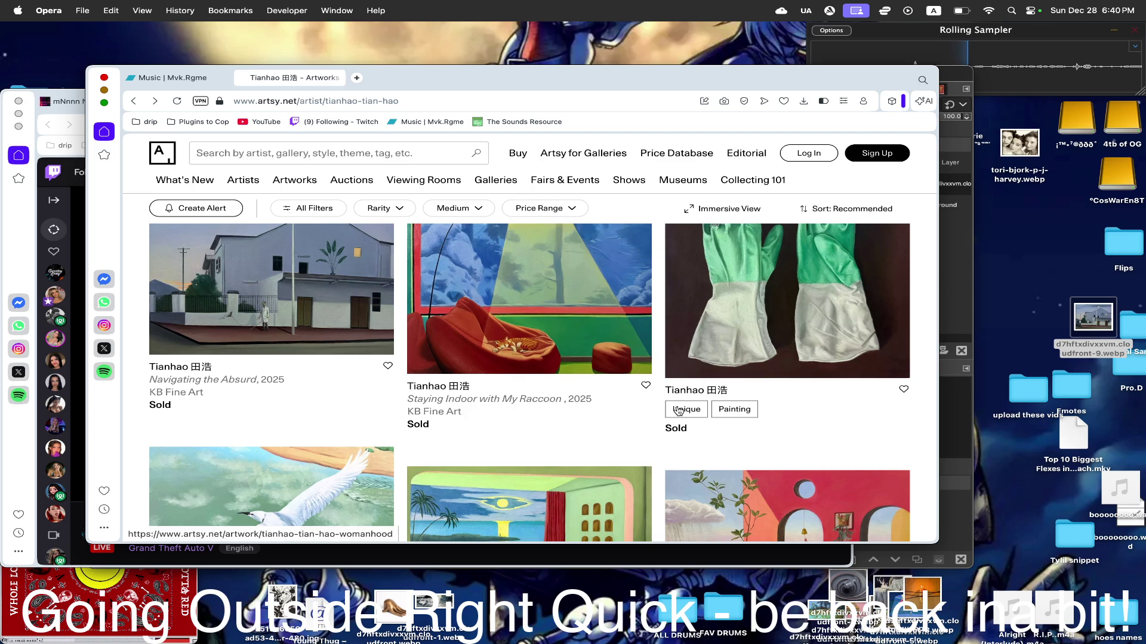
{"action": "scroll", "coordinate": [677, 410], "scroll_direction": "up", "scroll_amount": 2}
{"action": "scroll", "coordinate": [677, 411], "scroll_direction": "down", "scroll_amount": 2}
{"action": "scroll", "coordinate": [677, 411], "scroll_direction": "down", "scroll_amount": 3}
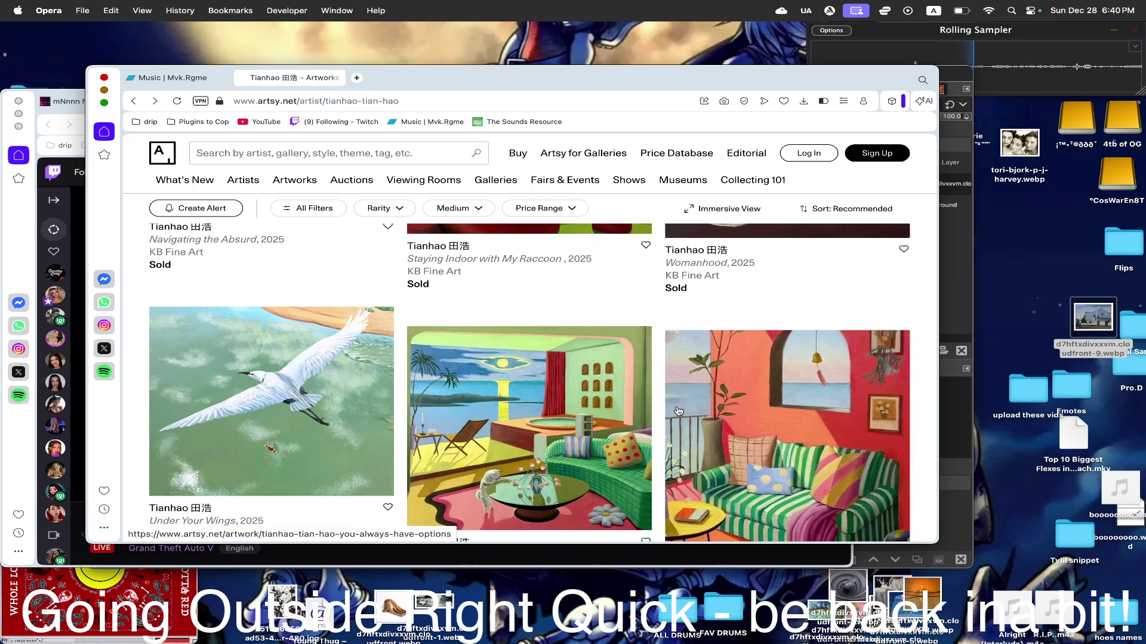
{"action": "scroll", "coordinate": [677, 410], "scroll_direction": "down", "scroll_amount": 1}
{"action": "scroll", "coordinate": [678, 411], "scroll_direction": "down", "scroll_amount": 3}
{"action": "scroll", "coordinate": [677, 410], "scroll_direction": "down", "scroll_amount": 2}
{"action": "scroll", "coordinate": [678, 411], "scroll_direction": "down", "scroll_amount": 5}
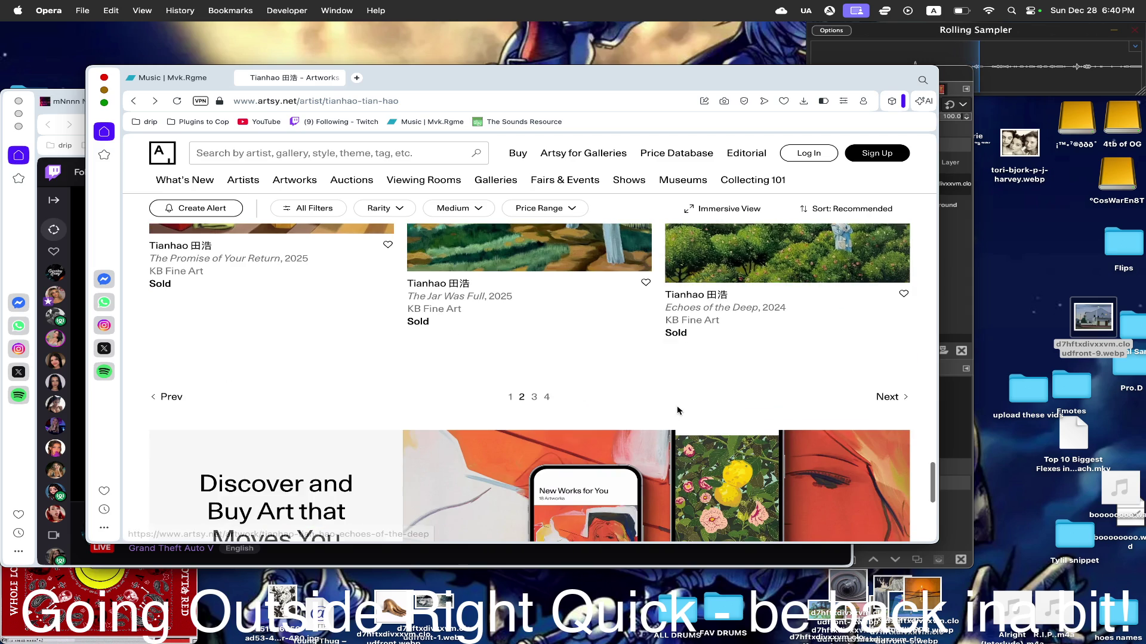
- Move to page 3 of Tianhao's artworks with Sleep Tourist, Proof of Purity and Empire of Light
{"action": "left_click", "coordinate": [884, 397]}
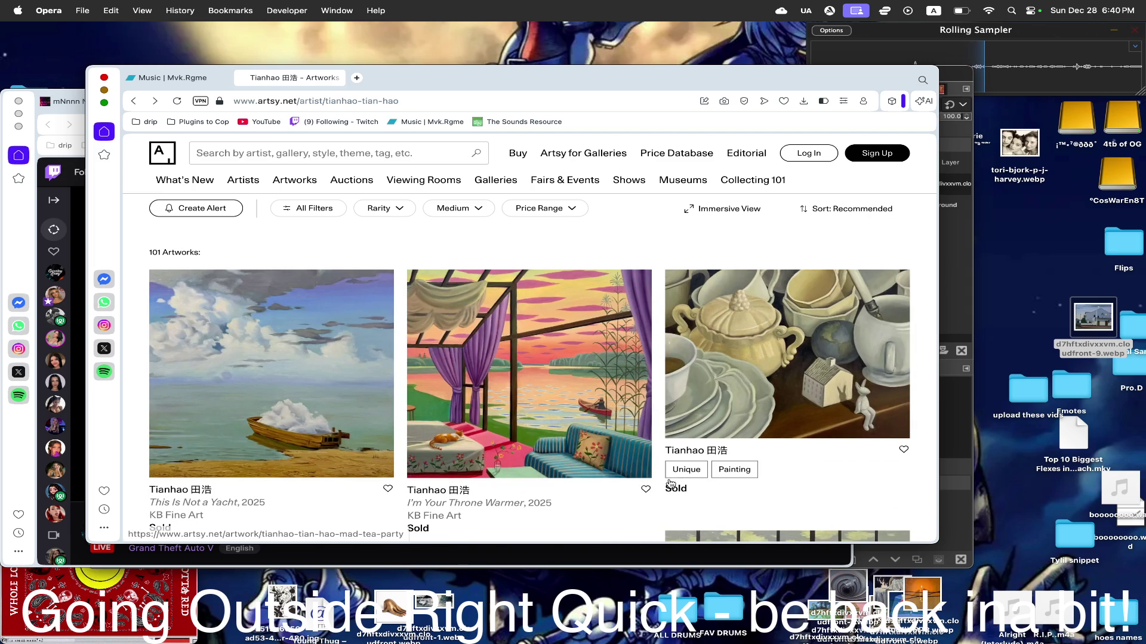
{"action": "scroll", "coordinate": [657, 511], "scroll_direction": "down", "scroll_amount": 4}
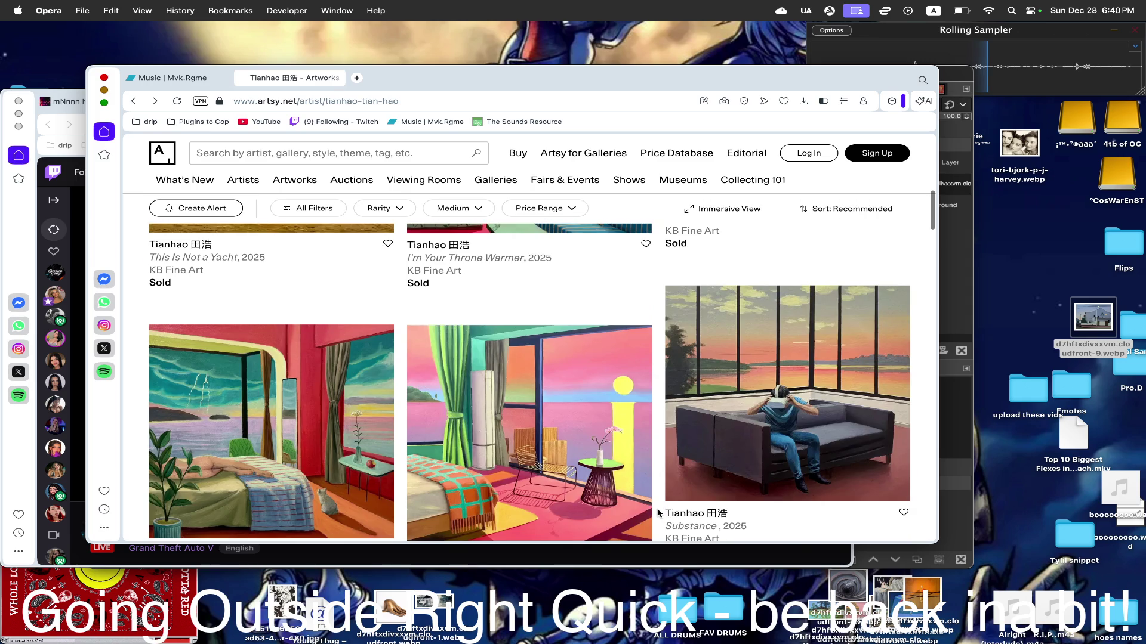
{"action": "scroll", "coordinate": [659, 513], "scroll_direction": "down", "scroll_amount": 3}
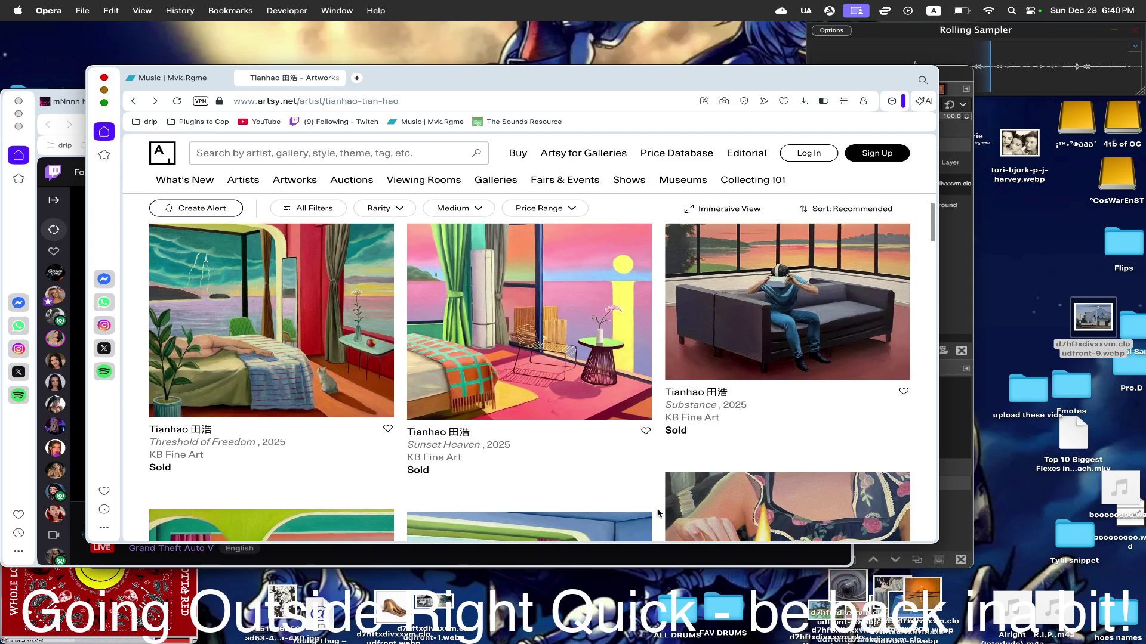
{"action": "scroll", "coordinate": [657, 512], "scroll_direction": "down", "scroll_amount": 3}
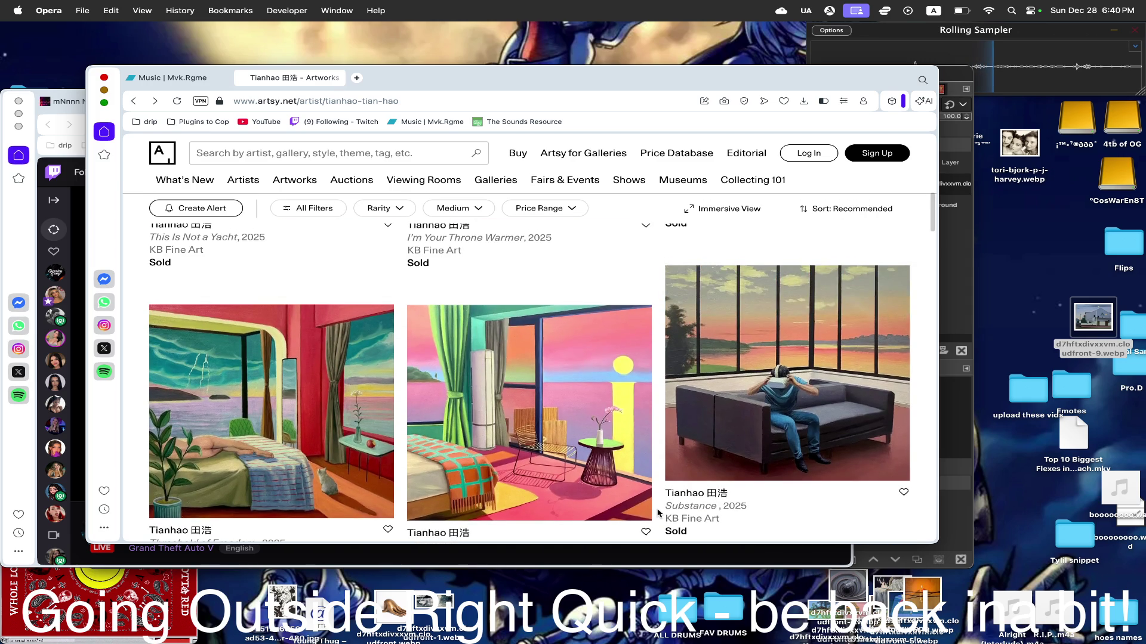
{"action": "scroll", "coordinate": [658, 514], "scroll_direction": "down", "scroll_amount": 5}
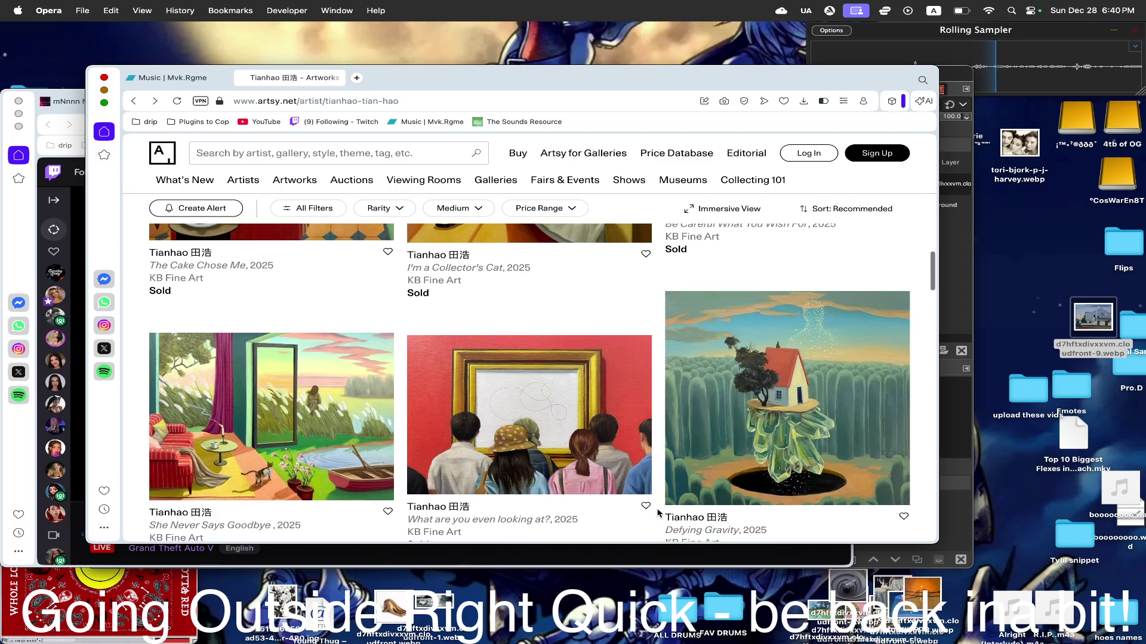
{"action": "scroll", "coordinate": [658, 513], "scroll_direction": "down", "scroll_amount": 2}
{"action": "mouse_move", "coordinate": [762, 335]}
{"action": "left_mouse_down"}
{"action": "mouse_move", "coordinate": [1041, 299]}
{"action": "mouse_move", "coordinate": [855, 609]}
{"action": "left_mouse_up"}
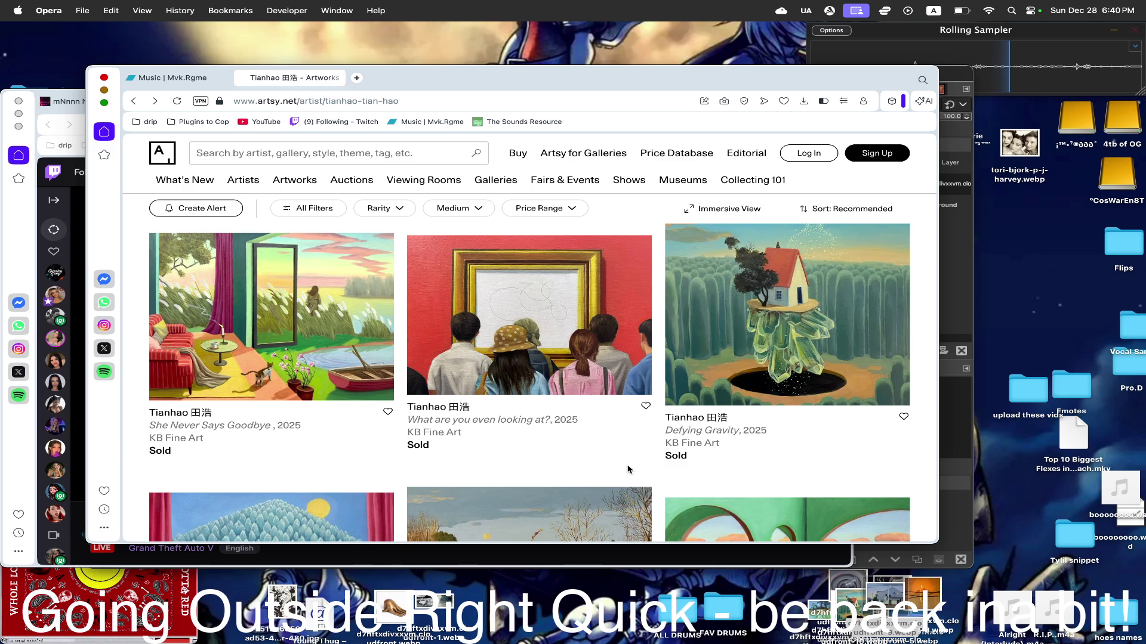
{"action": "scroll", "coordinate": [628, 468], "scroll_direction": "down", "scroll_amount": 3}
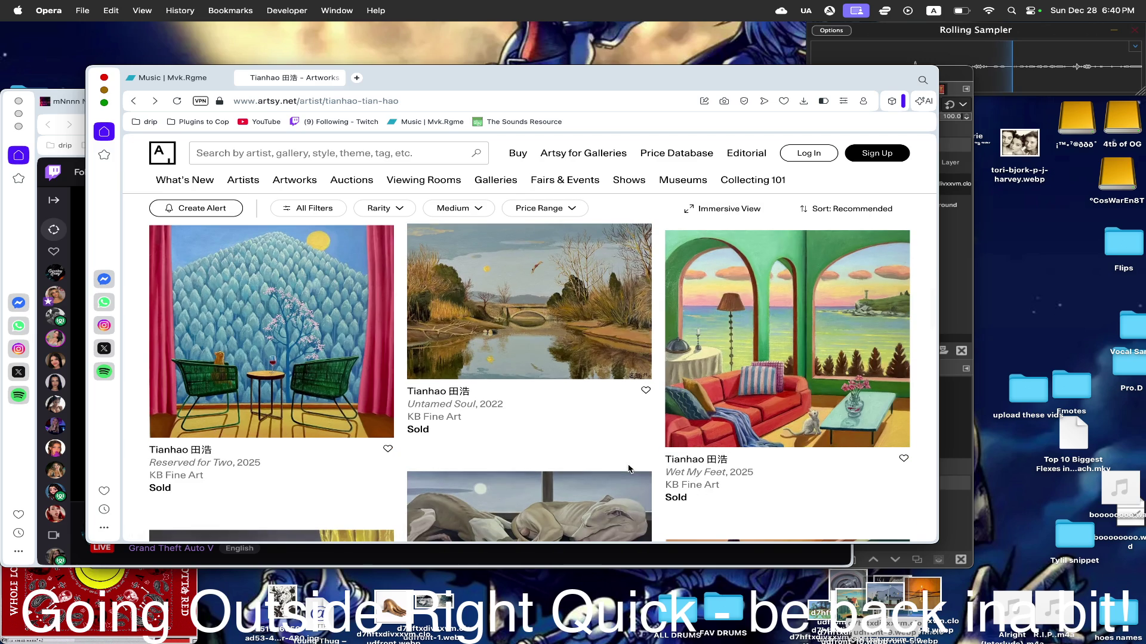
{"action": "scroll", "coordinate": [628, 468], "scroll_direction": "down", "scroll_amount": 3}
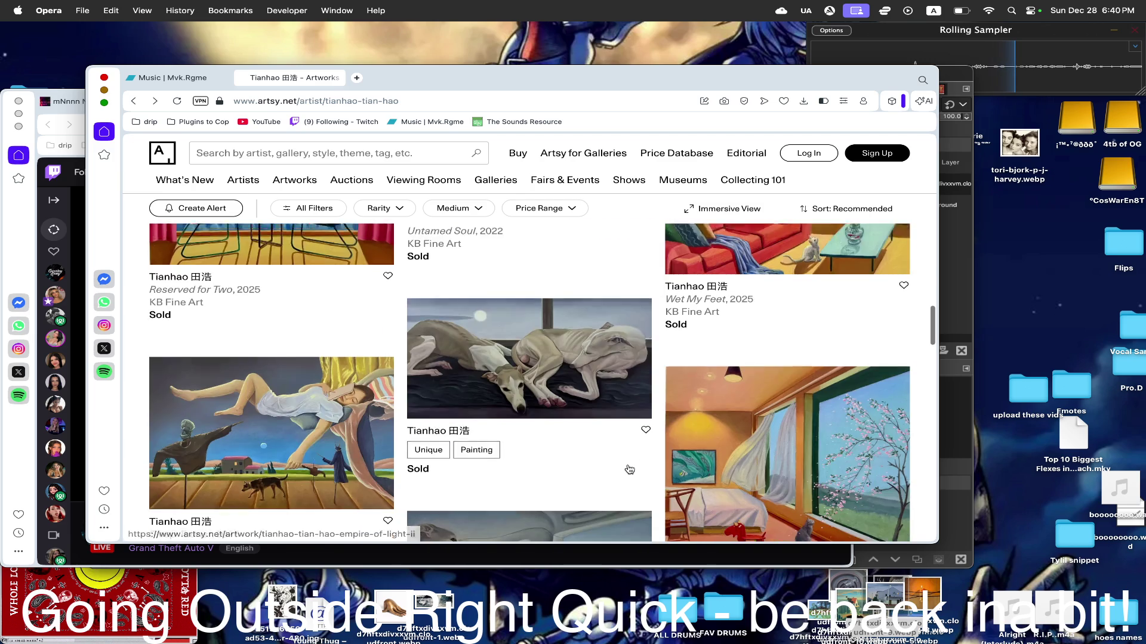
{"action": "scroll", "coordinate": [629, 469], "scroll_direction": "down", "scroll_amount": 1}
{"action": "scroll", "coordinate": [628, 468], "scroll_direction": "down", "scroll_amount": 2}
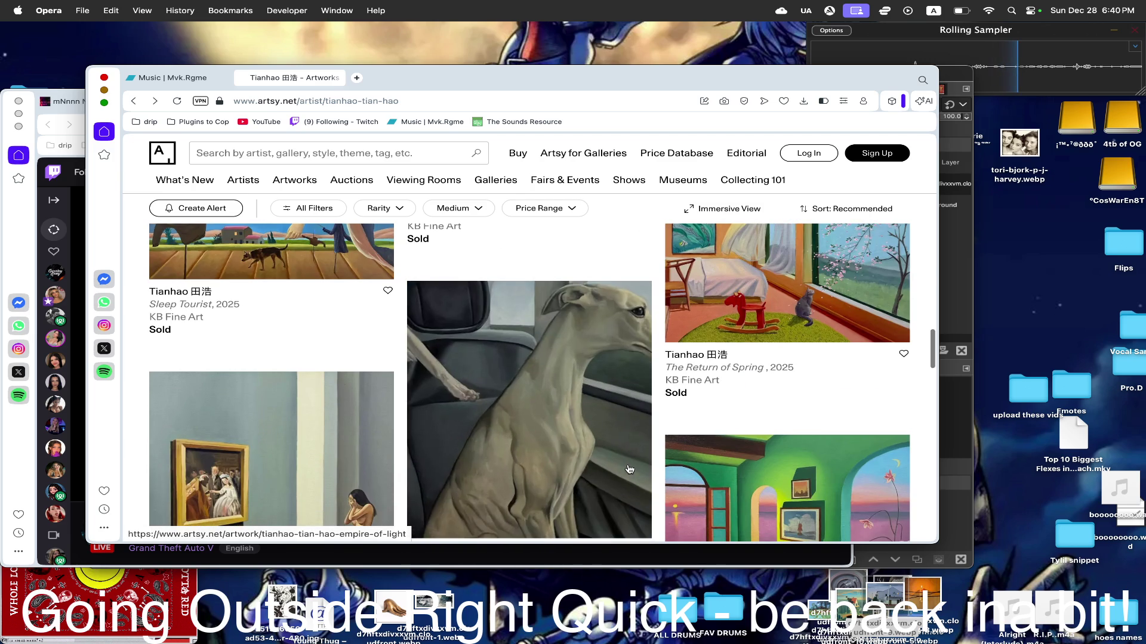
{"action": "scroll", "coordinate": [629, 468], "scroll_direction": "down", "scroll_amount": 3}
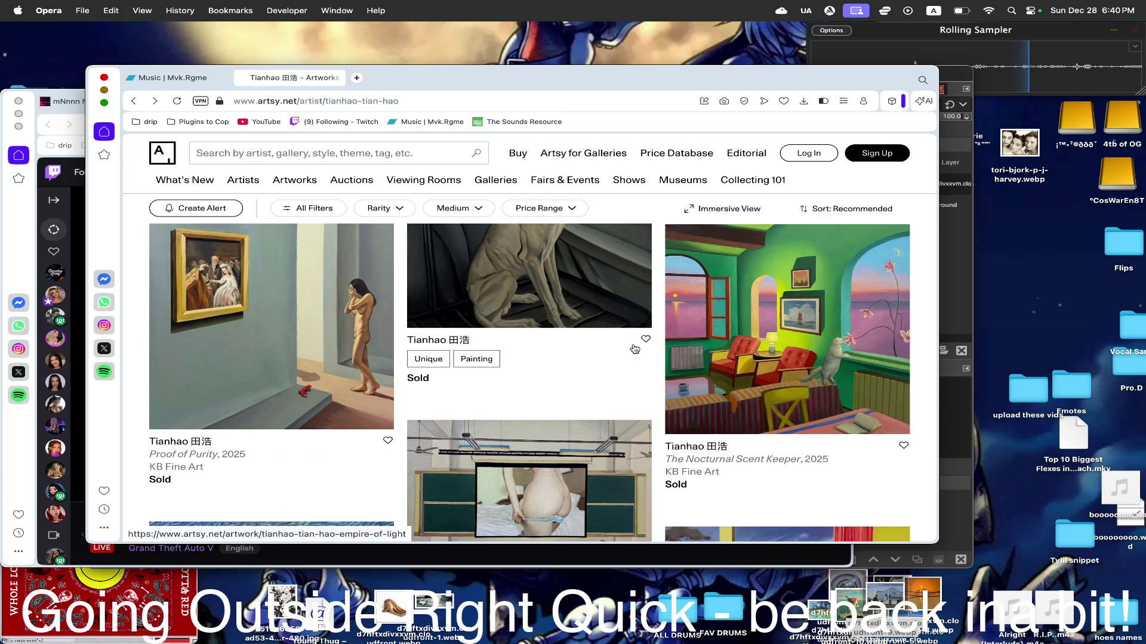
- Read the full About the work text for Proof of Purity, then return to the artist page
{"action": "left_click", "coordinate": [228, 264]}
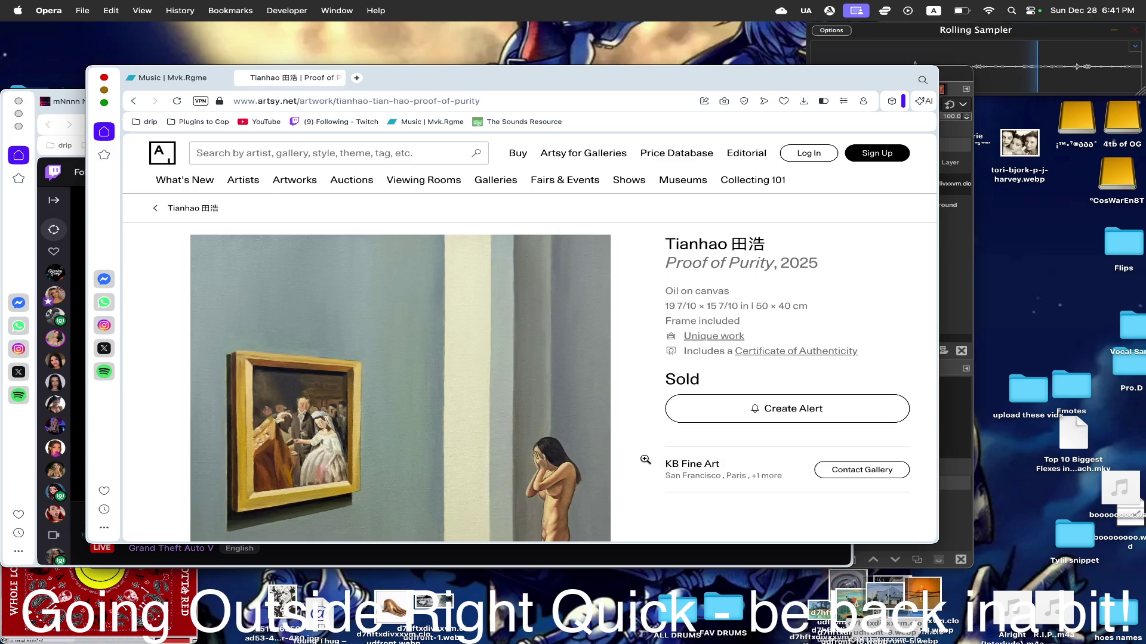
{"action": "scroll", "coordinate": [645, 459], "scroll_direction": "down", "scroll_amount": 2}
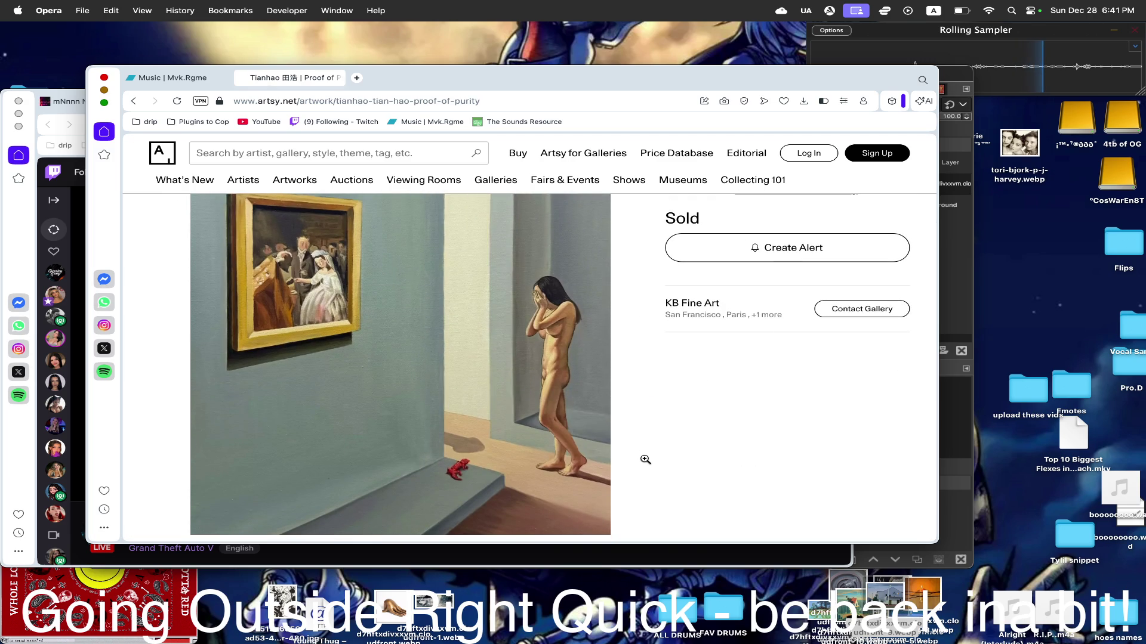
{"action": "scroll", "coordinate": [645, 459], "scroll_direction": "down", "scroll_amount": 4}
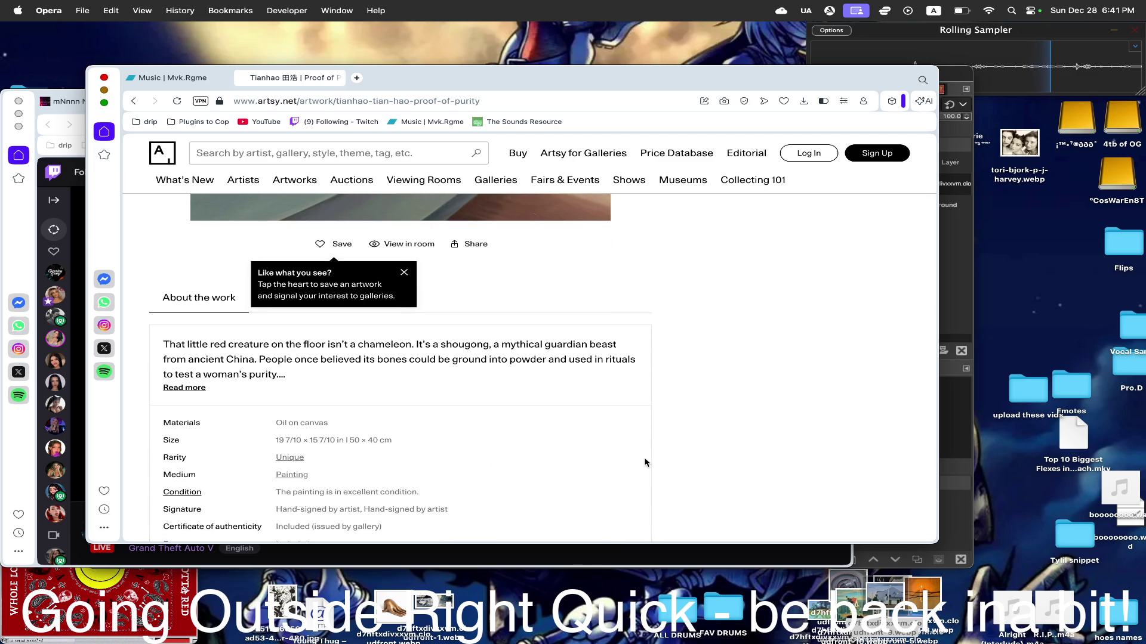
{"action": "scroll", "coordinate": [605, 424], "scroll_direction": "up", "scroll_amount": 2}
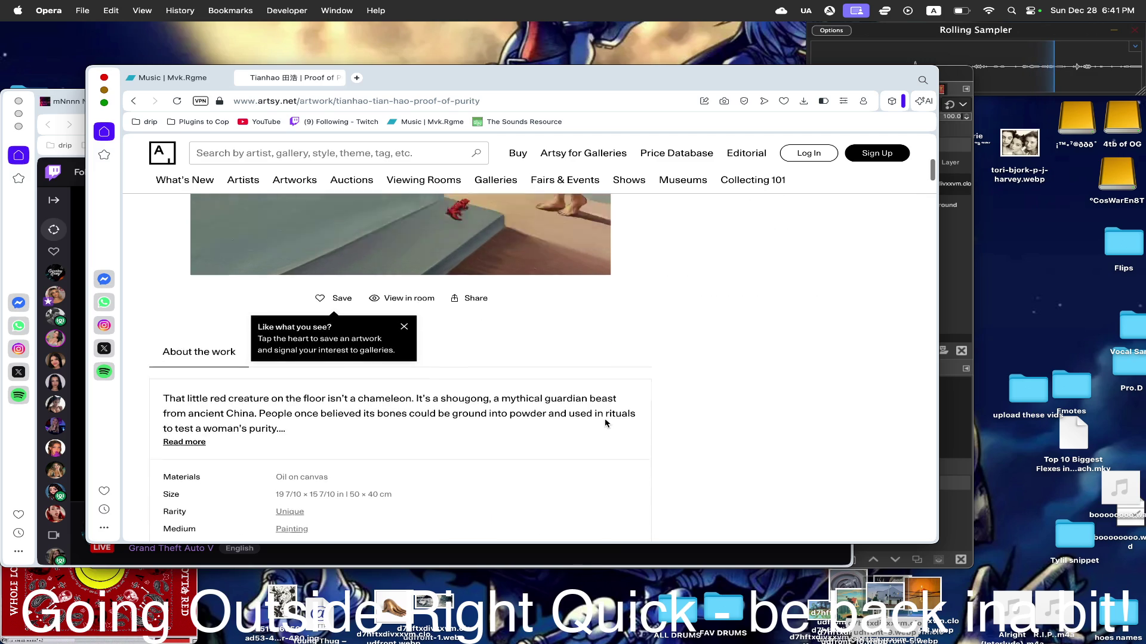
{"action": "scroll", "coordinate": [606, 423], "scroll_direction": "down", "scroll_amount": 1}
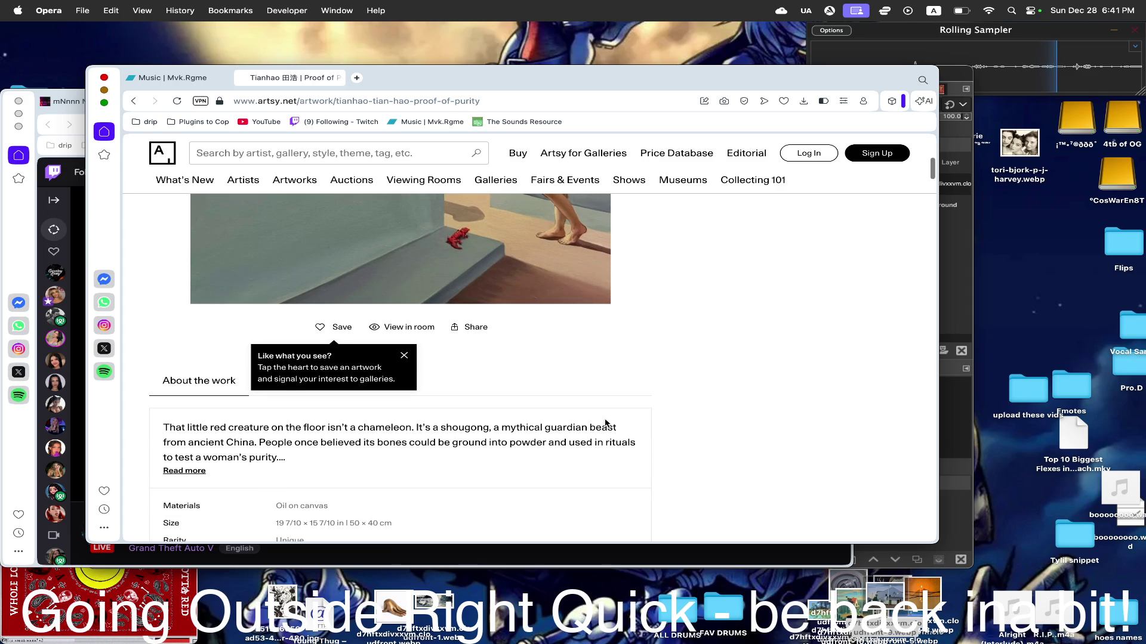
{"action": "left_click", "coordinate": [185, 472]}
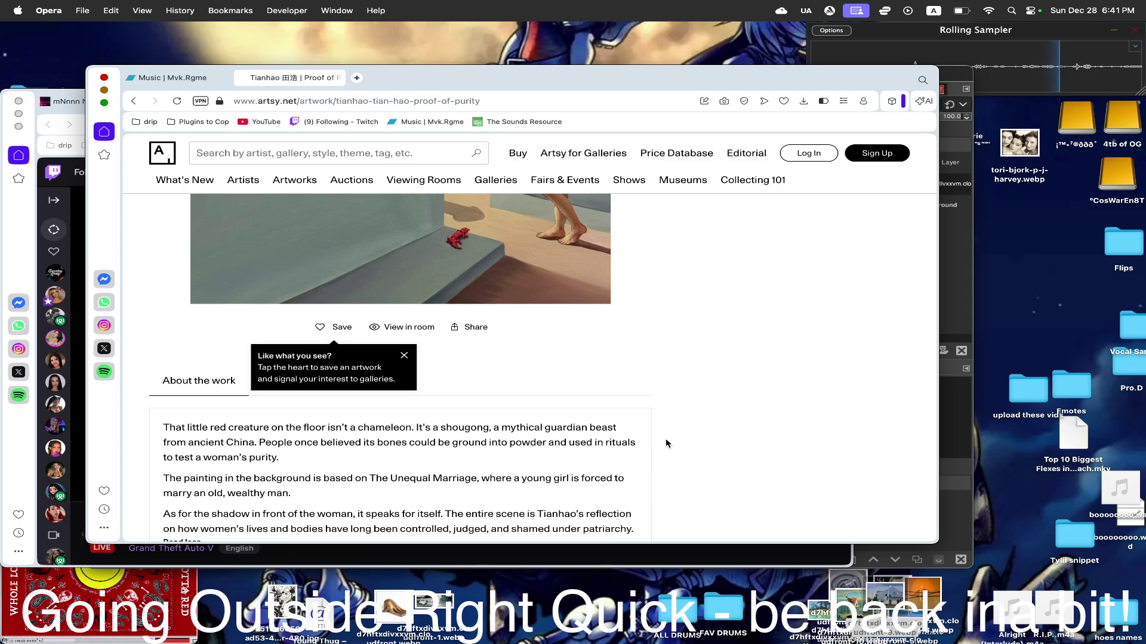
{"action": "scroll", "coordinate": [666, 442], "scroll_direction": "down", "scroll_amount": 1}
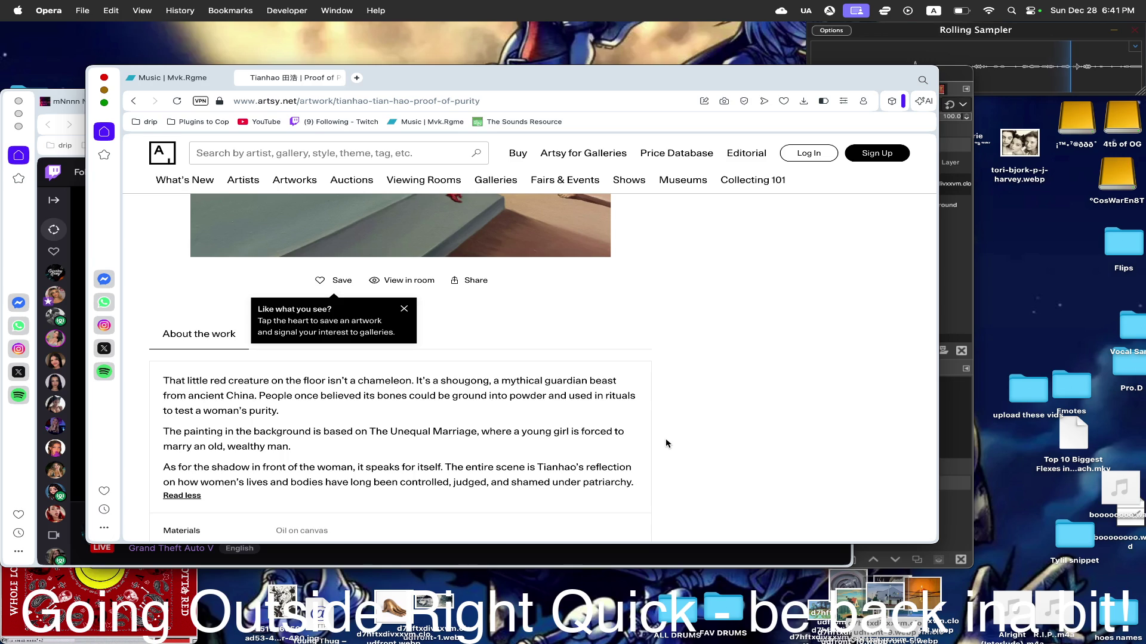
{"action": "scroll", "coordinate": [550, 463], "scroll_direction": "down", "scroll_amount": 3}
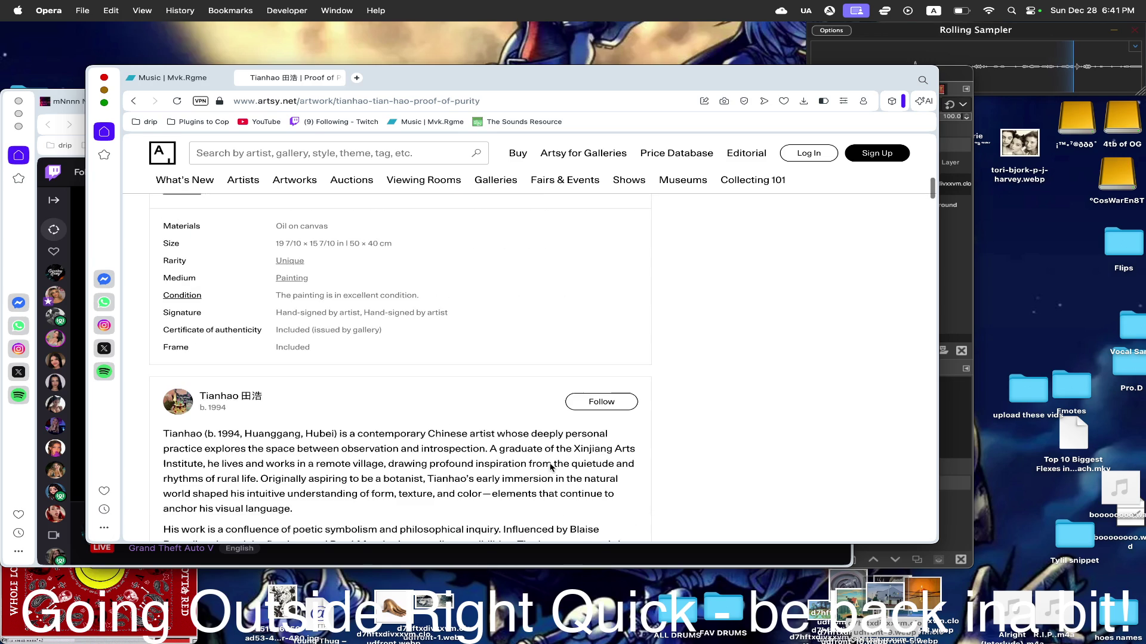
{"action": "scroll", "coordinate": [550, 464], "scroll_direction": "up", "scroll_amount": 2}
{"action": "scroll", "coordinate": [551, 464], "scroll_direction": "up", "scroll_amount": 5}
{"action": "scroll", "coordinate": [550, 465], "scroll_direction": "down", "scroll_amount": 1}
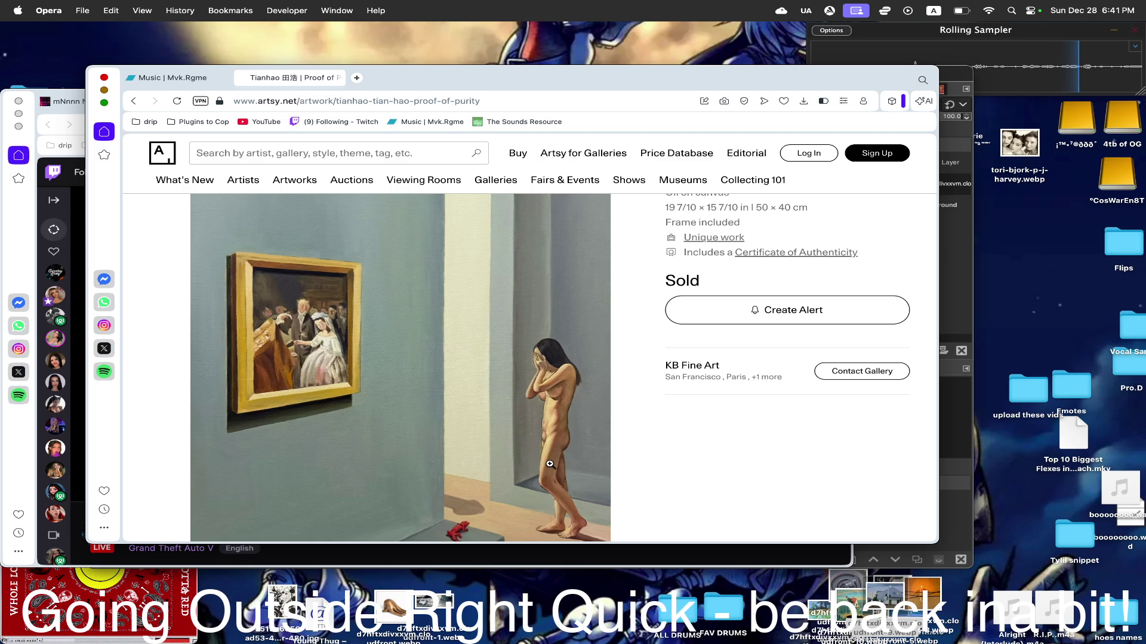
{"action": "scroll", "coordinate": [550, 464], "scroll_direction": "down", "scroll_amount": 1}
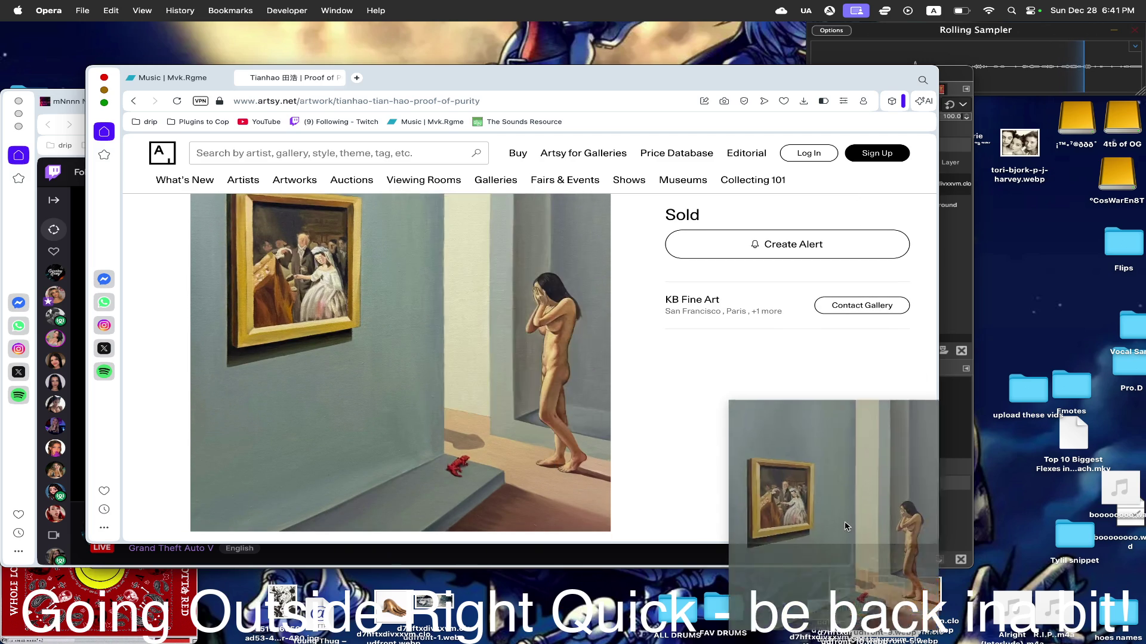
{"action": "scroll", "coordinate": [667, 424], "scroll_direction": "down", "scroll_amount": 10}
{"action": "scroll", "coordinate": [668, 424], "scroll_direction": "up", "scroll_amount": 10}
{"action": "scroll", "coordinate": [667, 423], "scroll_direction": "down", "scroll_amount": 5}
{"action": "scroll", "coordinate": [668, 423], "scroll_direction": "down", "scroll_amount": 1}
{"action": "key", "text": "super+bracketleft"}
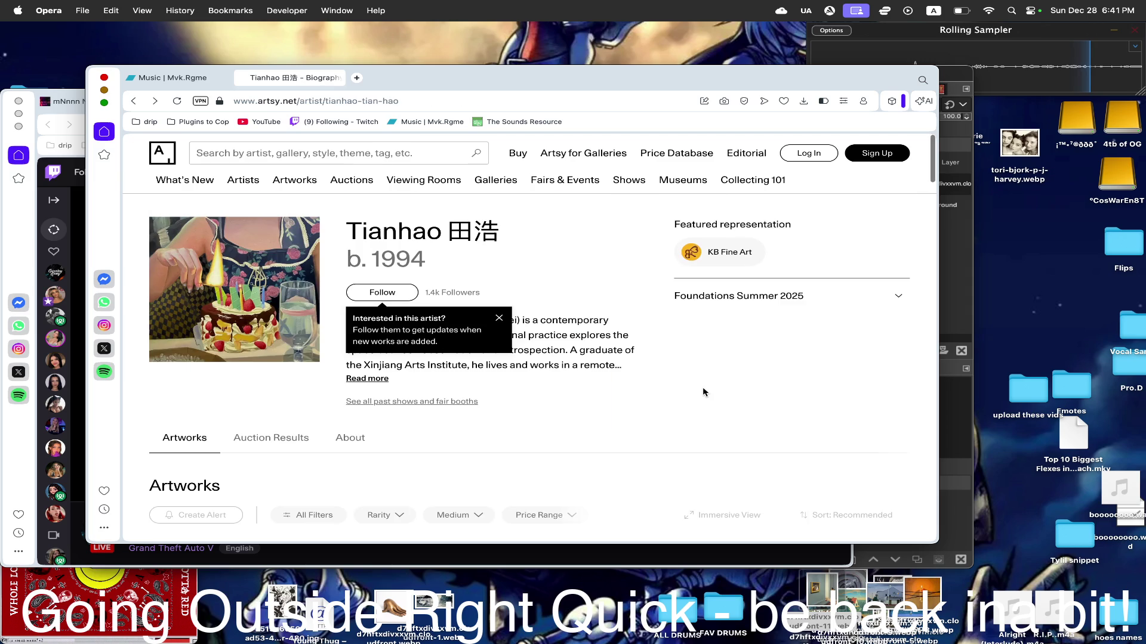
{"action": "scroll", "coordinate": [703, 387], "scroll_direction": "down", "scroll_amount": 8}
{"action": "scroll", "coordinate": [703, 387], "scroll_direction": "down", "scroll_amount": 4}
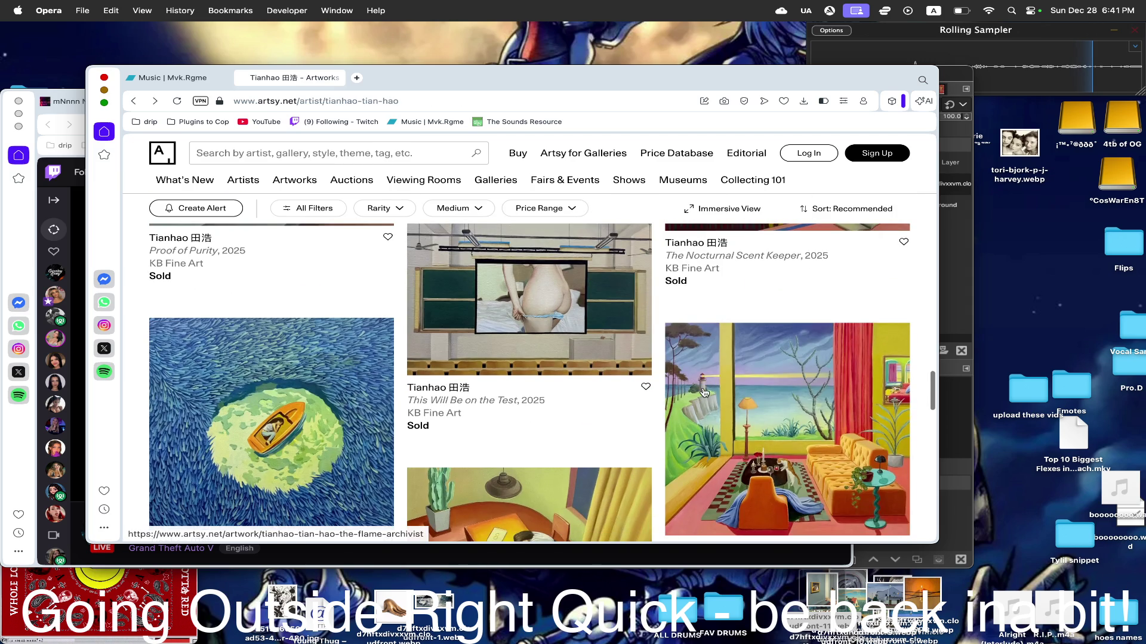
{"action": "scroll", "coordinate": [702, 386], "scroll_direction": "down", "scroll_amount": 3}
{"action": "scroll", "coordinate": [703, 389], "scroll_direction": "down", "scroll_amount": 2}
{"action": "scroll", "coordinate": [702, 392], "scroll_direction": "down", "scroll_amount": 3}
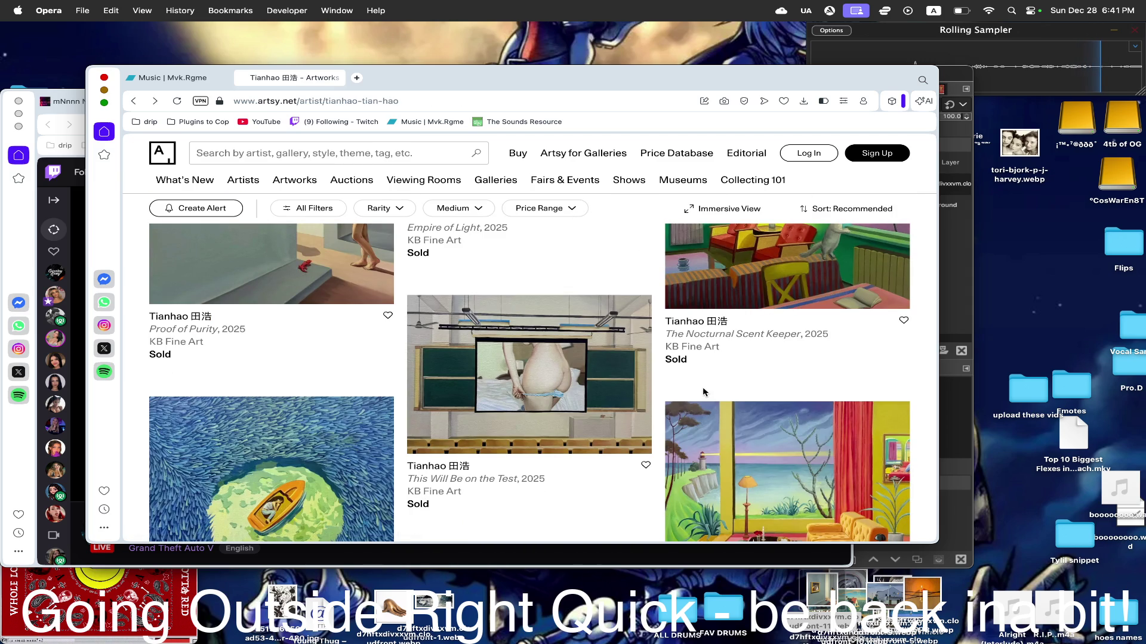
{"action": "scroll", "coordinate": [703, 391], "scroll_direction": "down", "scroll_amount": 2}
{"action": "scroll", "coordinate": [703, 391], "scroll_direction": "down", "scroll_amount": 1}
{"action": "scroll", "coordinate": [704, 392], "scroll_direction": "down", "scroll_amount": 3}
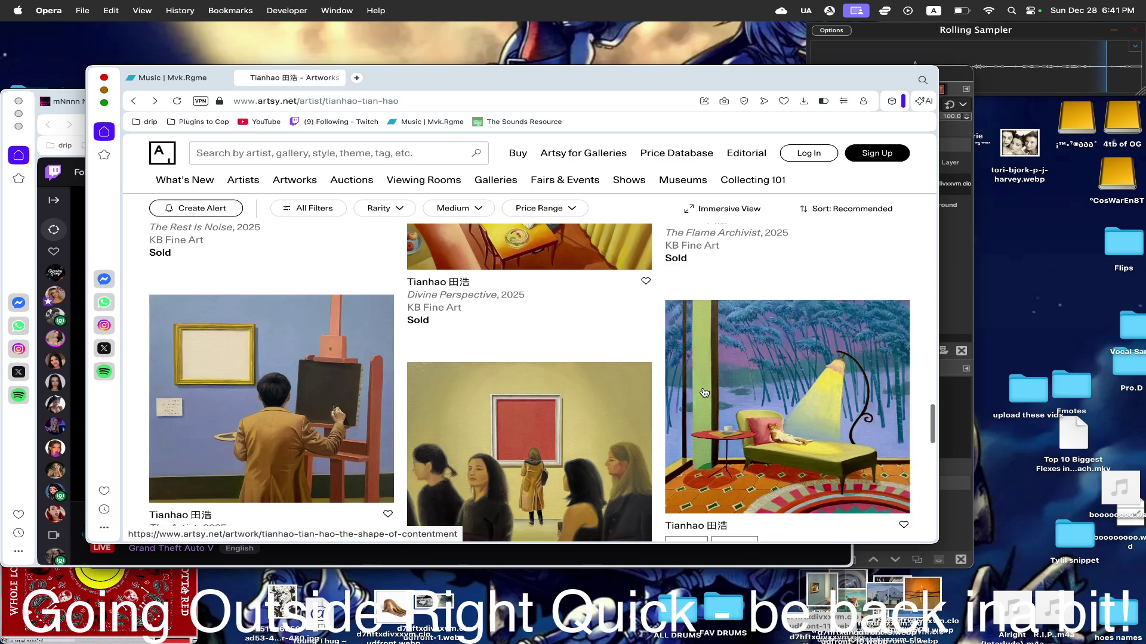
{"action": "scroll", "coordinate": [703, 391], "scroll_direction": "down", "scroll_amount": 3}
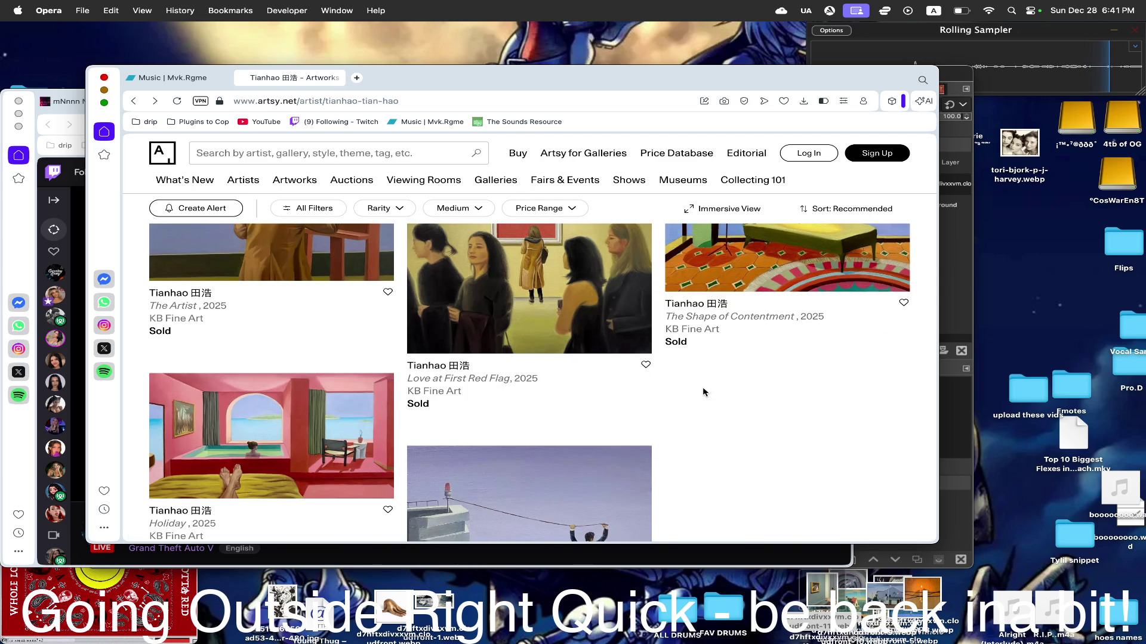
{"action": "scroll", "coordinate": [702, 392], "scroll_direction": "up", "scroll_amount": 2}
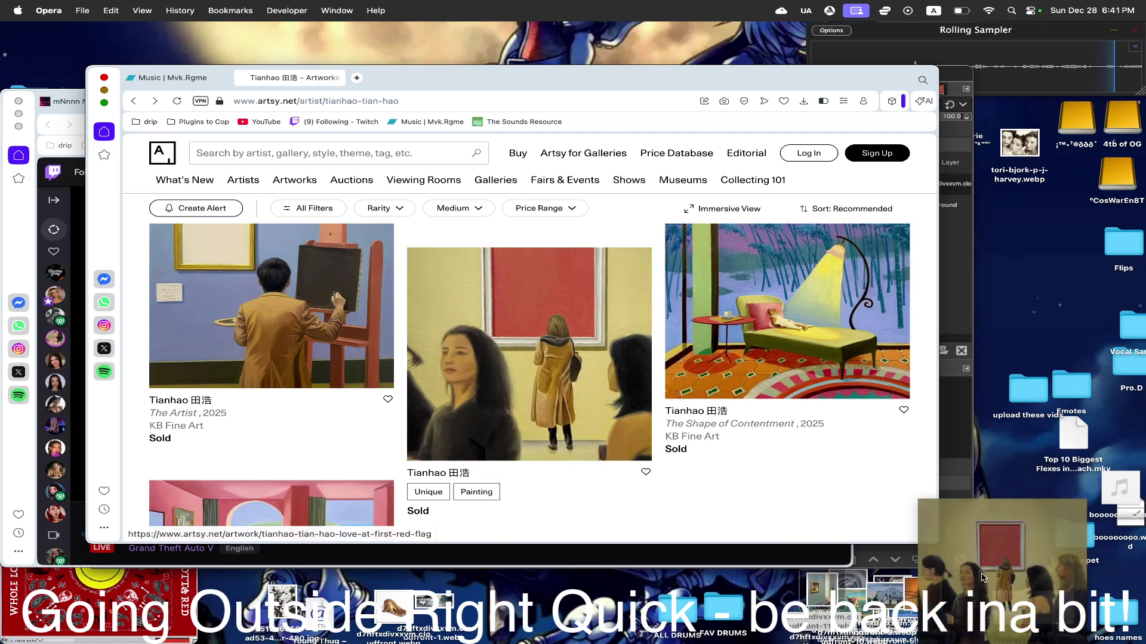
{"action": "scroll", "coordinate": [685, 381], "scroll_direction": "down", "scroll_amount": 3}
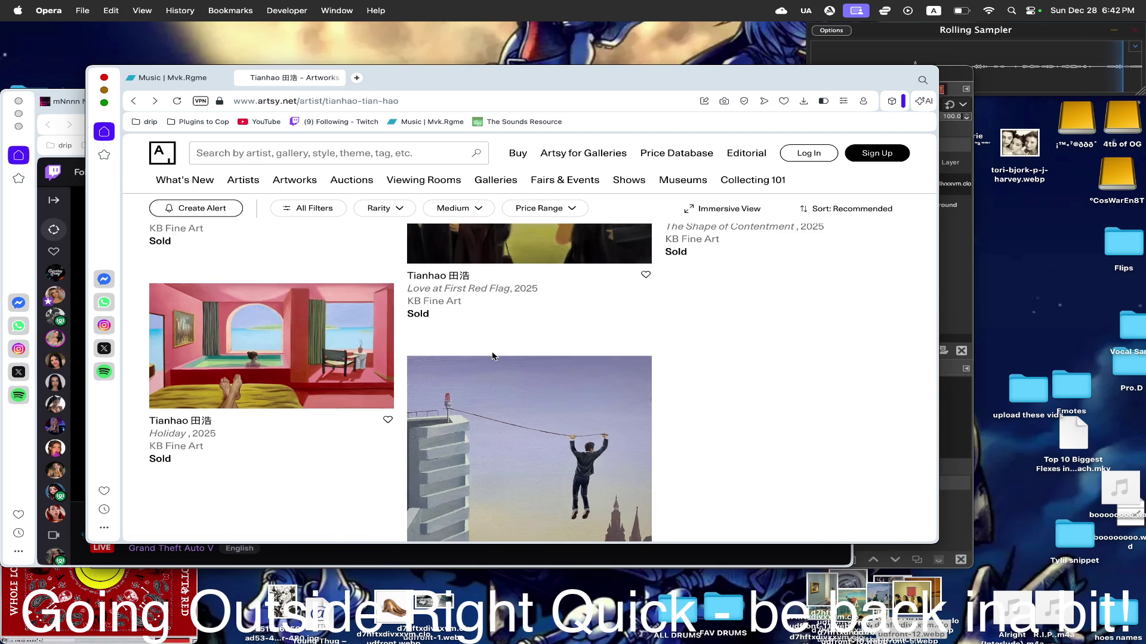
- Drag the Holiday painting image from the grid onto the desktop
{"action": "mouse_move", "coordinate": [231, 334]}
{"action": "left_mouse_down"}
{"action": "mouse_move", "coordinate": [941, 611]}
{"action": "mouse_move", "coordinate": [930, 609]}
{"action": "left_mouse_up"}
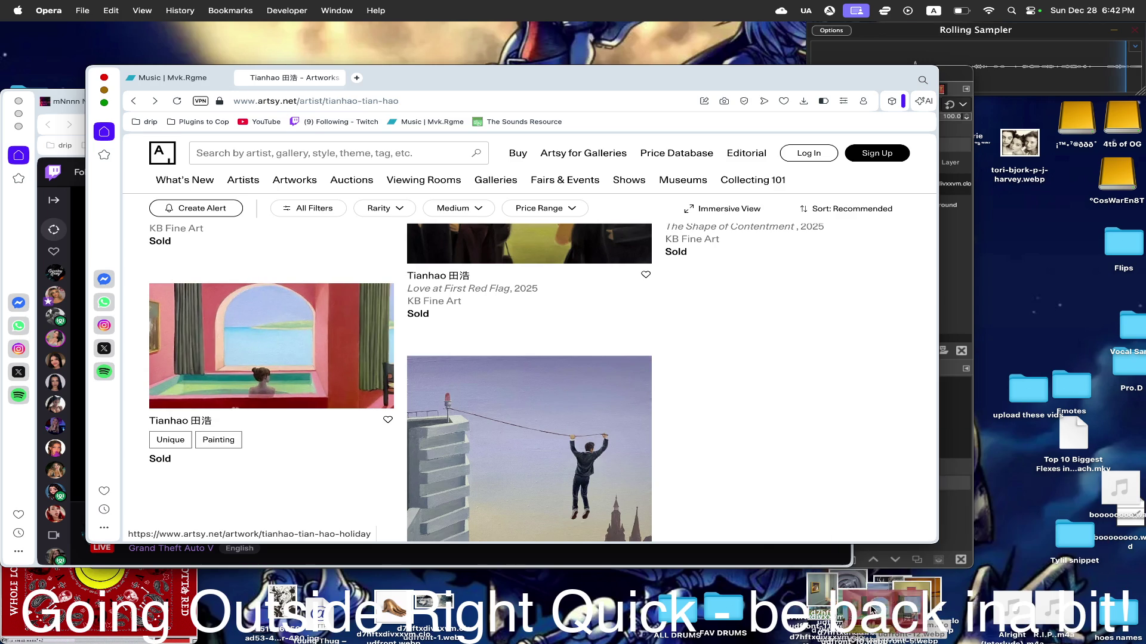
{"action": "scroll", "coordinate": [717, 394], "scroll_direction": "down", "scroll_amount": 2}
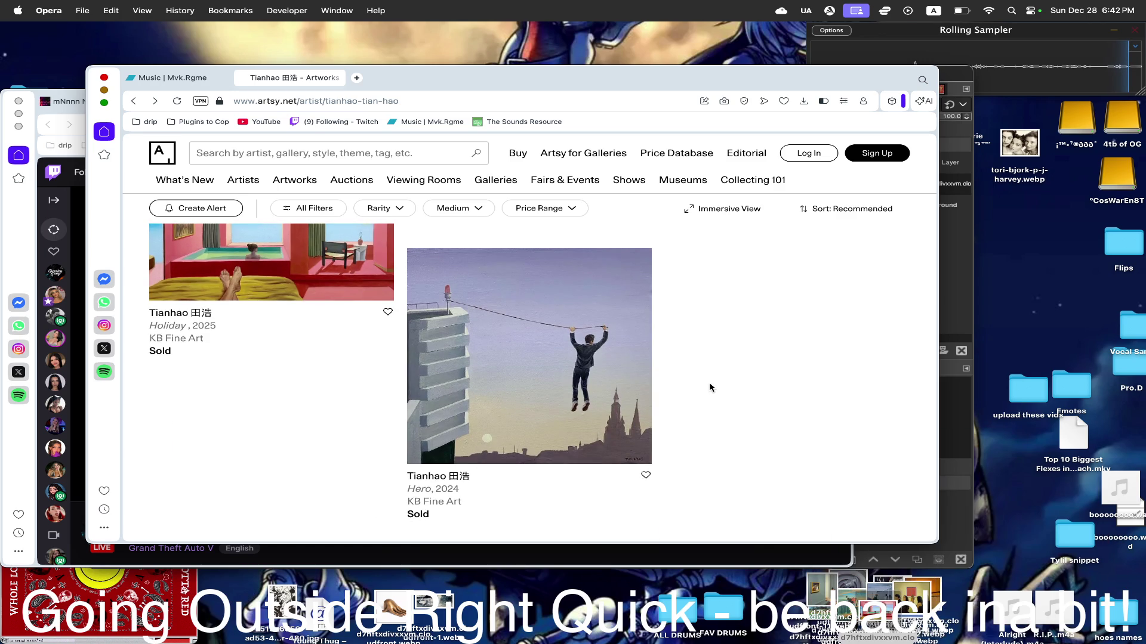
{"action": "scroll", "coordinate": [710, 387], "scroll_direction": "down", "scroll_amount": 5}
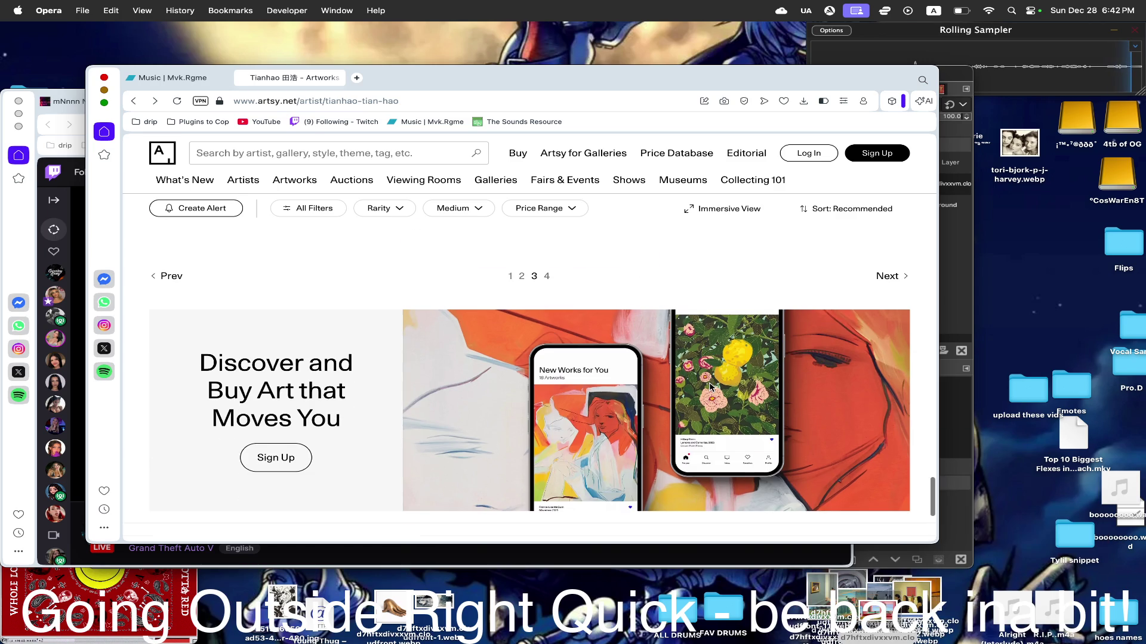
- Load the fourth artworks page and briefly view the Brain Food artwork
{"action": "left_click", "coordinate": [883, 276]}
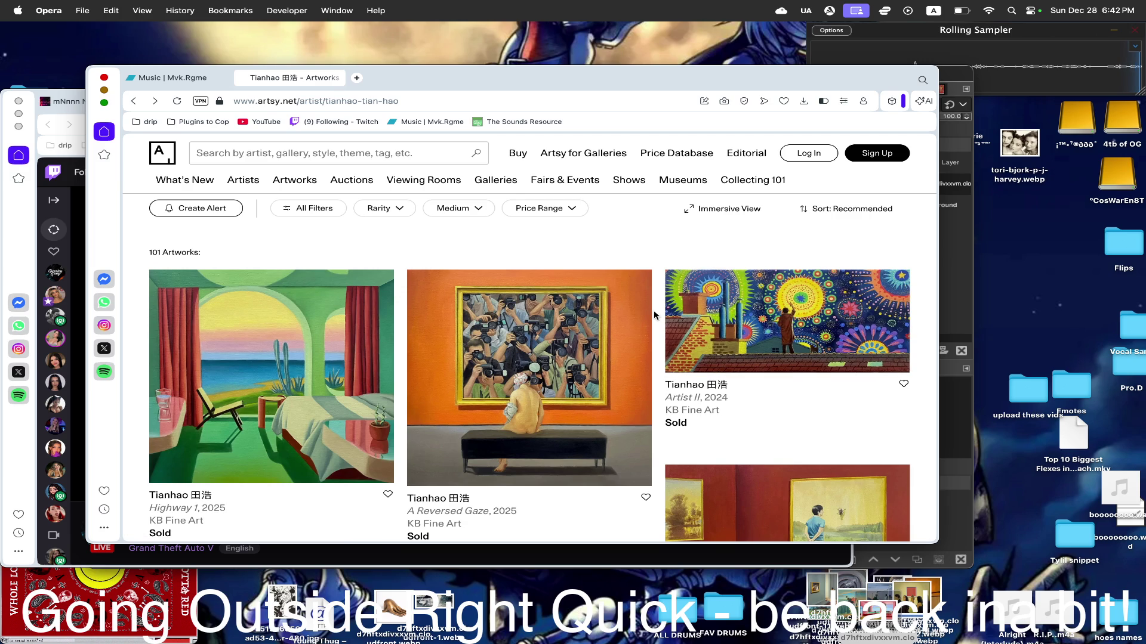
{"action": "scroll", "coordinate": [562, 316], "scroll_direction": "down", "scroll_amount": 2}
{"action": "scroll", "coordinate": [562, 316], "scroll_direction": "up", "scroll_amount": 1}
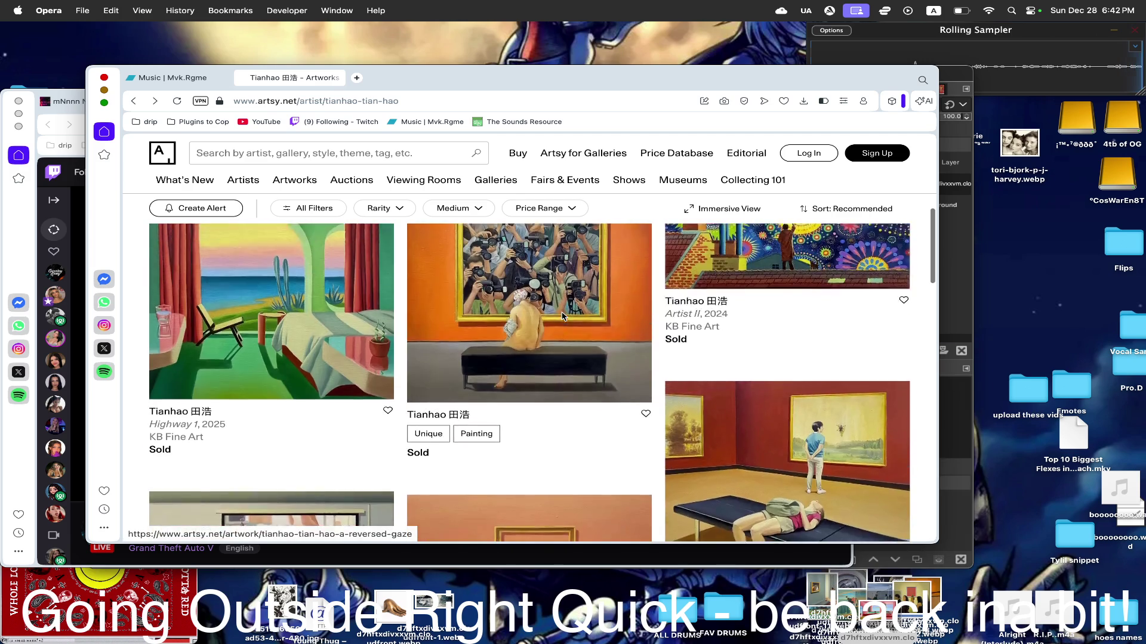
{"action": "scroll", "coordinate": [627, 385], "scroll_direction": "down", "scroll_amount": 2}
{"action": "scroll", "coordinate": [695, 461], "scroll_direction": "down", "scroll_amount": 3}
{"action": "scroll", "coordinate": [695, 460], "scroll_direction": "up", "scroll_amount": 10}
{"action": "scroll", "coordinate": [695, 461], "scroll_direction": "down", "scroll_amount": 5}
{"action": "scroll", "coordinate": [672, 403], "scroll_direction": "down", "scroll_amount": 3}
{"action": "scroll", "coordinate": [647, 336], "scroll_direction": "down", "scroll_amount": 3}
{"action": "scroll", "coordinate": [646, 337], "scroll_direction": "down", "scroll_amount": 1}
{"action": "left_click", "coordinate": [668, 333]}
{"action": "scroll", "coordinate": [668, 334], "scroll_direction": "down", "scroll_amount": 5}
{"action": "scroll", "coordinate": [666, 334], "scroll_direction": "up", "scroll_amount": 5}
{"action": "scroll", "coordinate": [667, 334], "scroll_direction": "down", "scroll_amount": 1}
{"action": "scroll", "coordinate": [666, 334], "scroll_direction": "down", "scroll_amount": 2}
{"action": "scroll", "coordinate": [668, 334], "scroll_direction": "down", "scroll_amount": 4}
{"action": "scroll", "coordinate": [664, 331], "scroll_direction": "down", "scroll_amount": 3}
{"action": "scroll", "coordinate": [665, 332], "scroll_direction": "up", "scroll_amount": 10}
{"action": "scroll", "coordinate": [652, 335], "scroll_direction": "down", "scroll_amount": 1}
{"action": "left_click", "coordinate": [714, 235]}
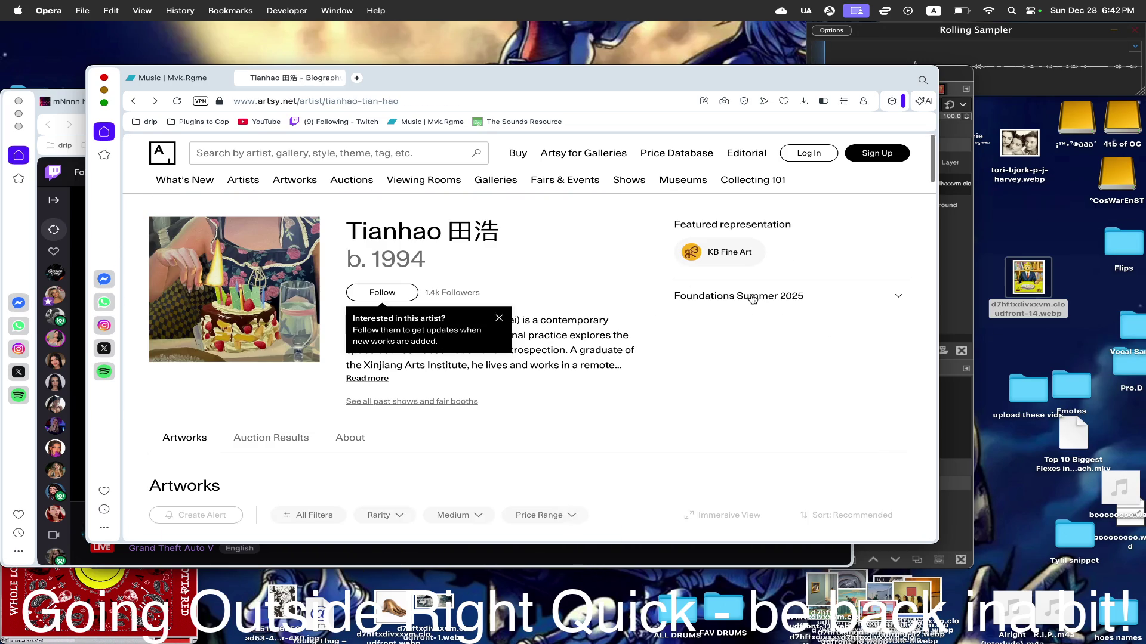
{"action": "scroll", "coordinate": [648, 363], "scroll_direction": "down", "scroll_amount": 3}
{"action": "scroll", "coordinate": [648, 362], "scroll_direction": "down", "scroll_amount": 10}
{"action": "scroll", "coordinate": [648, 362], "scroll_direction": "up", "scroll_amount": 8}
{"action": "scroll", "coordinate": [649, 363], "scroll_direction": "up", "scroll_amount": 3}
{"action": "scroll", "coordinate": [647, 362], "scroll_direction": "up", "scroll_amount": 3}
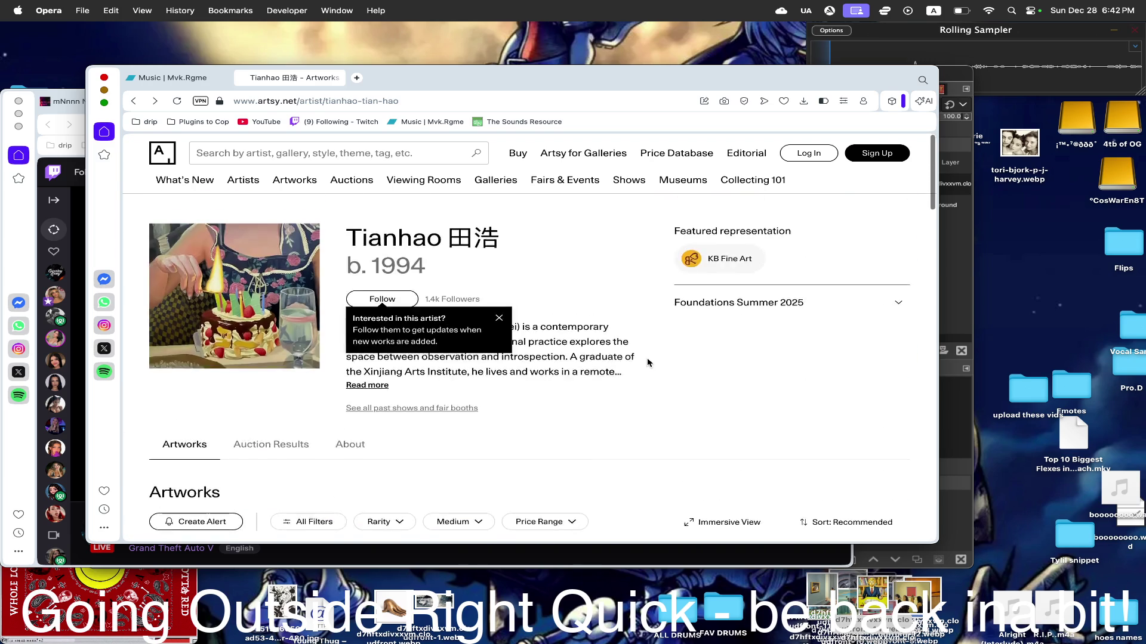
{"action": "scroll", "coordinate": [647, 362], "scroll_direction": "down", "scroll_amount": 6}
{"action": "scroll", "coordinate": [644, 363], "scroll_direction": "up", "scroll_amount": 3}
- Save the A Reversed Gaze and The Emperor's New Clothes images to the desktop
{"action": "left_click_drag", "start_coordinate": [640, 362], "coordinate": [1045, 296]}
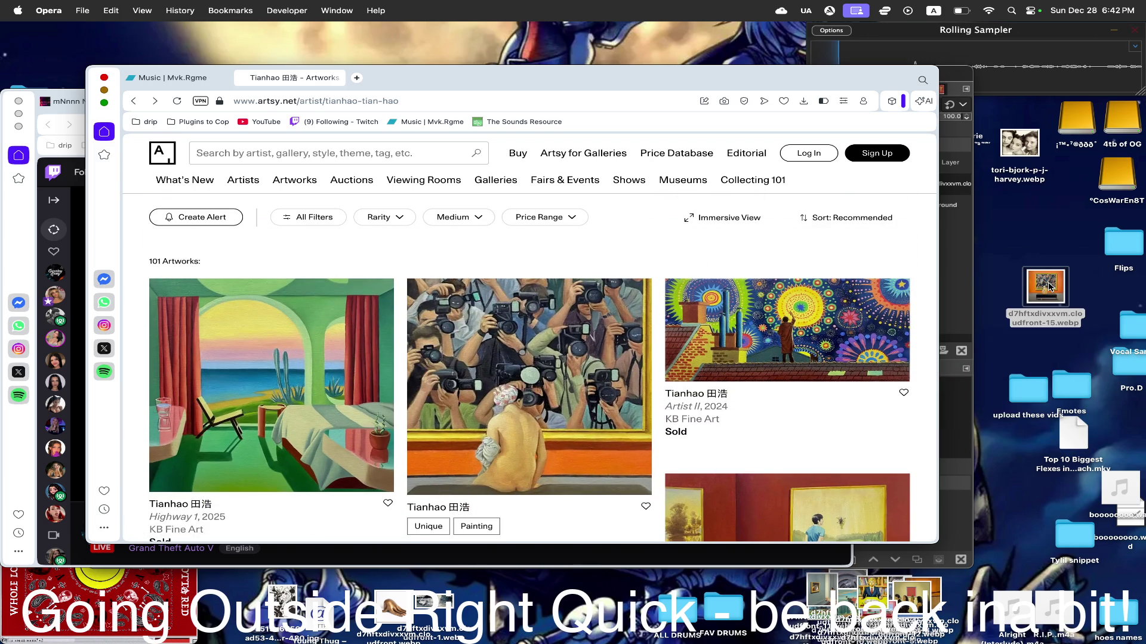
{"action": "scroll", "coordinate": [730, 256], "scroll_direction": "down", "scroll_amount": 3}
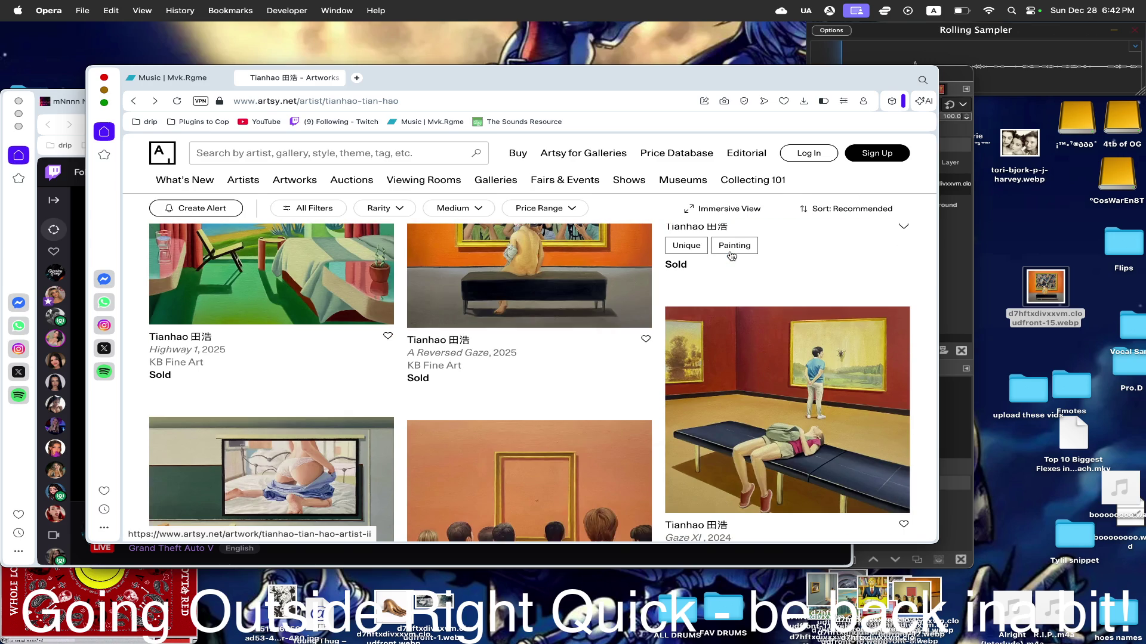
{"action": "scroll", "coordinate": [731, 256], "scroll_direction": "down", "scroll_amount": 2}
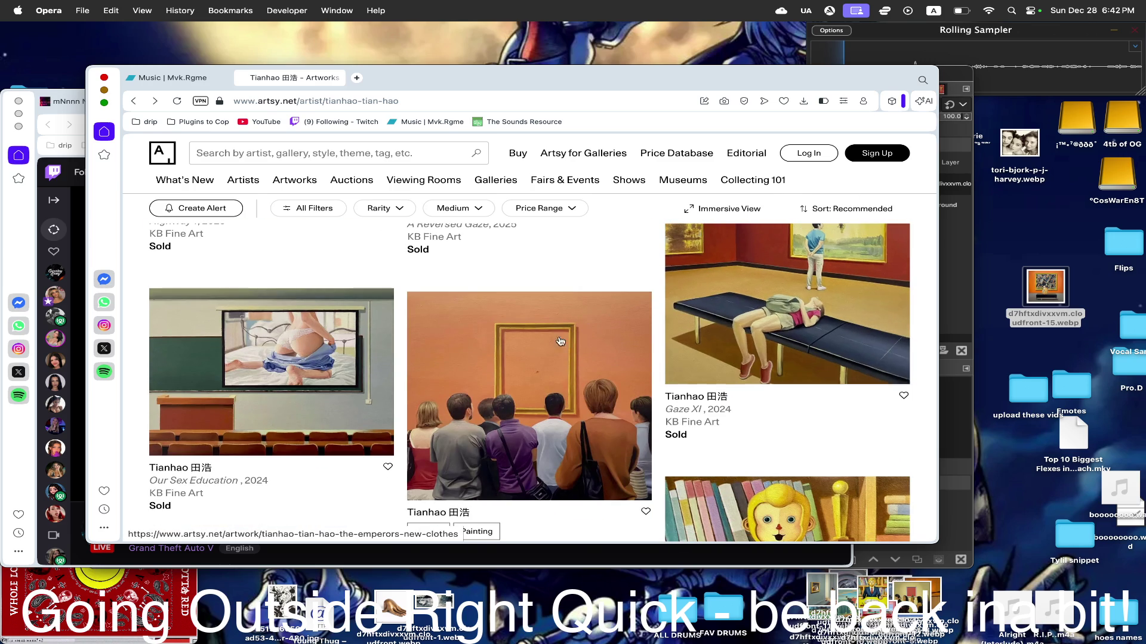
{"action": "left_click_drag", "start_coordinate": [512, 370], "coordinate": [1042, 270]}
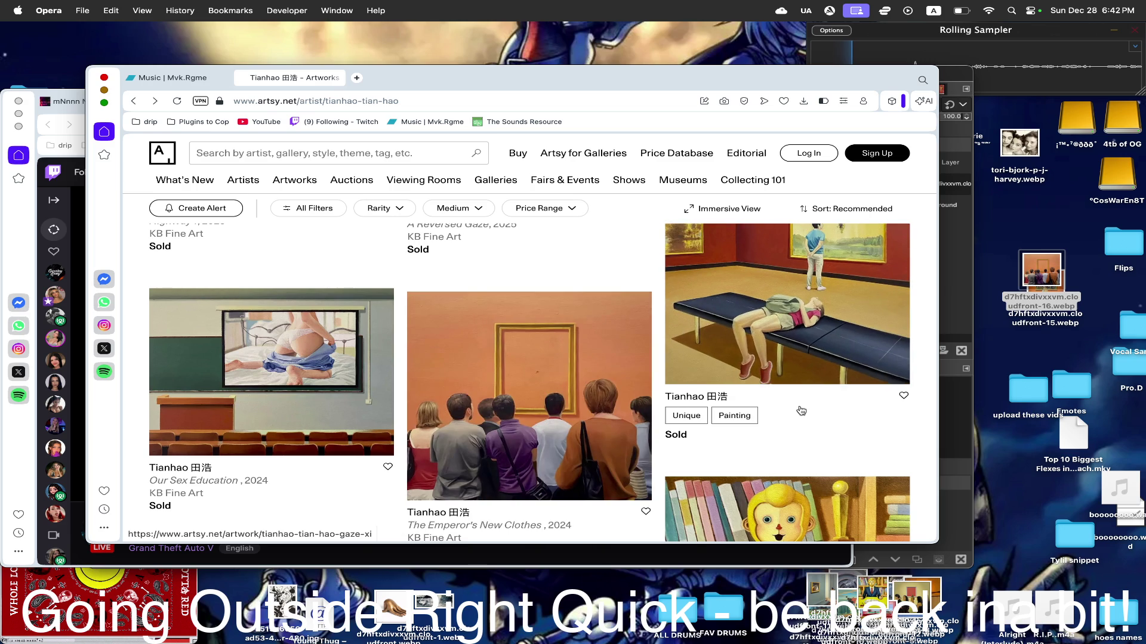
{"action": "scroll", "coordinate": [434, 339], "scroll_direction": "down", "scroll_amount": 3}
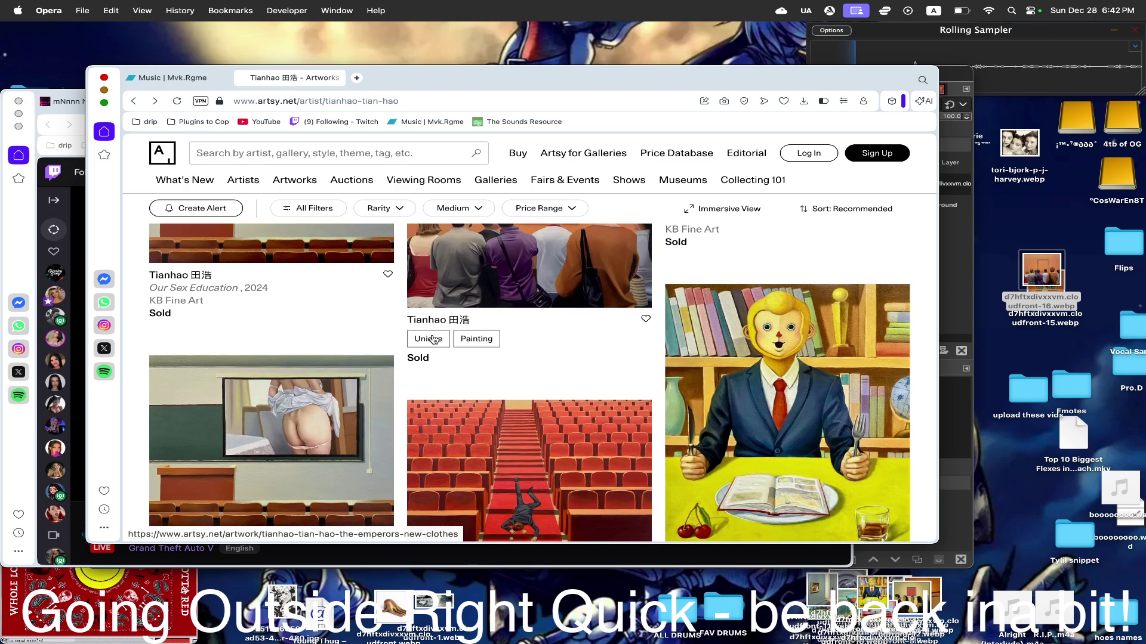
{"action": "scroll", "coordinate": [434, 339], "scroll_direction": "down", "scroll_amount": 3}
{"action": "scroll", "coordinate": [433, 339], "scroll_direction": "up", "scroll_amount": 1}
{"action": "scroll", "coordinate": [433, 339], "scroll_direction": "up", "scroll_amount": 1}
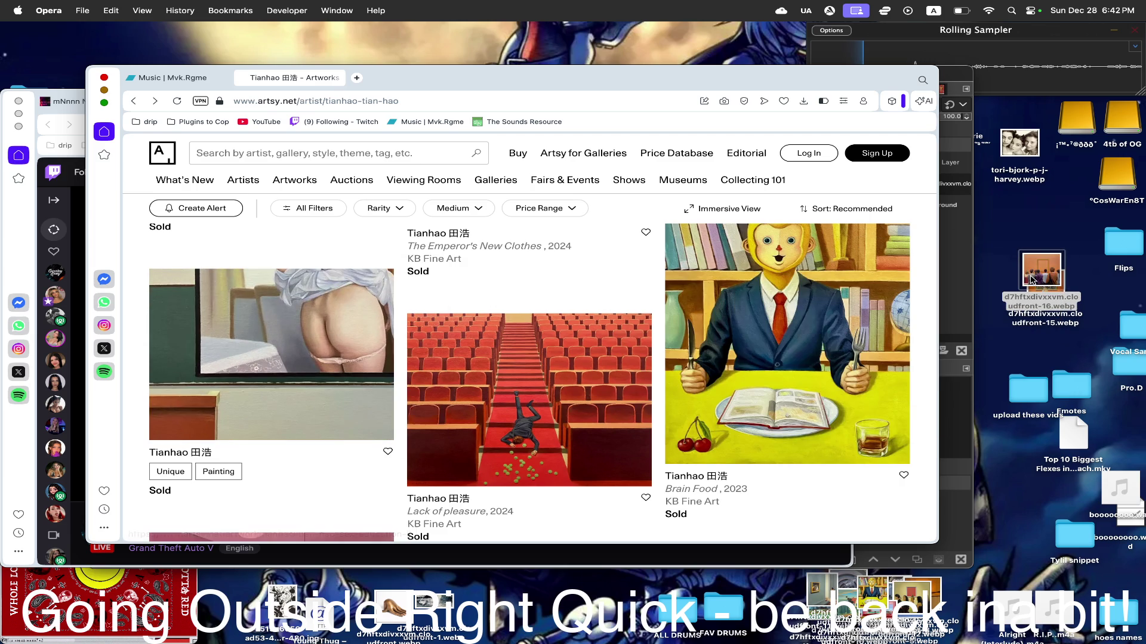
{"action": "scroll", "coordinate": [720, 325], "scroll_direction": "down", "scroll_amount": 4}
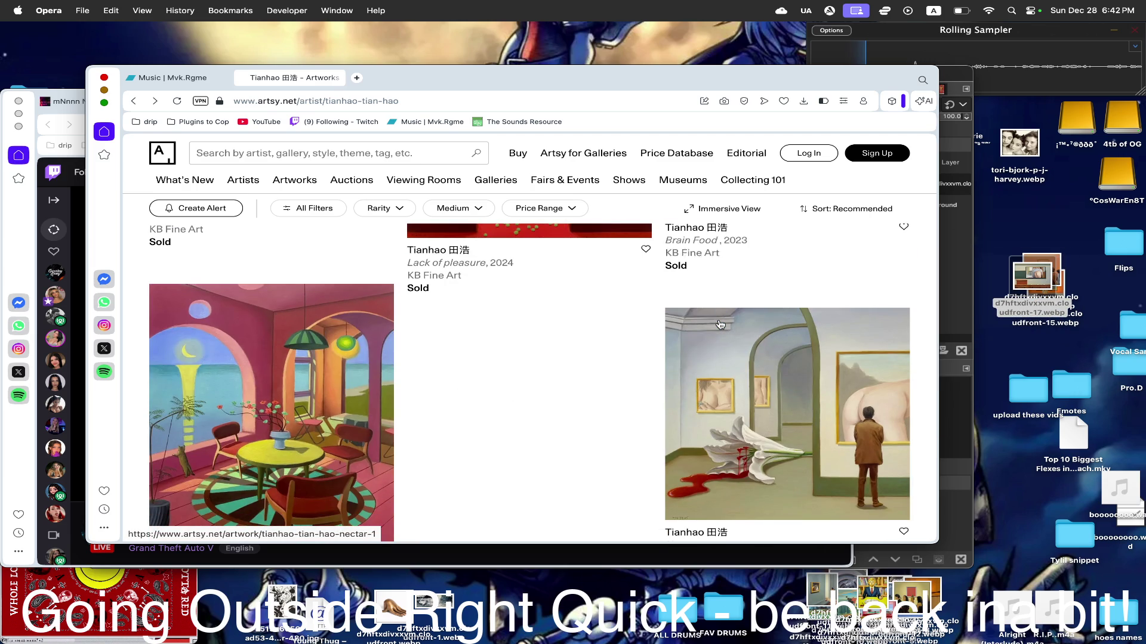
{"action": "scroll", "coordinate": [720, 324], "scroll_direction": "up", "scroll_amount": 2}
{"action": "scroll", "coordinate": [721, 325], "scroll_direction": "up", "scroll_amount": 1}
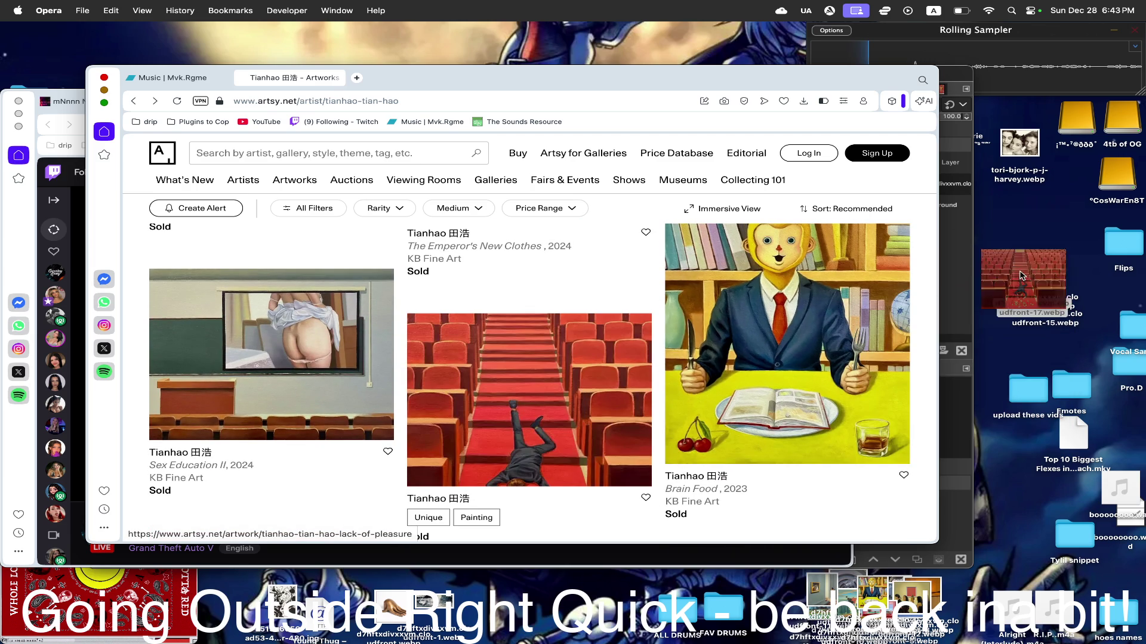
{"action": "scroll", "coordinate": [690, 392], "scroll_direction": "down", "scroll_amount": 4}
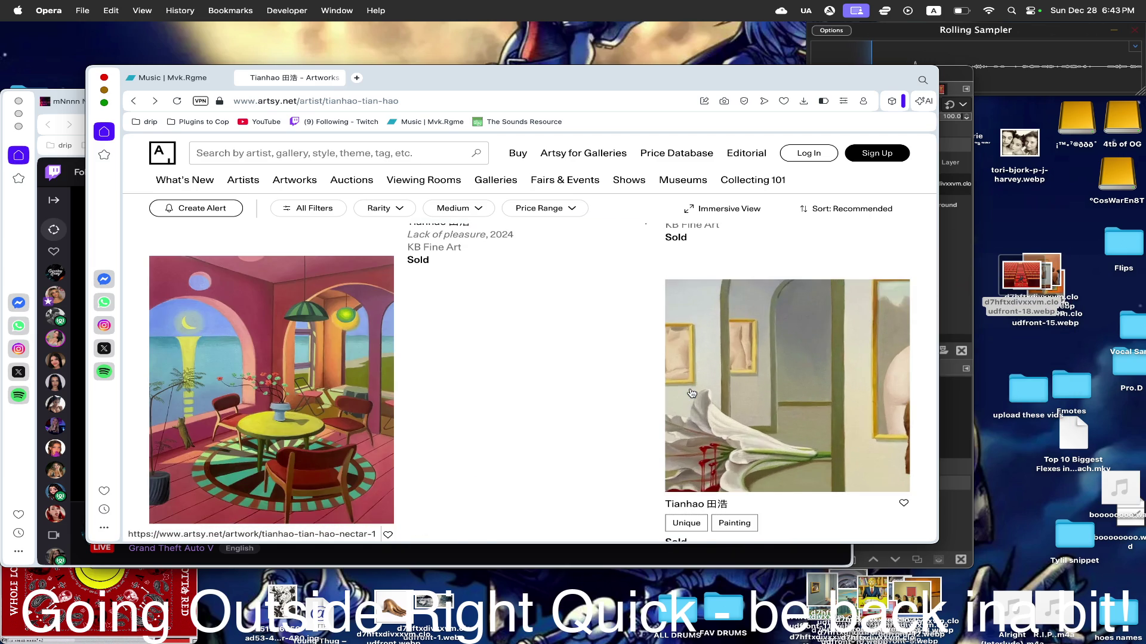
{"action": "scroll", "coordinate": [592, 355], "scroll_direction": "down", "scroll_amount": 4}
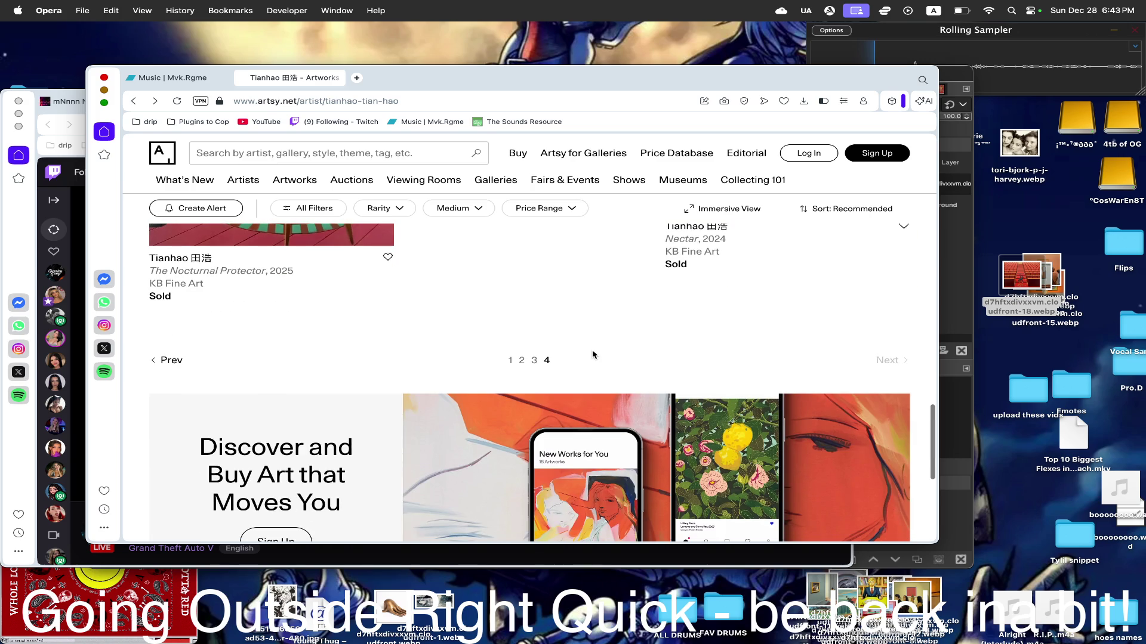
{"action": "scroll", "coordinate": [615, 349], "scroll_direction": "down", "scroll_amount": 1}
{"action": "scroll", "coordinate": [615, 350], "scroll_direction": "down", "scroll_amount": 3}
{"action": "scroll", "coordinate": [615, 349], "scroll_direction": "up", "scroll_amount": 15}
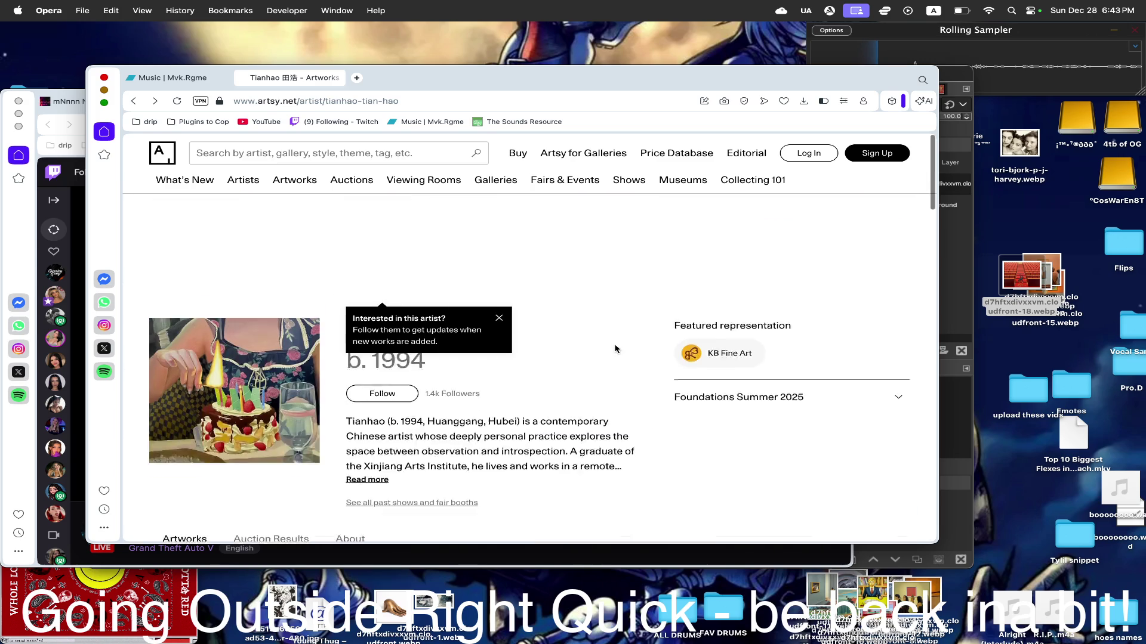
- Return to the Artsy homepage and gather the thirteen saved artwork files together
{"action": "left_click", "coordinate": [165, 154]}
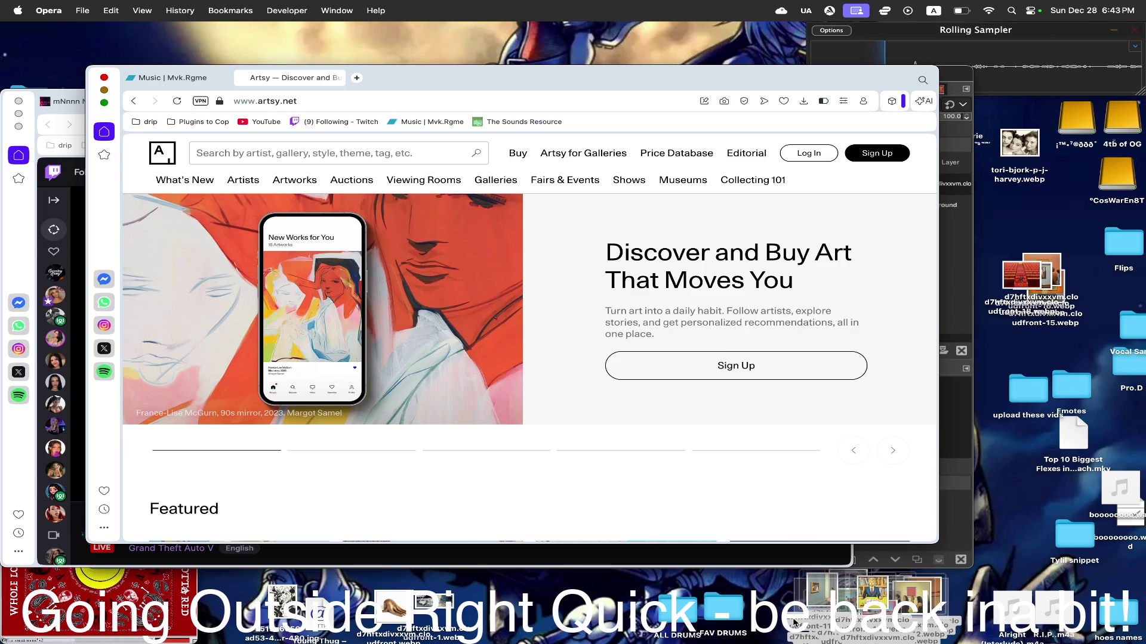
{"action": "mouse_move", "coordinate": [950, 581]}
{"action": "left_mouse_down"}
{"action": "mouse_move", "coordinate": [960, 297]}
{"action": "mouse_move", "coordinate": [1007, 309]}
{"action": "left_mouse_up"}
- Create a new desktop folder and clear its default name to rename it 'crim…'
{"action": "right_click", "coordinate": [849, 605]}
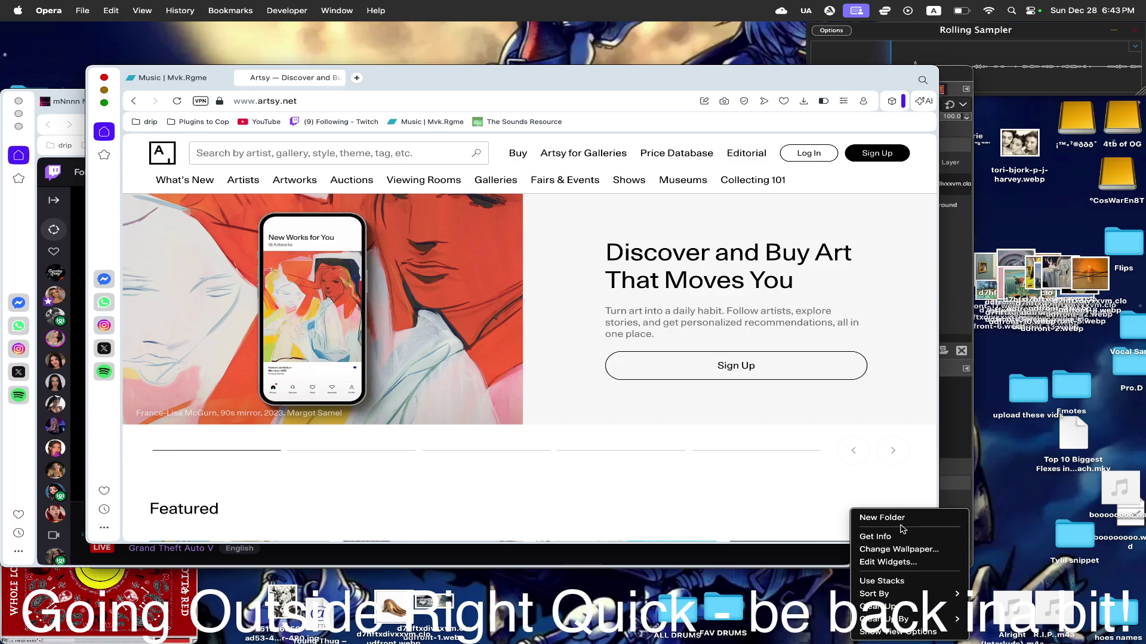
{"action": "left_click", "coordinate": [903, 524]}
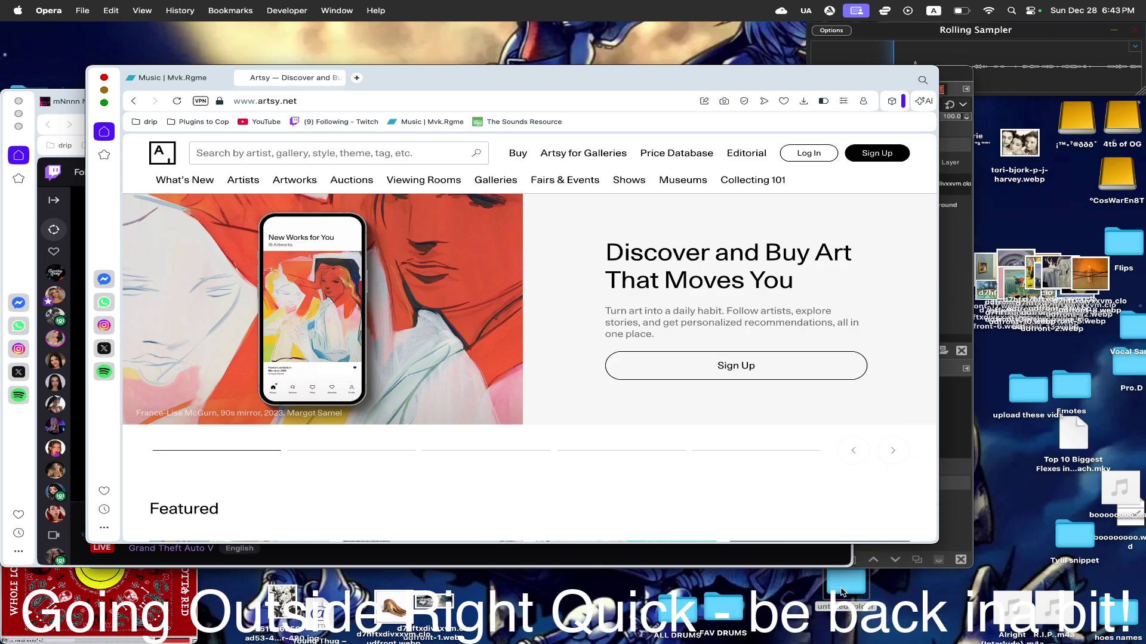
{"action": "left_click", "coordinate": [846, 599]}
{"action": "key", "text": "BackSpace"}
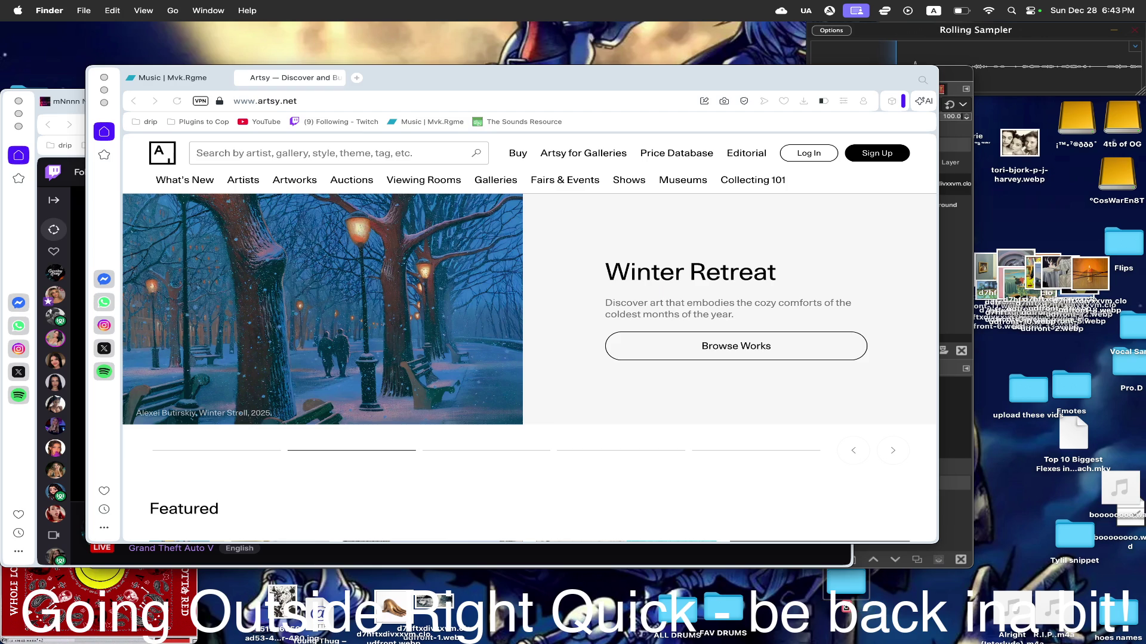
{"action": "type", "text": "lounge"}
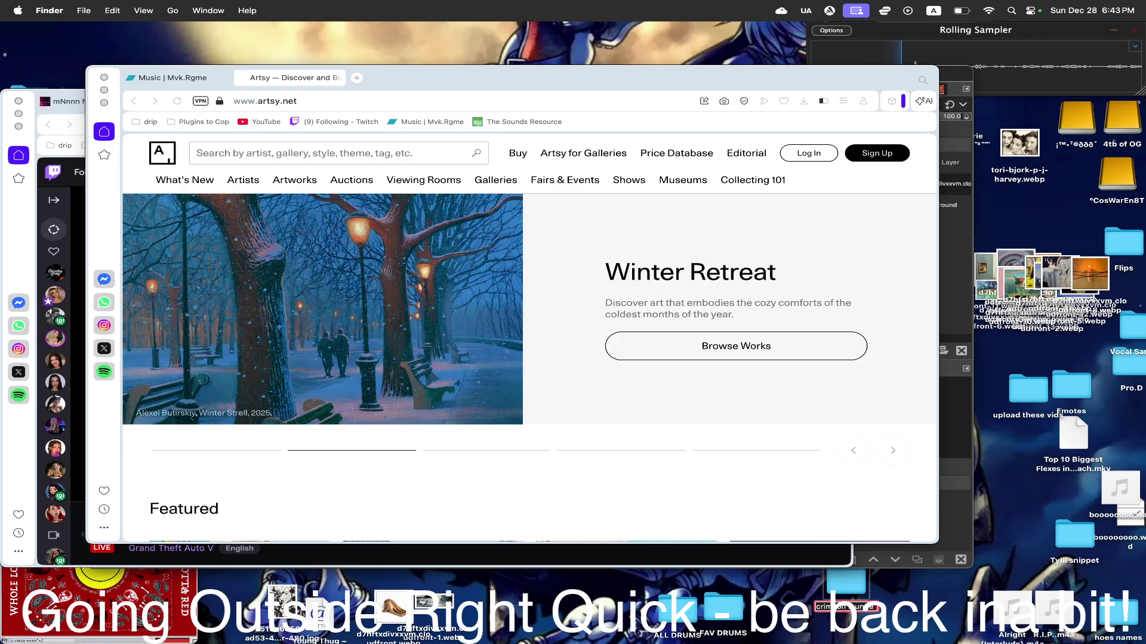
{"action": "type", "text": " cover"}
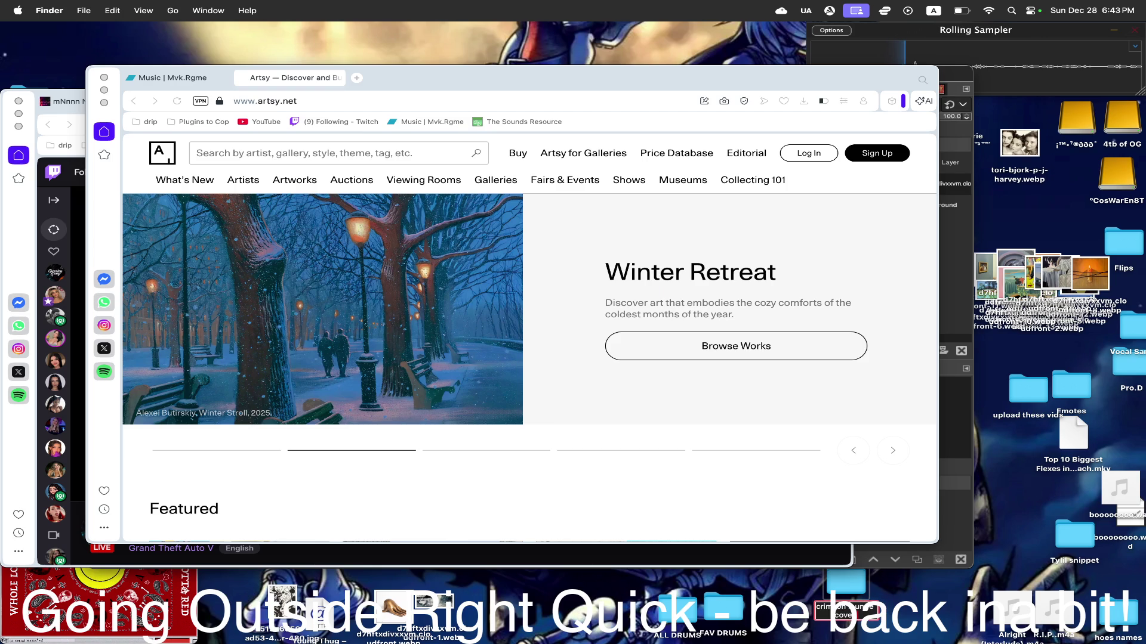
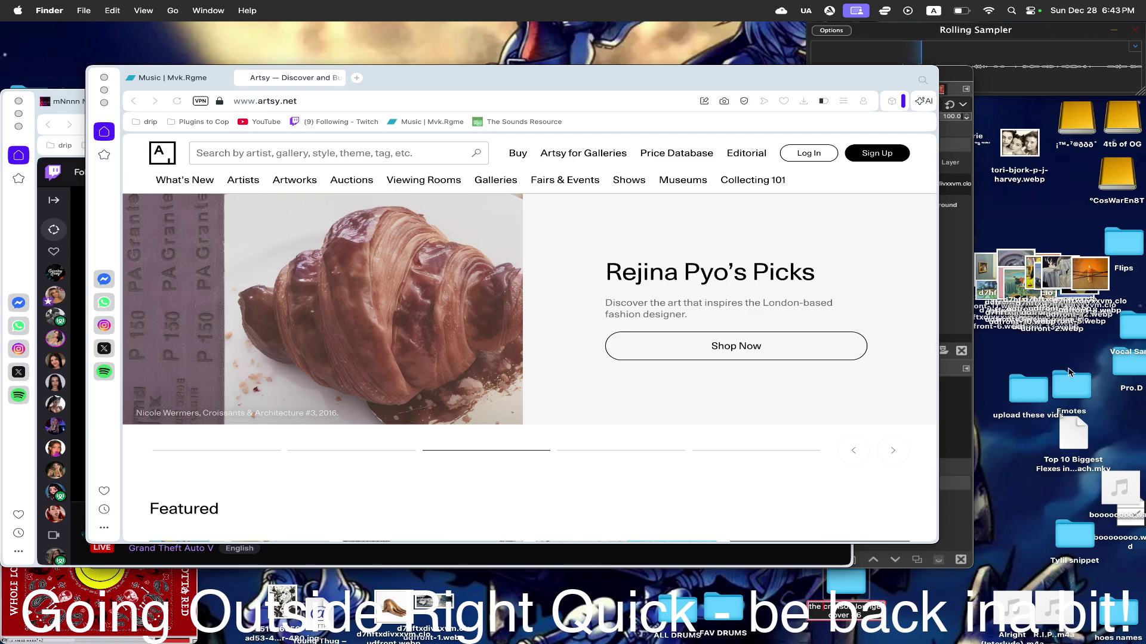
- Move the selected desktop image files into the folder and enlarge the GIMP window
{"action": "left_click_drag", "start_coordinate": [1071, 354], "coordinate": [992, 292]}
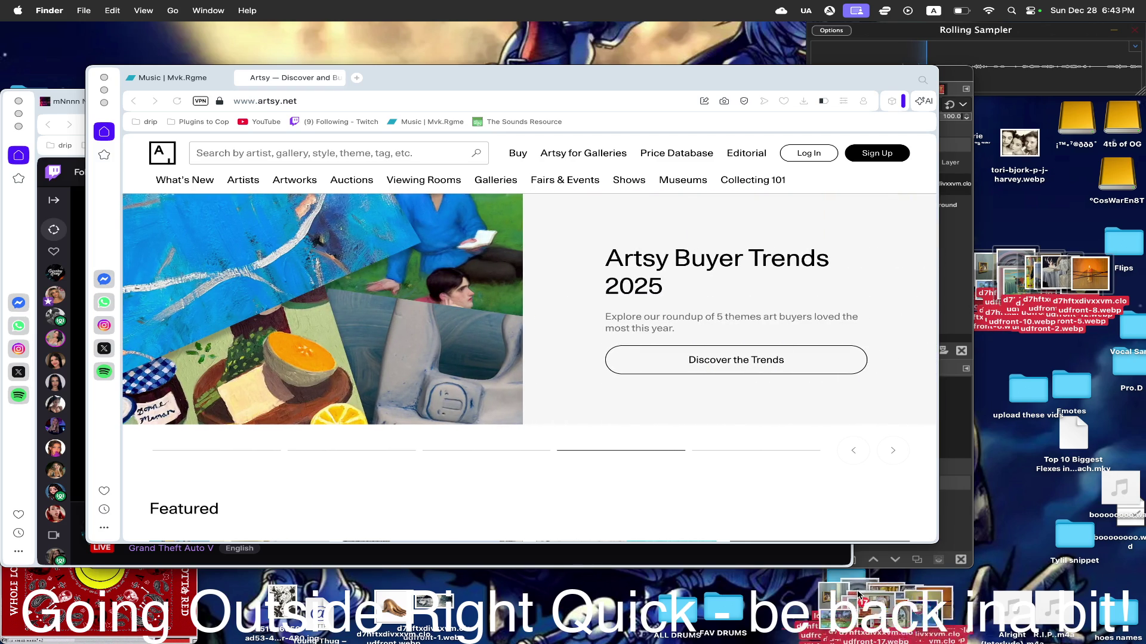
{"action": "mouse_move", "coordinate": [1014, 262]}
{"action": "left_mouse_down"}
{"action": "mouse_move", "coordinate": [845, 587]}
{"action": "mouse_move", "coordinate": [1030, 285]}
{"action": "left_mouse_up"}
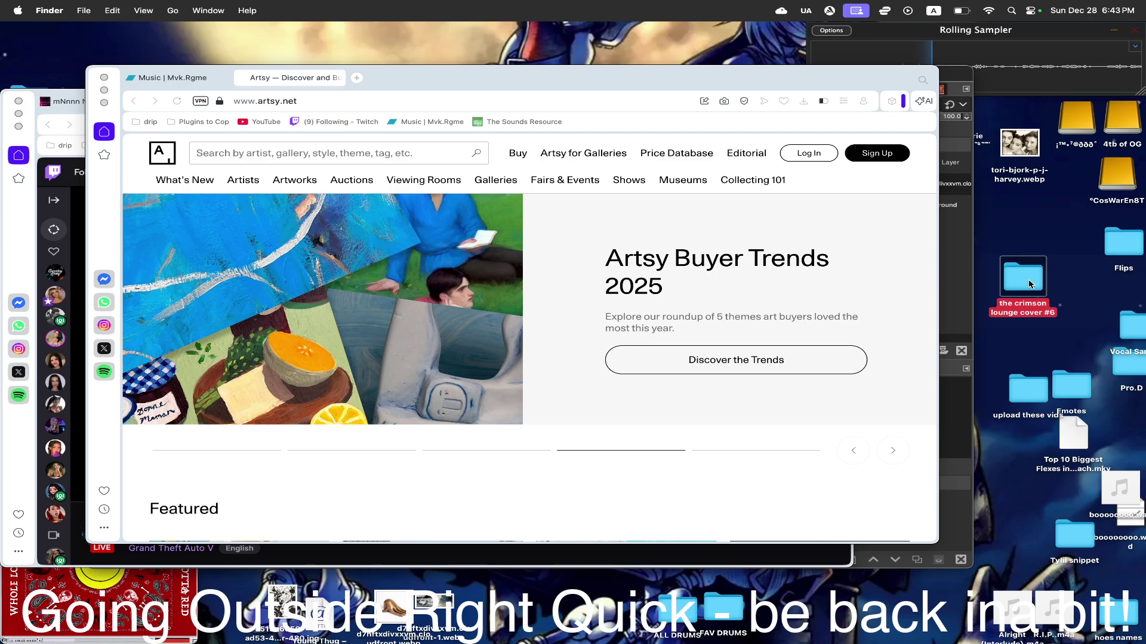
{"action": "left_click", "coordinate": [958, 78]}
{"action": "double_click", "coordinate": [720, 123]}
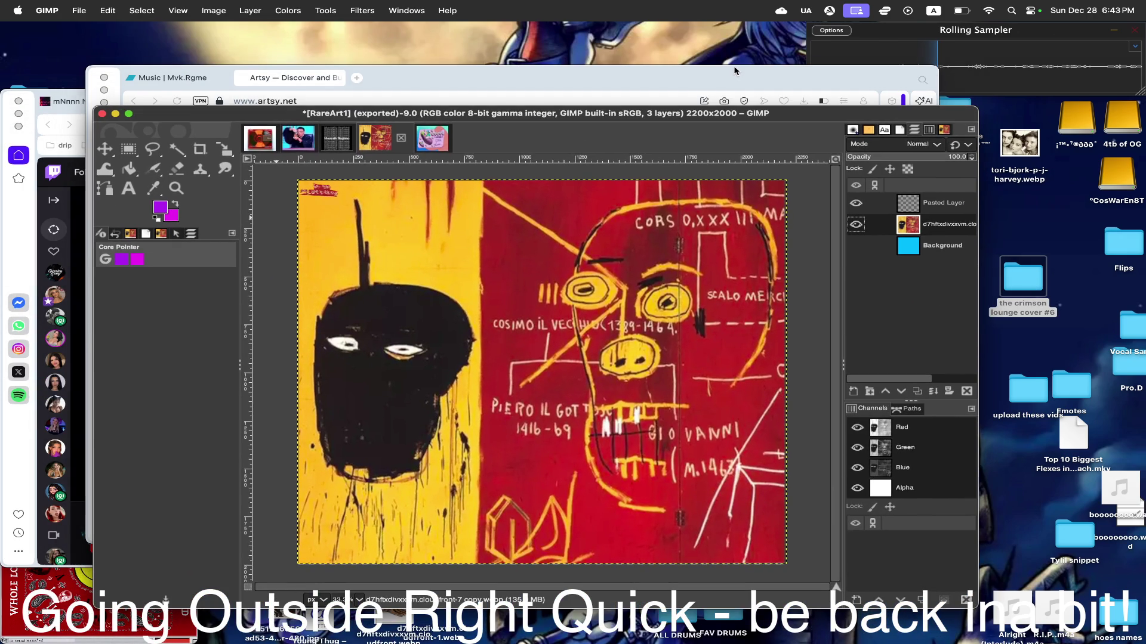
- Return to the Artsy homepage and go to the 'What Remains' show page
{"action": "left_click", "coordinate": [735, 70]}
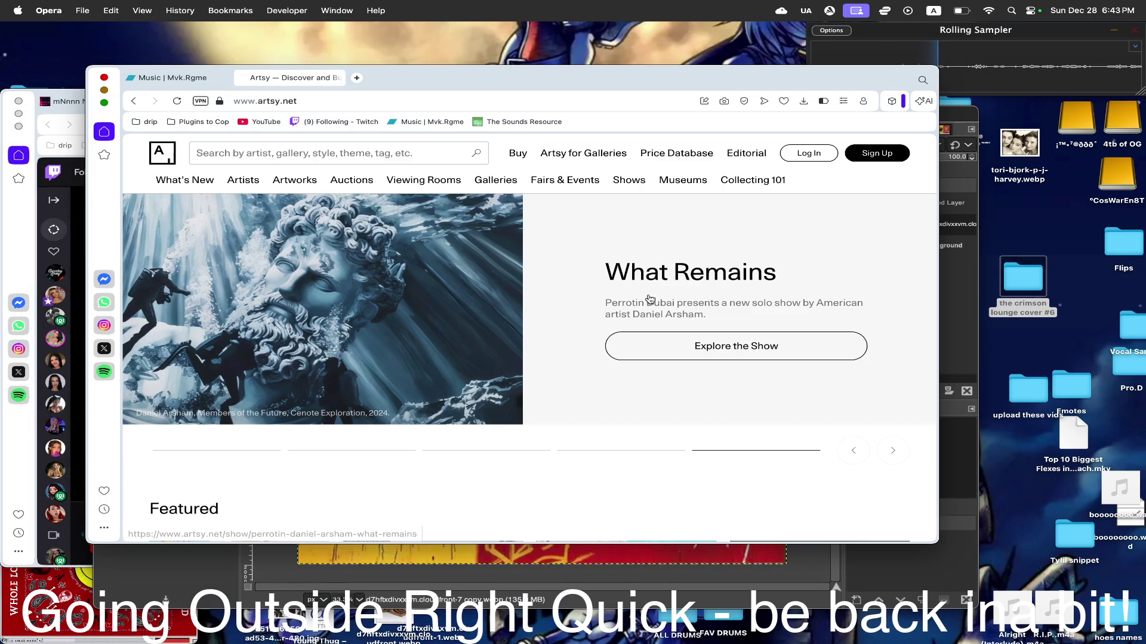
{"action": "scroll", "coordinate": [641, 315], "scroll_direction": "down", "scroll_amount": 5}
{"action": "scroll", "coordinate": [640, 315], "scroll_direction": "up", "scroll_amount": 4}
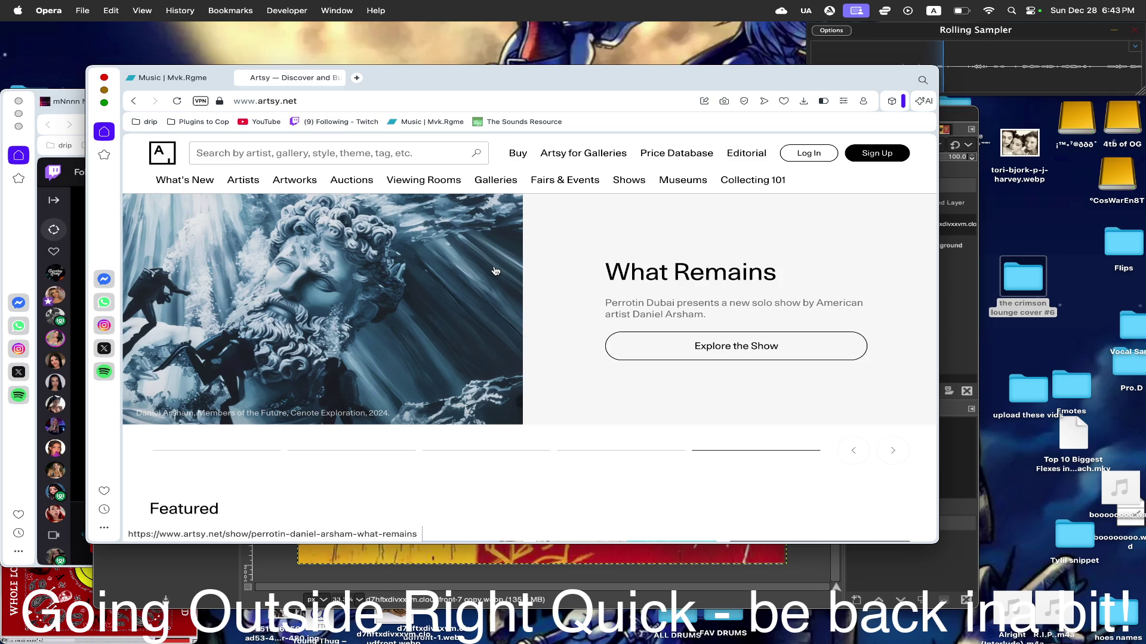
{"action": "left_click", "coordinate": [366, 292]}
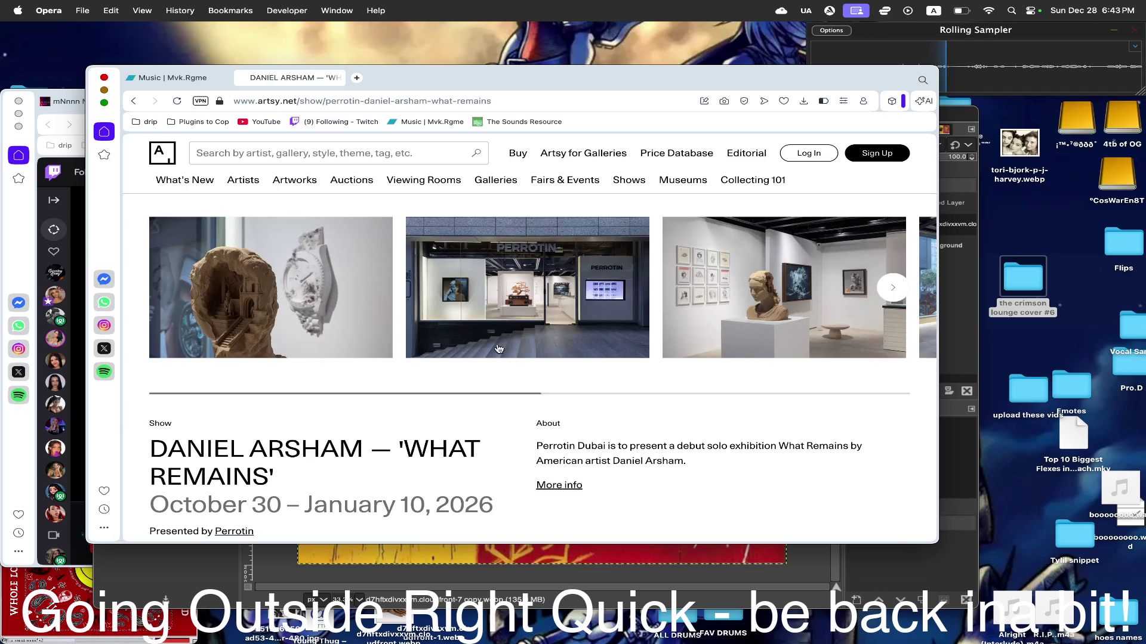
{"action": "scroll", "coordinate": [535, 366], "scroll_direction": "down", "scroll_amount": 3}
{"action": "scroll", "coordinate": [535, 367], "scroll_direction": "down", "scroll_amount": 4}
{"action": "scroll", "coordinate": [535, 367], "scroll_direction": "up", "scroll_amount": 2}
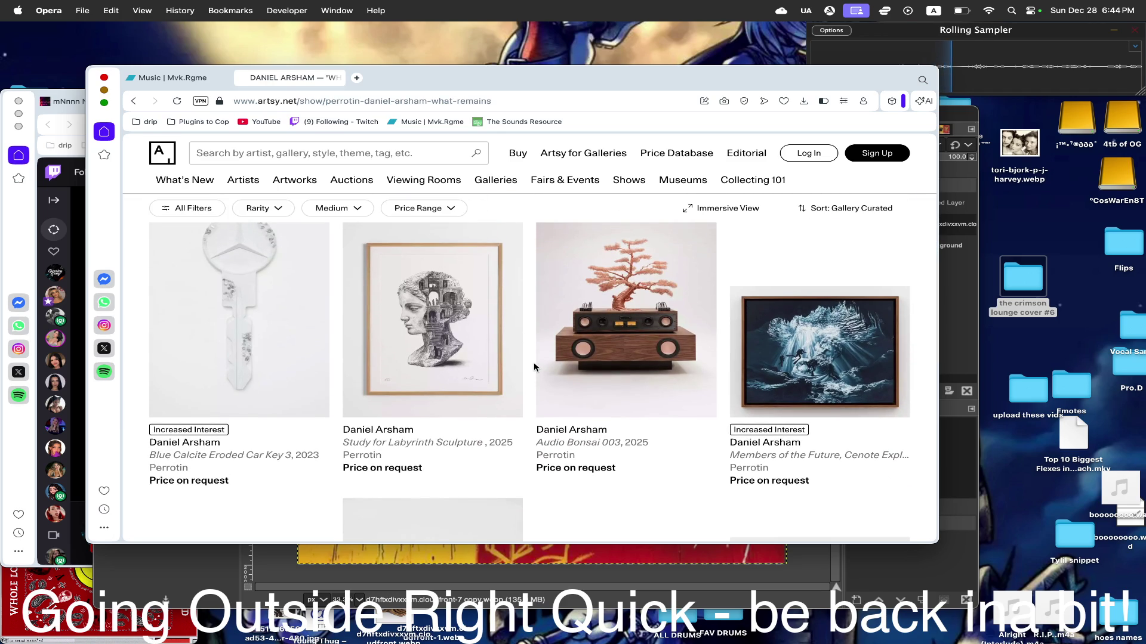
- Save the 'Members of the Future, Cenote Exploration' image to the desktop and close the Finder window
{"action": "left_click", "coordinate": [835, 343]}
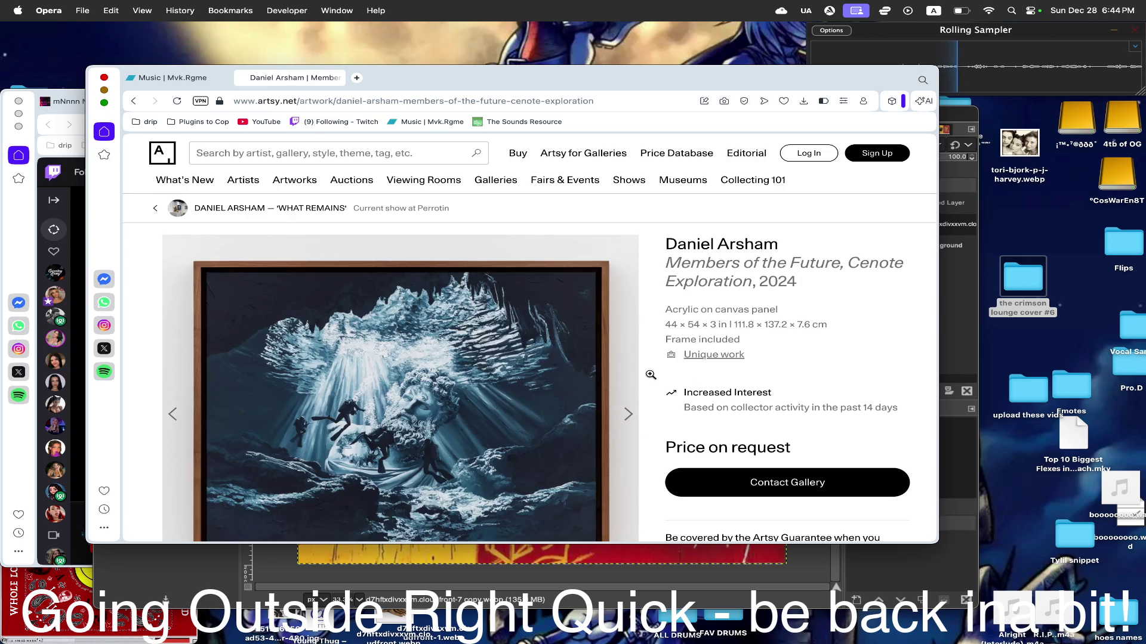
{"action": "scroll", "coordinate": [650, 375], "scroll_direction": "down", "scroll_amount": 2}
{"action": "left_click_drag", "start_coordinate": [438, 358], "coordinate": [1024, 284]}
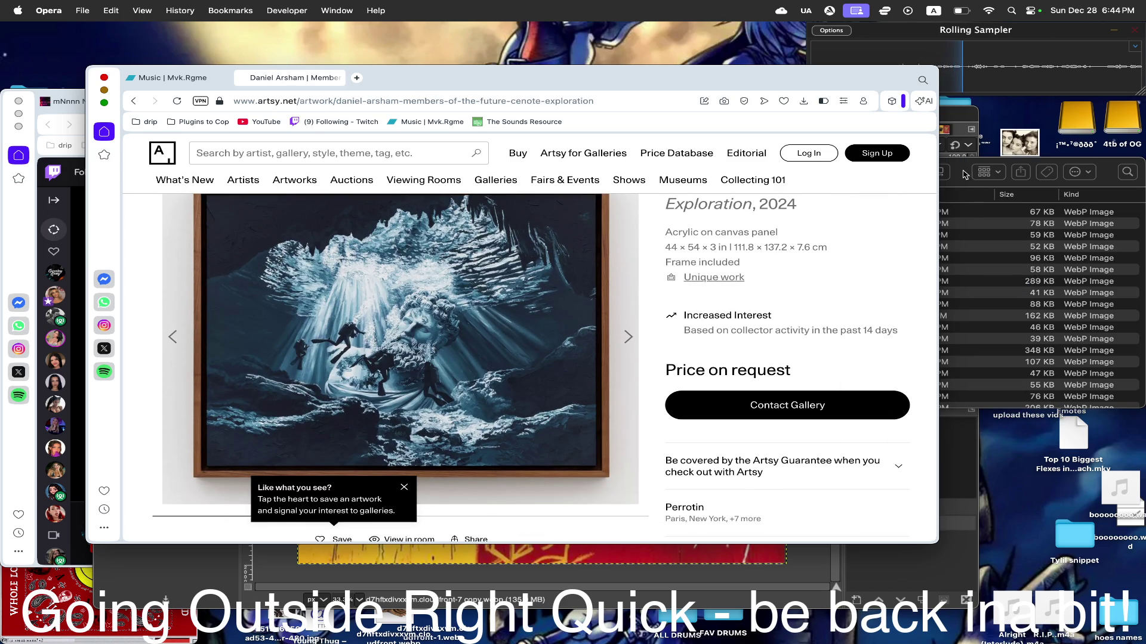
{"action": "left_click", "coordinate": [963, 173]}
{"action": "left_click", "coordinate": [552, 172]}
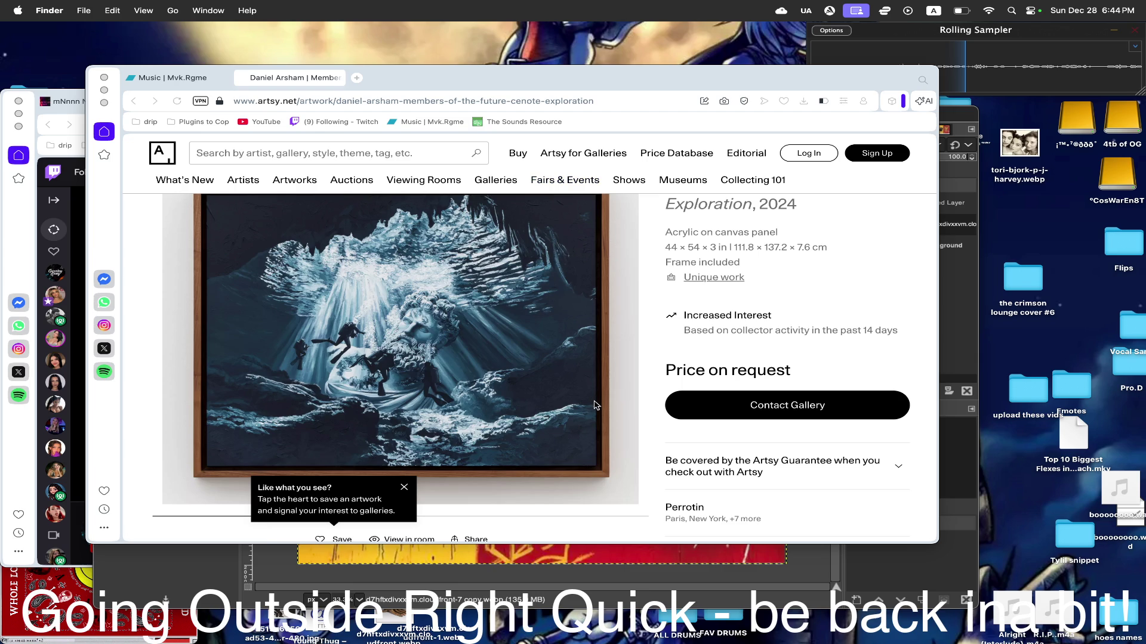
{"action": "scroll", "coordinate": [594, 406], "scroll_direction": "down", "scroll_amount": 1}
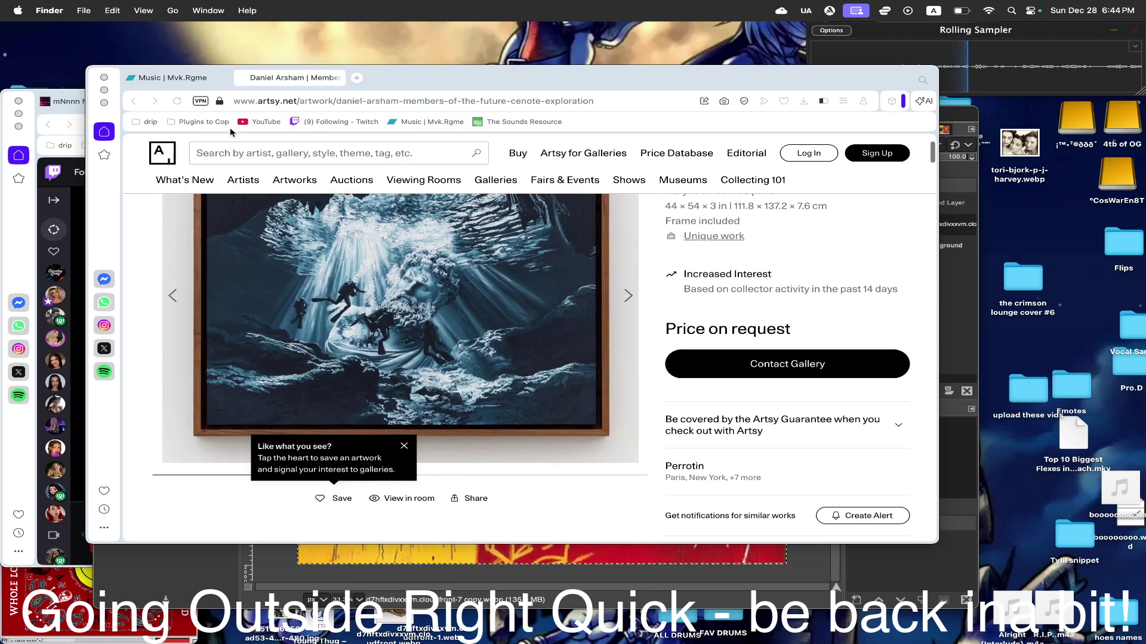
- Navigate back from the artwork through the show listing to the Artsy homepage
{"action": "left_click", "coordinate": [669, 346]}
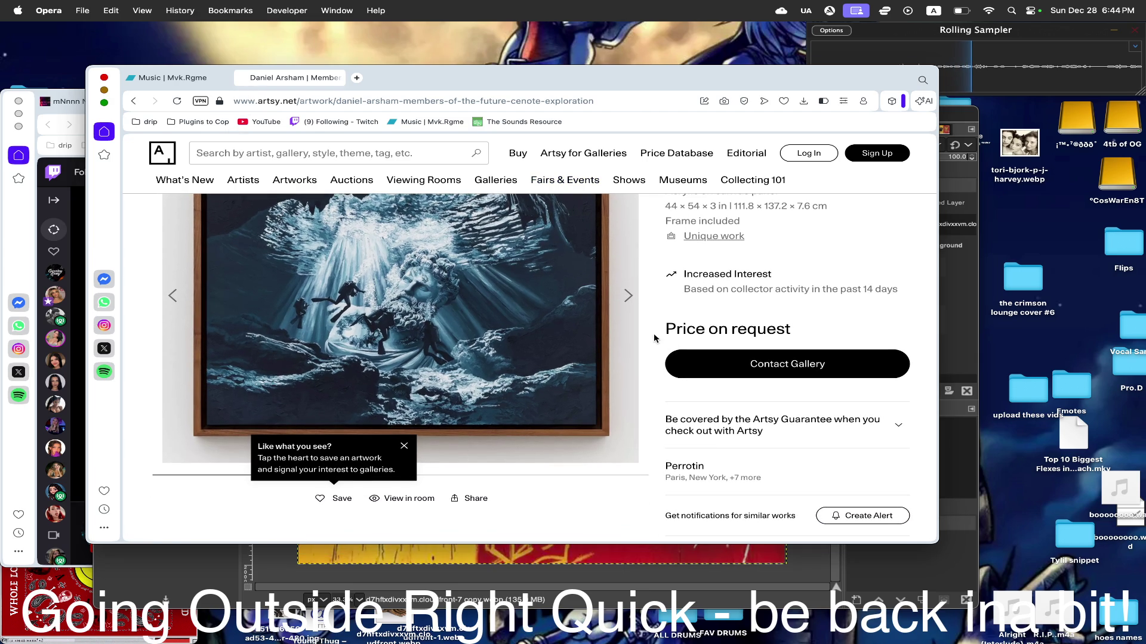
{"action": "key", "text": "super+Left"}
{"action": "scroll", "coordinate": [655, 338], "scroll_direction": "down", "scroll_amount": 3}
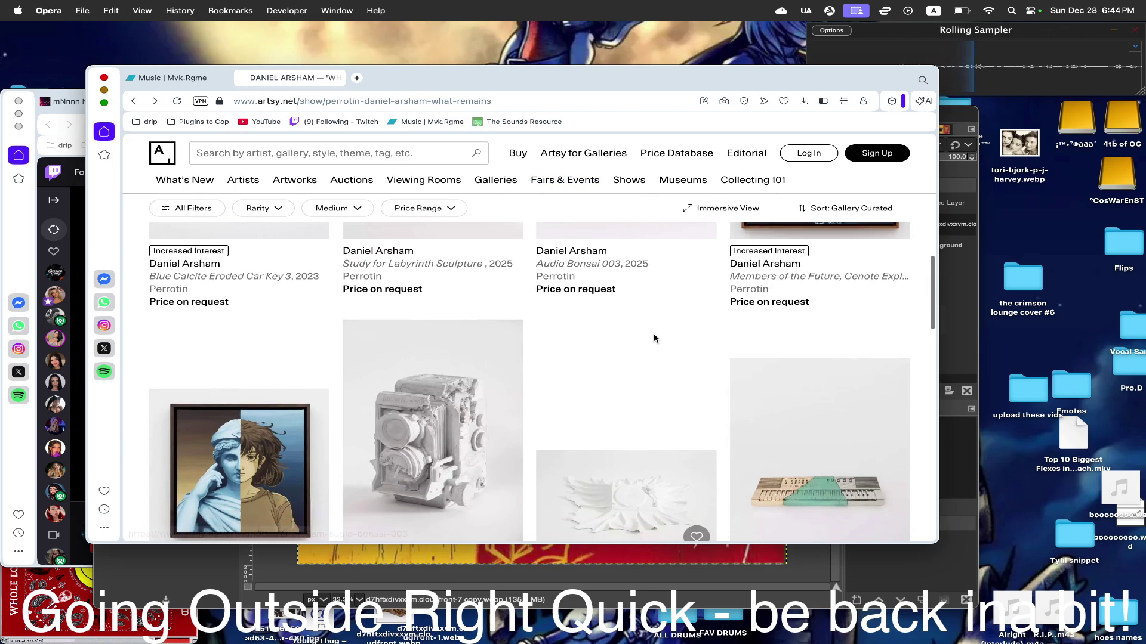
{"action": "scroll", "coordinate": [655, 338], "scroll_direction": "down", "scroll_amount": 2}
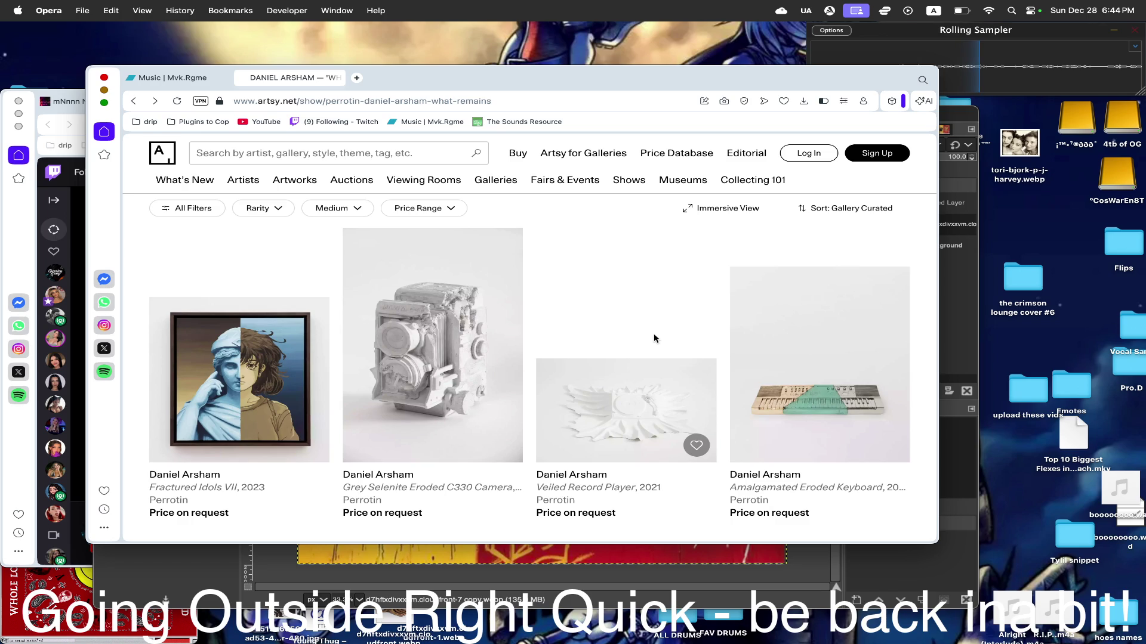
{"action": "scroll", "coordinate": [653, 339], "scroll_direction": "down", "scroll_amount": 2}
{"action": "scroll", "coordinate": [654, 339], "scroll_direction": "down", "scroll_amount": 3}
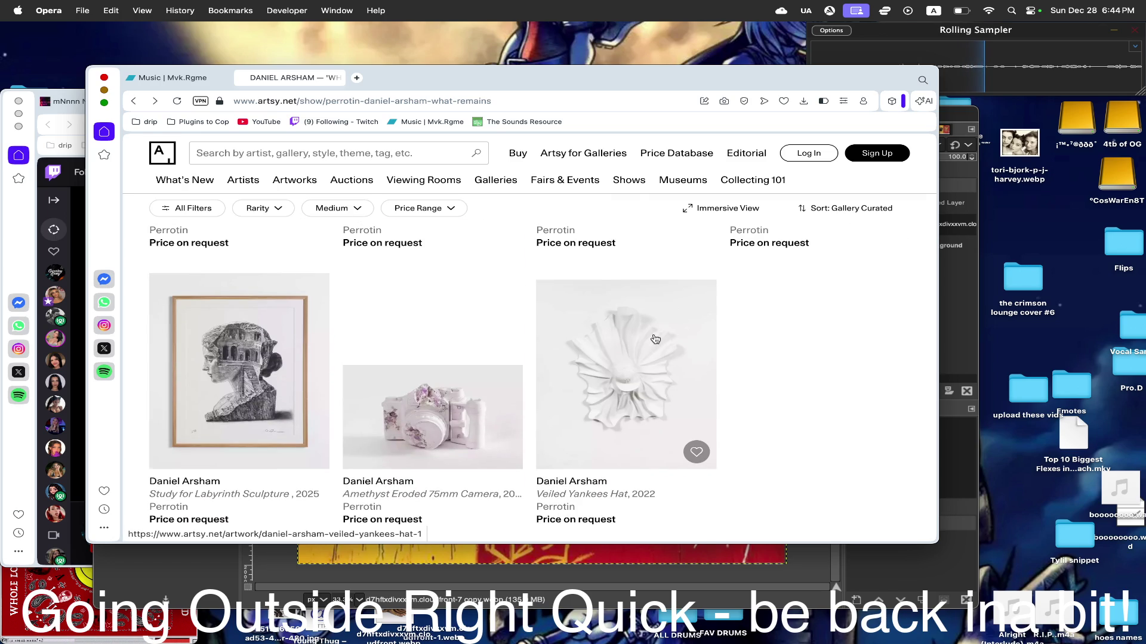
{"action": "key", "text": "super+bracketleft"}
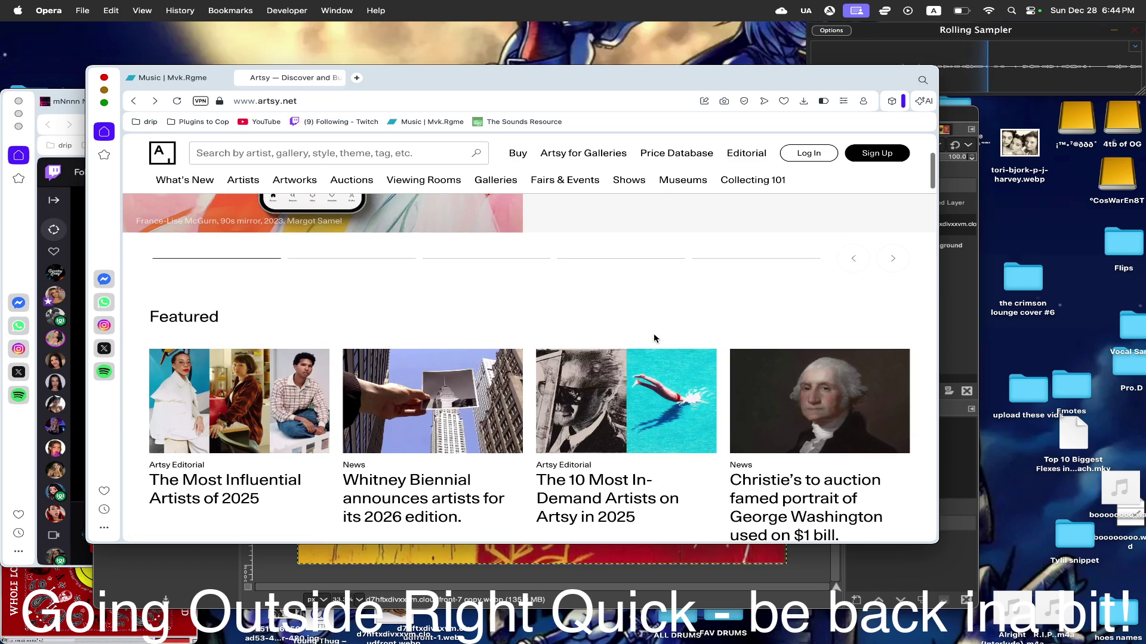
{"action": "scroll", "coordinate": [653, 339], "scroll_direction": "down", "scroll_amount": 3}
{"action": "scroll", "coordinate": [654, 338], "scroll_direction": "down", "scroll_amount": 1}
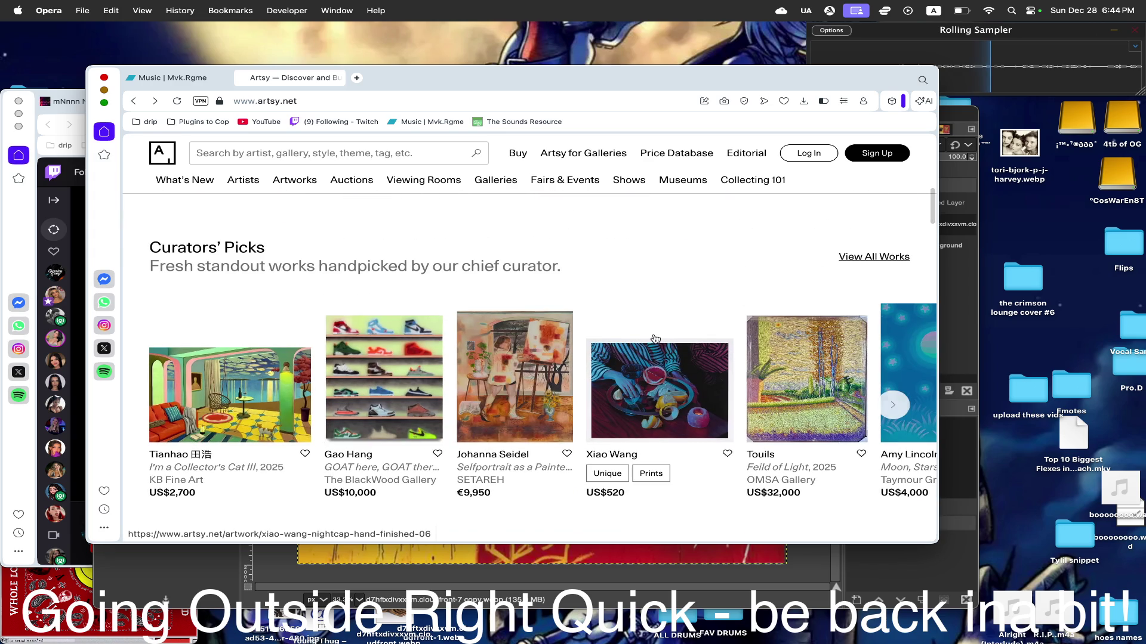
{"action": "scroll", "coordinate": [654, 338], "scroll_direction": "right", "scroll_amount": 5}
{"action": "scroll", "coordinate": [583, 358], "scroll_direction": "right", "scroll_amount": 1}
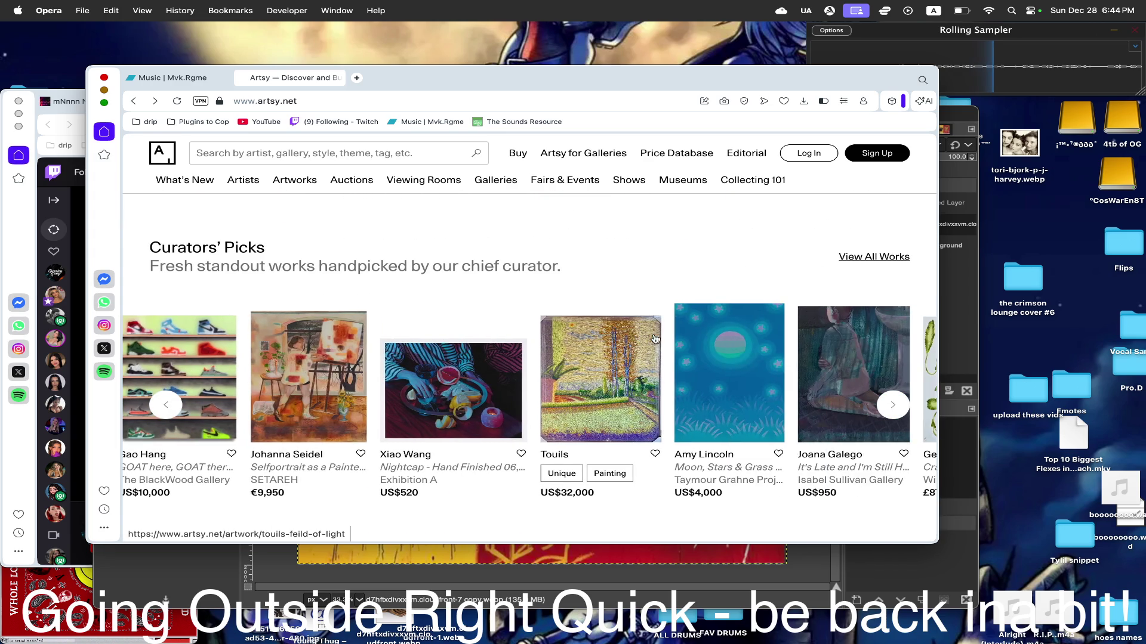
{"action": "scroll", "coordinate": [501, 376], "scroll_direction": "left", "scroll_amount": 4}
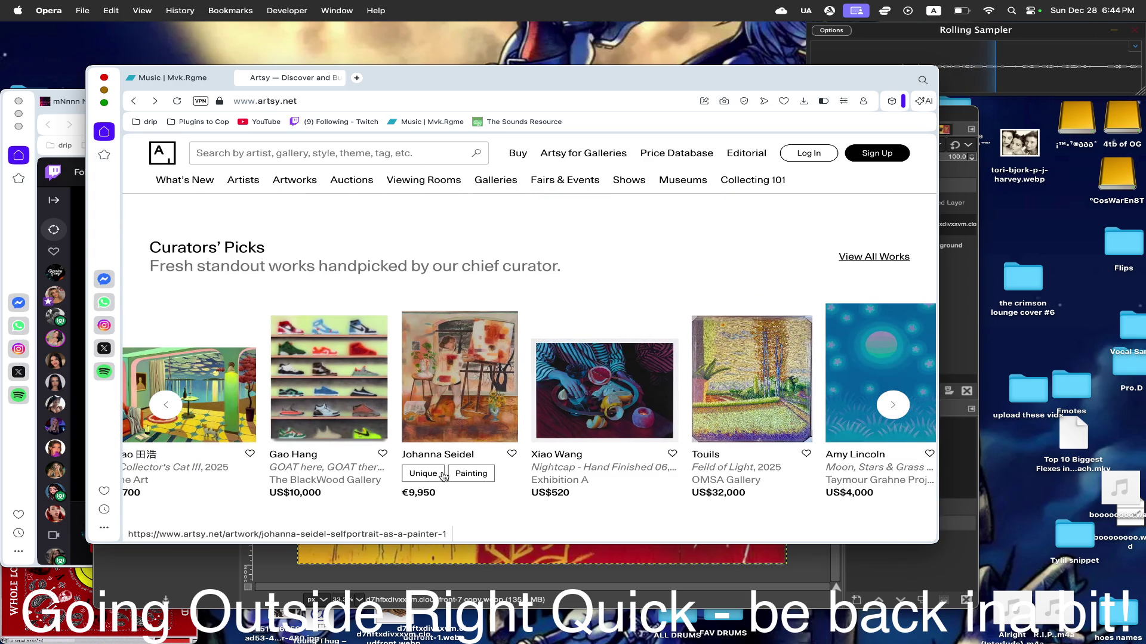
- Reach Johanna Seidel's artist page via her 'Selfportrait as a Painter' in Curators' Picks
{"action": "left_click", "coordinate": [434, 457]}
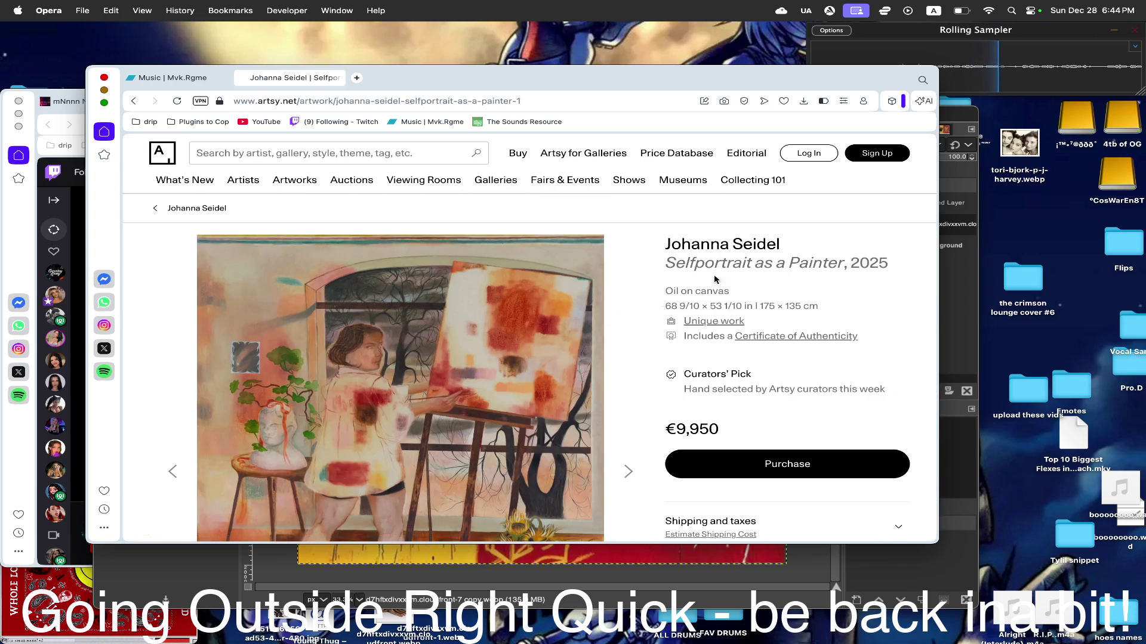
{"action": "left_click", "coordinate": [702, 243]}
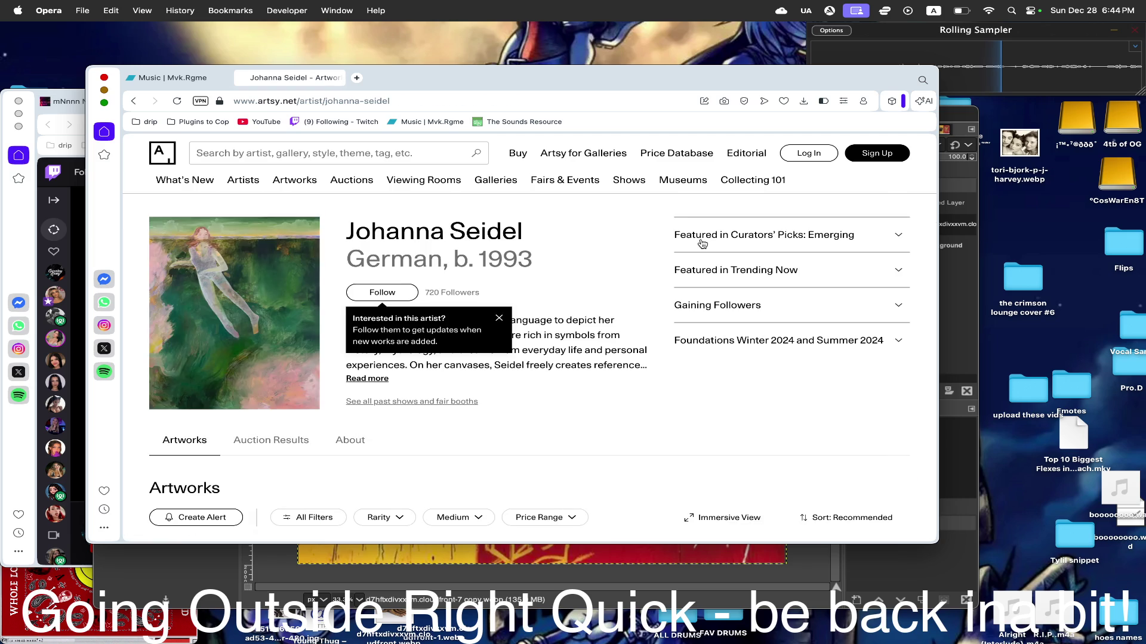
{"action": "scroll", "coordinate": [702, 244], "scroll_direction": "down", "scroll_amount": 3}
{"action": "scroll", "coordinate": [702, 244], "scroll_direction": "down", "scroll_amount": 2}
{"action": "scroll", "coordinate": [703, 244], "scroll_direction": "down", "scroll_amount": 3}
{"action": "scroll", "coordinate": [702, 244], "scroll_direction": "up", "scroll_amount": 2}
{"action": "scroll", "coordinate": [702, 243], "scroll_direction": "up", "scroll_amount": 2}
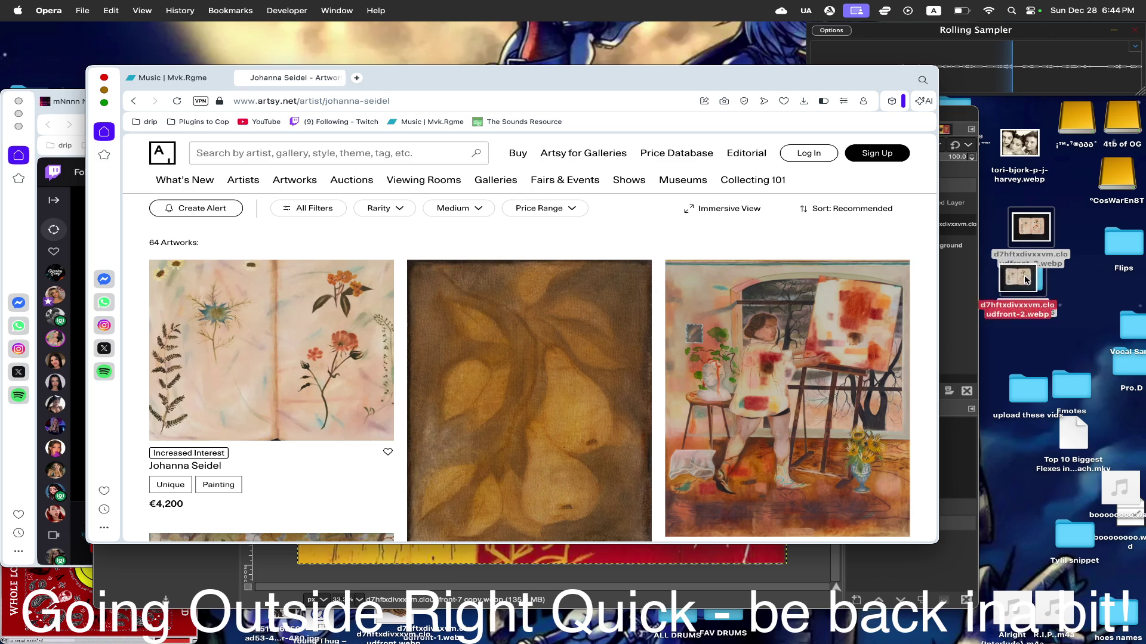
- Save the Hydra and Silent Paths artwork images to the desktop, keeping both on name clashes
{"action": "left_click_drag", "start_coordinate": [1030, 230], "coordinate": [1018, 281]}
{"action": "left_click", "coordinate": [1095, 155]}
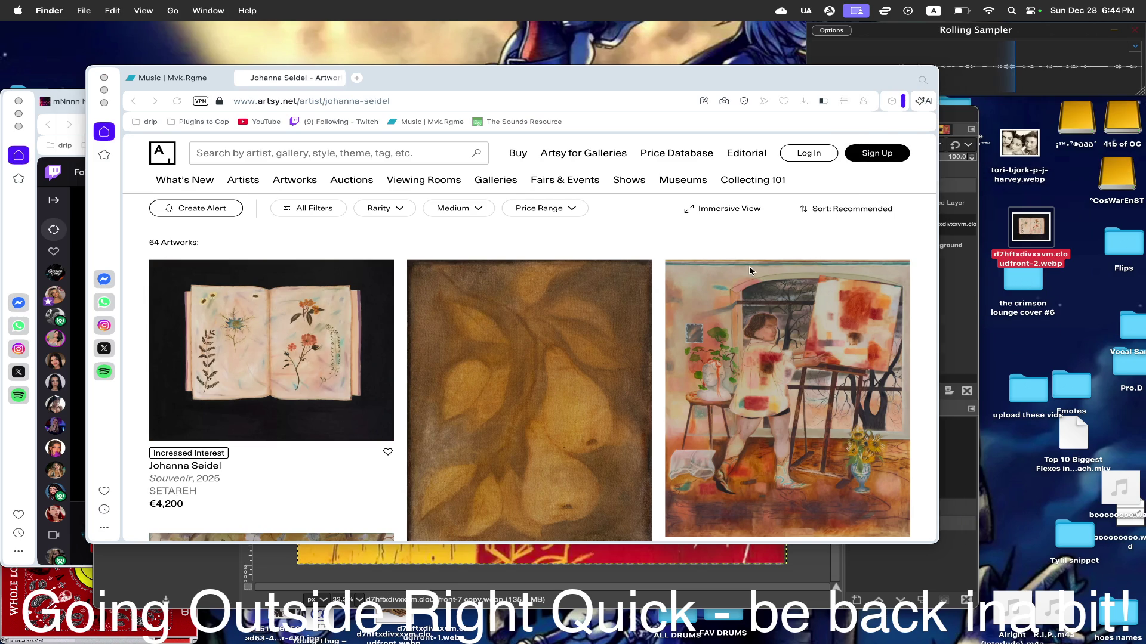
{"action": "scroll", "coordinate": [697, 305], "scroll_direction": "down", "scroll_amount": 4}
{"action": "scroll", "coordinate": [697, 306], "scroll_direction": "down", "scroll_amount": 2}
{"action": "scroll", "coordinate": [697, 306], "scroll_direction": "down", "scroll_amount": 3}
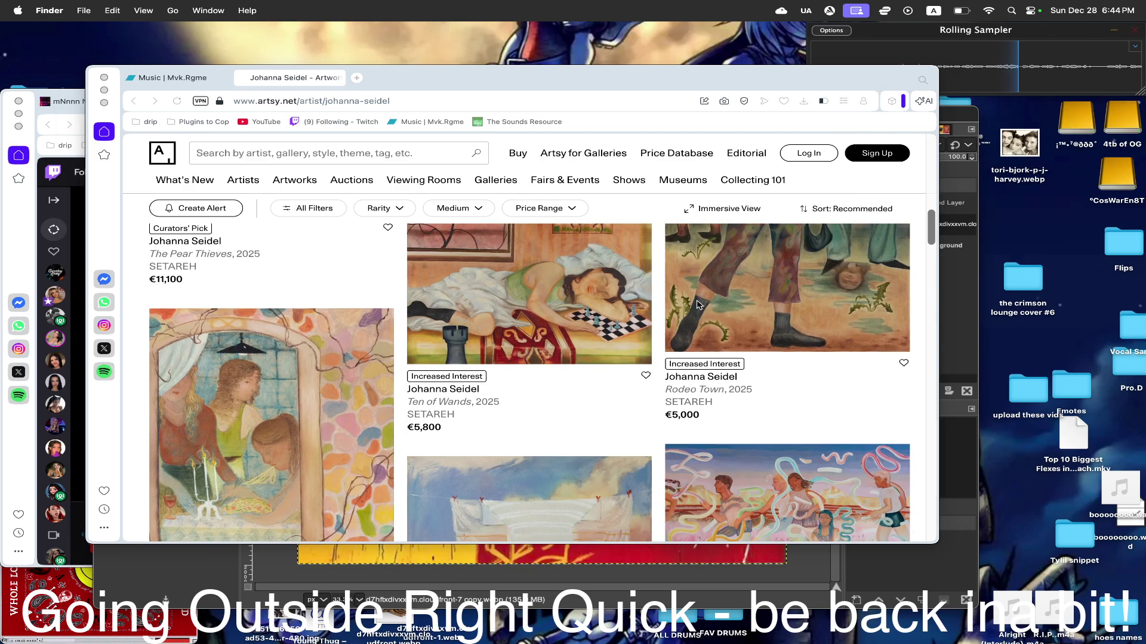
{"action": "scroll", "coordinate": [697, 305], "scroll_direction": "down", "scroll_amount": 3}
{"action": "scroll", "coordinate": [697, 305], "scroll_direction": "up", "scroll_amount": 5}
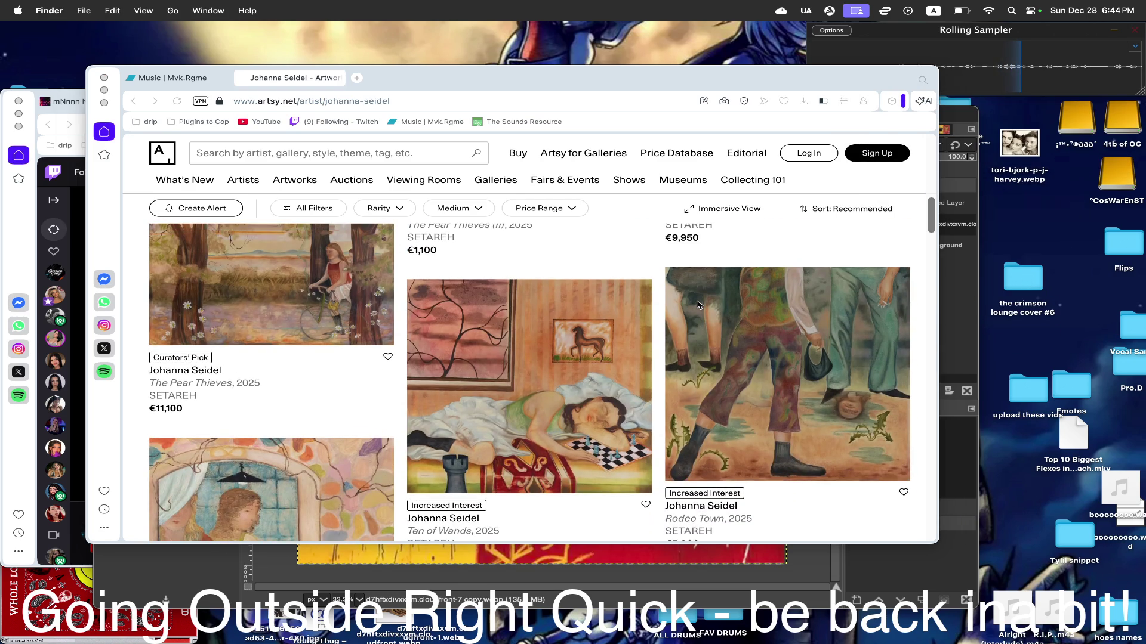
{"action": "scroll", "coordinate": [698, 305], "scroll_direction": "down", "scroll_amount": 5}
{"action": "scroll", "coordinate": [698, 306], "scroll_direction": "down", "scroll_amount": 3}
{"action": "scroll", "coordinate": [697, 305], "scroll_direction": "up", "scroll_amount": 6}
{"action": "scroll", "coordinate": [698, 306], "scroll_direction": "down", "scroll_amount": 2}
{"action": "scroll", "coordinate": [697, 306], "scroll_direction": "down", "scroll_amount": 3}
{"action": "left_click_drag", "start_coordinate": [783, 358], "coordinate": [1077, 294]}
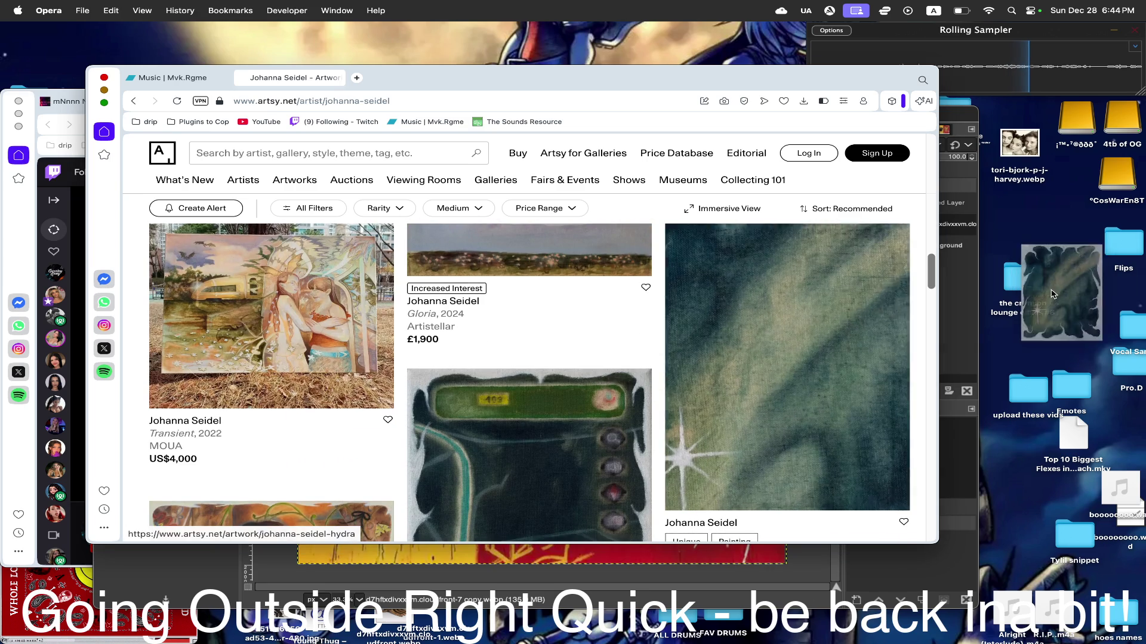
{"action": "left_click", "coordinate": [1076, 294]}
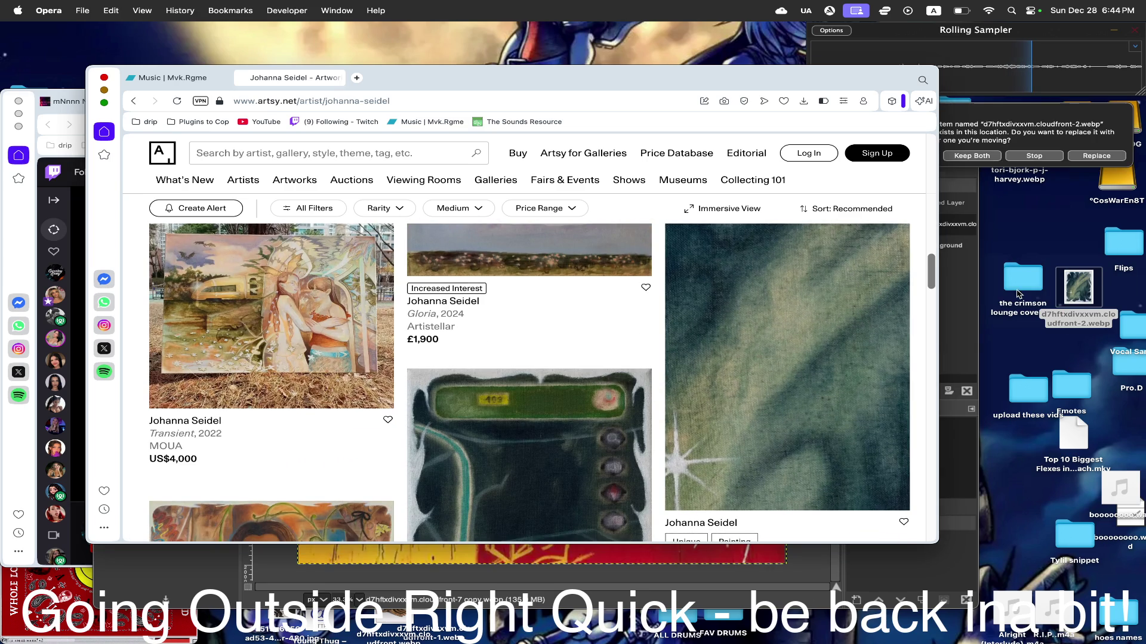
{"action": "scroll", "coordinate": [632, 379], "scroll_direction": "down", "scroll_amount": 2}
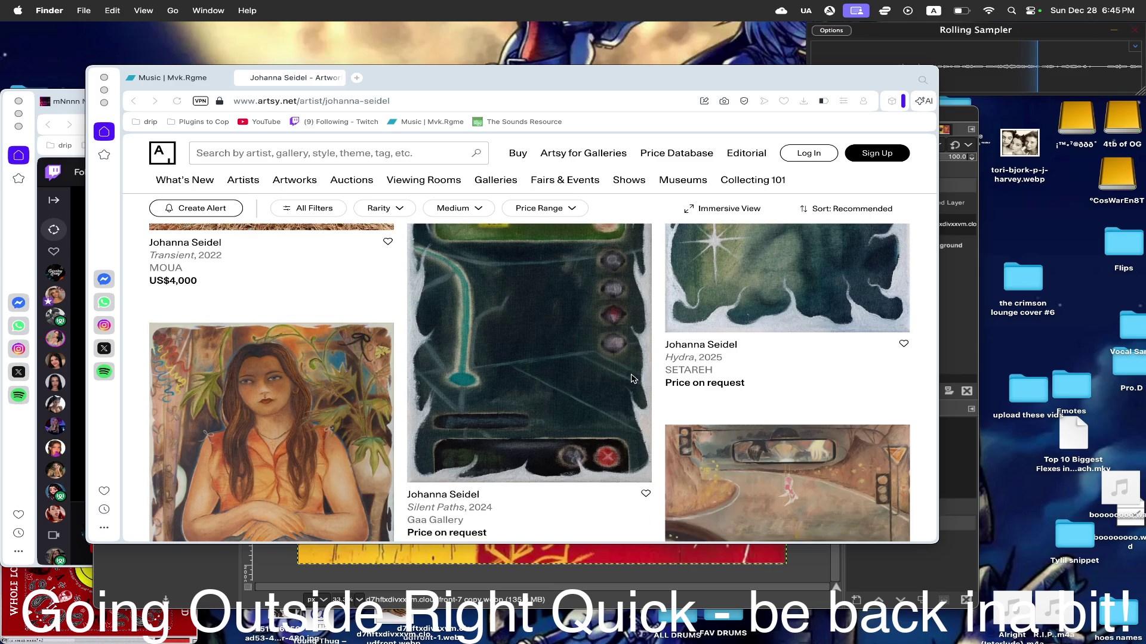
{"action": "left_click_drag", "start_coordinate": [631, 379], "coordinate": [1019, 286]}
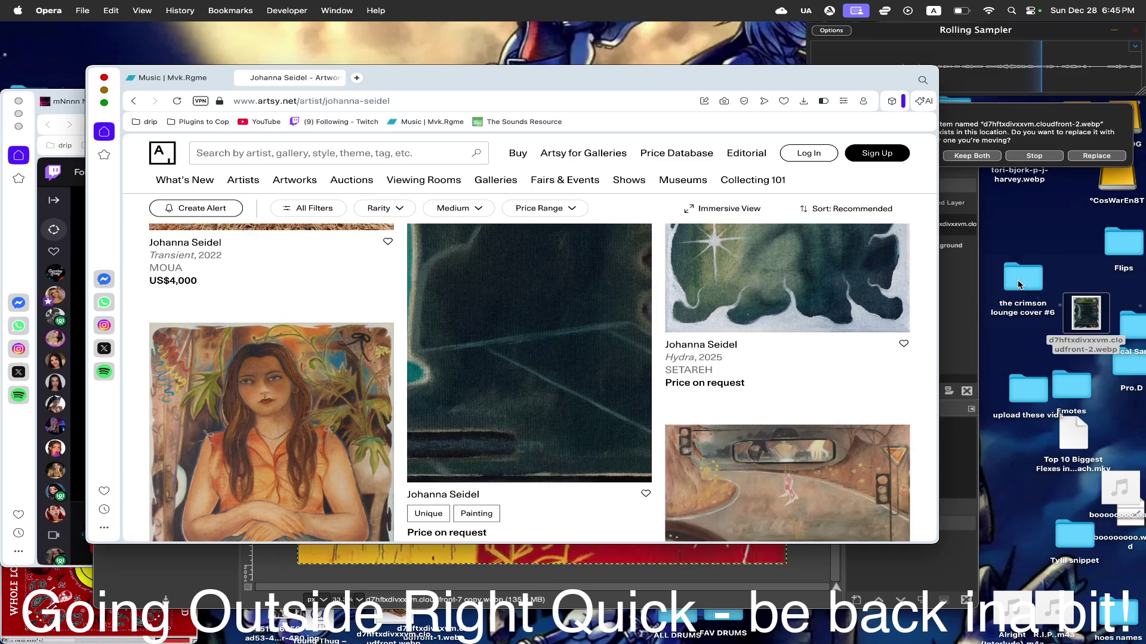
{"action": "left_click", "coordinate": [960, 157]}
{"action": "scroll", "coordinate": [788, 359], "scroll_direction": "down", "scroll_amount": 5}
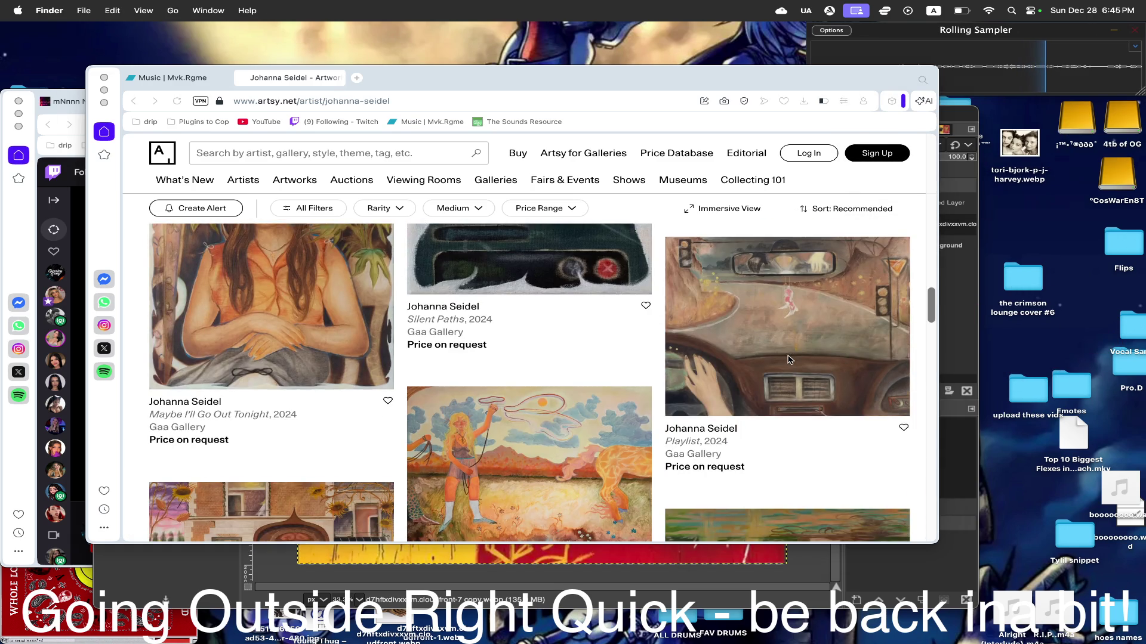
{"action": "scroll", "coordinate": [787, 359], "scroll_direction": "down", "scroll_amount": 3}
{"action": "scroll", "coordinate": [788, 359], "scroll_direction": "down", "scroll_amount": 3}
{"action": "scroll", "coordinate": [788, 359], "scroll_direction": "down", "scroll_amount": 3}
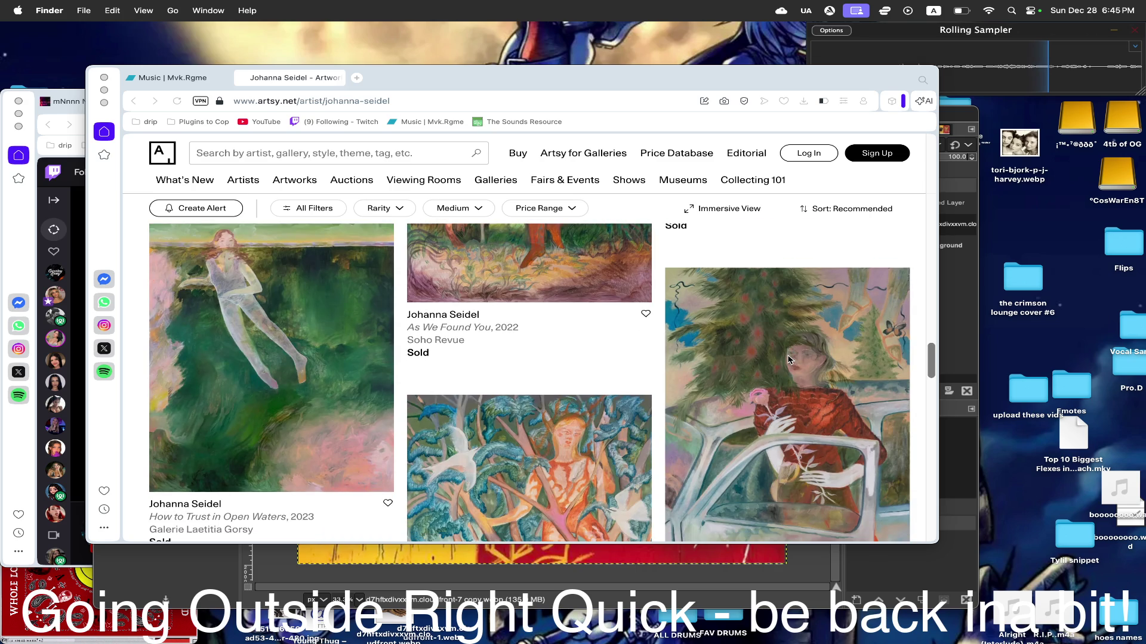
{"action": "scroll", "coordinate": [787, 358], "scroll_direction": "down", "scroll_amount": 2}
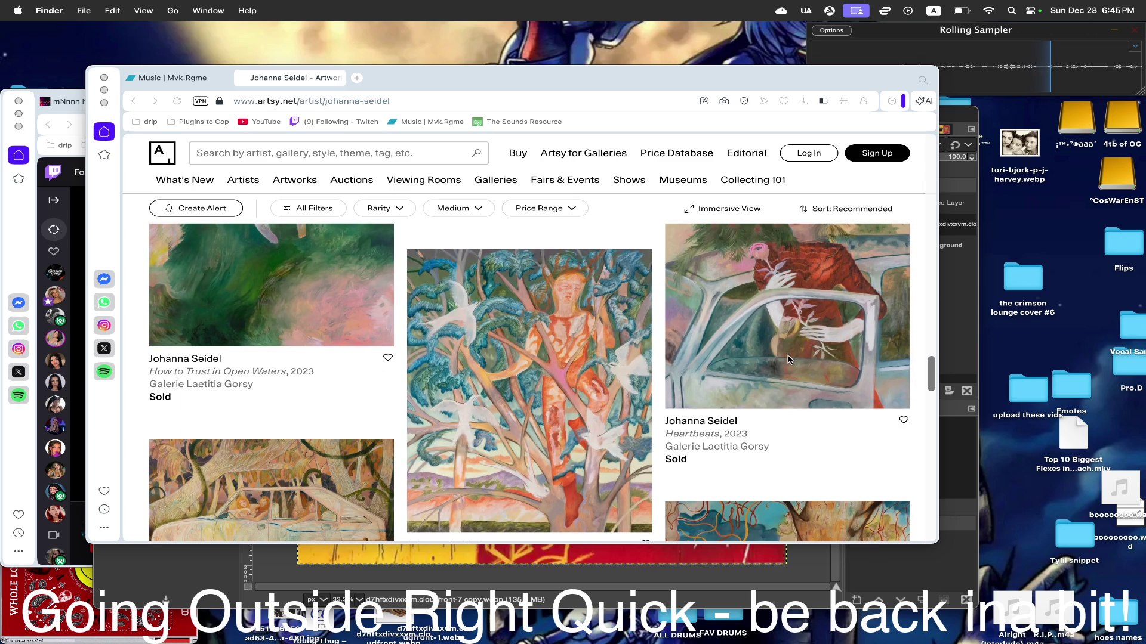
{"action": "scroll", "coordinate": [788, 359], "scroll_direction": "down", "scroll_amount": 1}
{"action": "scroll", "coordinate": [788, 359], "scroll_direction": "down", "scroll_amount": 2}
{"action": "scroll", "coordinate": [788, 359], "scroll_direction": "down", "scroll_amount": 2}
{"action": "scroll", "coordinate": [787, 359], "scroll_direction": "down", "scroll_amount": 2}
{"action": "scroll", "coordinate": [787, 360], "scroll_direction": "down", "scroll_amount": 2}
{"action": "scroll", "coordinate": [788, 360], "scroll_direction": "down", "scroll_amount": 3}
{"action": "scroll", "coordinate": [788, 358], "scroll_direction": "down", "scroll_amount": 1}
{"action": "scroll", "coordinate": [787, 359], "scroll_direction": "up", "scroll_amount": 2}
{"action": "scroll", "coordinate": [787, 359], "scroll_direction": "up", "scroll_amount": 1}
{"action": "scroll", "coordinate": [788, 345], "scroll_direction": "down", "scroll_amount": 3}
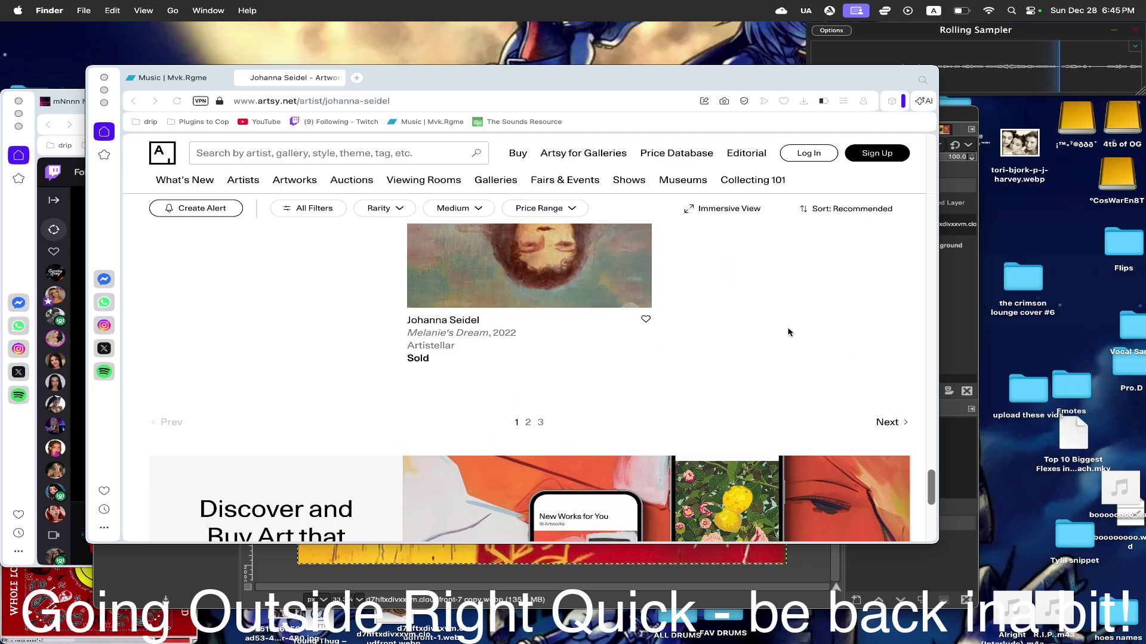
- On page 2, file a saved image in the crimson lounge folder and save the Artemis painting, keeping both copies
{"action": "left_click", "coordinate": [886, 428]}
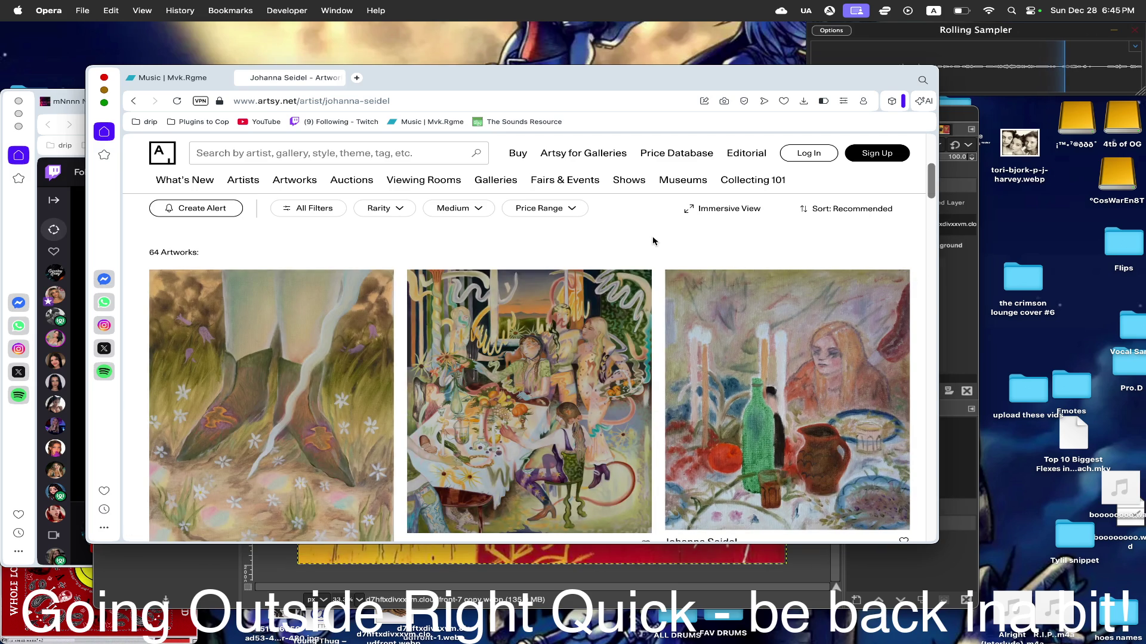
{"action": "scroll", "coordinate": [653, 239], "scroll_direction": "down", "scroll_amount": 2}
{"action": "scroll", "coordinate": [653, 240], "scroll_direction": "down", "scroll_amount": 2}
{"action": "scroll", "coordinate": [653, 240], "scroll_direction": "down", "scroll_amount": 1}
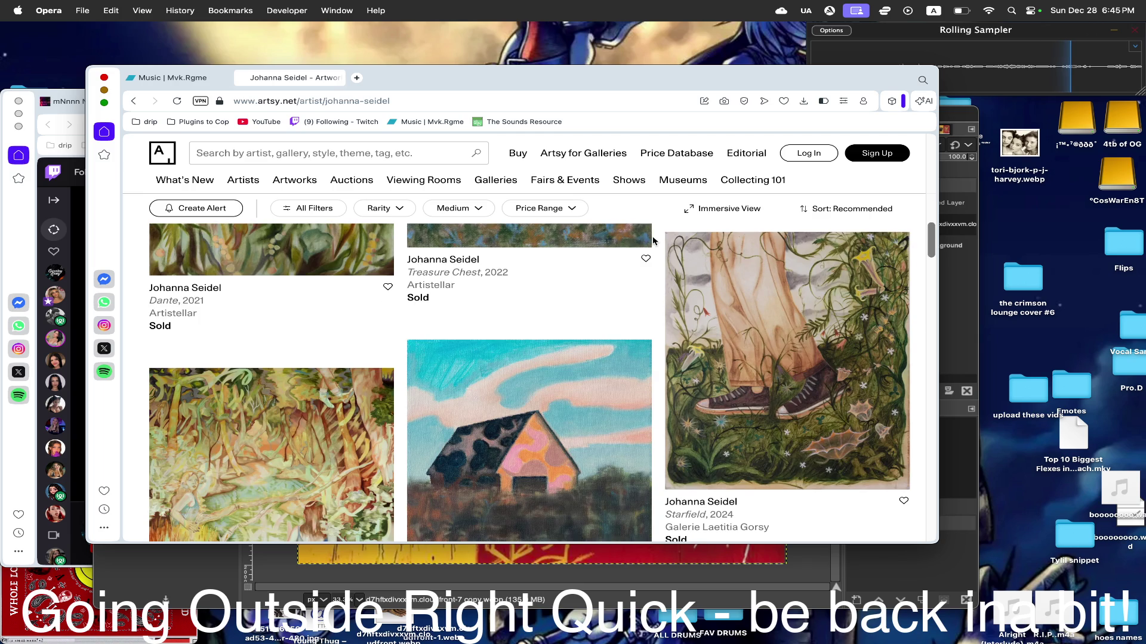
{"action": "scroll", "coordinate": [652, 240], "scroll_direction": "down", "scroll_amount": 3}
{"action": "scroll", "coordinate": [652, 240], "scroll_direction": "down", "scroll_amount": 3}
{"action": "scroll", "coordinate": [653, 241], "scroll_direction": "down", "scroll_amount": 5}
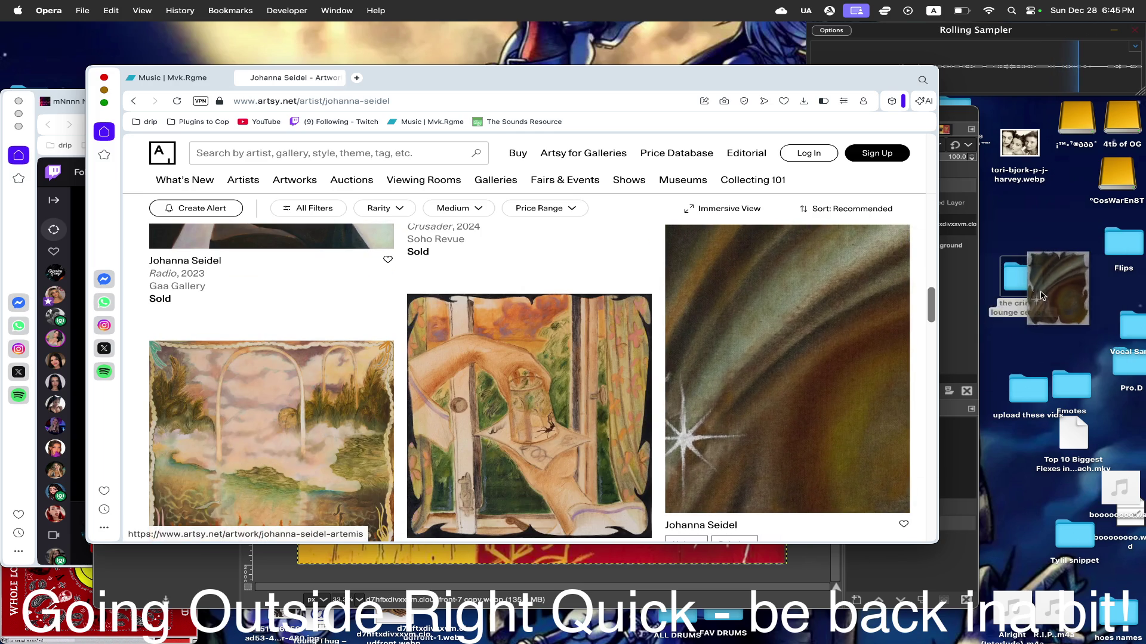
{"action": "left_click_drag", "start_coordinate": [1067, 292], "coordinate": [1023, 282]}
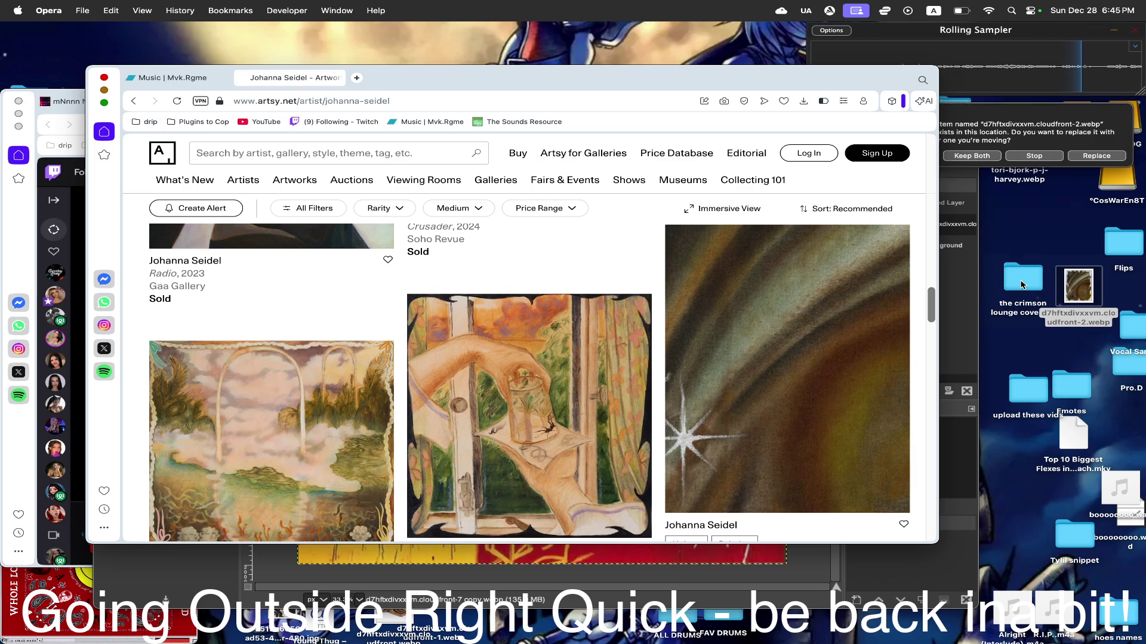
{"action": "scroll", "coordinate": [680, 352], "scroll_direction": "down", "scroll_amount": 3}
{"action": "scroll", "coordinate": [679, 358], "scroll_direction": "up", "scroll_amount": 3}
{"action": "mouse_move", "coordinate": [254, 432]}
{"action": "left_mouse_down"}
{"action": "mouse_move", "coordinate": [1093, 290]}
{"action": "mouse_move", "coordinate": [1028, 287]}
{"action": "left_mouse_up"}
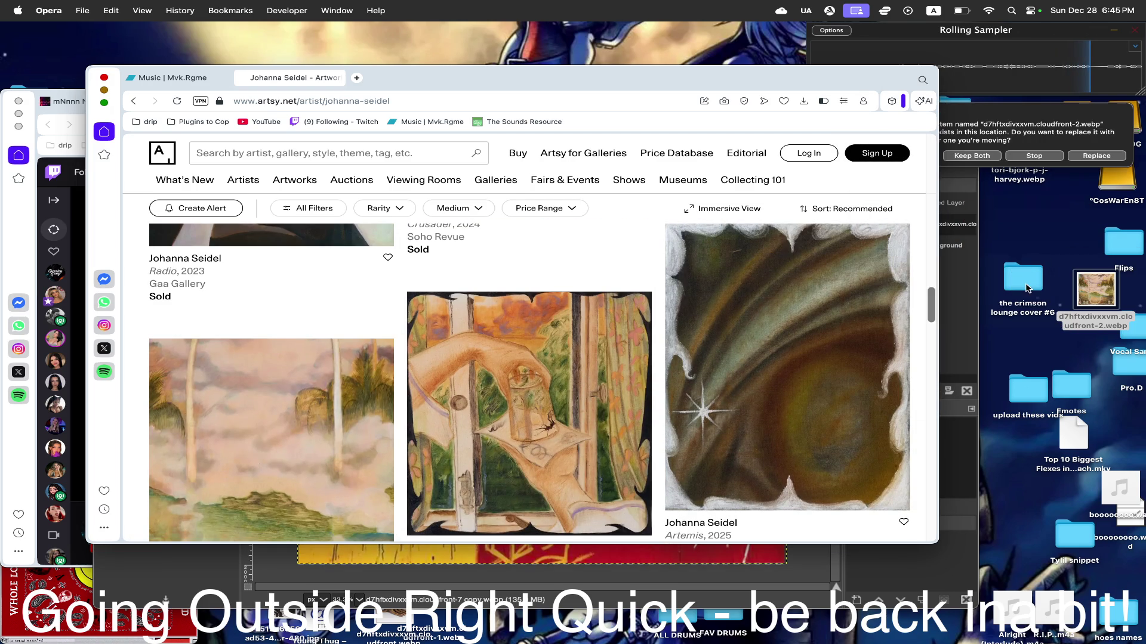
{"action": "left_click", "coordinate": [981, 156]}
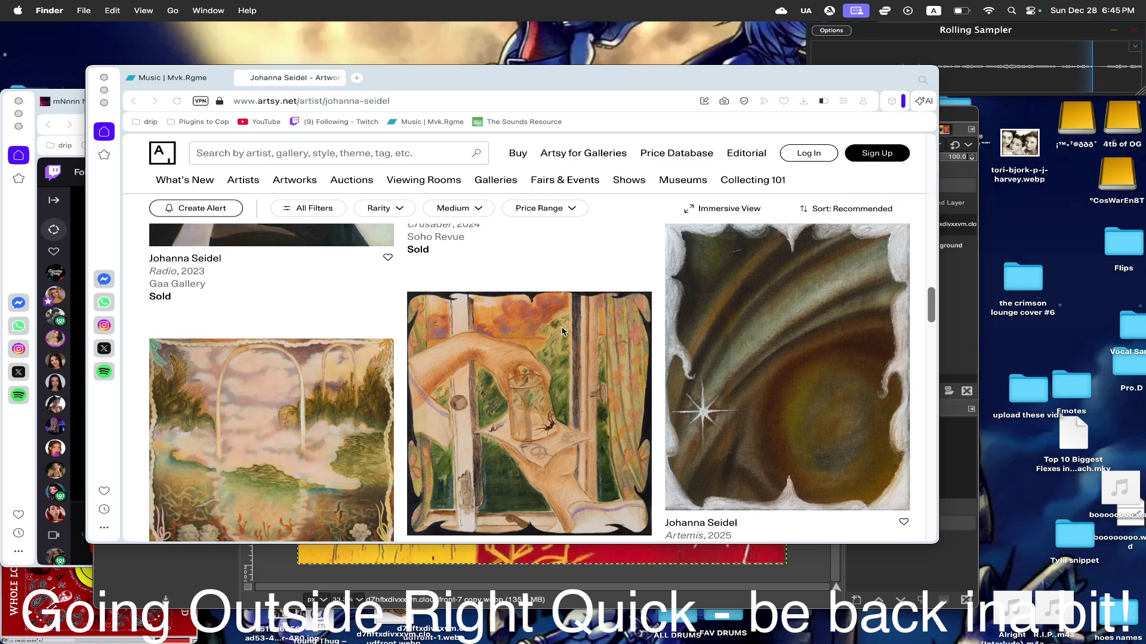
{"action": "scroll", "coordinate": [563, 331], "scroll_direction": "down", "scroll_amount": 3}
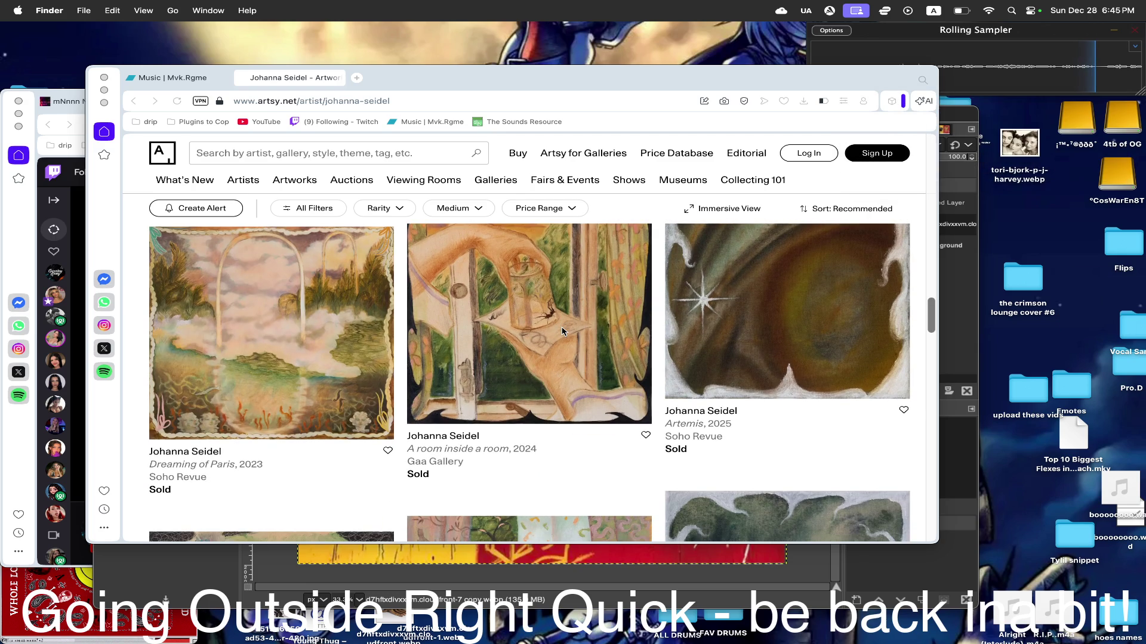
{"action": "scroll", "coordinate": [563, 332], "scroll_direction": "down", "scroll_amount": 5}
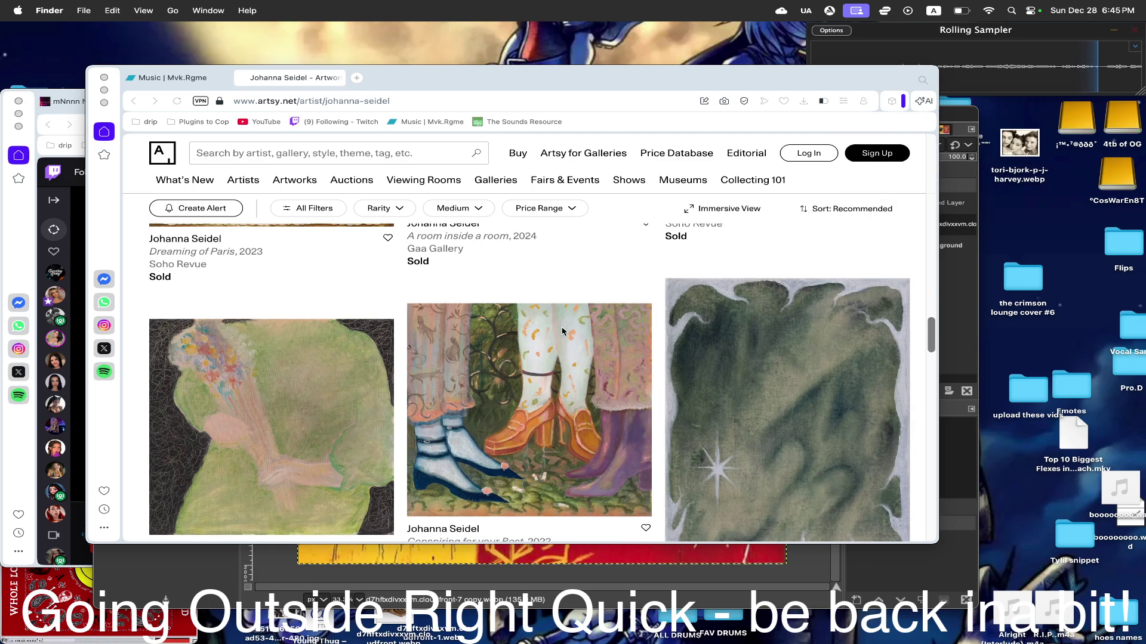
{"action": "scroll", "coordinate": [562, 332], "scroll_direction": "down", "scroll_amount": 3}
{"action": "scroll", "coordinate": [856, 419], "scroll_direction": "down", "scroll_amount": 2}
{"action": "scroll", "coordinate": [856, 419], "scroll_direction": "down", "scroll_amount": 3}
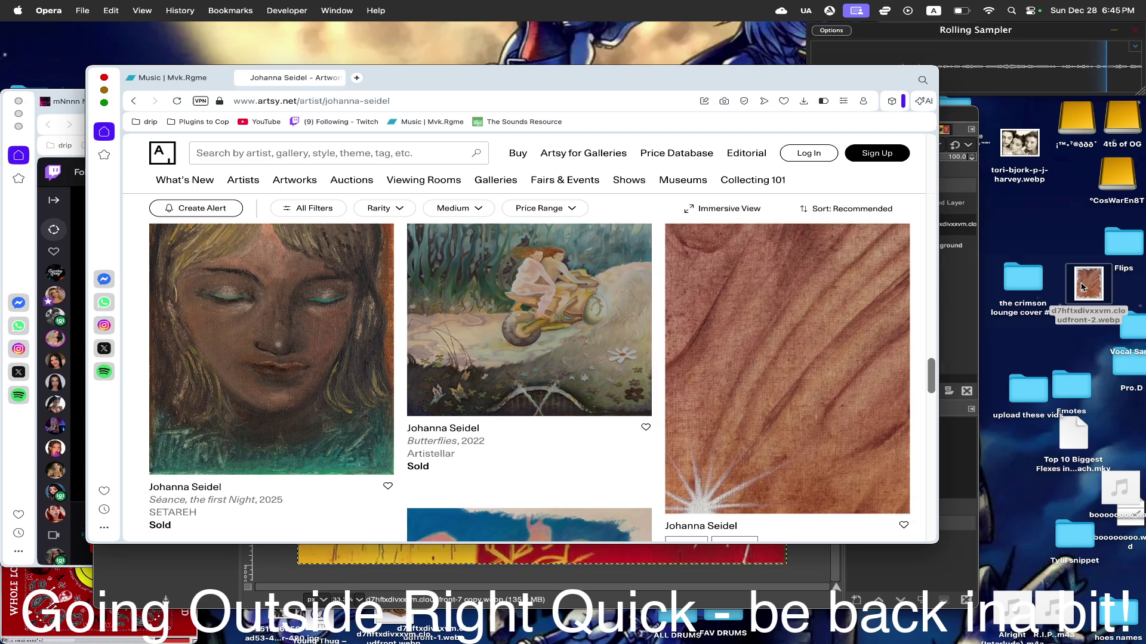
{"action": "left_click", "coordinate": [967, 156]}
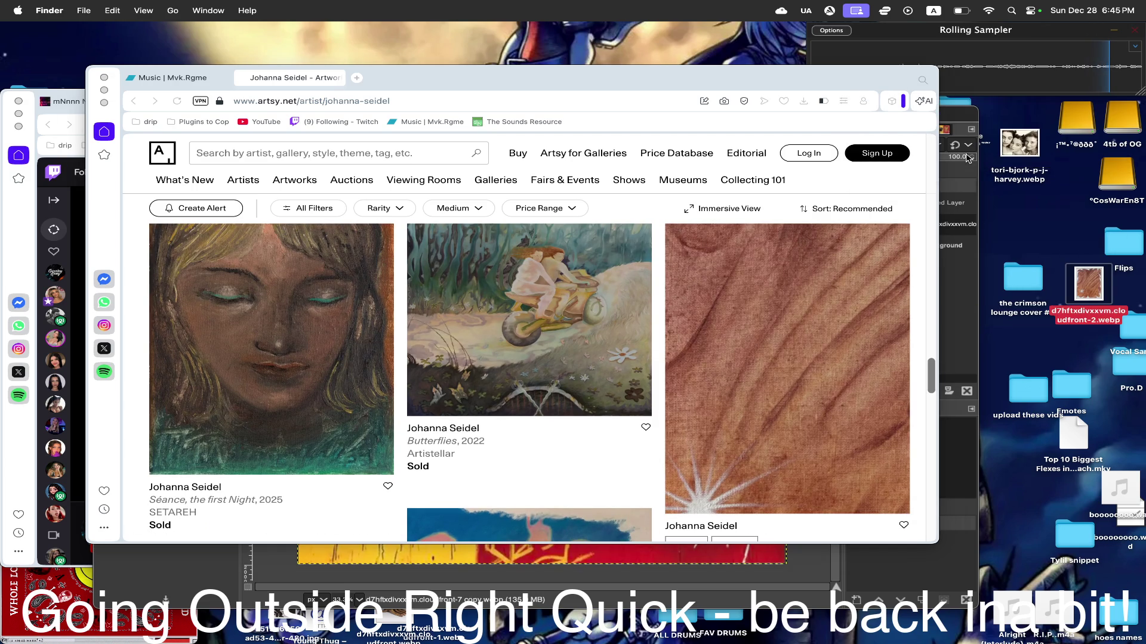
{"action": "scroll", "coordinate": [659, 234], "scroll_direction": "down", "scroll_amount": 3}
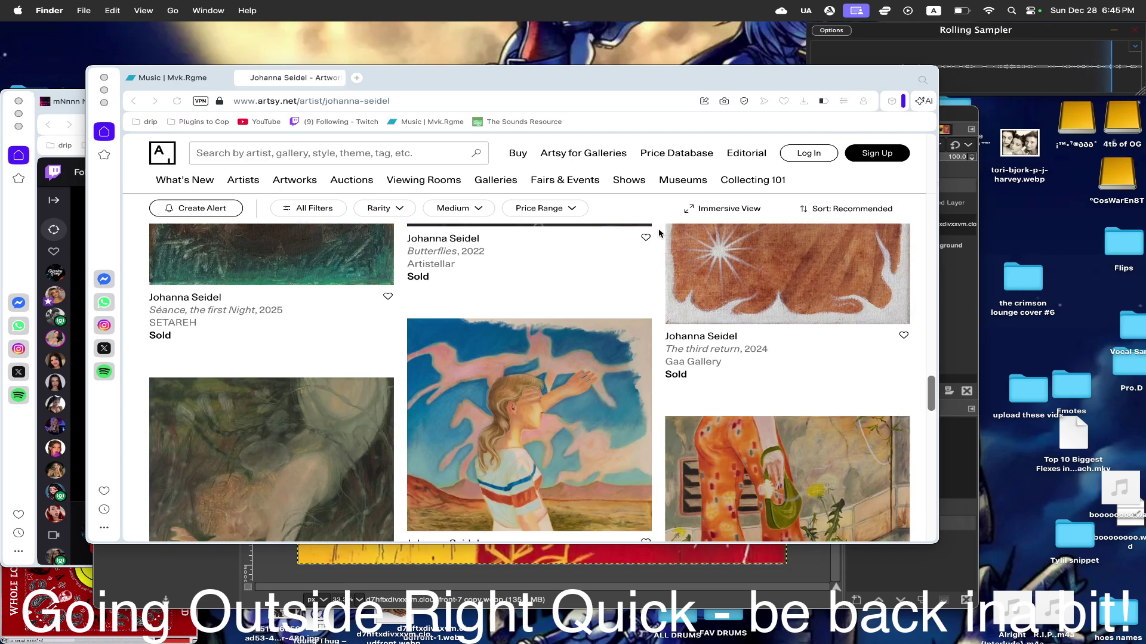
{"action": "scroll", "coordinate": [659, 234], "scroll_direction": "down", "scroll_amount": 2}
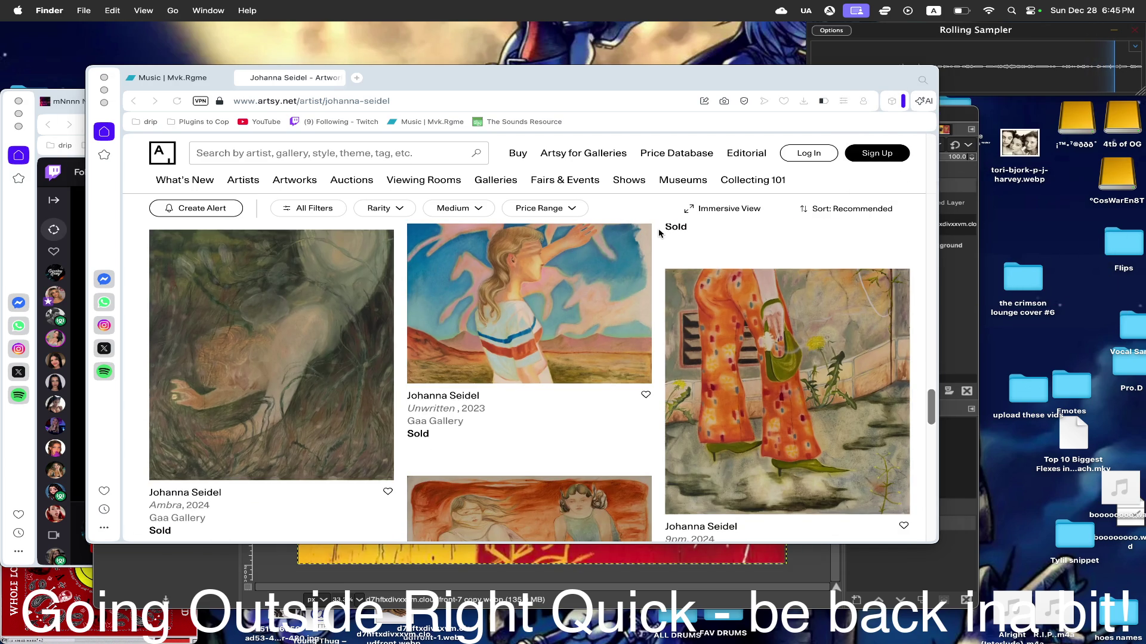
{"action": "scroll", "coordinate": [659, 234], "scroll_direction": "down", "scroll_amount": 3}
{"action": "scroll", "coordinate": [659, 234], "scroll_direction": "down", "scroll_amount": 3}
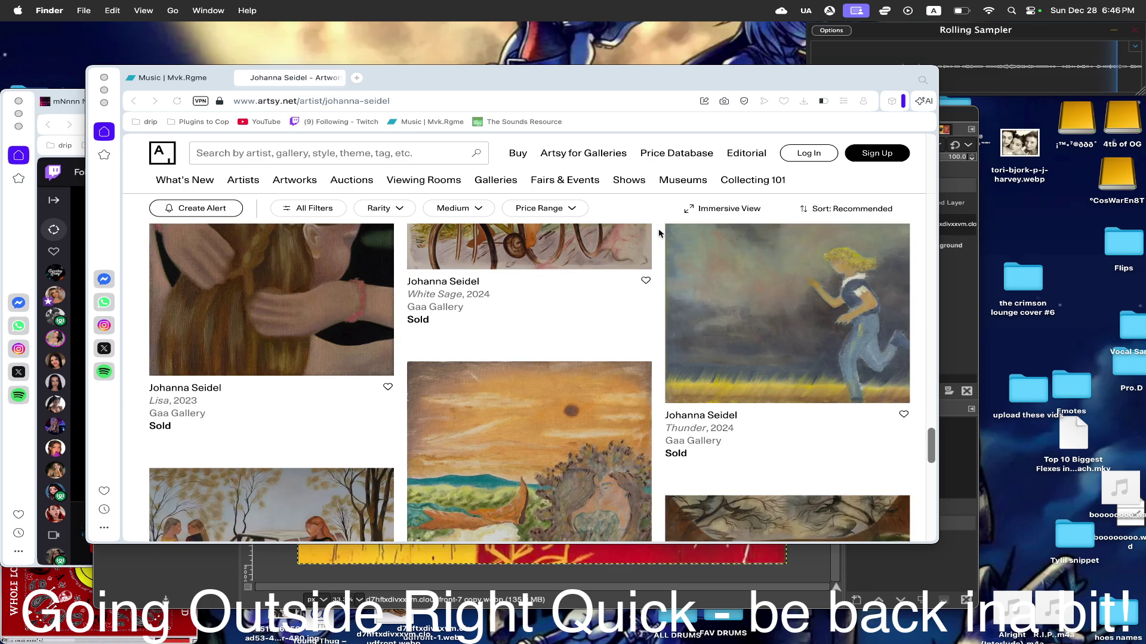
{"action": "scroll", "coordinate": [659, 234], "scroll_direction": "down", "scroll_amount": 3}
{"action": "scroll", "coordinate": [658, 234], "scroll_direction": "down", "scroll_amount": 3}
{"action": "scroll", "coordinate": [659, 234], "scroll_direction": "down", "scroll_amount": 1}
{"action": "scroll", "coordinate": [660, 234], "scroll_direction": "down", "scroll_amount": 1}
- Return to the start of the artwork list and bring the Twitch window forward
{"action": "left_click", "coordinate": [906, 303]}
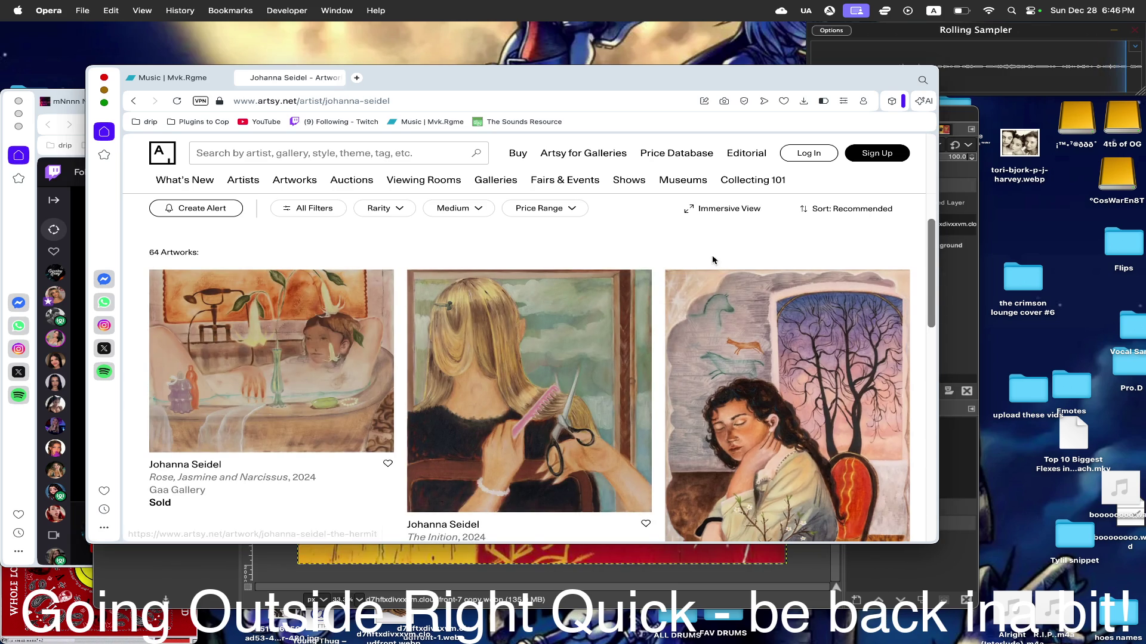
{"action": "scroll", "coordinate": [635, 232], "scroll_direction": "down", "scroll_amount": 5}
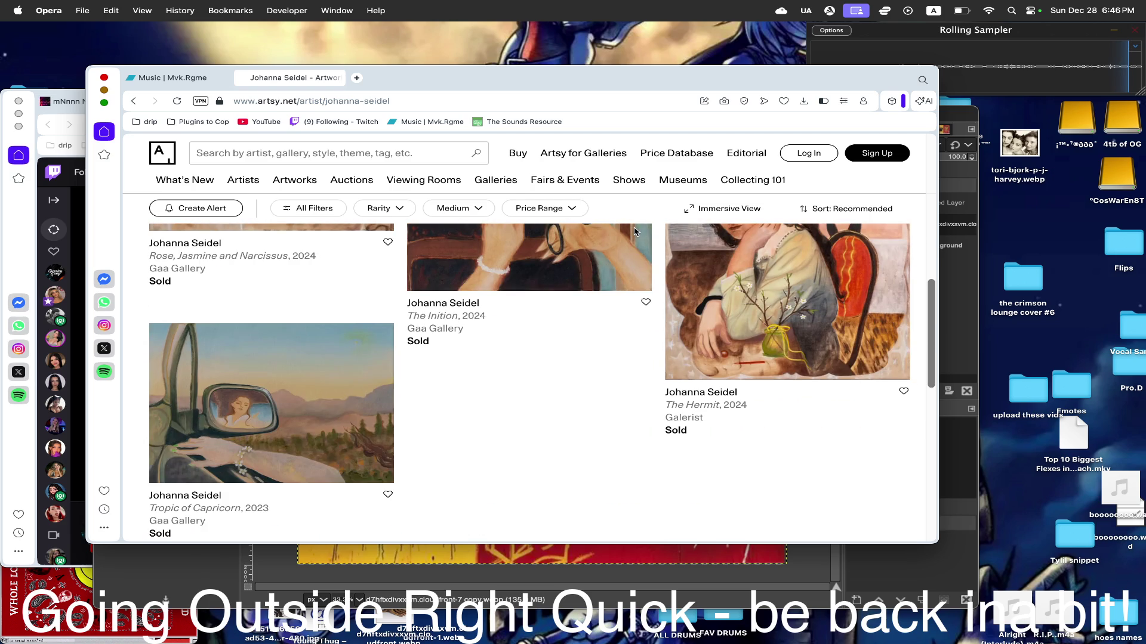
{"action": "left_click", "coordinate": [36, 231]}
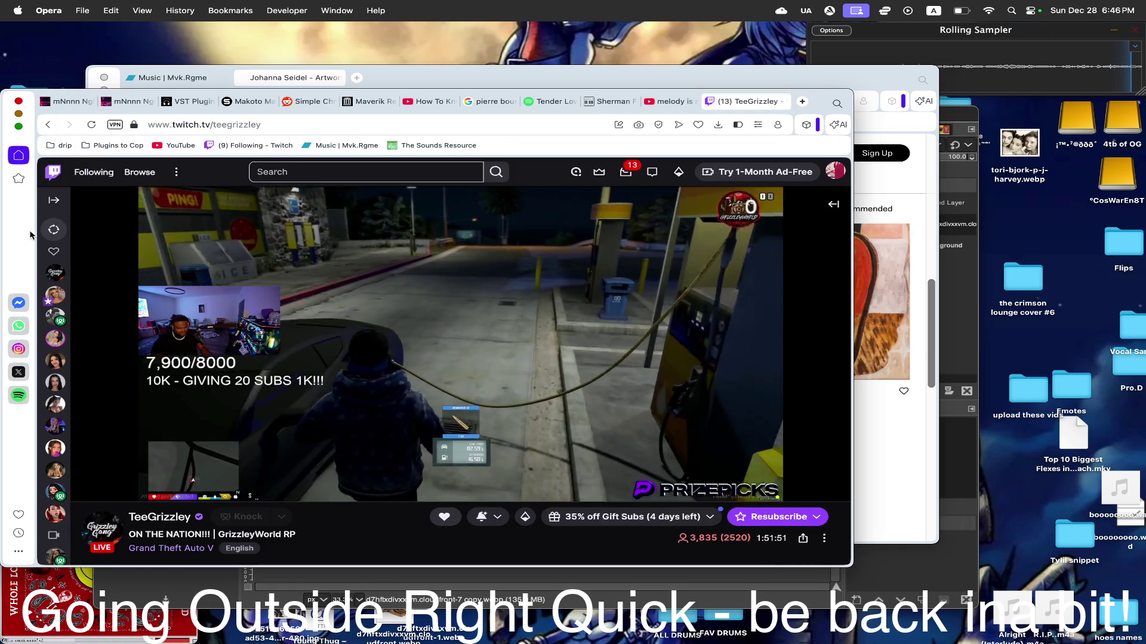
- Check another followed live channel, return to the first stream, then bring Artsy back in front
{"action": "left_click", "coordinate": [55, 380]}
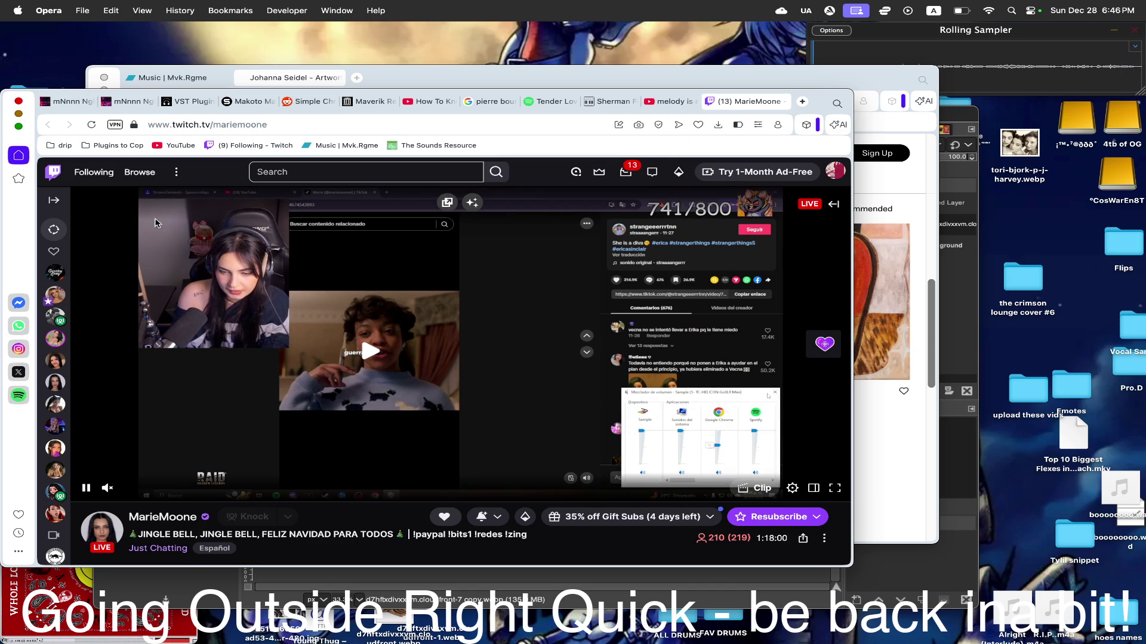
{"action": "left_click", "coordinate": [55, 273]}
{"action": "left_click", "coordinate": [691, 78]}
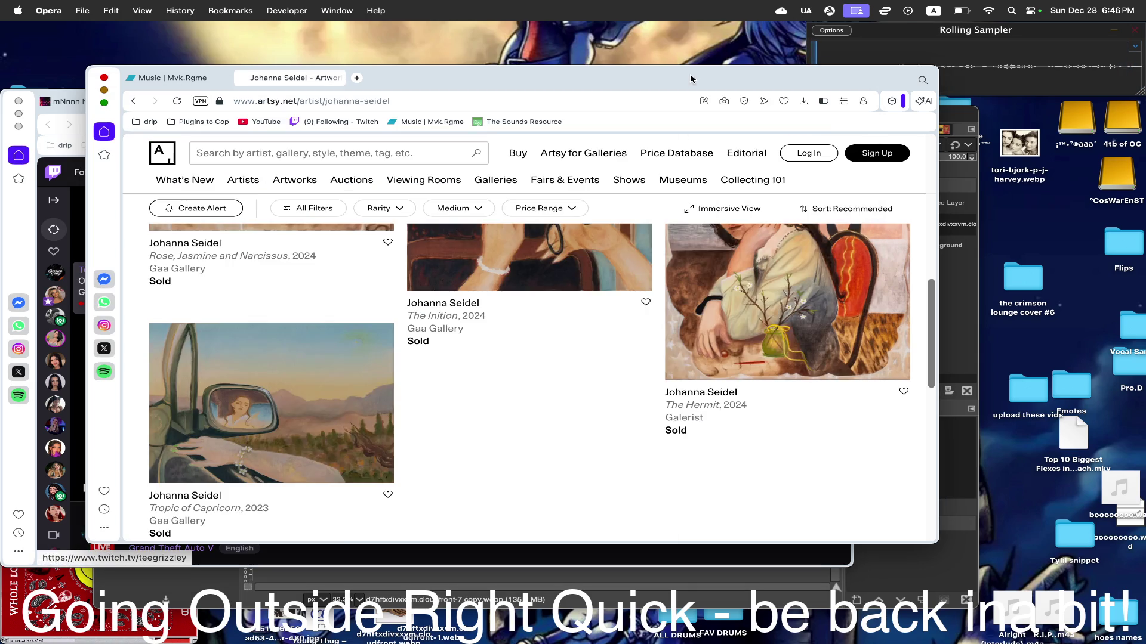
{"action": "scroll", "coordinate": [769, 343], "scroll_direction": "down", "scroll_amount": 3}
{"action": "scroll", "coordinate": [768, 344], "scroll_direction": "up", "scroll_amount": 4}
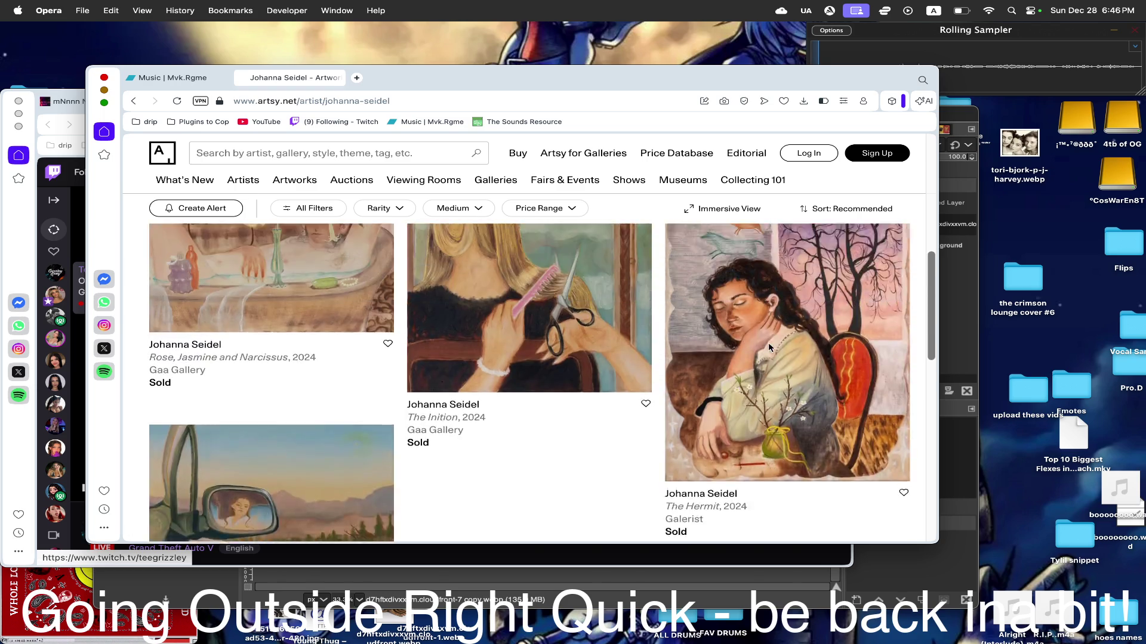
{"action": "scroll", "coordinate": [769, 343], "scroll_direction": "down", "scroll_amount": 5}
- From the Artsy homepage, browse the Trending Artists row and go to its first artist's page
{"action": "left_click", "coordinate": [164, 156]}
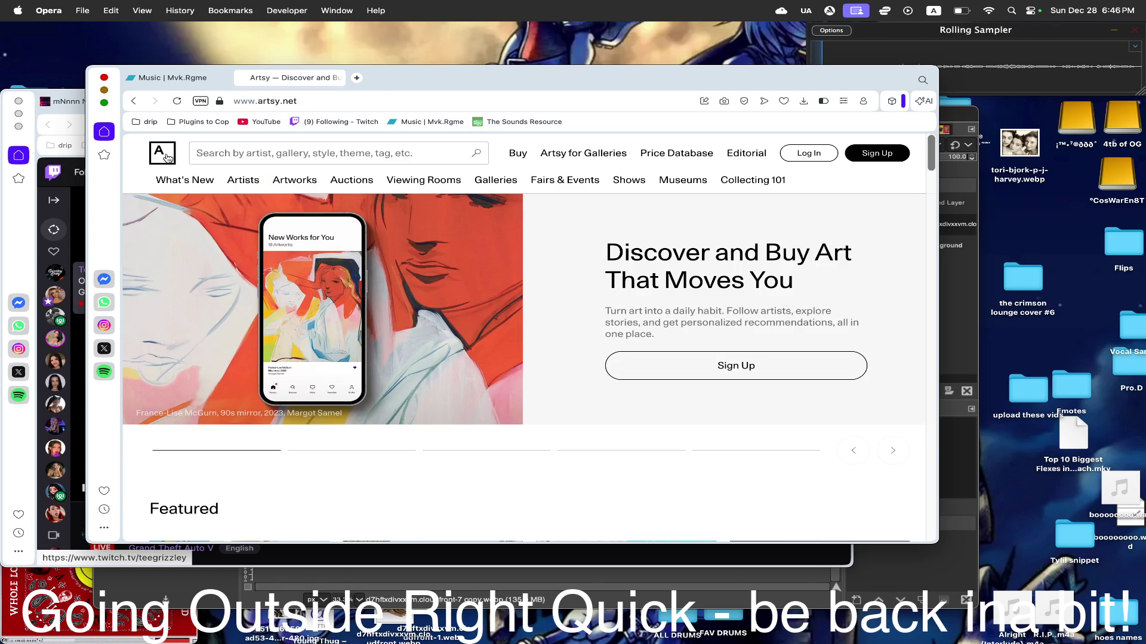
{"action": "scroll", "coordinate": [580, 332], "scroll_direction": "down", "scroll_amount": 4}
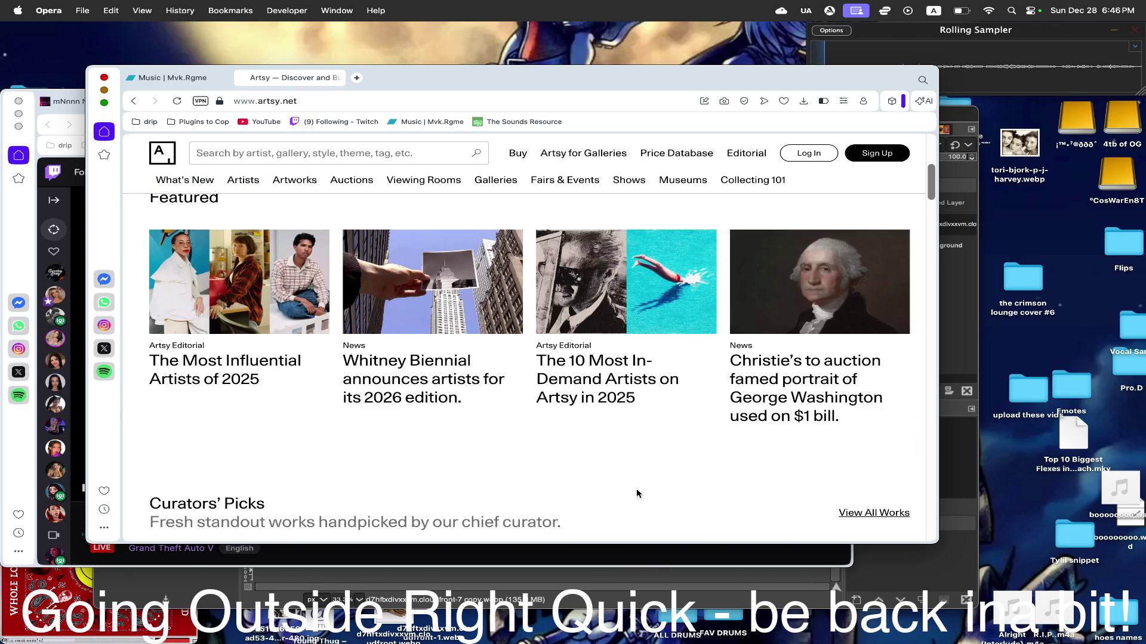
{"action": "scroll", "coordinate": [636, 488], "scroll_direction": "up", "scroll_amount": 1}
{"action": "scroll", "coordinate": [636, 491], "scroll_direction": "down", "scroll_amount": 5}
{"action": "scroll", "coordinate": [636, 492], "scroll_direction": "down", "scroll_amount": 5}
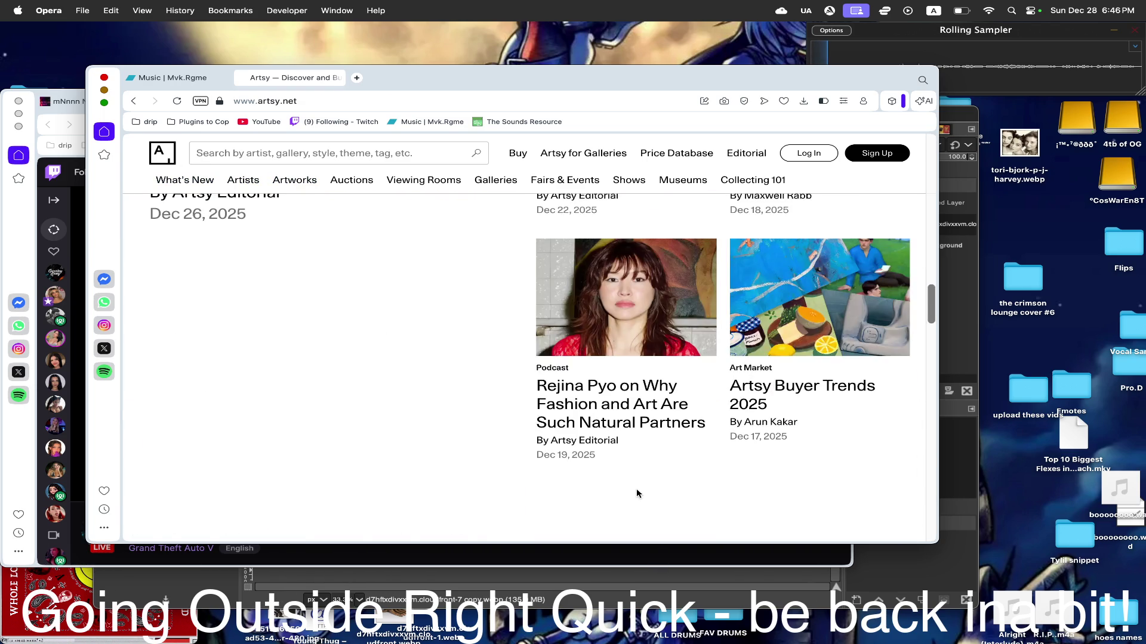
{"action": "scroll", "coordinate": [637, 492], "scroll_direction": "up", "scroll_amount": 3}
{"action": "scroll", "coordinate": [637, 492], "scroll_direction": "down", "scroll_amount": 10}
{"action": "scroll", "coordinate": [636, 491], "scroll_direction": "down", "scroll_amount": 10}
{"action": "scroll", "coordinate": [637, 492], "scroll_direction": "up", "scroll_amount": 3}
{"action": "scroll", "coordinate": [636, 488], "scroll_direction": "up", "scroll_amount": 2}
{"action": "scroll", "coordinate": [637, 487], "scroll_direction": "down", "scroll_amount": 1}
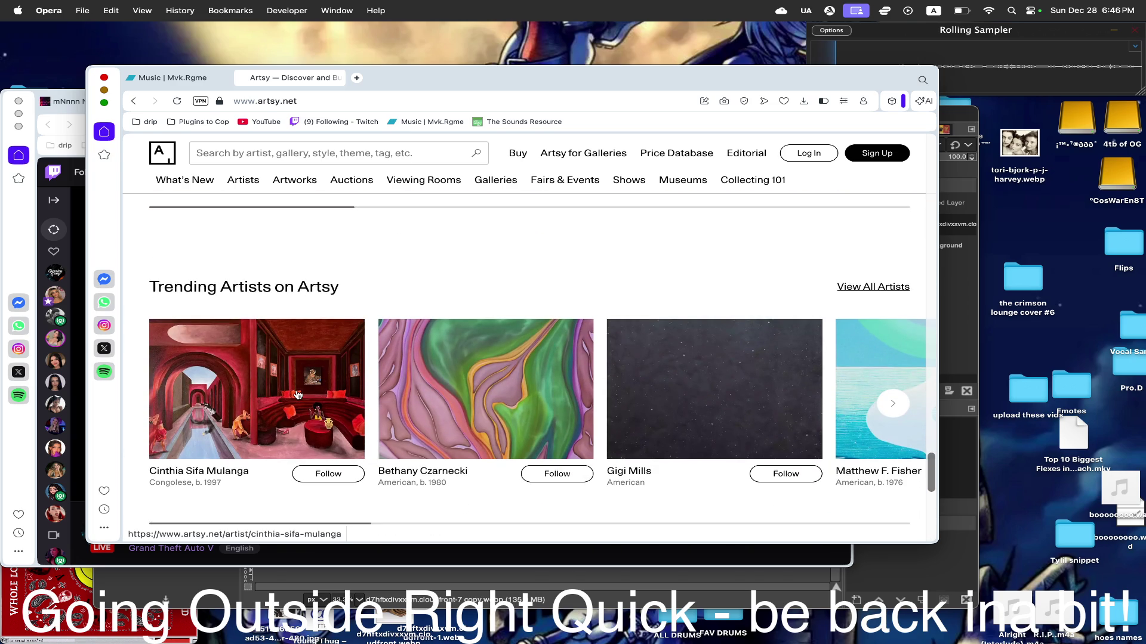
{"action": "left_click", "coordinate": [892, 404]}
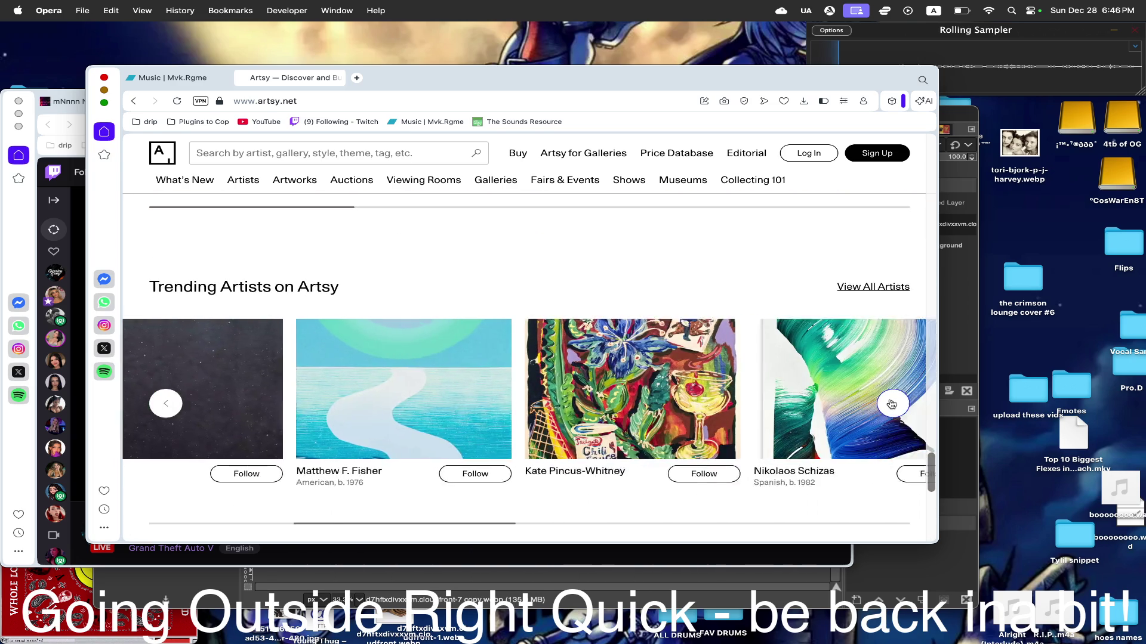
{"action": "left_click", "coordinate": [892, 404]}
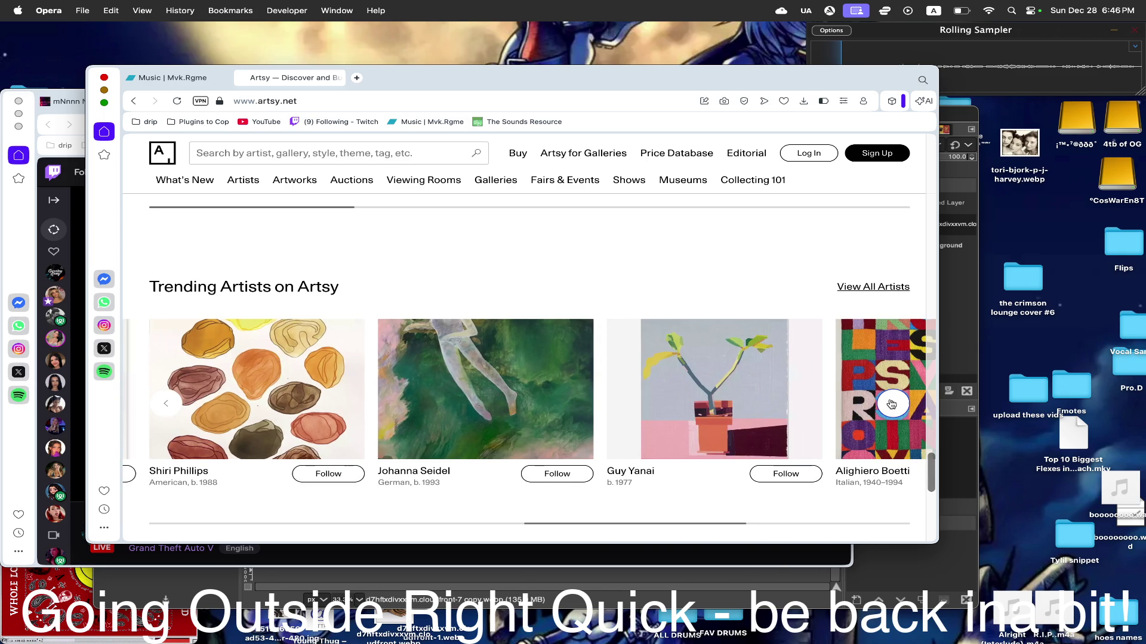
{"action": "left_click", "coordinate": [892, 405]}
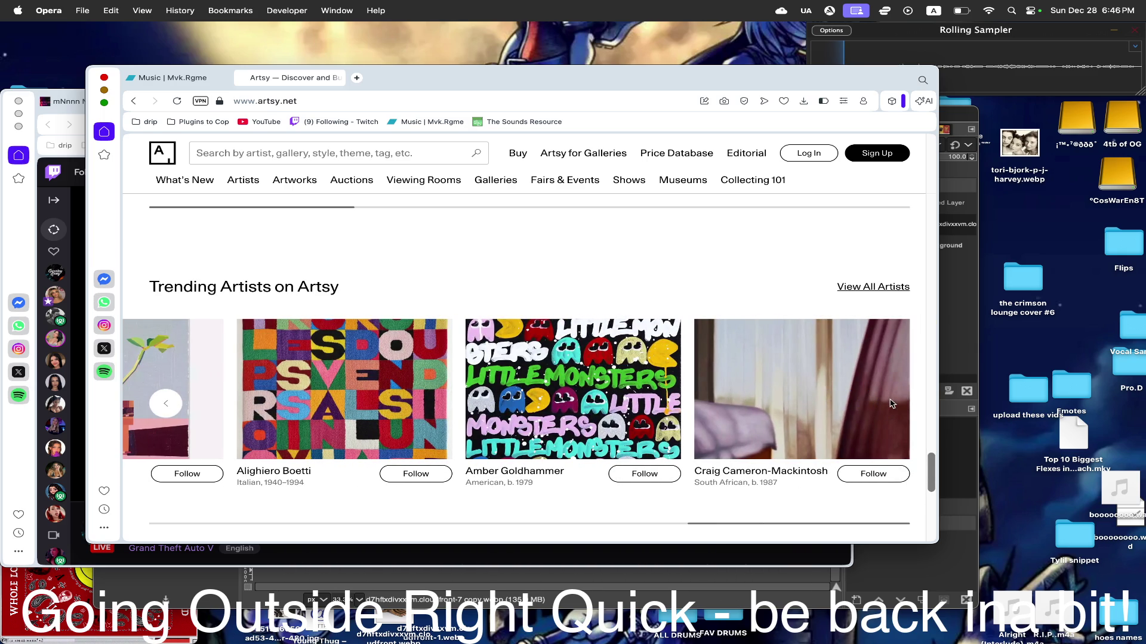
{"action": "left_click", "coordinate": [166, 403]}
{"action": "left_click", "coordinate": [166, 404]}
{"action": "left_click", "coordinate": [166, 404]}
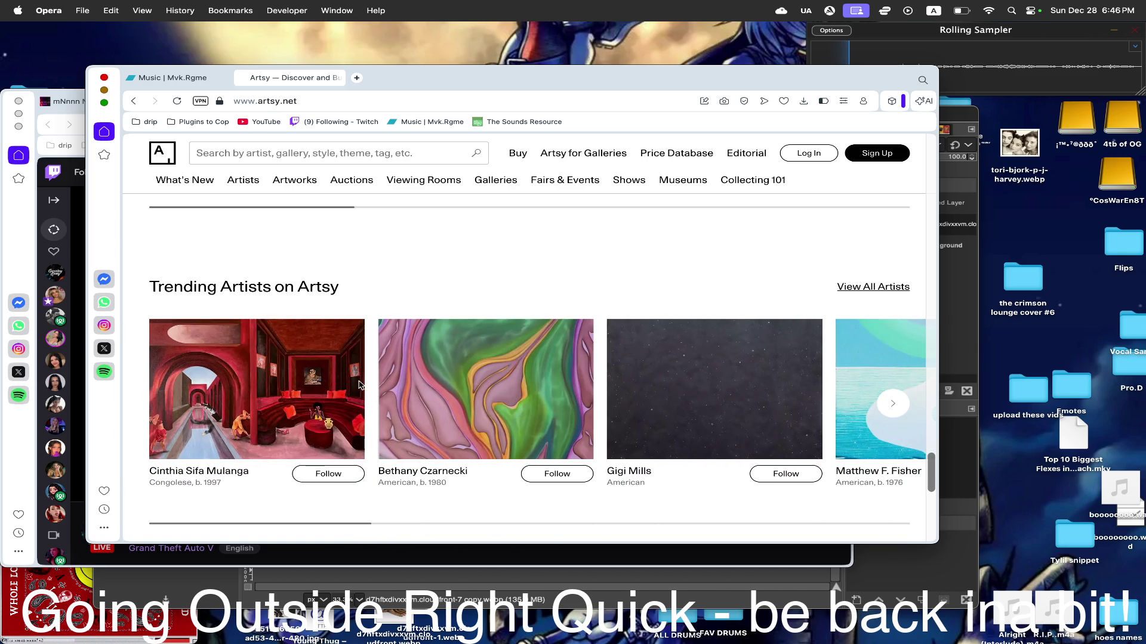
{"action": "left_click", "coordinate": [302, 368]}
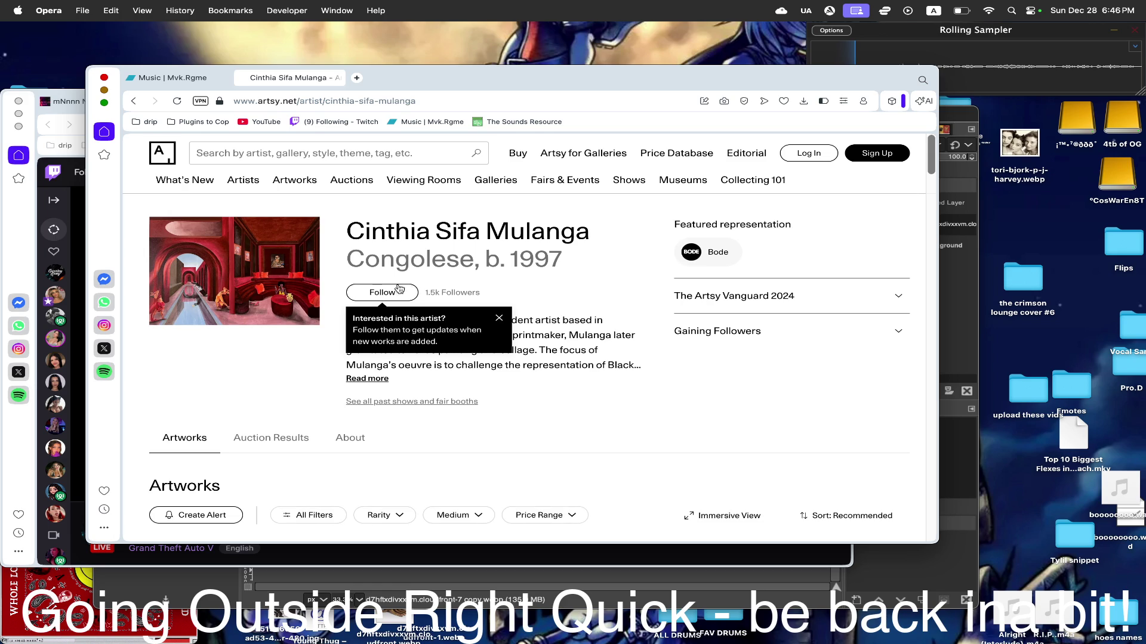
{"action": "scroll", "coordinate": [424, 321], "scroll_direction": "down", "scroll_amount": 5}
{"action": "scroll", "coordinate": [425, 321], "scroll_direction": "up", "scroll_amount": 2}
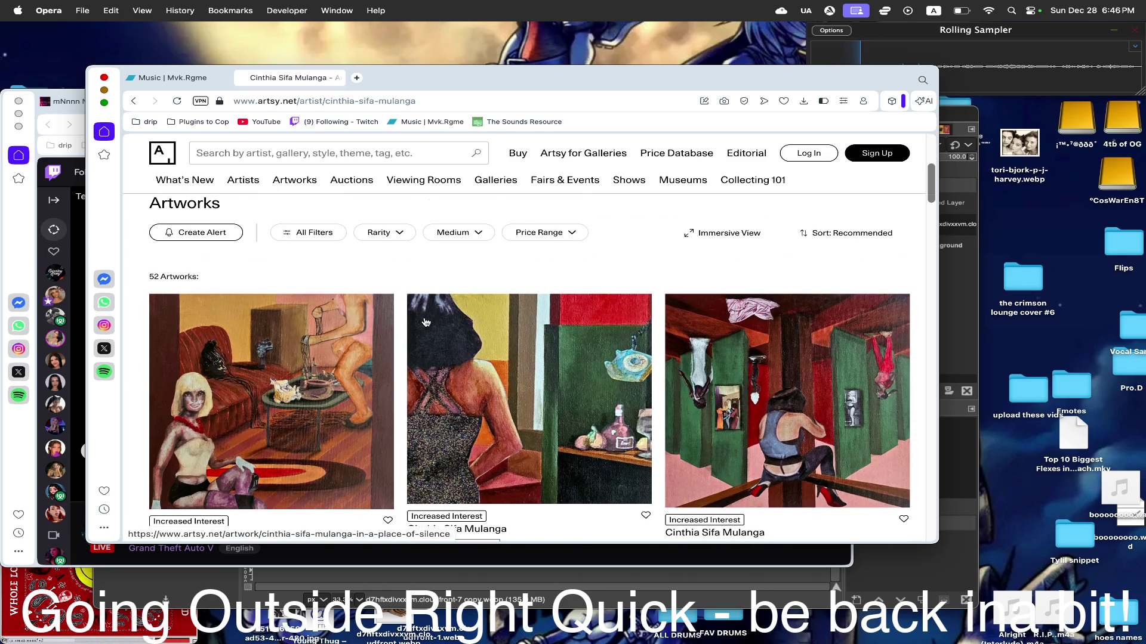
{"action": "scroll", "coordinate": [424, 321], "scroll_direction": "down", "scroll_amount": 3}
{"action": "scroll", "coordinate": [425, 322], "scroll_direction": "down", "scroll_amount": 3}
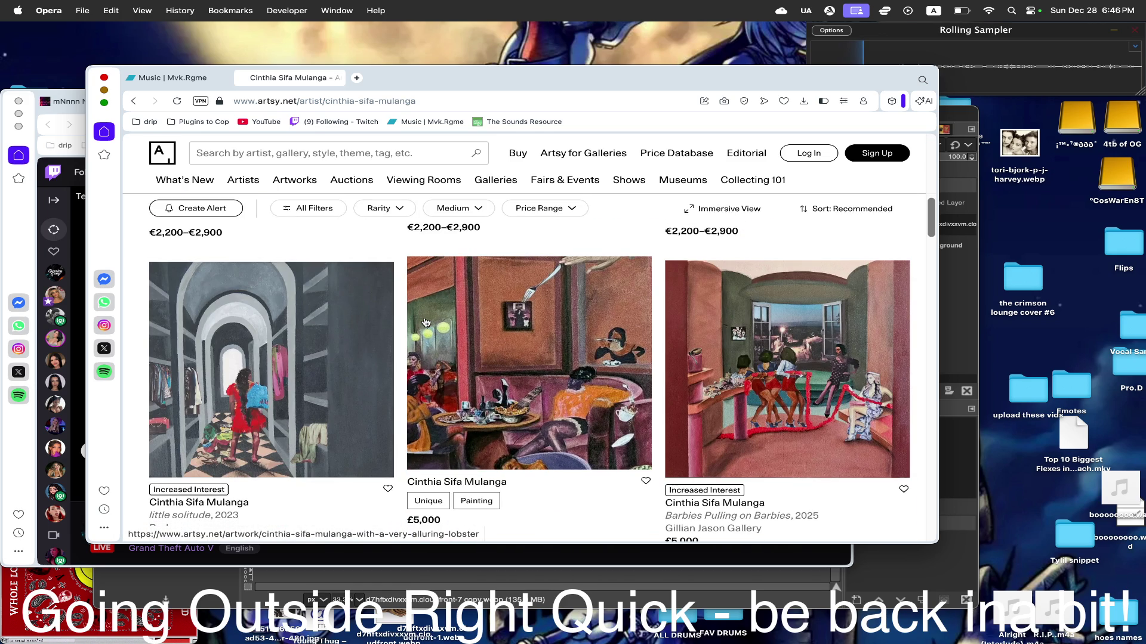
{"action": "scroll", "coordinate": [425, 322], "scroll_direction": "down", "scroll_amount": 3}
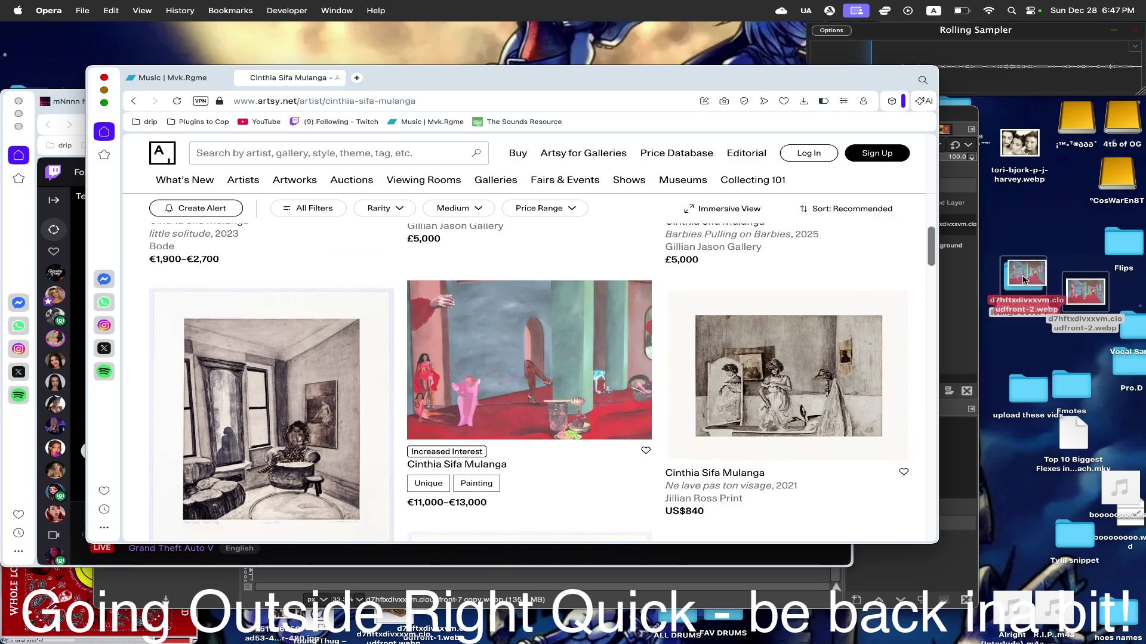
- Save a painting image from the artworks grid to the desktop and dismiss the replace prompt
{"action": "left_click_drag", "start_coordinate": [1081, 300], "coordinate": [1017, 278]}
{"action": "left_click", "coordinate": [977, 159]}
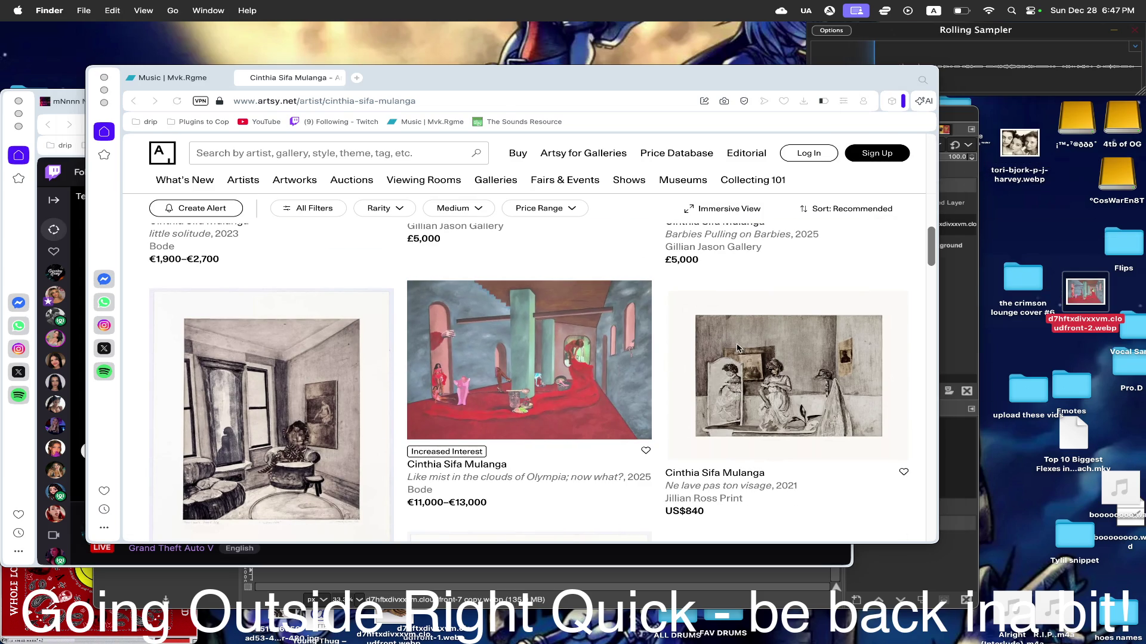
{"action": "scroll", "coordinate": [692, 352], "scroll_direction": "down", "scroll_amount": 2}
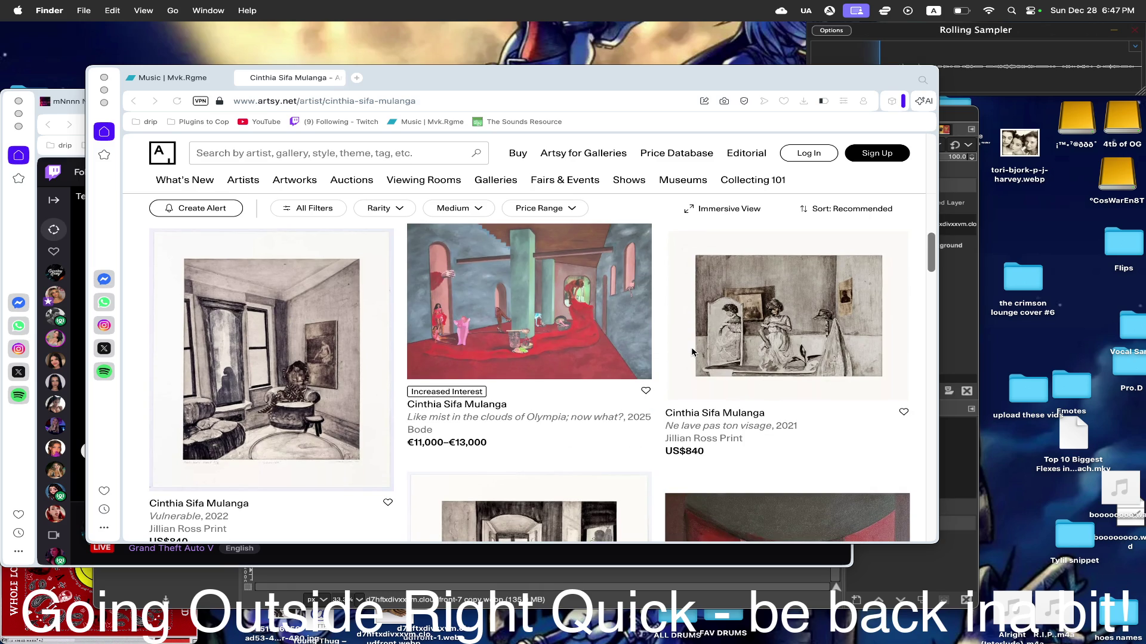
{"action": "scroll", "coordinate": [690, 352], "scroll_direction": "down", "scroll_amount": 3}
{"action": "scroll", "coordinate": [691, 352], "scroll_direction": "down", "scroll_amount": 3}
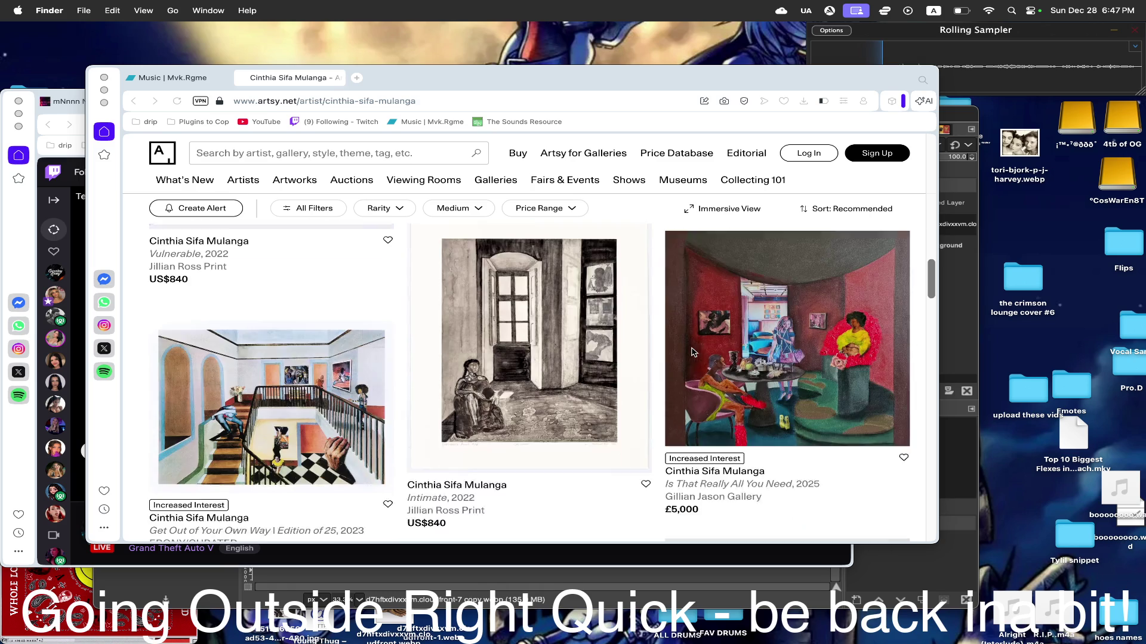
{"action": "scroll", "coordinate": [691, 352], "scroll_direction": "down", "scroll_amount": 3}
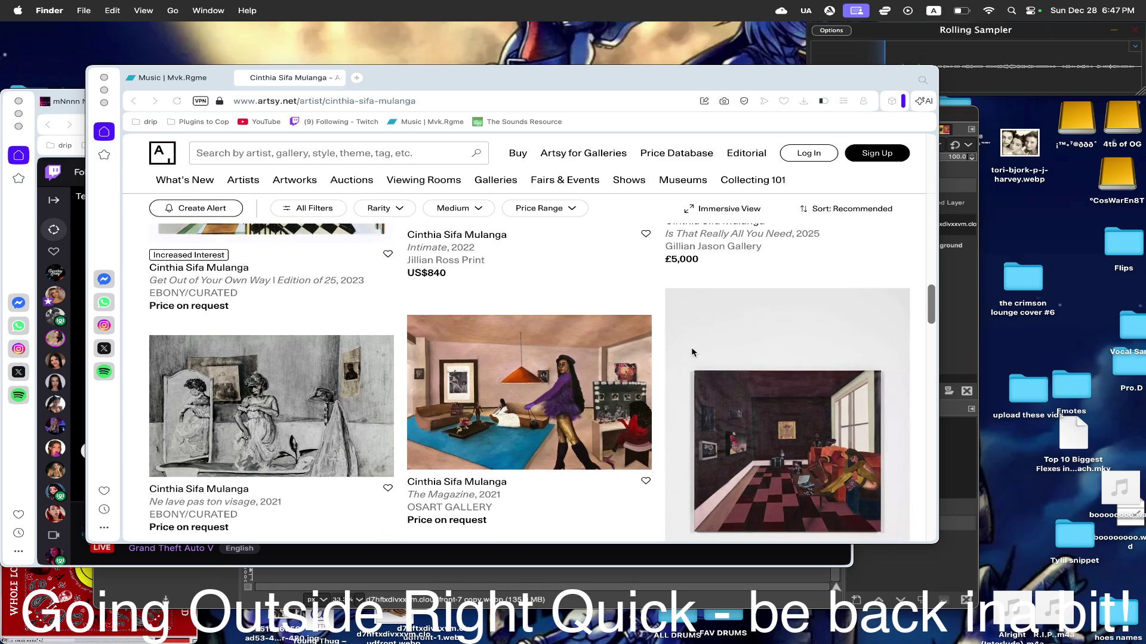
{"action": "scroll", "coordinate": [691, 352], "scroll_direction": "down", "scroll_amount": 3}
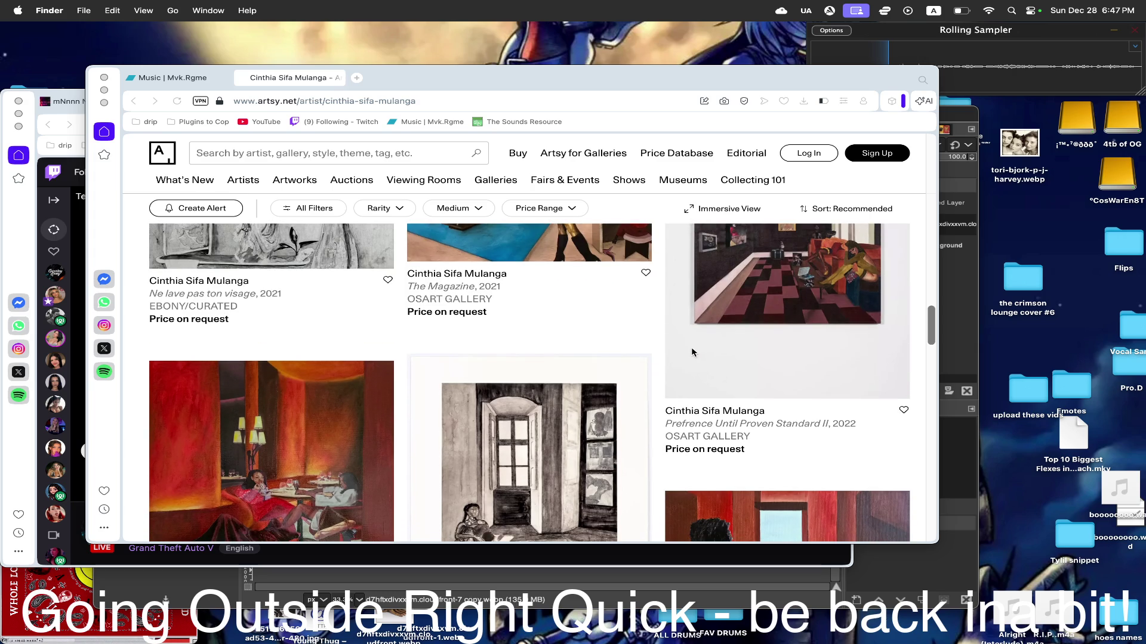
{"action": "scroll", "coordinate": [691, 352], "scroll_direction": "down", "scroll_amount": 1}
{"action": "scroll", "coordinate": [692, 352], "scroll_direction": "down", "scroll_amount": 2}
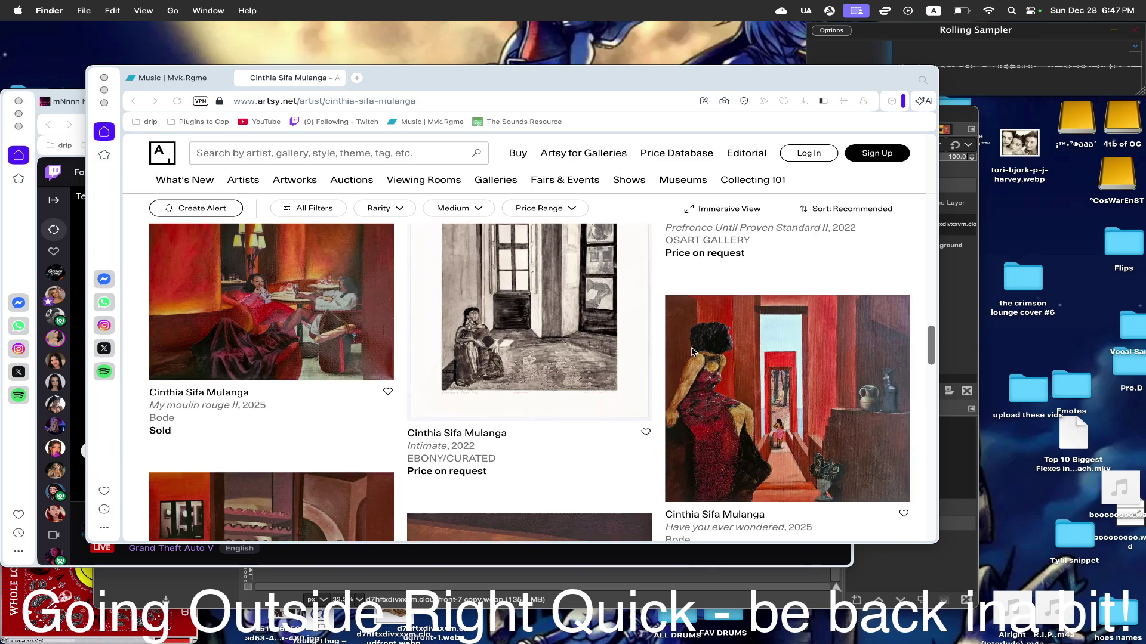
{"action": "scroll", "coordinate": [691, 352], "scroll_direction": "down", "scroll_amount": 2}
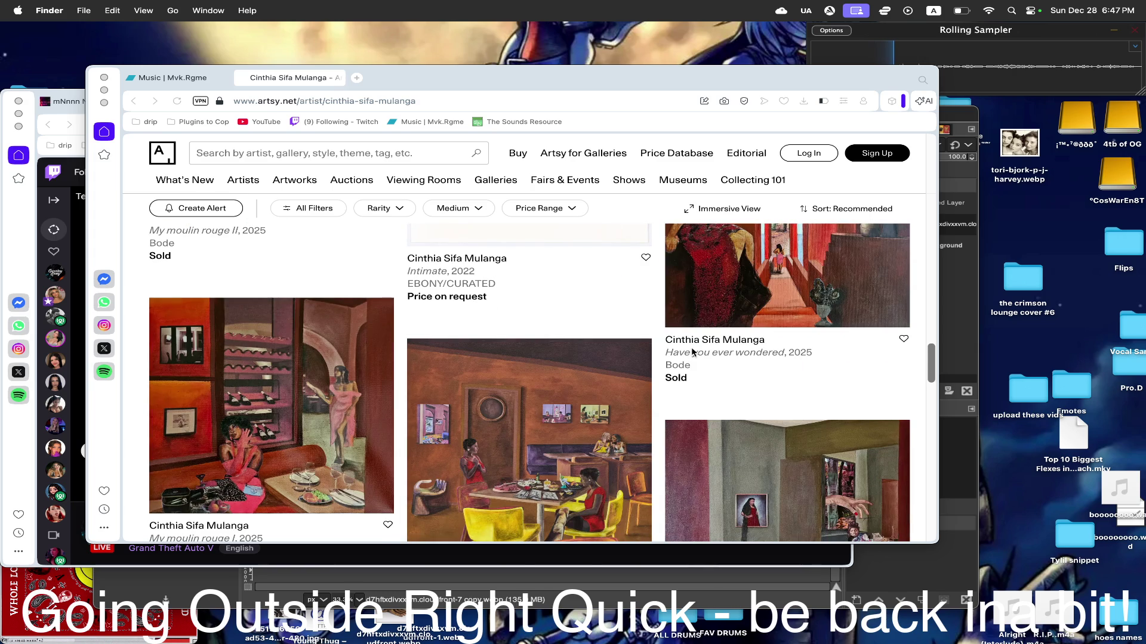
{"action": "scroll", "coordinate": [691, 351], "scroll_direction": "down", "scroll_amount": 2}
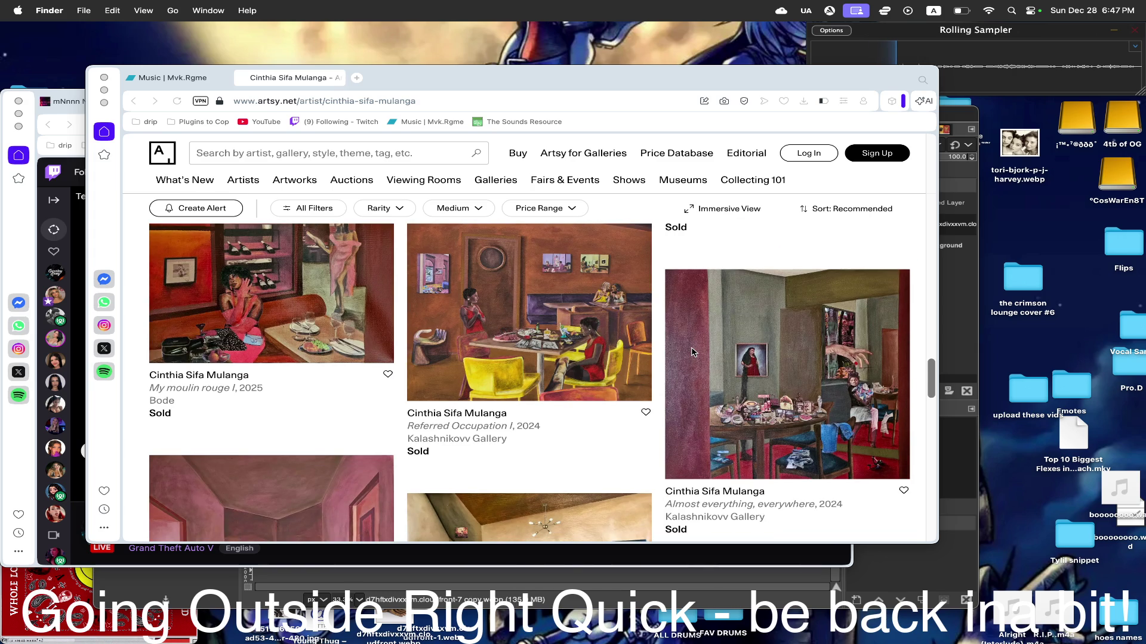
{"action": "scroll", "coordinate": [694, 376], "scroll_direction": "down", "scroll_amount": 2}
{"action": "scroll", "coordinate": [693, 376], "scroll_direction": "down", "scroll_amount": 2}
{"action": "scroll", "coordinate": [694, 376], "scroll_direction": "down", "scroll_amount": 2}
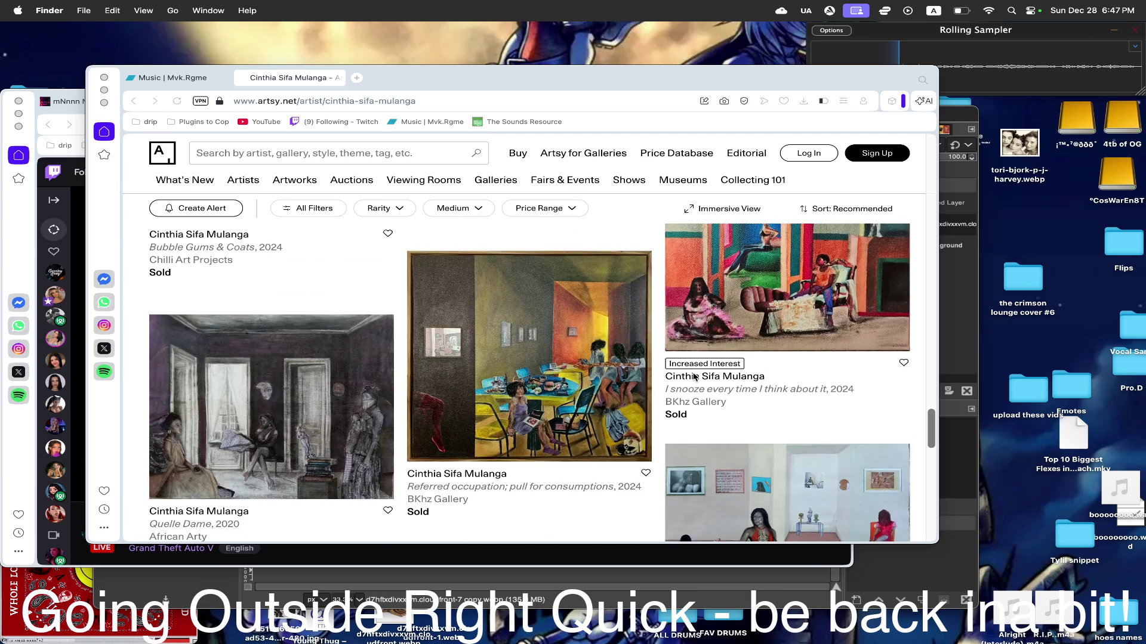
{"action": "scroll", "coordinate": [693, 377], "scroll_direction": "down", "scroll_amount": 3}
{"action": "scroll", "coordinate": [456, 218], "scroll_direction": "up", "scroll_amount": 3}
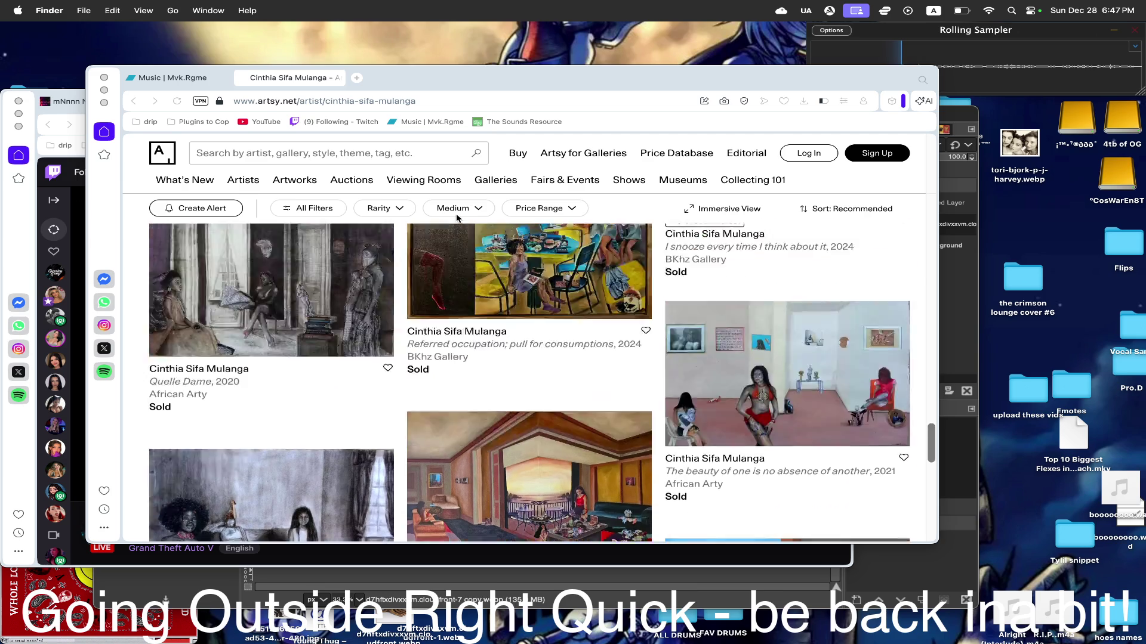
{"action": "scroll", "coordinate": [456, 218], "scroll_direction": "down", "scroll_amount": 2}
{"action": "scroll", "coordinate": [455, 218], "scroll_direction": "down", "scroll_amount": 5}
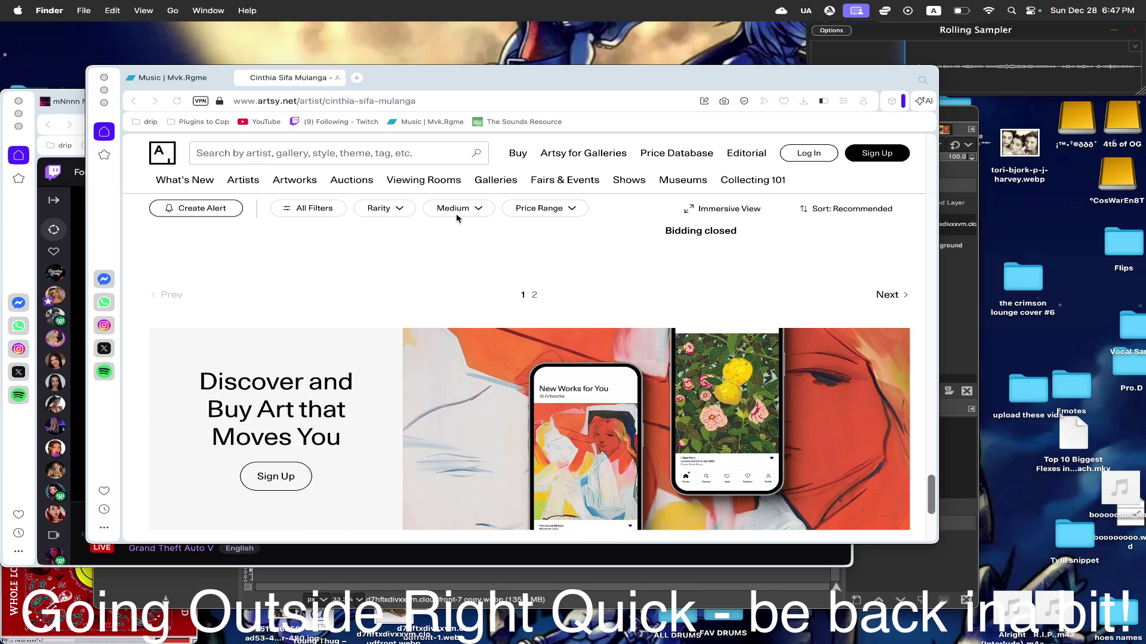
{"action": "scroll", "coordinate": [456, 218], "scroll_direction": "up", "scroll_amount": 1}
- On the next artworks page, view 'An offered Bloom', save another painting to the desktop, and return to Twitch
{"action": "left_click", "coordinate": [888, 361]}
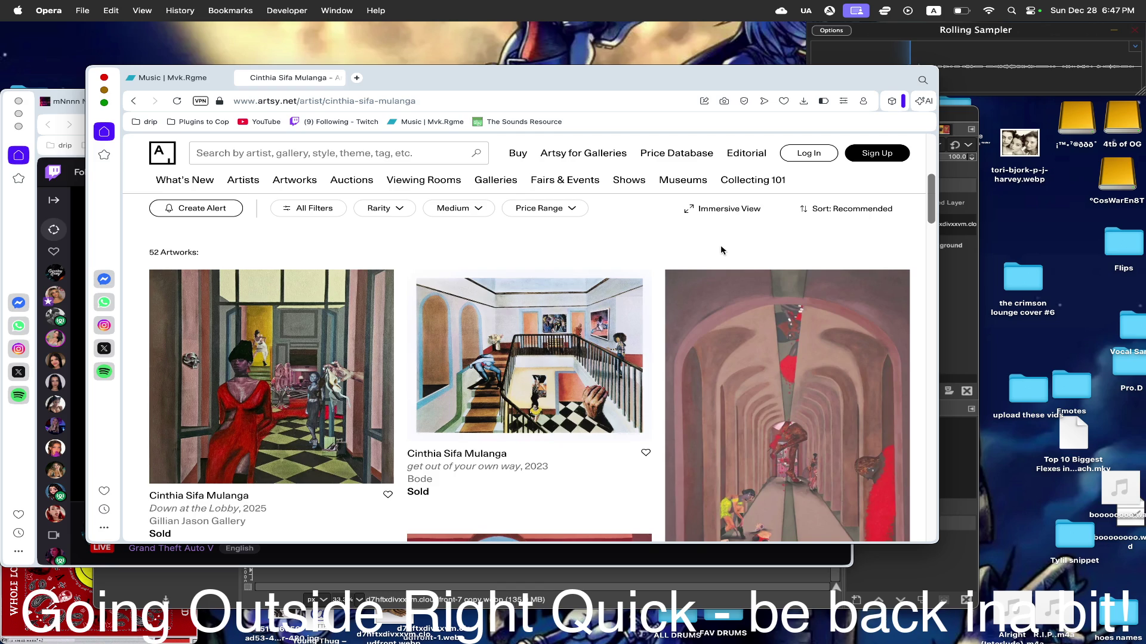
{"action": "scroll", "coordinate": [721, 250], "scroll_direction": "down", "scroll_amount": 5}
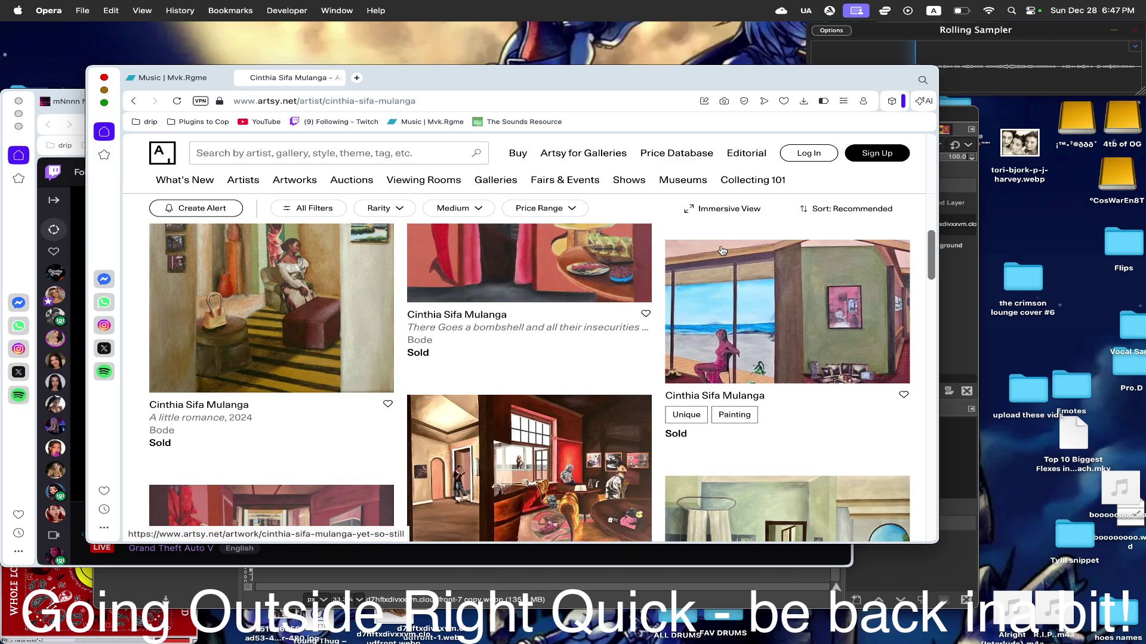
{"action": "scroll", "coordinate": [580, 353], "scroll_direction": "down", "scroll_amount": 3}
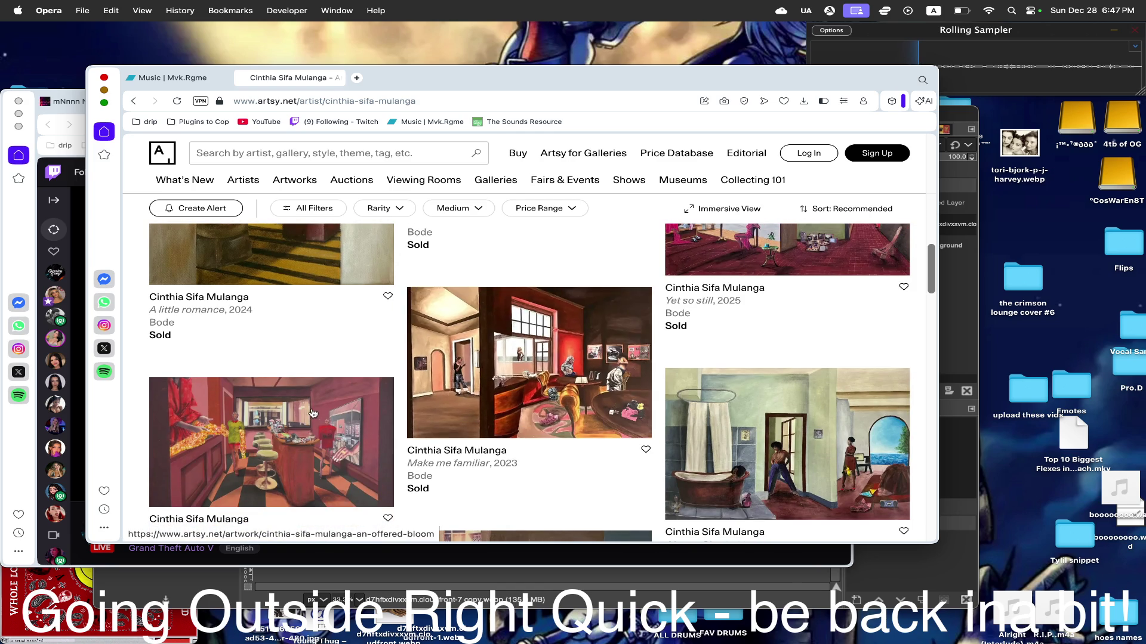
{"action": "left_click", "coordinate": [305, 410]}
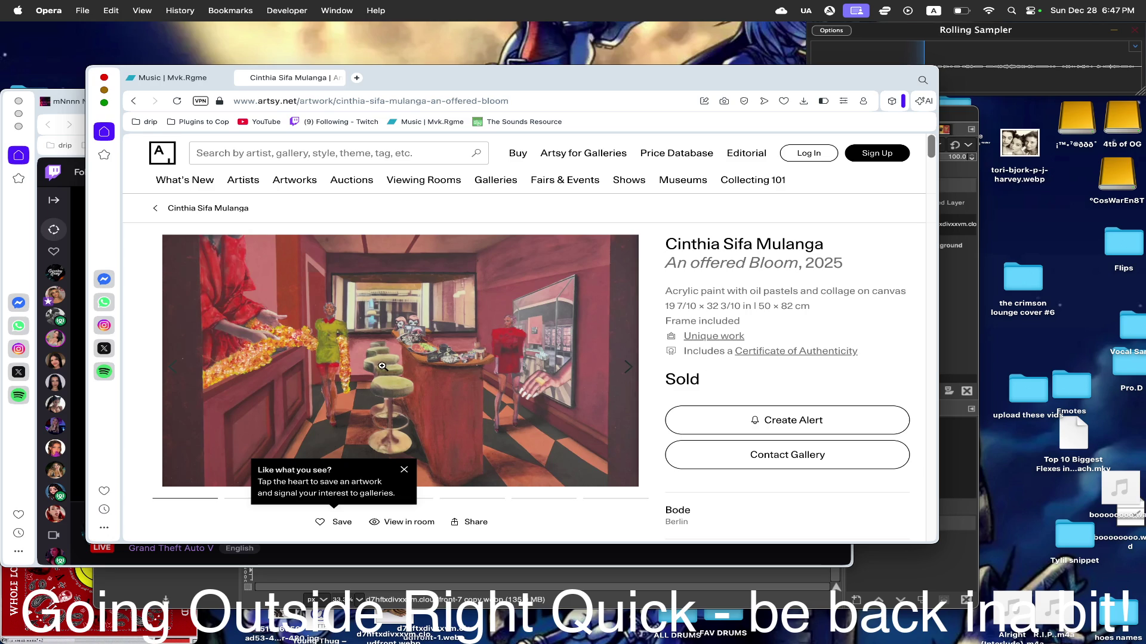
{"action": "key", "text": "super+Left"}
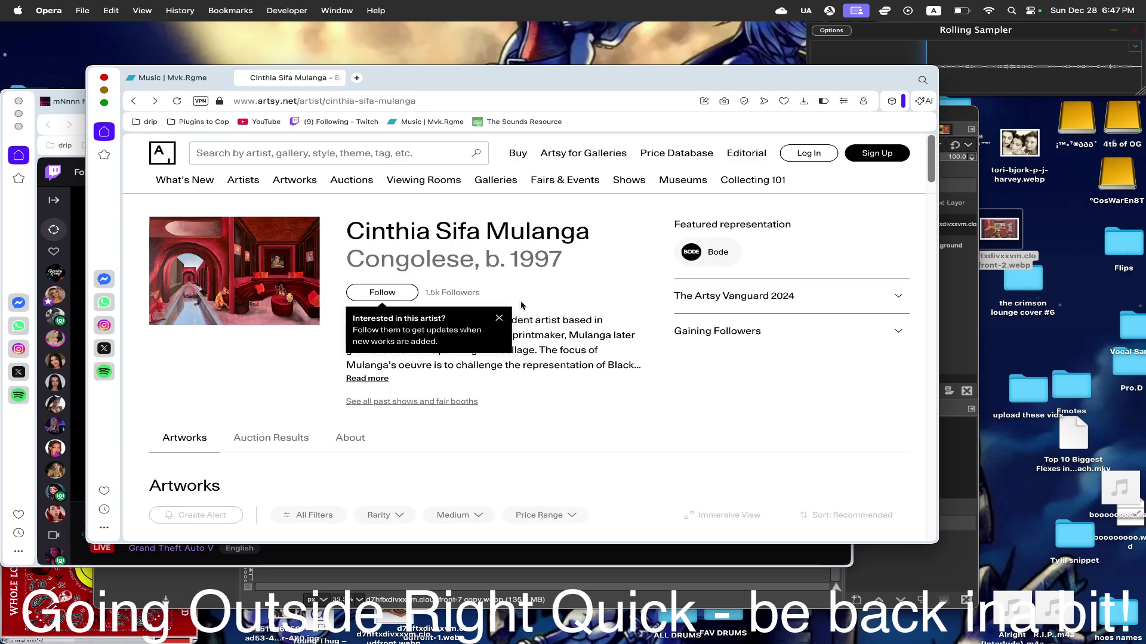
{"action": "scroll", "coordinate": [454, 370], "scroll_direction": "down", "scroll_amount": 2}
{"action": "scroll", "coordinate": [454, 370], "scroll_direction": "down", "scroll_amount": 10}
{"action": "scroll", "coordinate": [455, 369], "scroll_direction": "down", "scroll_amount": 5}
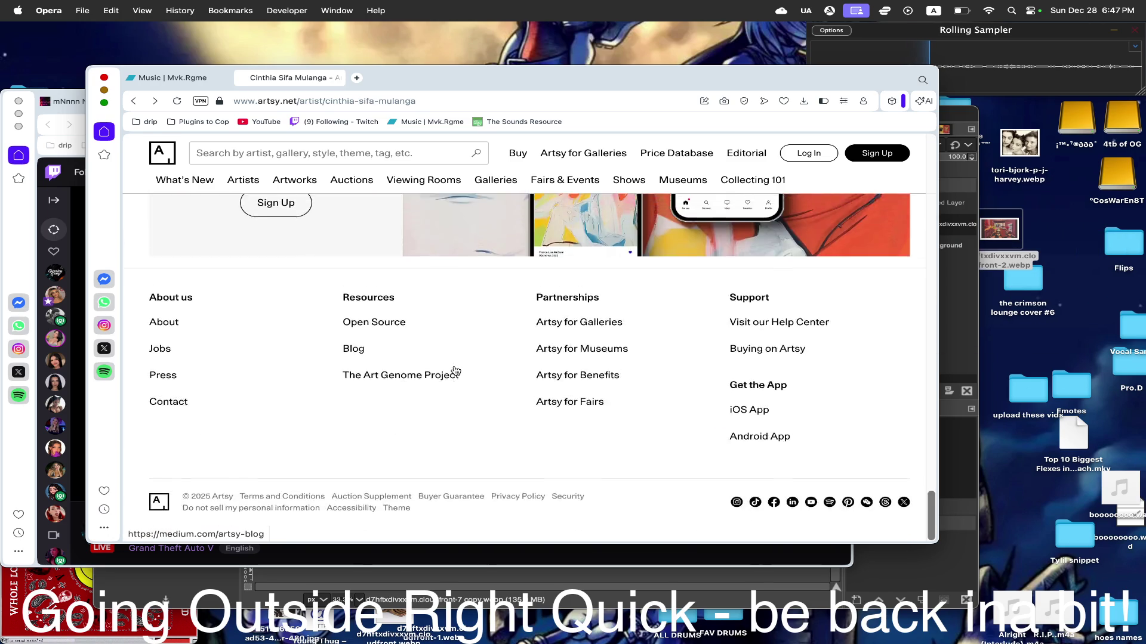
{"action": "scroll", "coordinate": [455, 370], "scroll_direction": "up", "scroll_amount": 3}
{"action": "scroll", "coordinate": [454, 370], "scroll_direction": "up", "scroll_amount": 2}
{"action": "scroll", "coordinate": [455, 370], "scroll_direction": "up", "scroll_amount": 2}
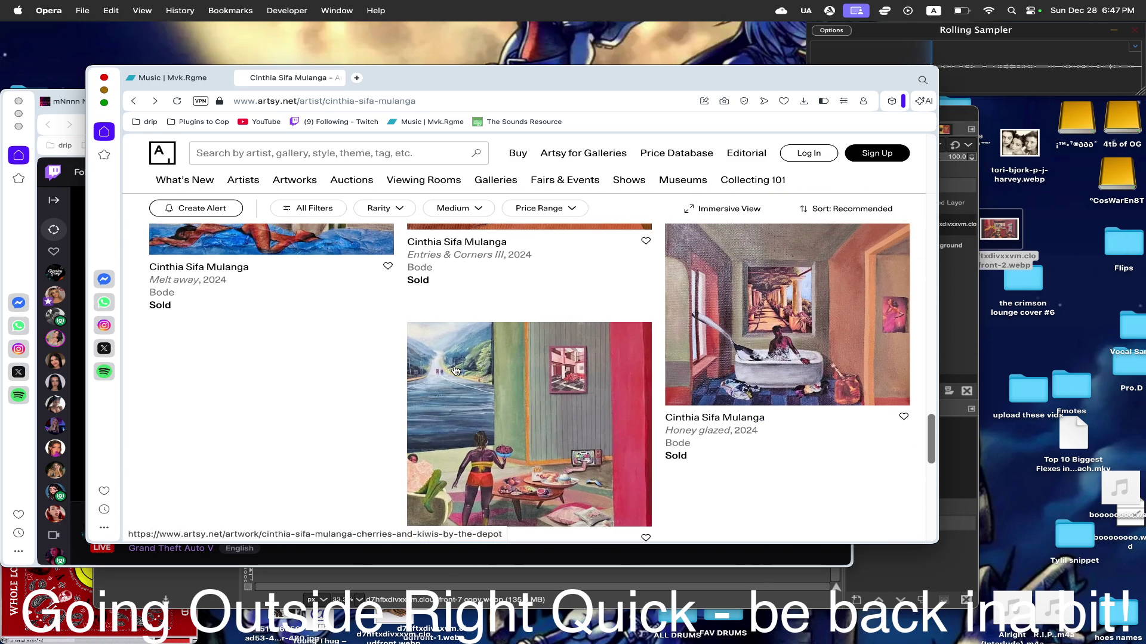
{"action": "scroll", "coordinate": [455, 370], "scroll_direction": "up", "scroll_amount": 3}
{"action": "mouse_move", "coordinate": [529, 330]}
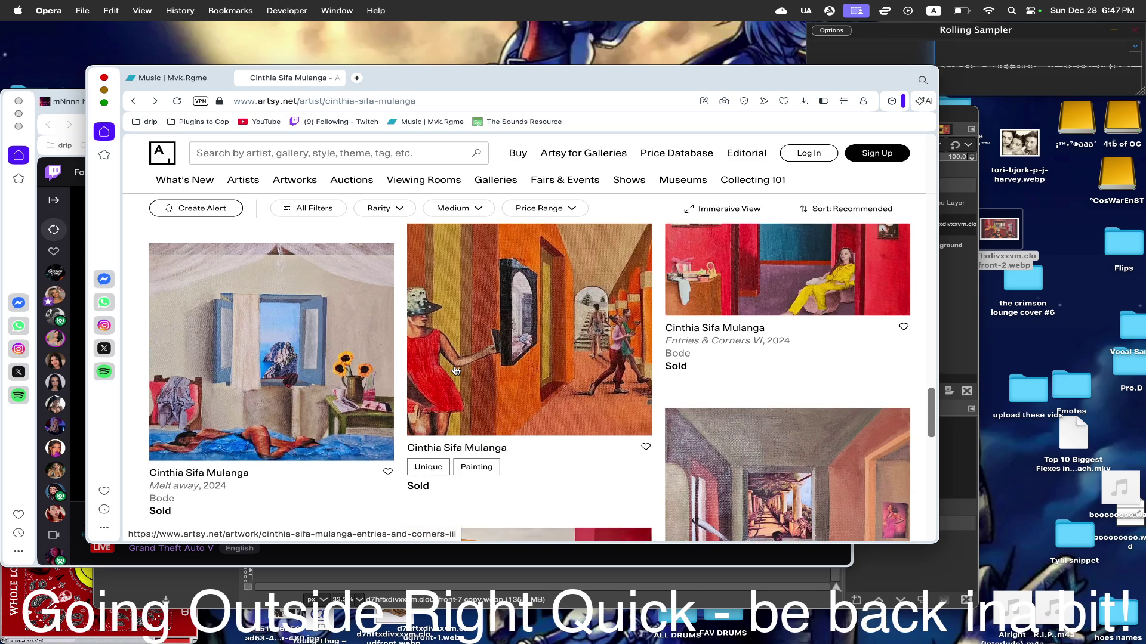
{"action": "left_click_drag", "start_coordinate": [455, 370], "coordinate": [1058, 241]}
{"action": "scroll", "coordinate": [524, 329], "scroll_direction": "up", "scroll_amount": 3}
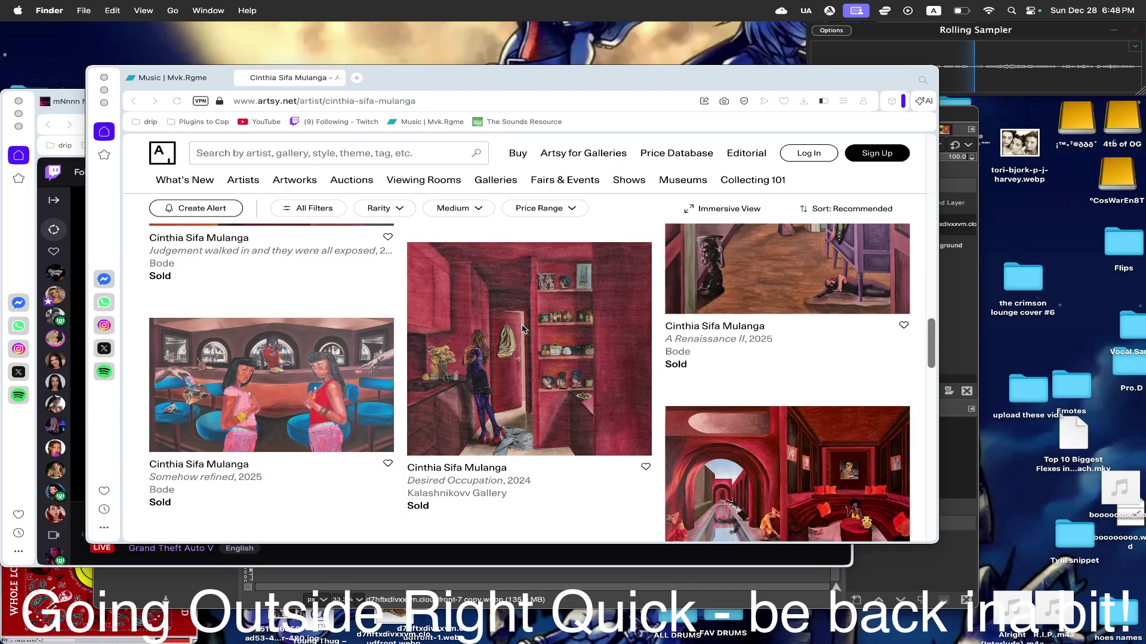
{"action": "scroll", "coordinate": [523, 329], "scroll_direction": "up", "scroll_amount": 3}
{"action": "scroll", "coordinate": [522, 329], "scroll_direction": "up", "scroll_amount": 2}
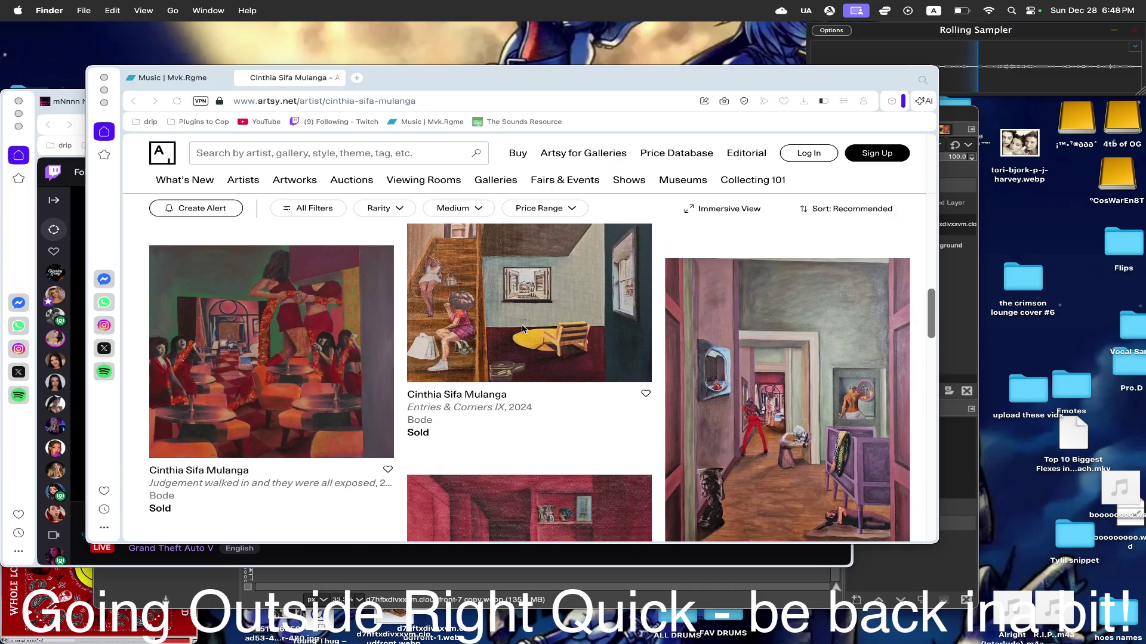
{"action": "scroll", "coordinate": [524, 329], "scroll_direction": "up", "scroll_amount": 3}
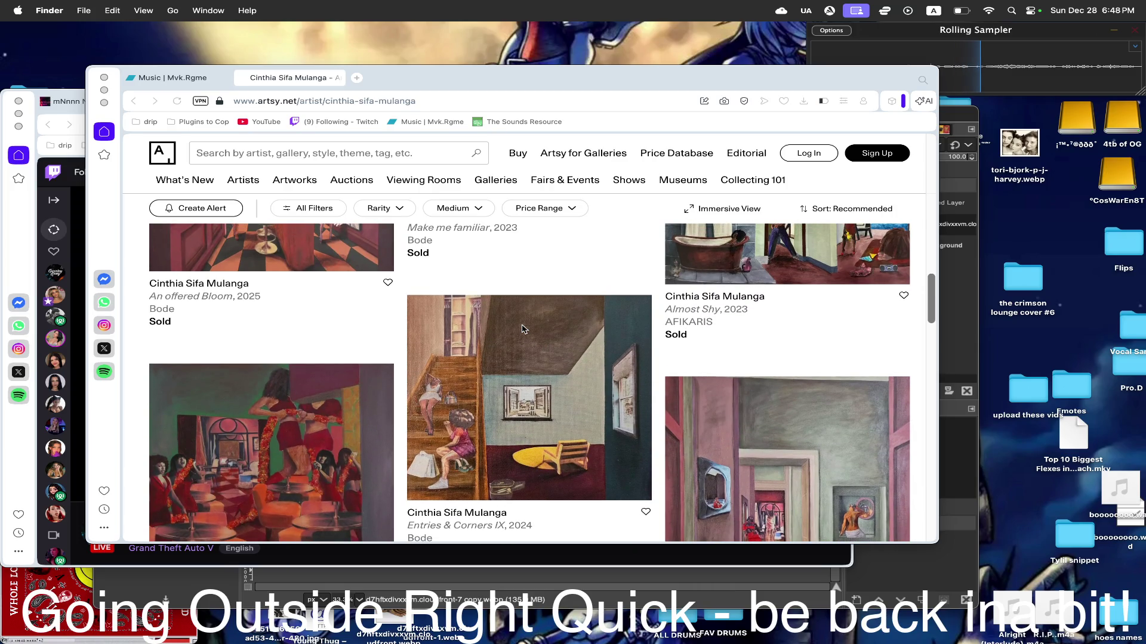
{"action": "scroll", "coordinate": [522, 330], "scroll_direction": "up", "scroll_amount": 3}
{"action": "scroll", "coordinate": [523, 329], "scroll_direction": "up", "scroll_amount": 2}
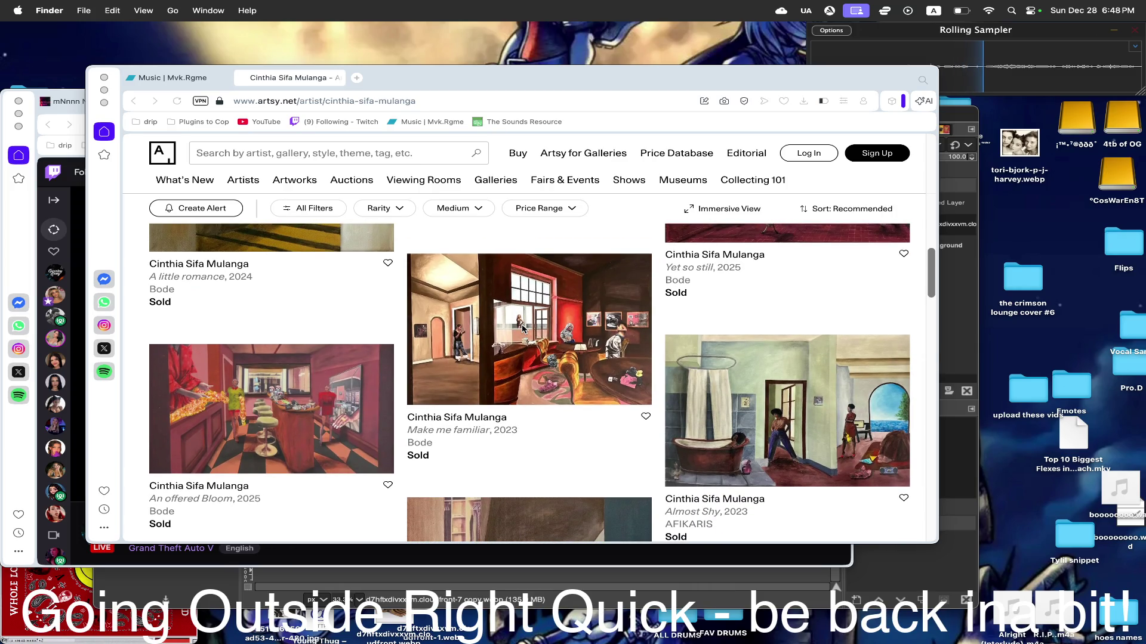
{"action": "scroll", "coordinate": [523, 330], "scroll_direction": "up", "scroll_amount": 4}
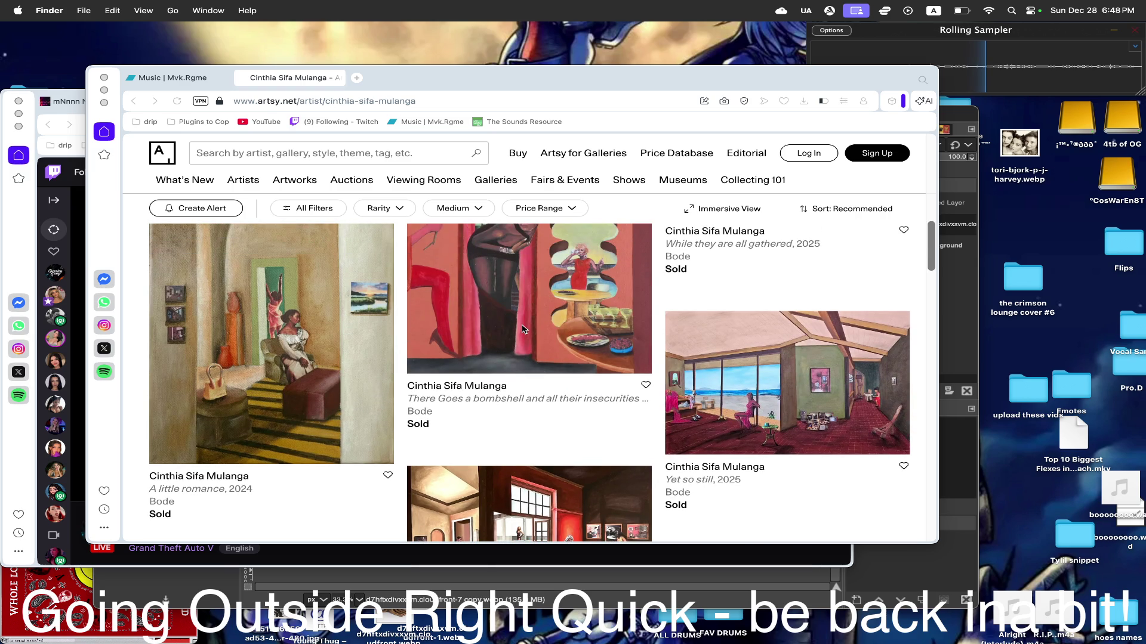
{"action": "scroll", "coordinate": [524, 330], "scroll_direction": "up", "scroll_amount": 2}
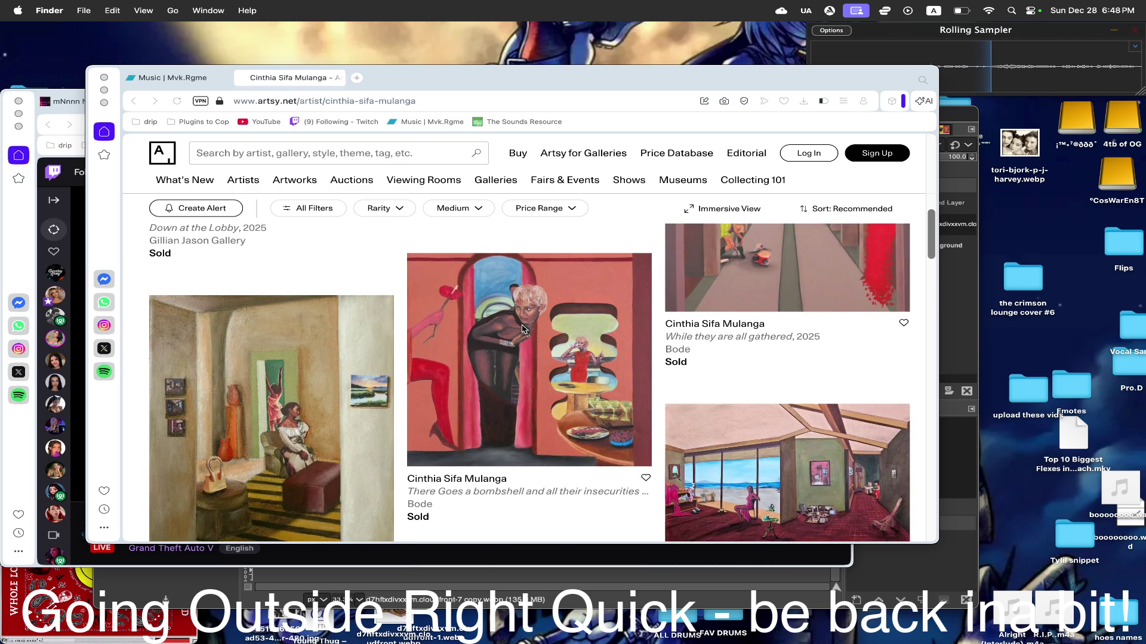
{"action": "left_click", "coordinate": [11, 488]}
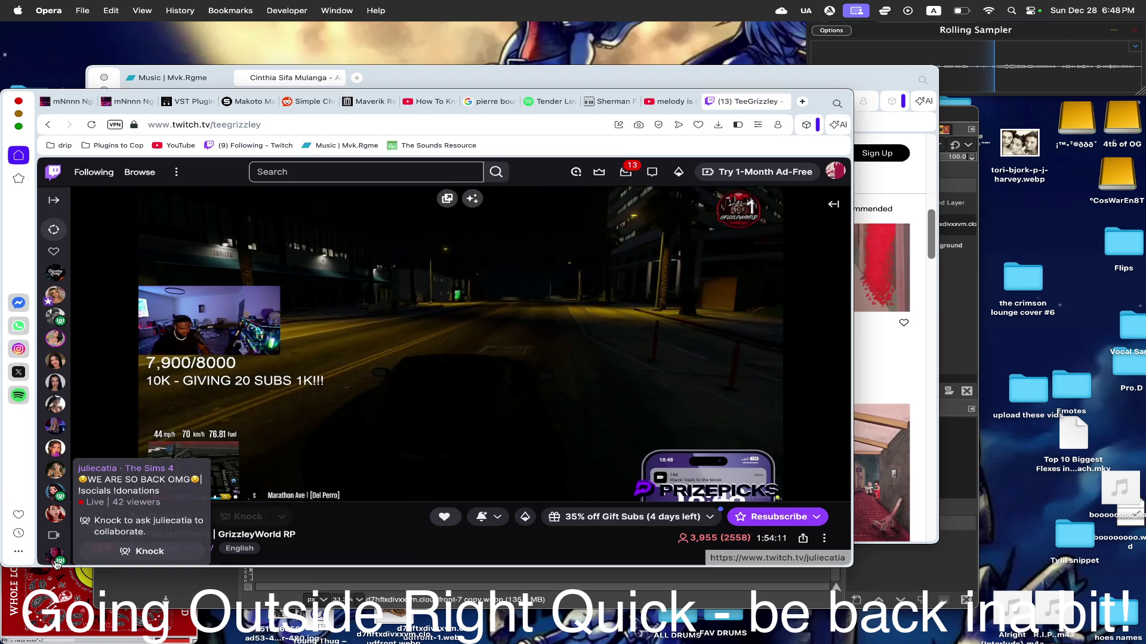
{"action": "scroll", "coordinate": [56, 563], "scroll_direction": "down", "scroll_amount": 3}
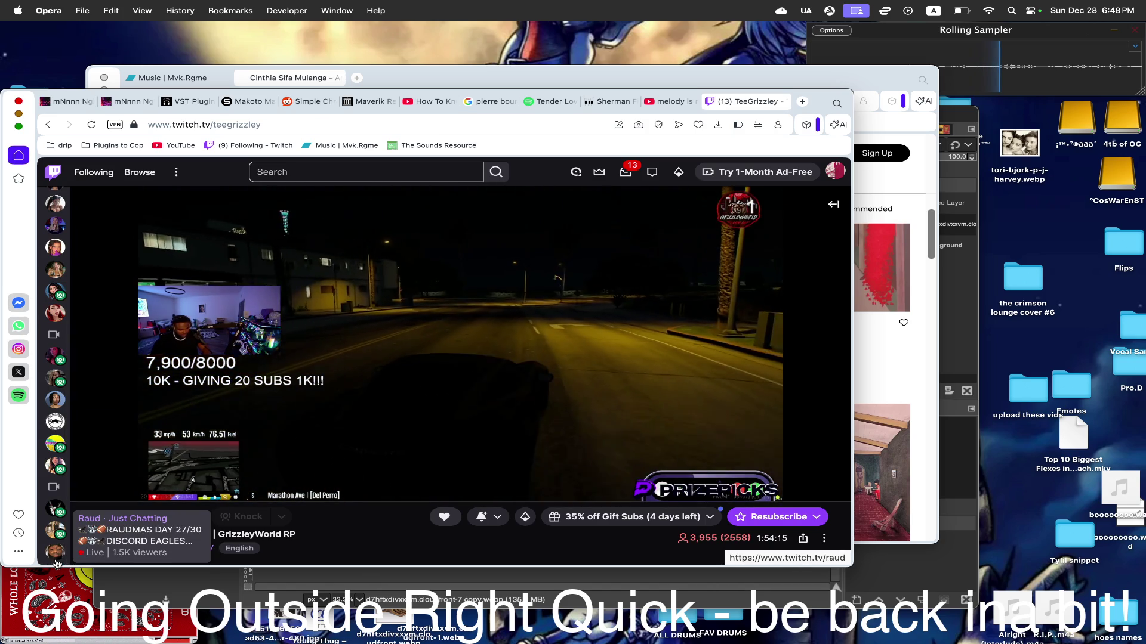
{"action": "scroll", "coordinate": [55, 537], "scroll_direction": "up", "scroll_amount": 3}
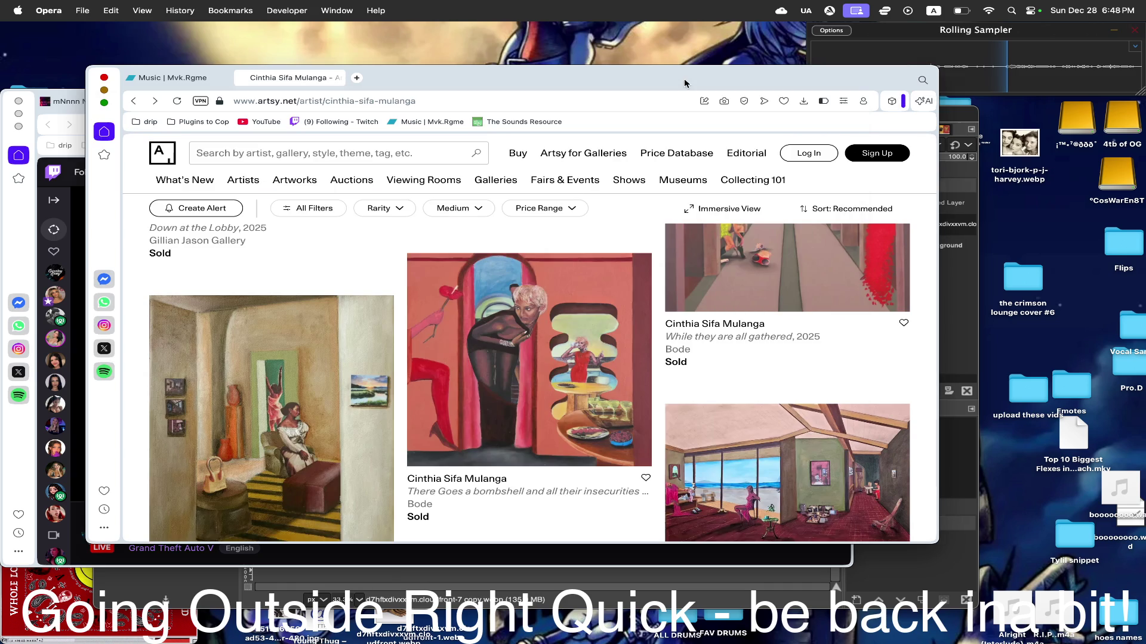
- Bring the Artsy artist page window in front of the Twitch stream
{"action": "left_click", "coordinate": [684, 77]}
{"action": "scroll", "coordinate": [549, 288], "scroll_direction": "up", "scroll_amount": 5}
- From the Artsy homepage, save the snowy park Winter Retreat painting into the crimson lounge cover #6 folder, keeping both copies
{"action": "left_click", "coordinate": [164, 155]}
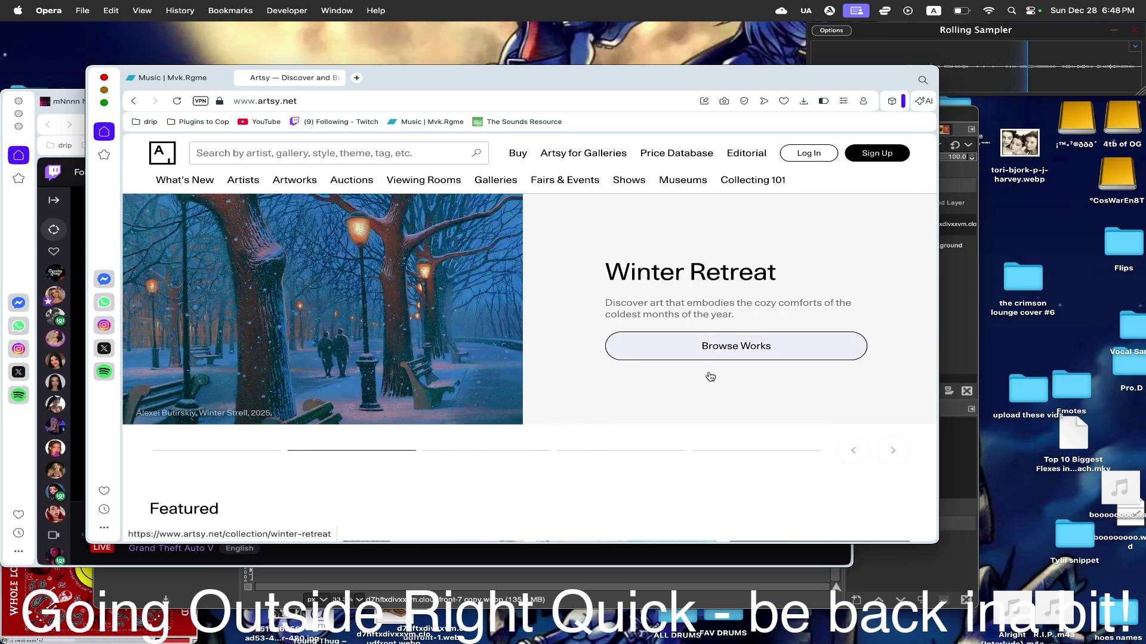
{"action": "scroll", "coordinate": [661, 400], "scroll_direction": "down", "scroll_amount": 2}
{"action": "scroll", "coordinate": [661, 399], "scroll_direction": "down", "scroll_amount": 5}
{"action": "scroll", "coordinate": [661, 399], "scroll_direction": "up", "scroll_amount": 6}
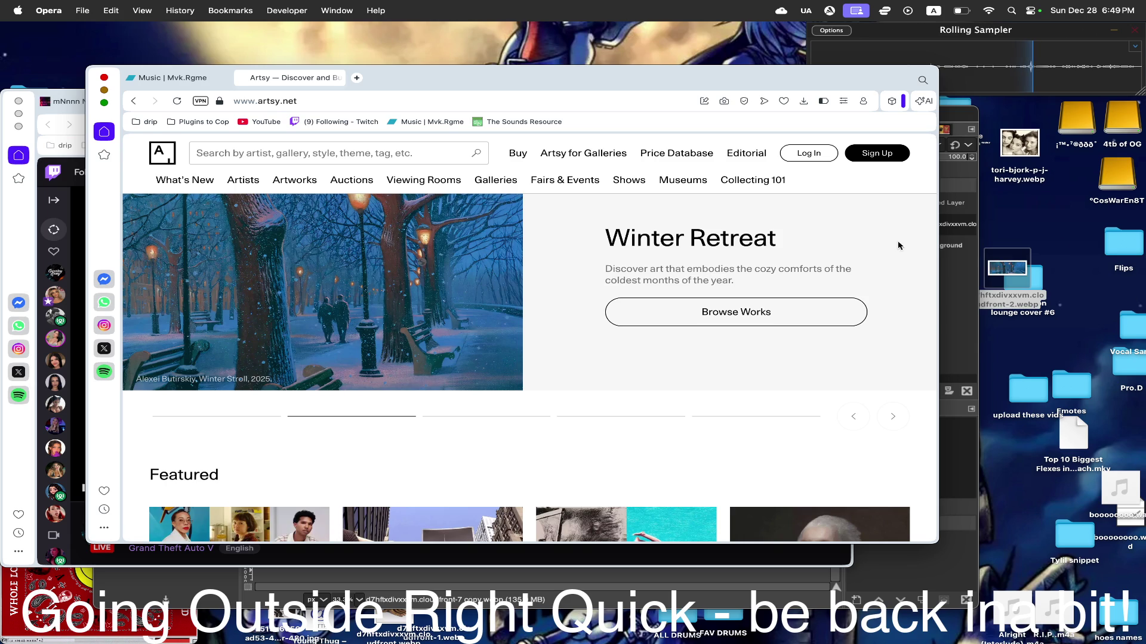
{"action": "left_click_drag", "start_coordinate": [404, 260], "coordinate": [1009, 260]}
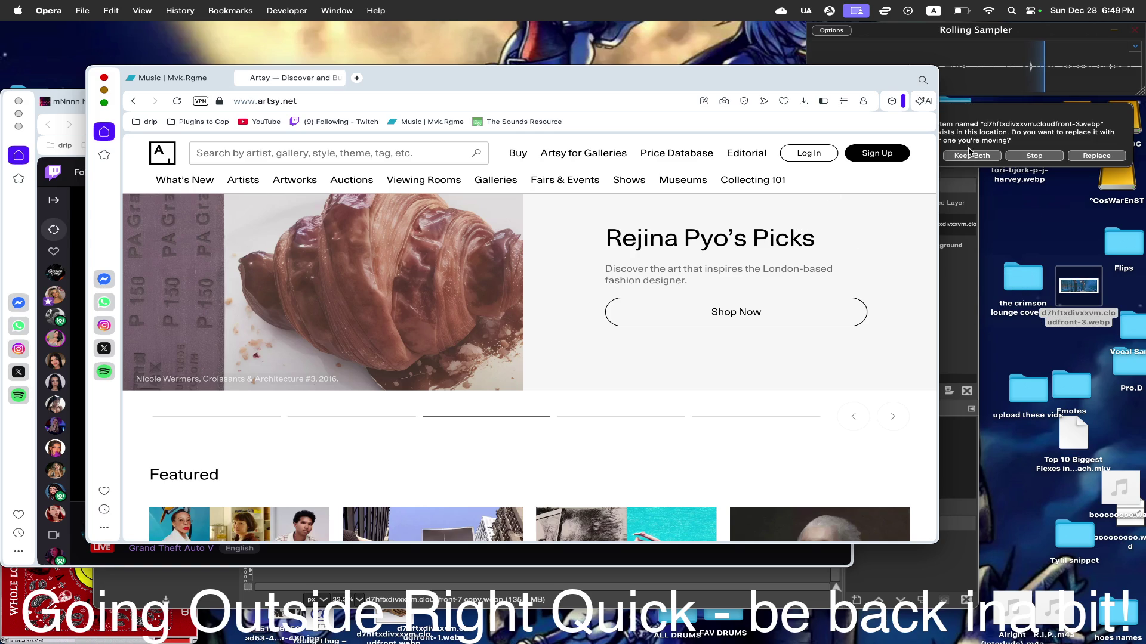
{"action": "left_click", "coordinate": [969, 156]}
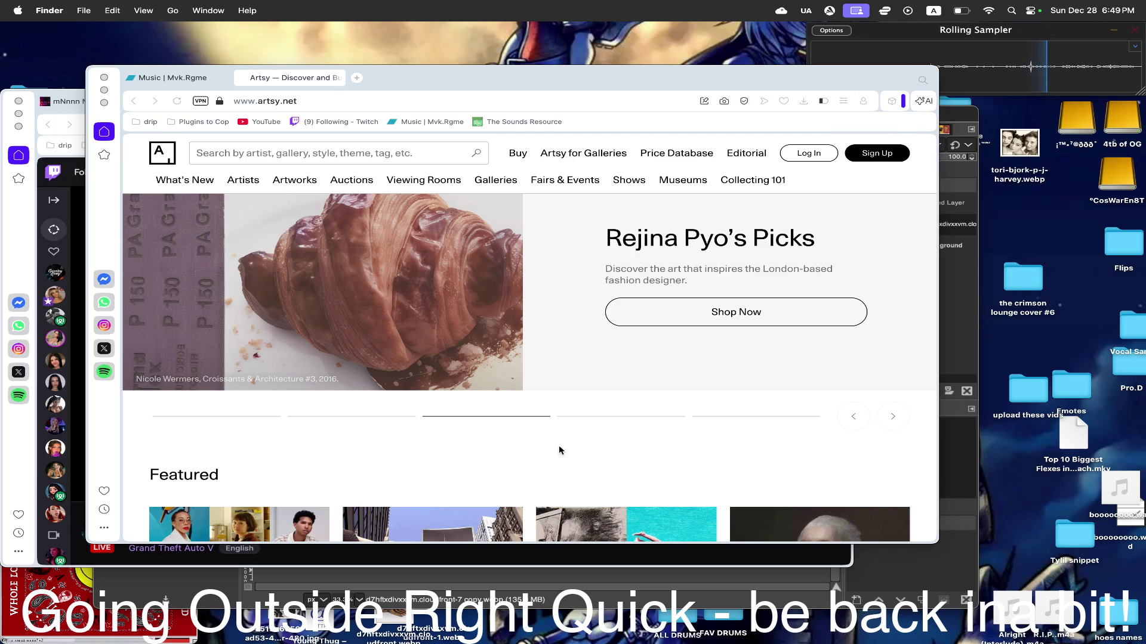
{"action": "scroll", "coordinate": [559, 450], "scroll_direction": "down", "scroll_amount": 3}
{"action": "scroll", "coordinate": [560, 446], "scroll_direction": "down", "scroll_amount": 5}
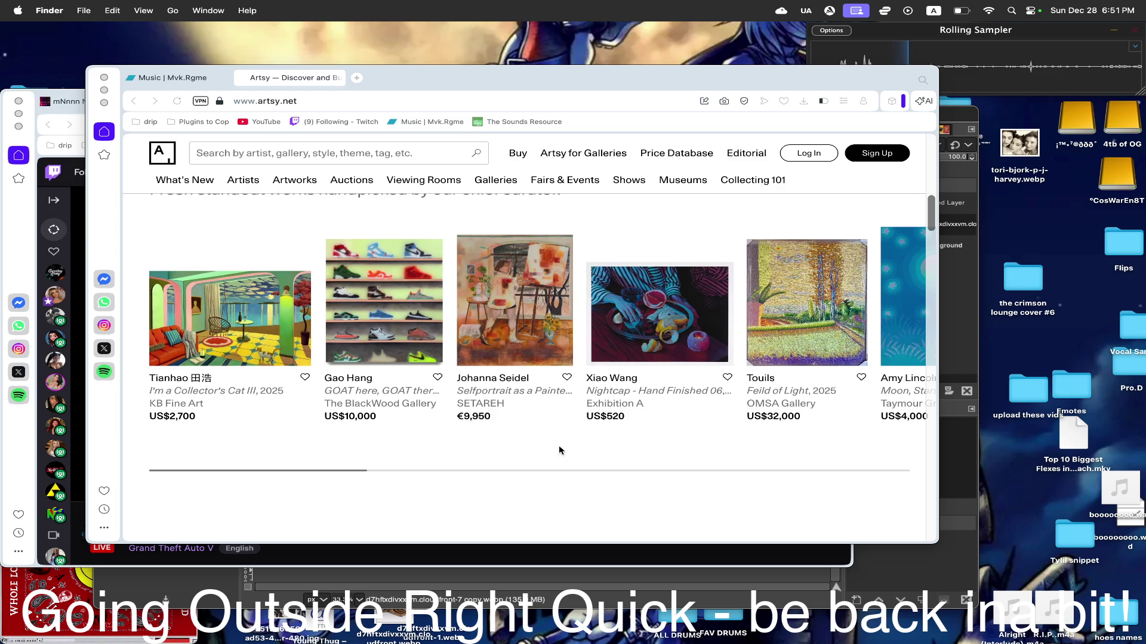
- Save the Nightcap still-life image into the crimson lounge cover #6 folder, keeping both copies
{"action": "left_click", "coordinate": [632, 327]}
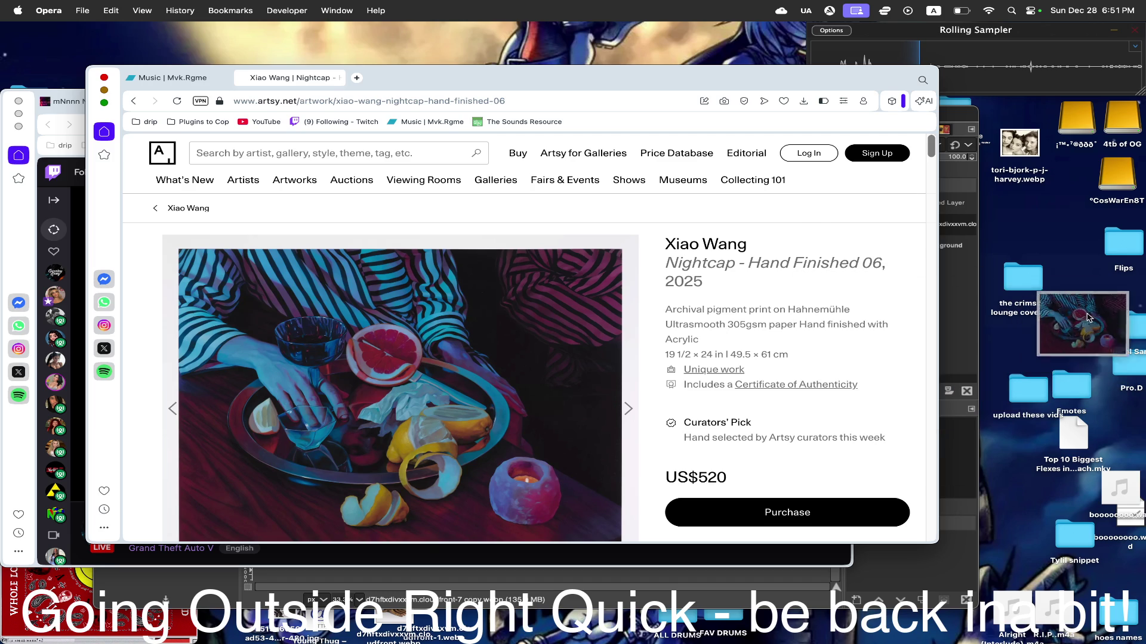
{"action": "left_click_drag", "start_coordinate": [1095, 280], "coordinate": [1092, 286]}
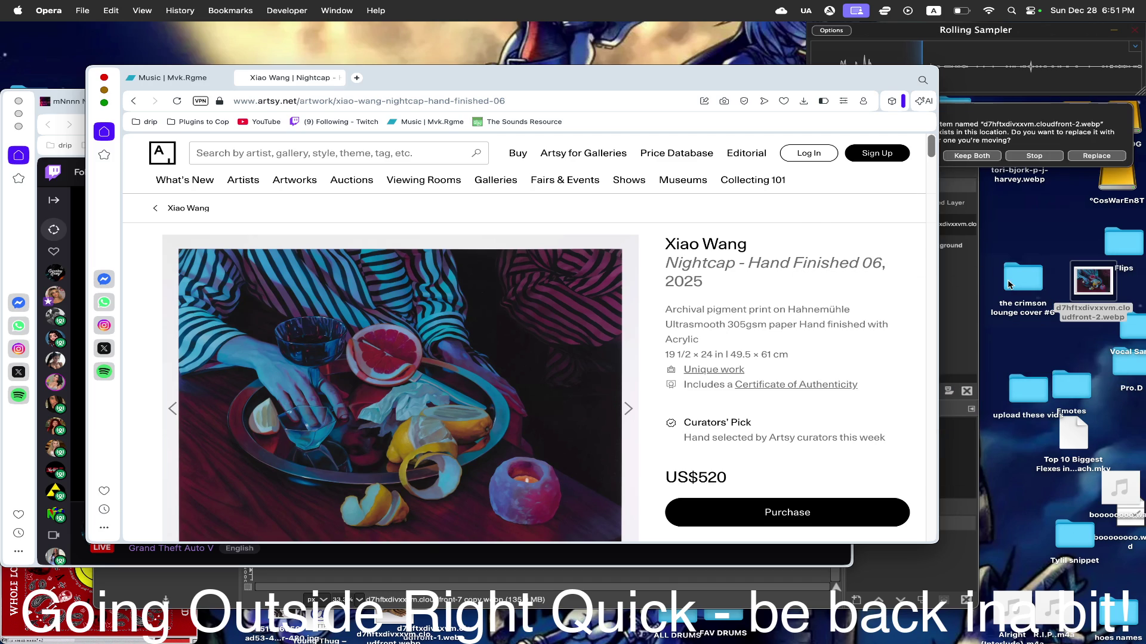
{"action": "left_click", "coordinate": [975, 157]}
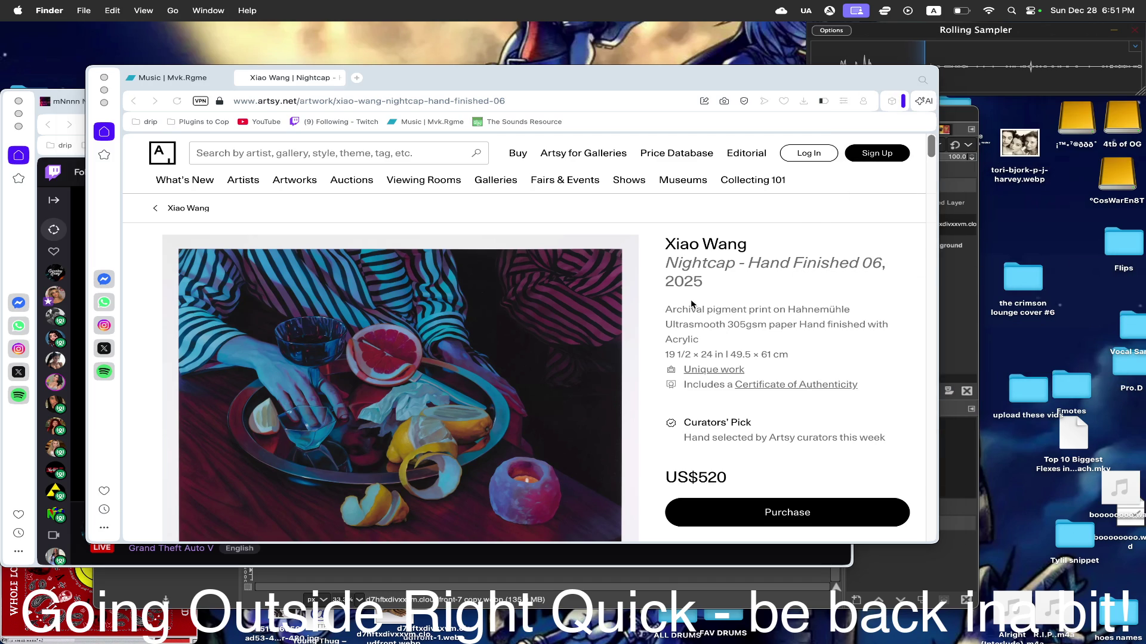
- Go back to the Artsy homepage, browse it, then return to the Twitch stream window
{"action": "left_click", "coordinate": [625, 261]}
{"action": "key", "text": "super+bracketleft"}
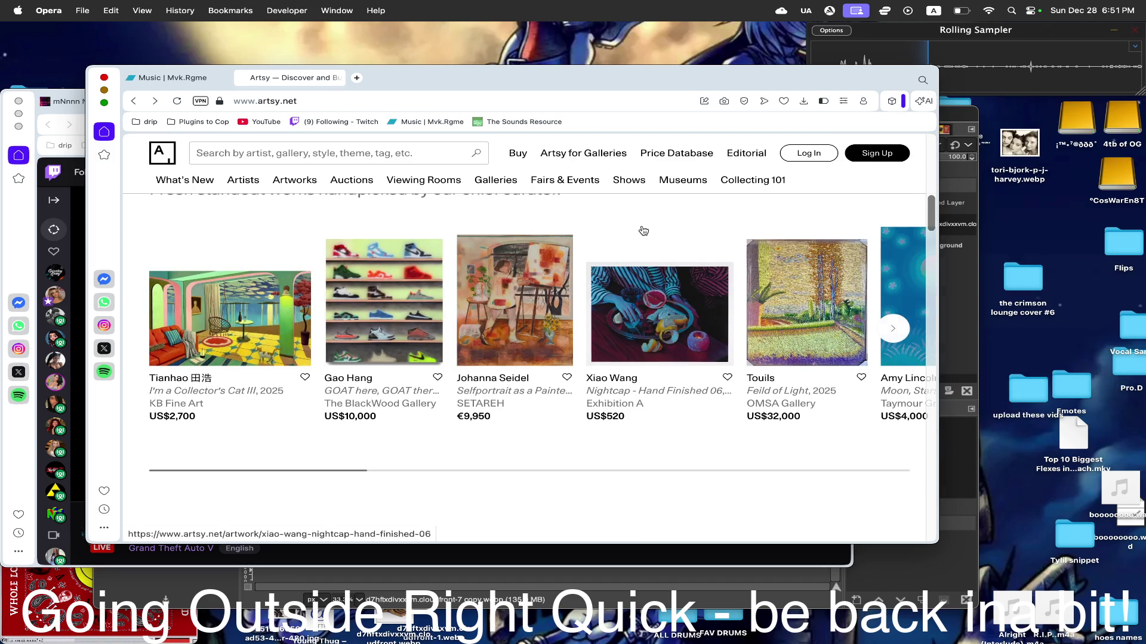
{"action": "scroll", "coordinate": [631, 246], "scroll_direction": "right", "scroll_amount": 3}
{"action": "scroll", "coordinate": [622, 255], "scroll_direction": "right", "scroll_amount": 3}
{"action": "scroll", "coordinate": [615, 260], "scroll_direction": "right", "scroll_amount": 3}
{"action": "scroll", "coordinate": [614, 261], "scroll_direction": "right", "scroll_amount": 3}
{"action": "scroll", "coordinate": [614, 260], "scroll_direction": "right", "scroll_amount": 3}
{"action": "scroll", "coordinate": [614, 261], "scroll_direction": "right", "scroll_amount": 3}
{"action": "scroll", "coordinate": [614, 261], "scroll_direction": "right", "scroll_amount": 2}
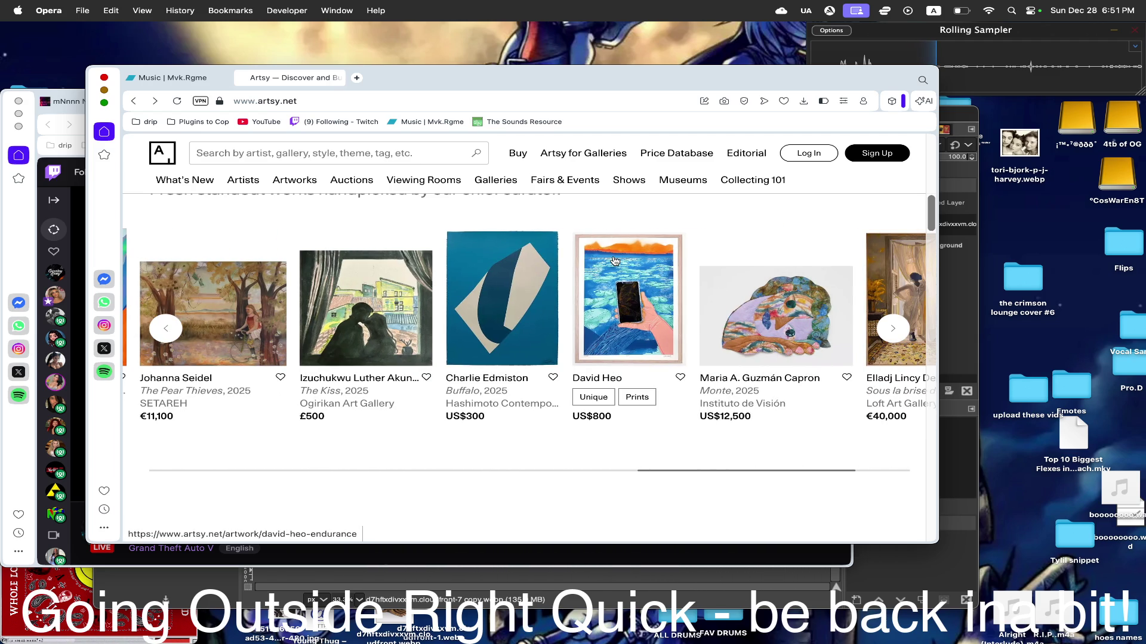
{"action": "scroll", "coordinate": [615, 261], "scroll_direction": "right", "scroll_amount": 2}
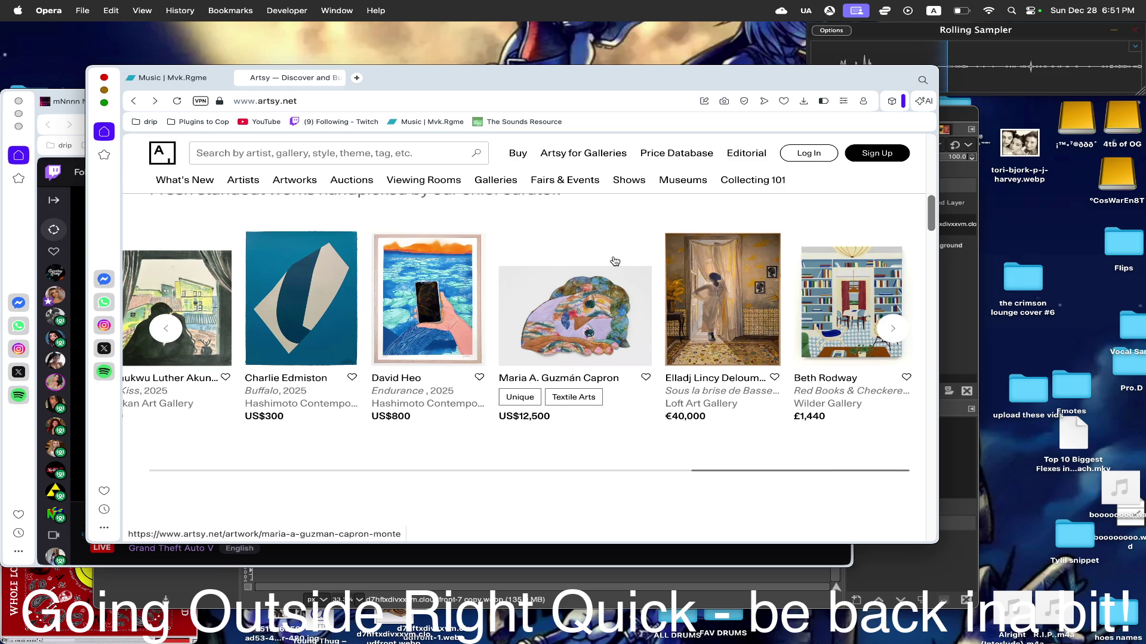
{"action": "scroll", "coordinate": [617, 287], "scroll_direction": "right", "scroll_amount": 2}
{"action": "scroll", "coordinate": [618, 296], "scroll_direction": "down", "scroll_amount": 1}
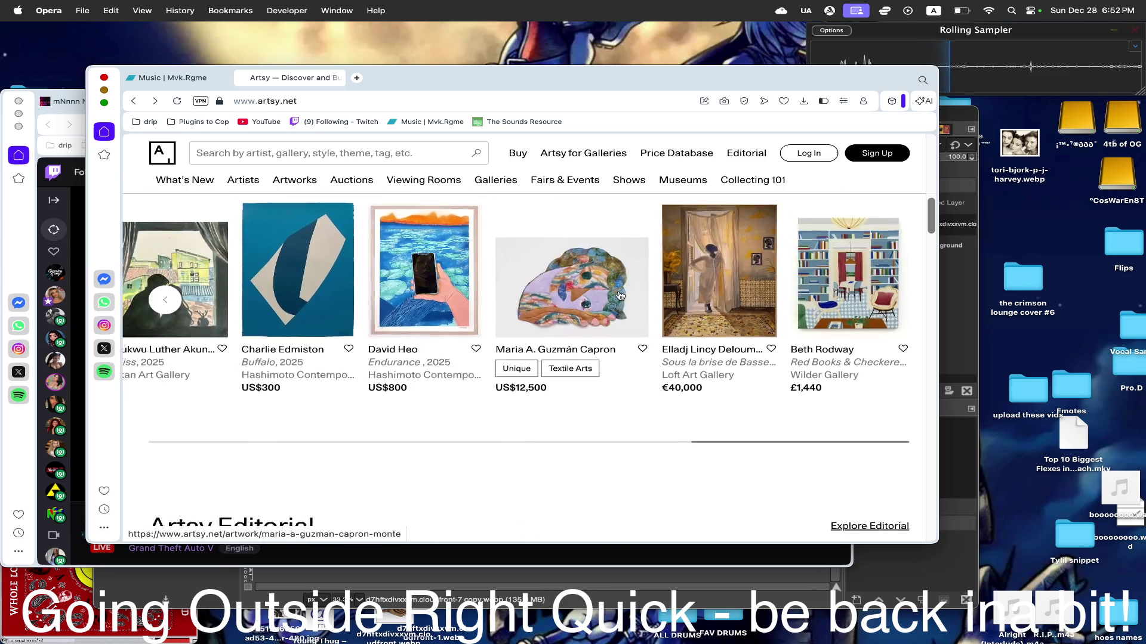
{"action": "scroll", "coordinate": [619, 295], "scroll_direction": "down", "scroll_amount": 4}
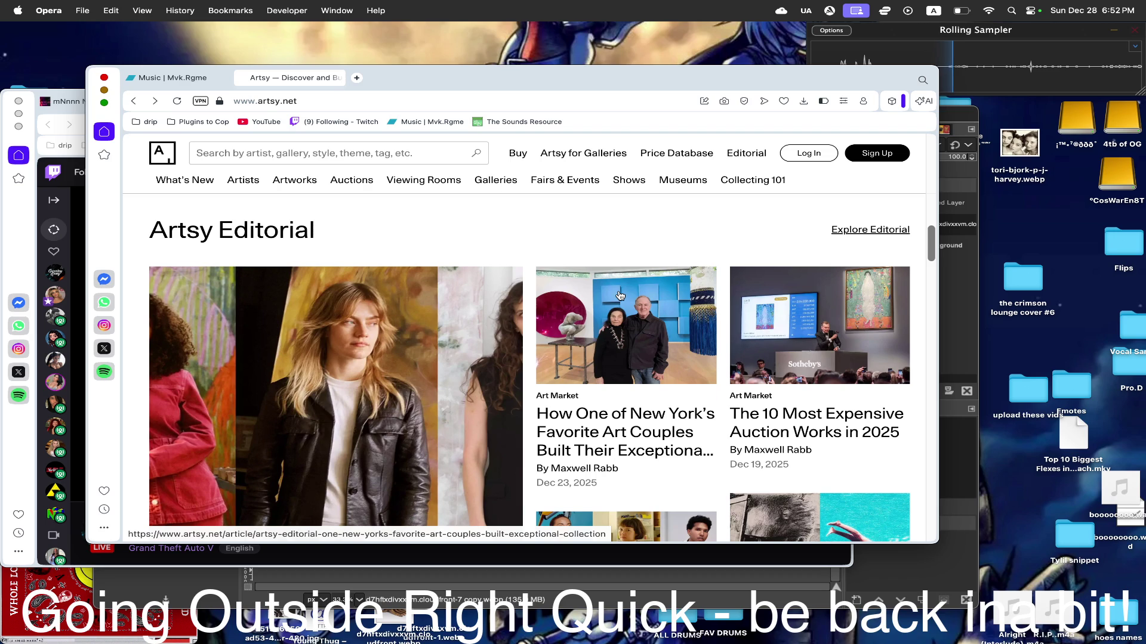
{"action": "scroll", "coordinate": [619, 295], "scroll_direction": "up", "scroll_amount": 5}
{"action": "scroll", "coordinate": [619, 295], "scroll_direction": "down", "scroll_amount": 2}
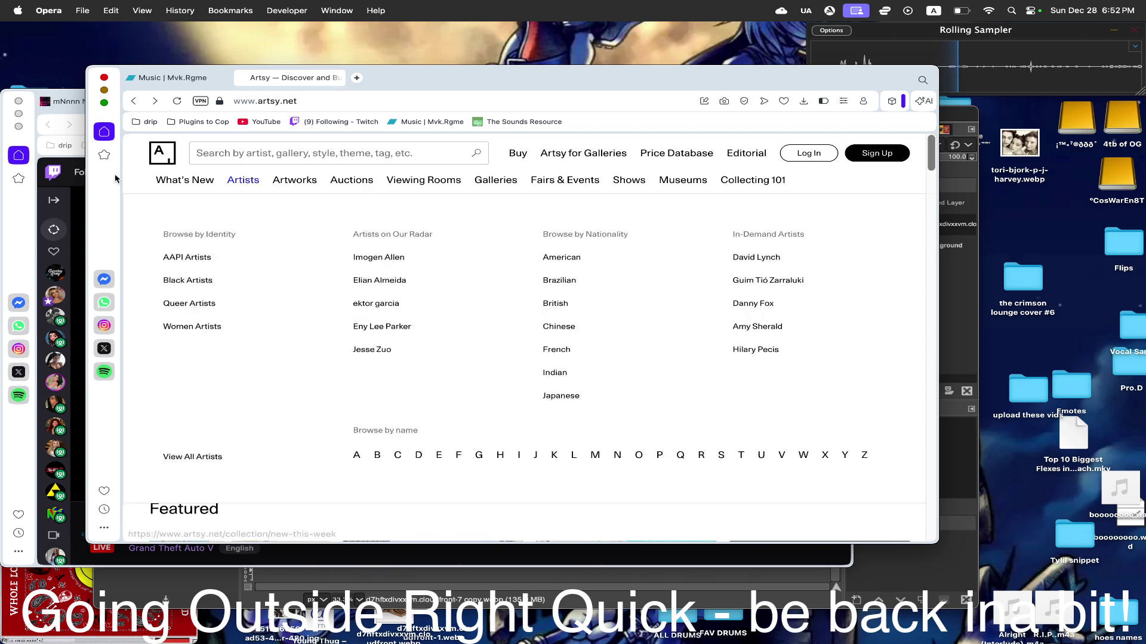
{"action": "left_click", "coordinate": [103, 89]}
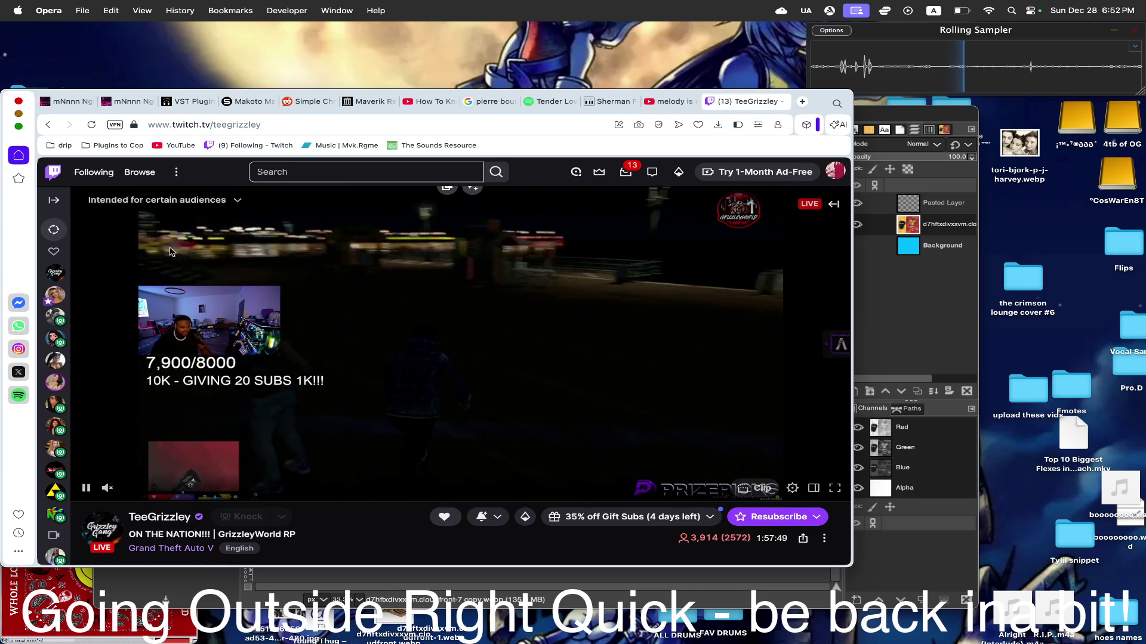
- View a followed channel's stream in a new window, close it, and bring GIMP's RareArt1 window forward
{"action": "right_click", "coordinate": [59, 447]}
{"action": "left_click", "coordinate": [135, 115]}
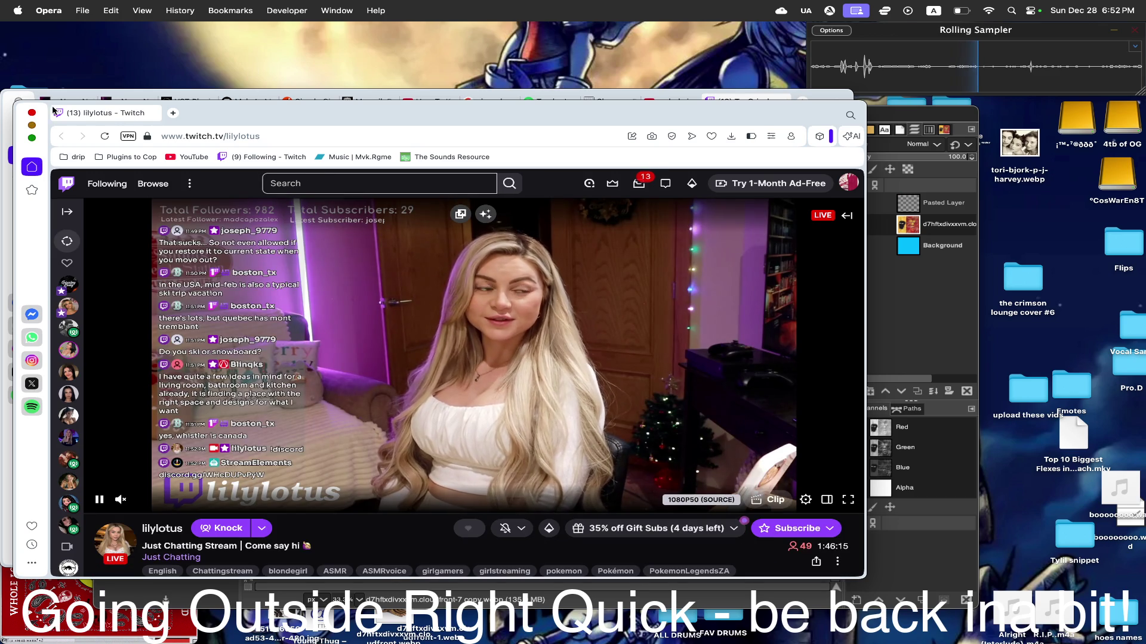
{"action": "key", "text": "super+w"}
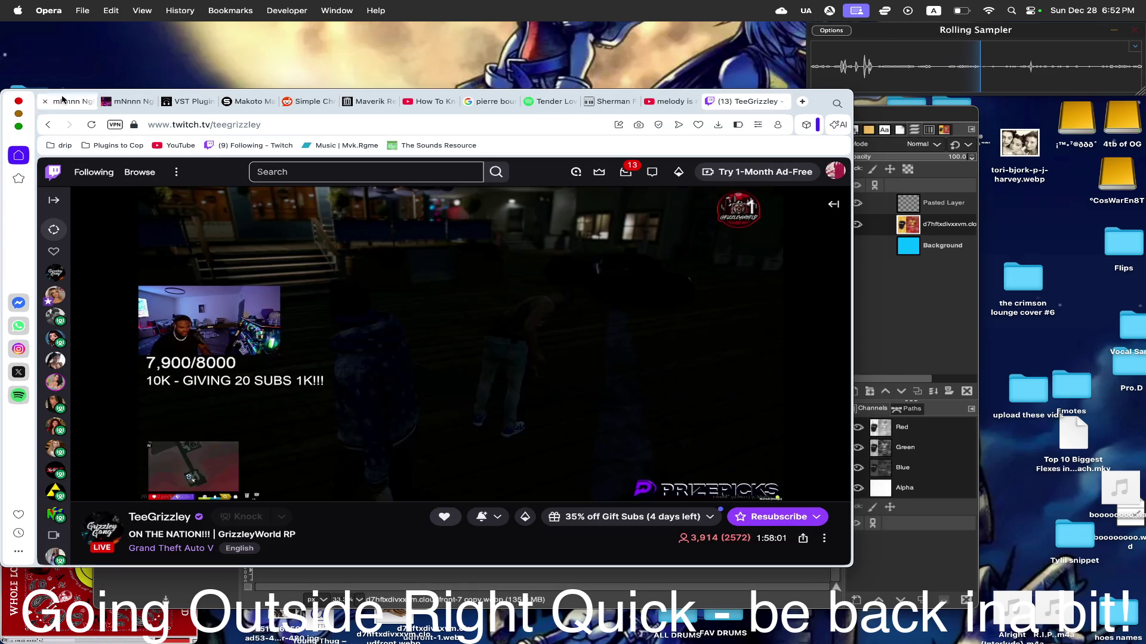
{"action": "left_click", "coordinate": [873, 119]}
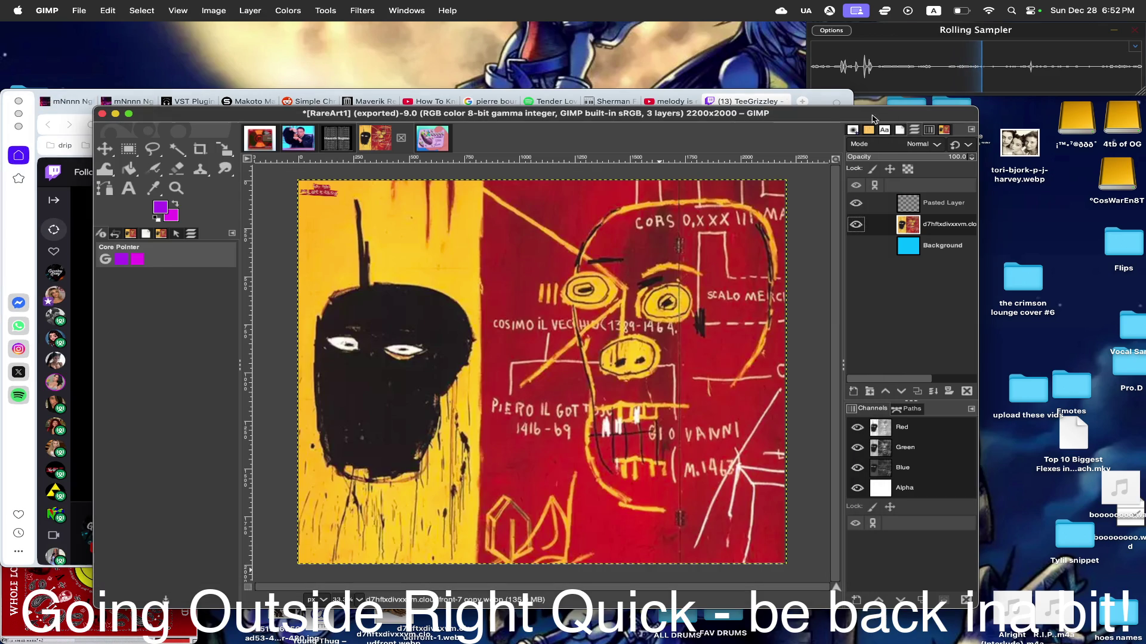
- Create a new 2200×2000 image in GIMP
{"action": "left_click", "coordinate": [81, 9]}
{"action": "left_click", "coordinate": [85, 31]}
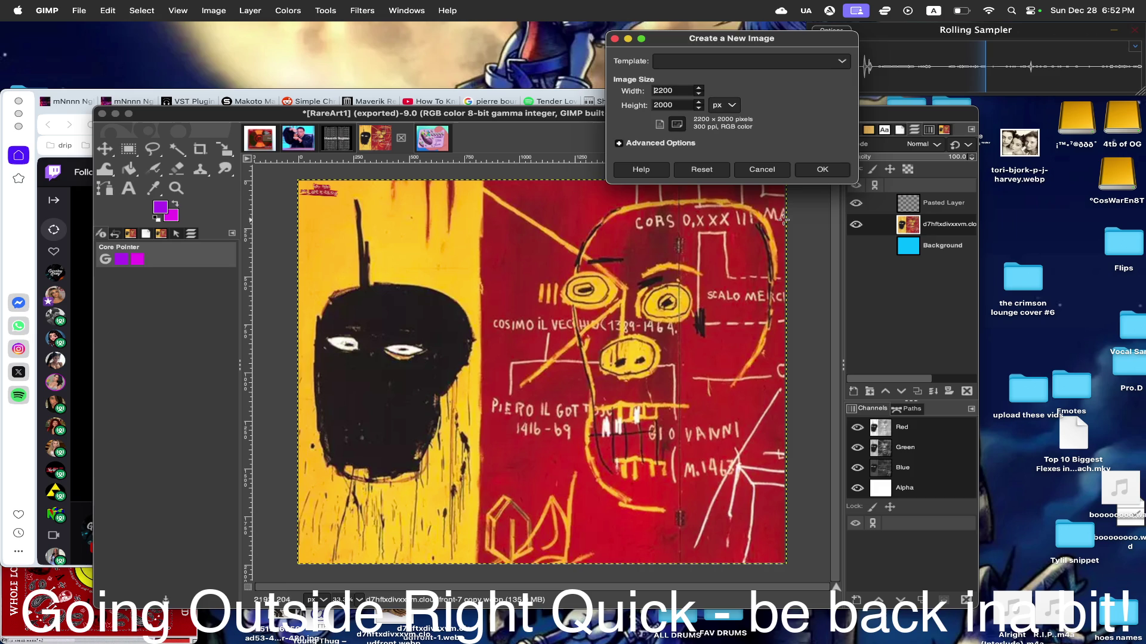
{"action": "left_click", "coordinate": [822, 175]}
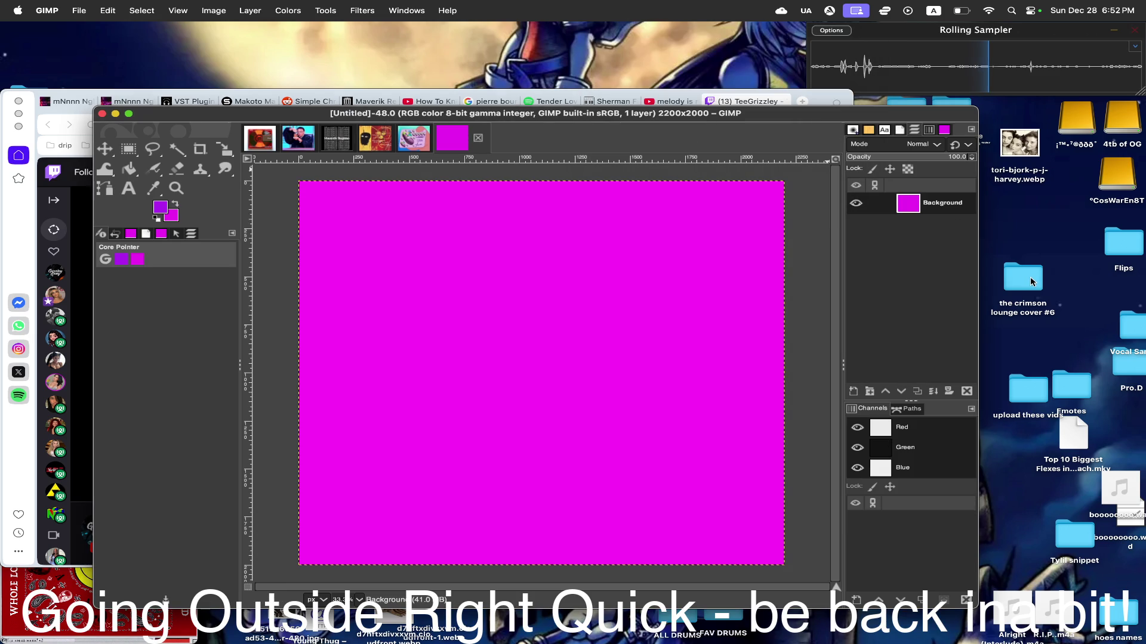
- Set the foreground to dark crimson and fill the whole canvas with it
{"action": "left_click", "coordinate": [165, 209]}
{"action": "left_click_drag", "start_coordinate": [172, 91], "coordinate": [154, 92]}
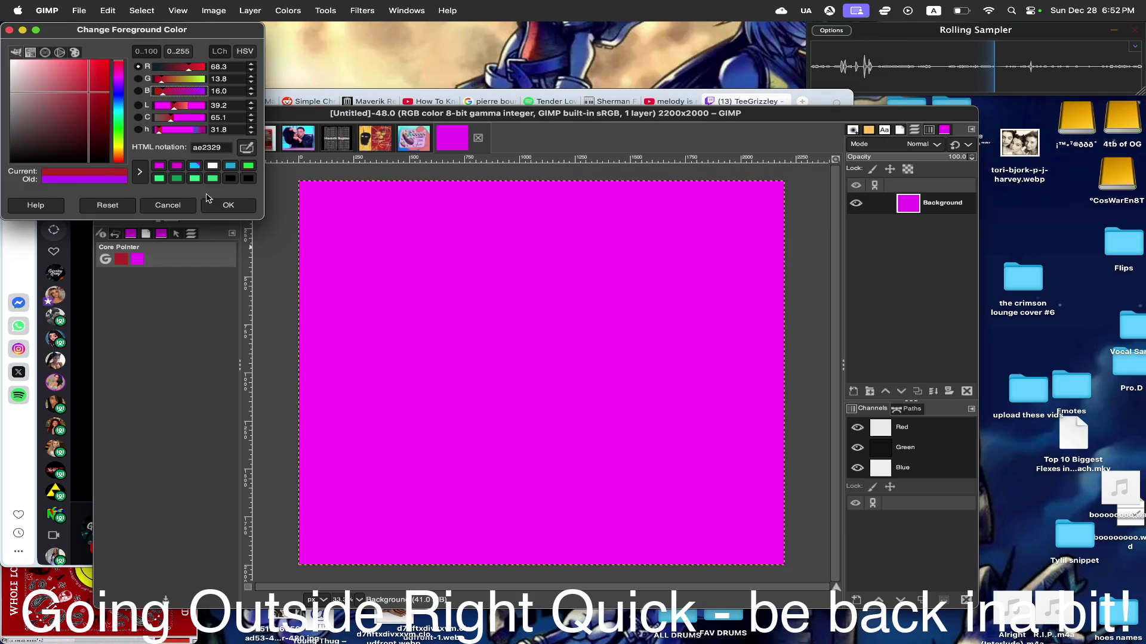
{"action": "left_click", "coordinate": [229, 205]}
{"action": "right_click", "coordinate": [352, 242]}
{"action": "mouse_move", "coordinate": [395, 272]}
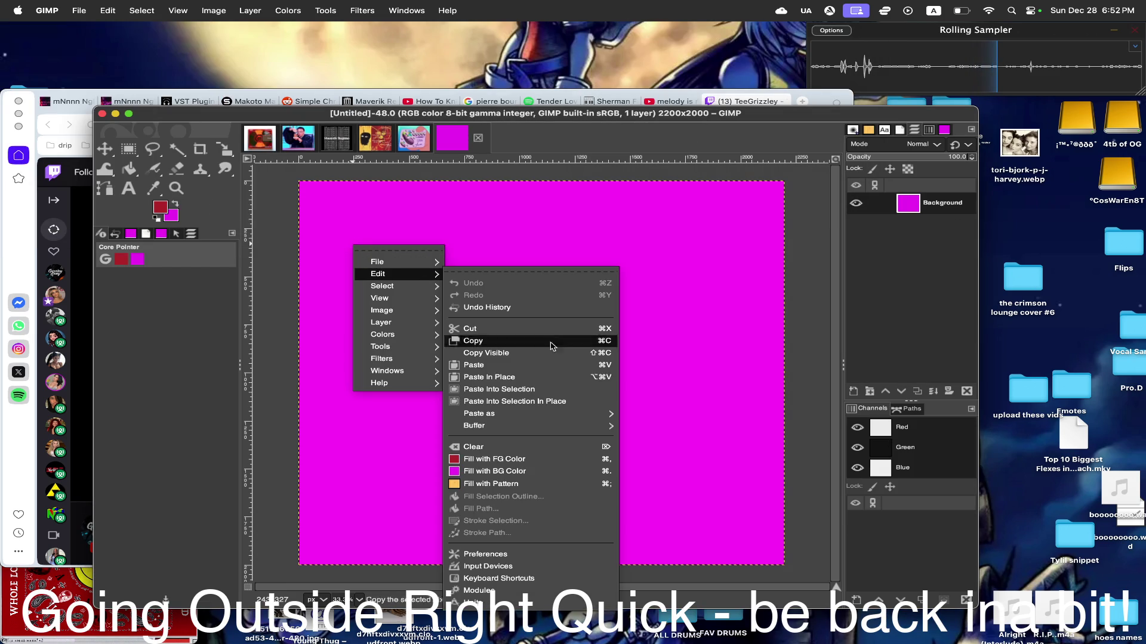
{"action": "left_click", "coordinate": [517, 464]}
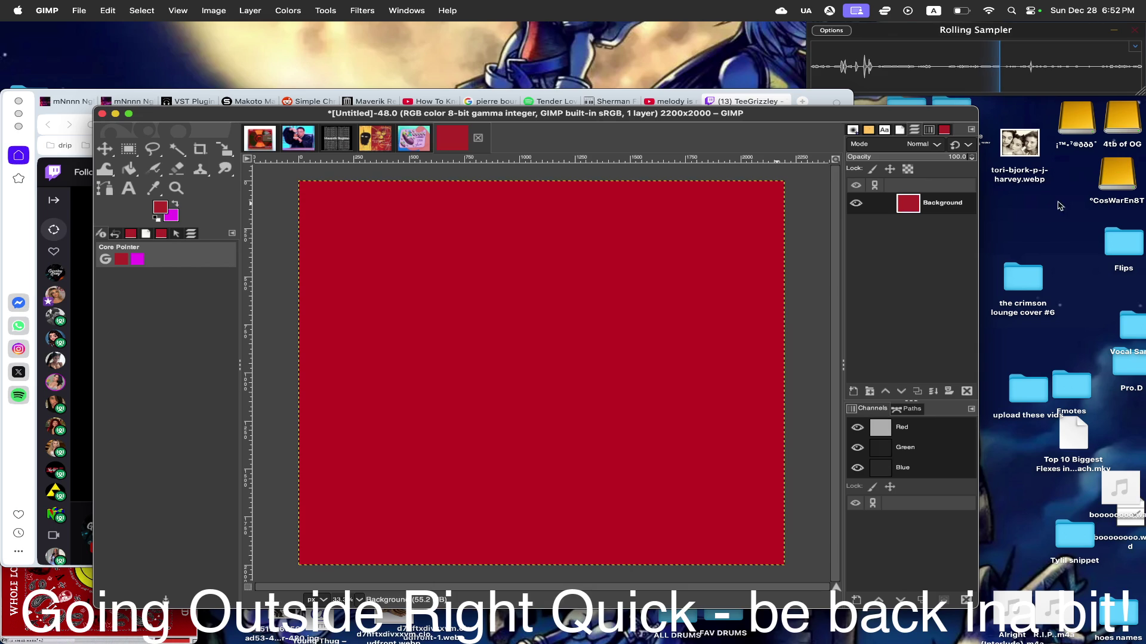
- Bring up the crimson lounge cover #6 folder window over the canvas
{"action": "double_click", "coordinate": [1014, 283]}
{"action": "left_click_drag", "start_coordinate": [344, 328], "coordinate": [762, 205]}
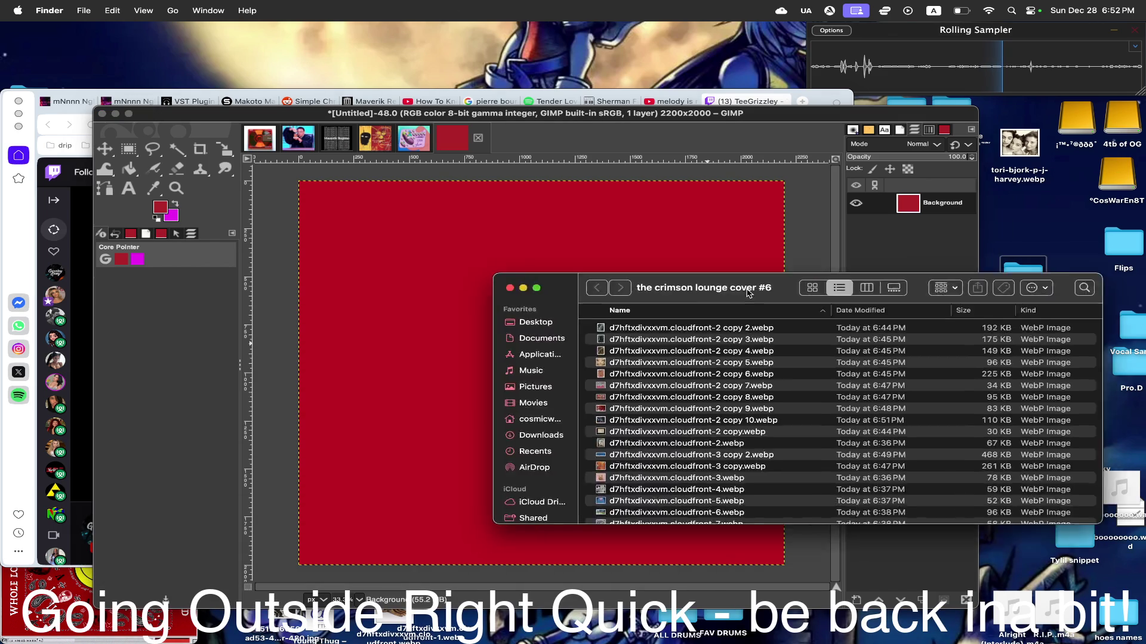
- Quick Look through the folder's images to the arched landscape painting, copy 5.webp
{"action": "left_click", "coordinate": [767, 246]}
{"action": "key", "text": "space"}
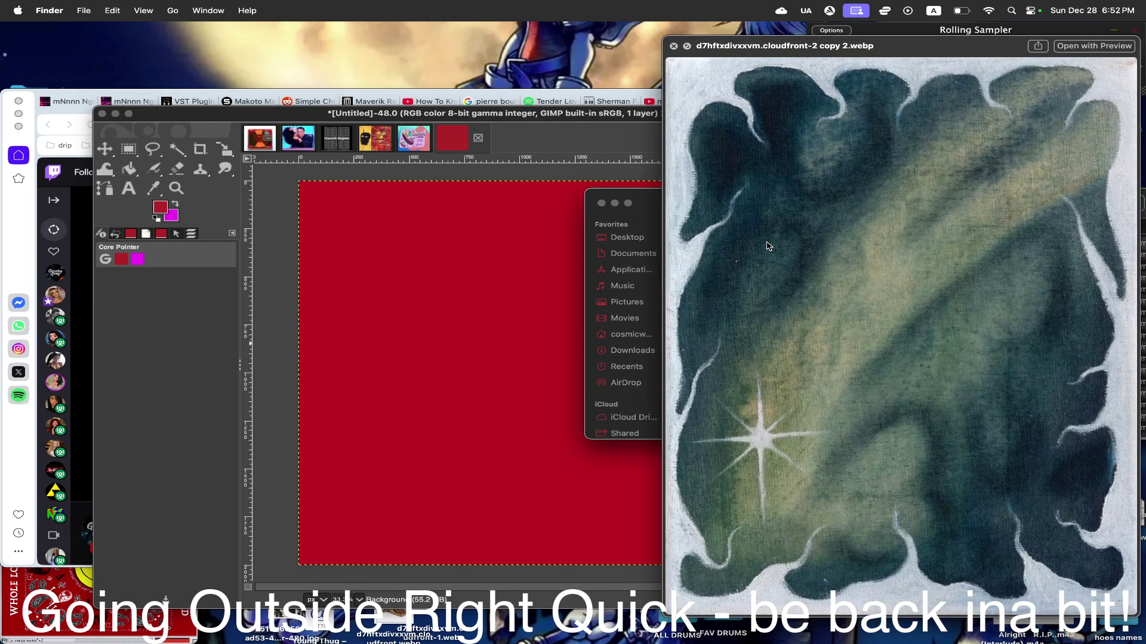
{"action": "key", "text": "Down"}
{"action": "key", "text": "Down"}
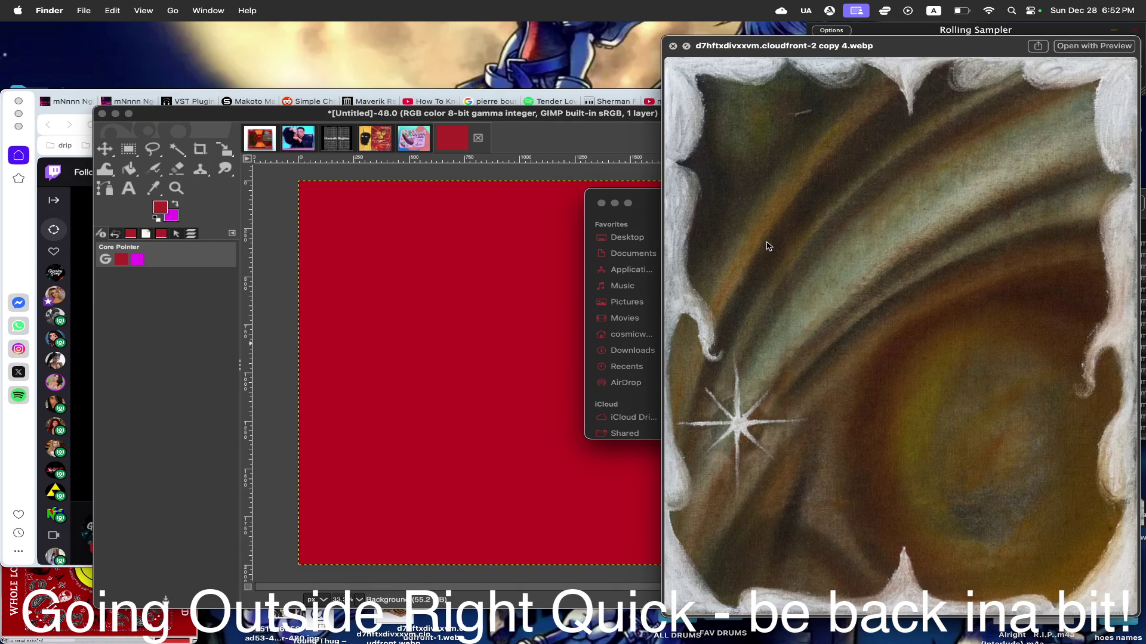
{"action": "key", "text": "Down"}
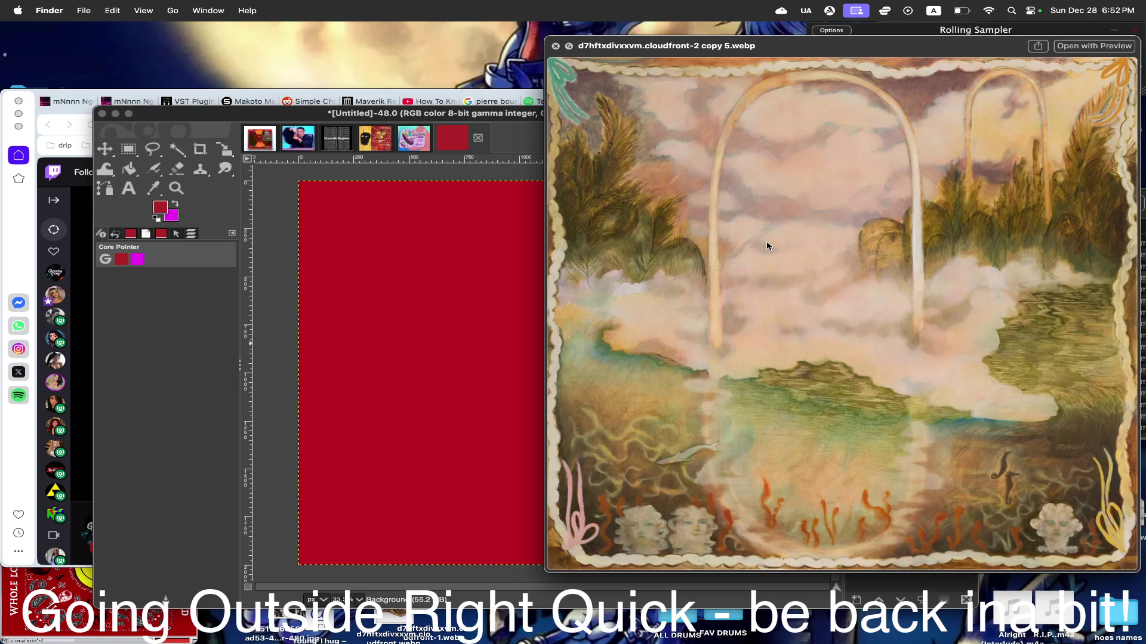
{"action": "key", "text": "space"}
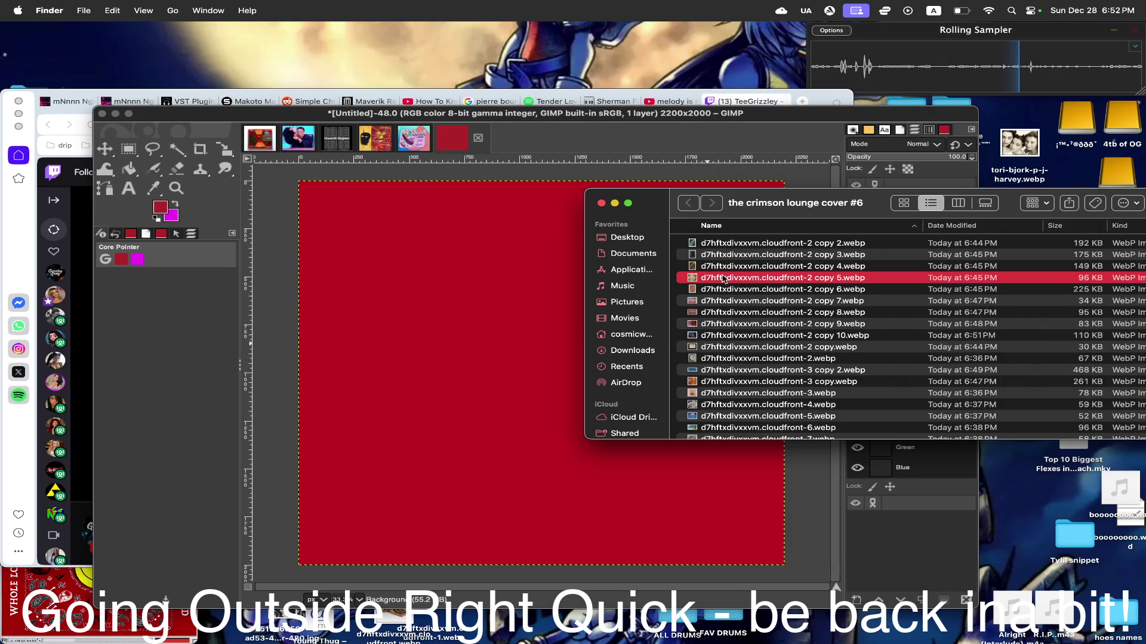
- Return to the red canvas with the painting as a new layer and begin scaling it
{"action": "left_click", "coordinate": [484, 119]}
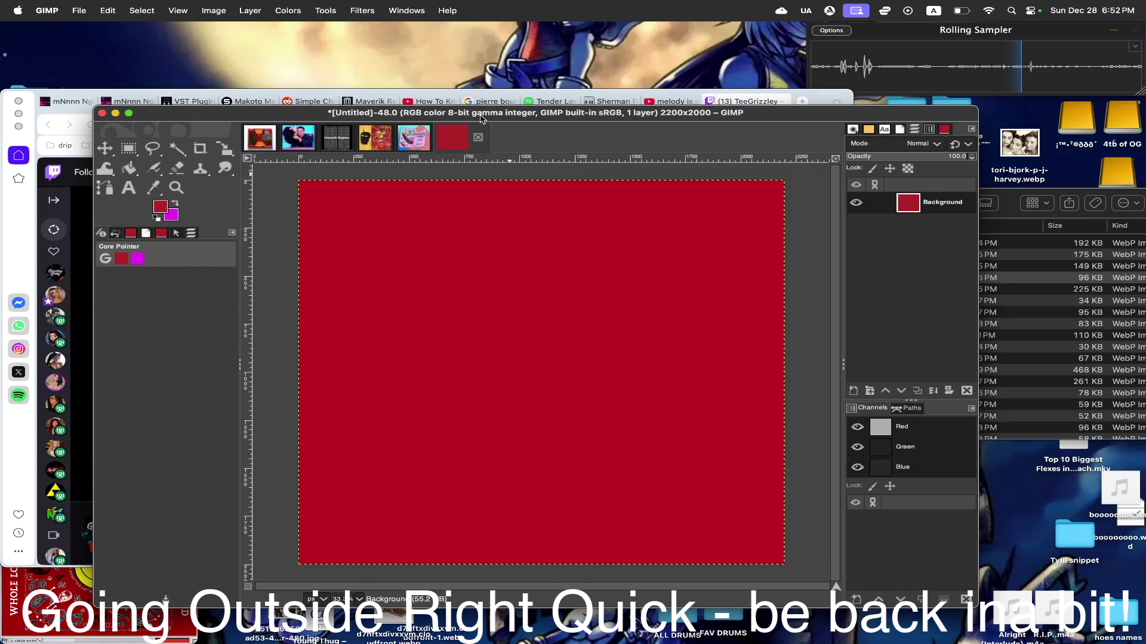
{"action": "left_click", "coordinate": [224, 148]}
{"action": "left_click", "coordinate": [452, 453]}
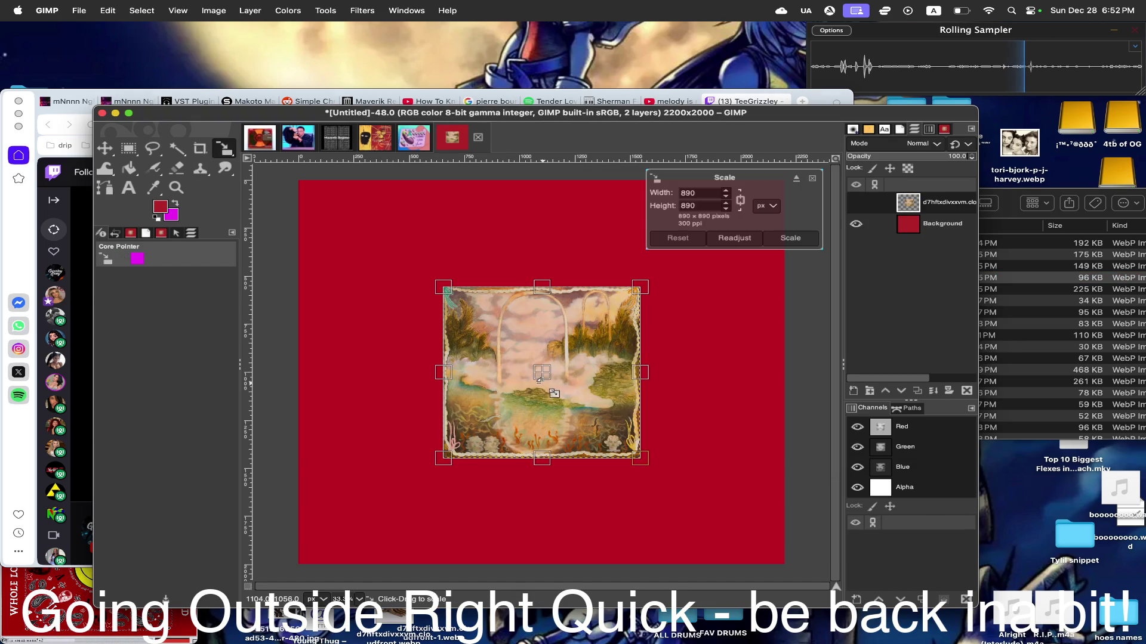
- Scale the landscape layer from the top-left to about 1996 px, leaving a thin red strip on the right
{"action": "mouse_move", "coordinate": [452, 451]}
{"action": "left_mouse_down"}
{"action": "mouse_move", "coordinate": [368, 555]}
{"action": "mouse_move", "coordinate": [315, 568]}
{"action": "left_mouse_up"}
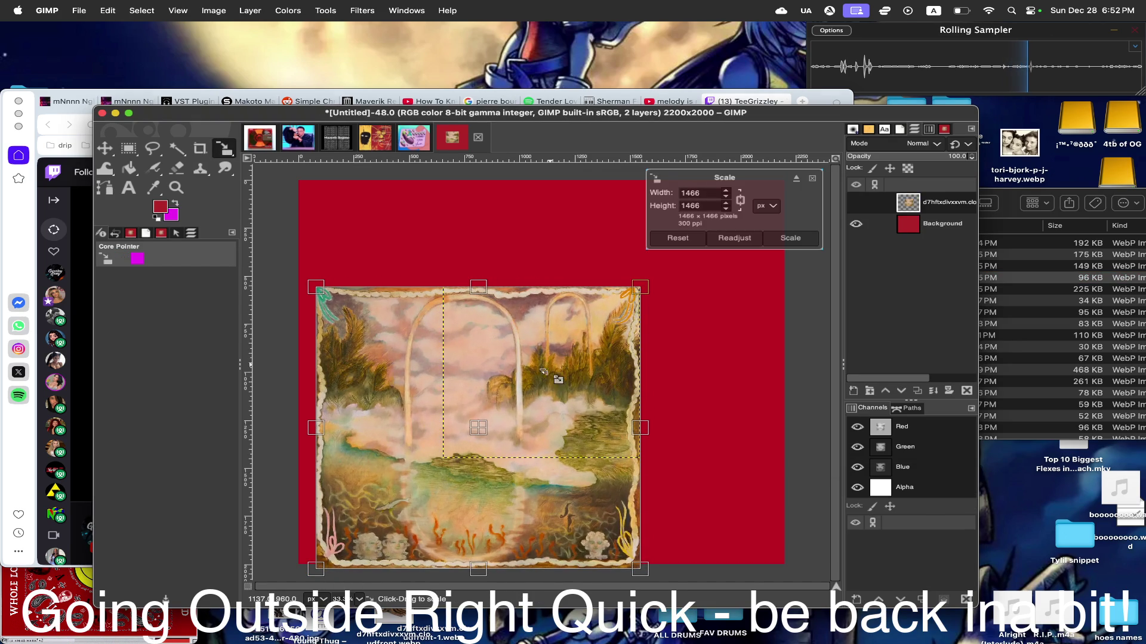
{"action": "left_click_drag", "start_coordinate": [491, 436], "coordinate": [475, 330]}
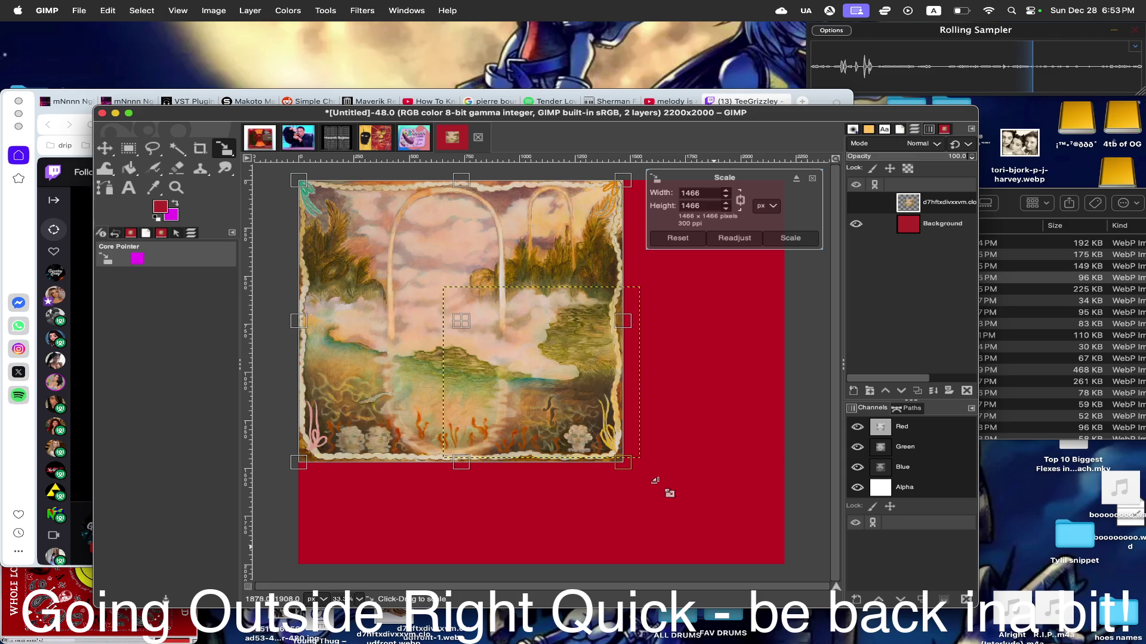
{"action": "left_click_drag", "start_coordinate": [624, 463], "coordinate": [805, 508]}
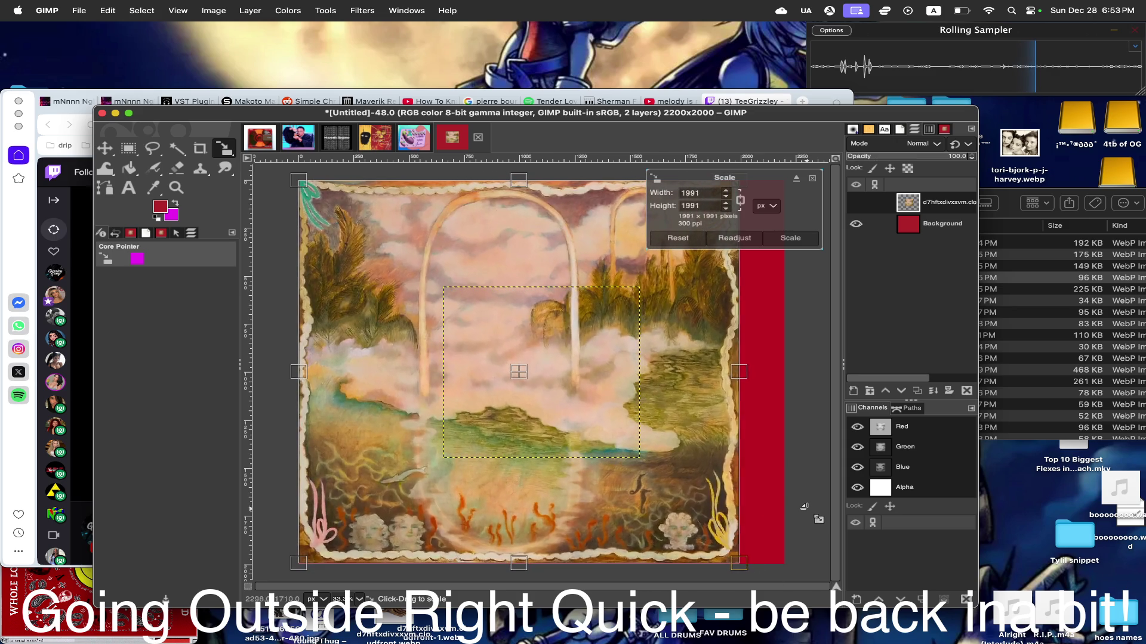
{"action": "left_click", "coordinate": [791, 238]}
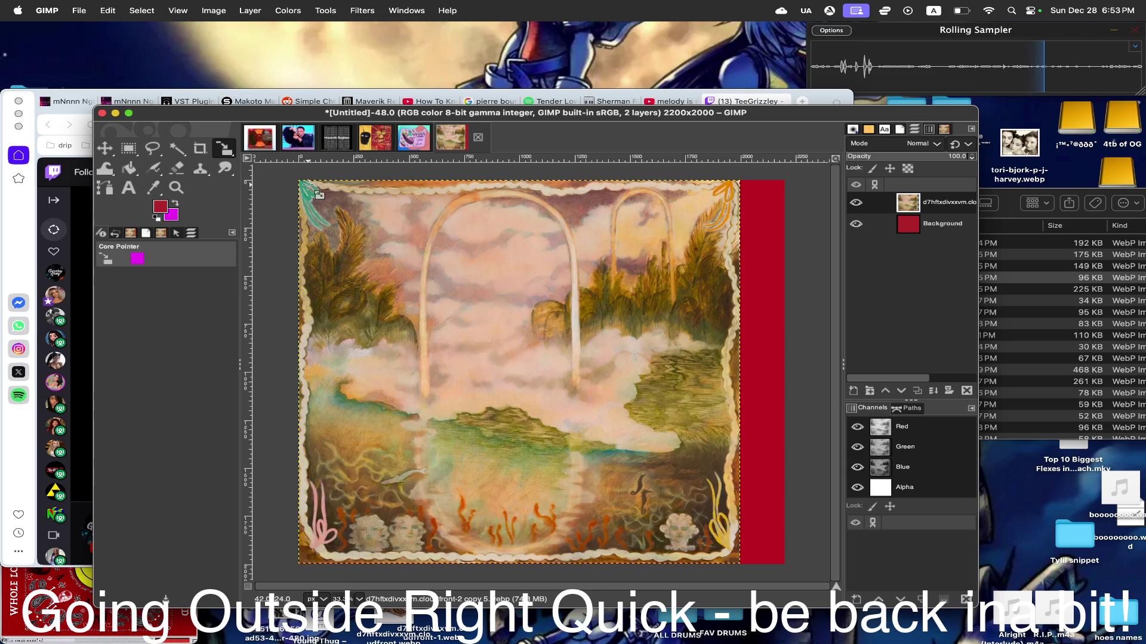
{"action": "left_click_drag", "start_coordinate": [226, 149], "coordinate": [302, 242]}
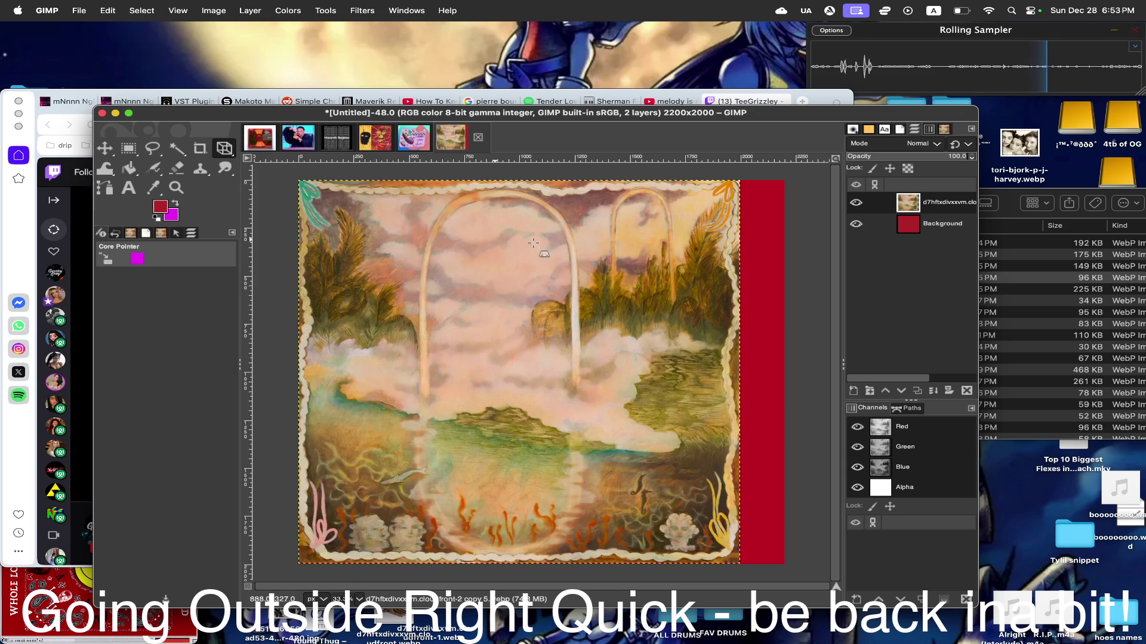
- Perspective-stretch the painting's right corners to the canvas edge so the red strip disappears
{"action": "left_click", "coordinate": [637, 244]}
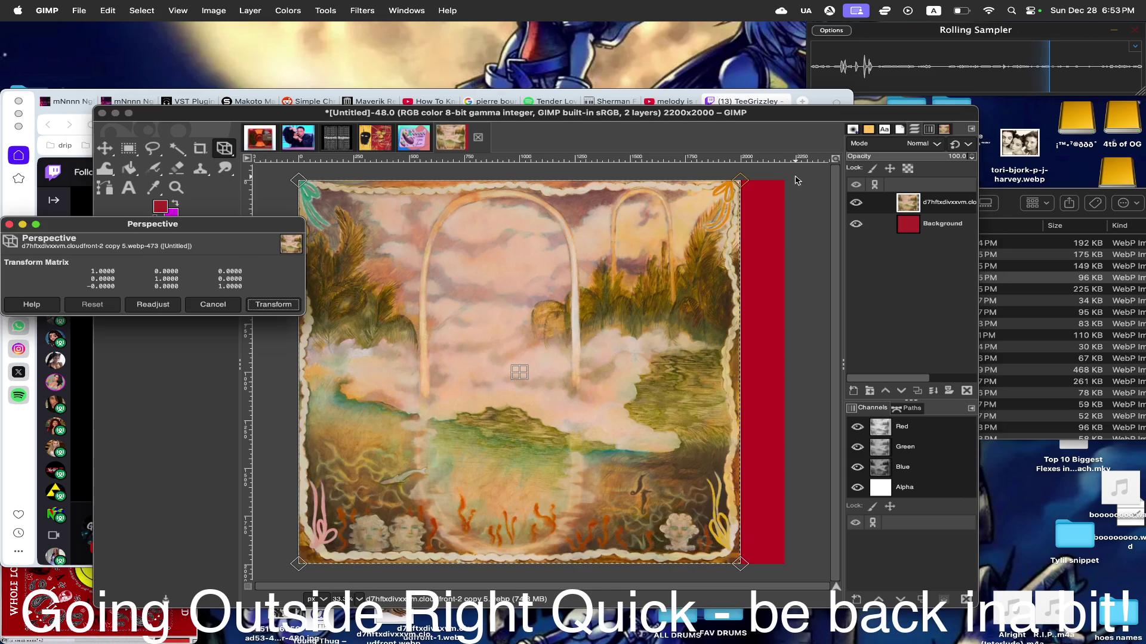
{"action": "left_click_drag", "start_coordinate": [749, 183], "coordinate": [788, 182]}
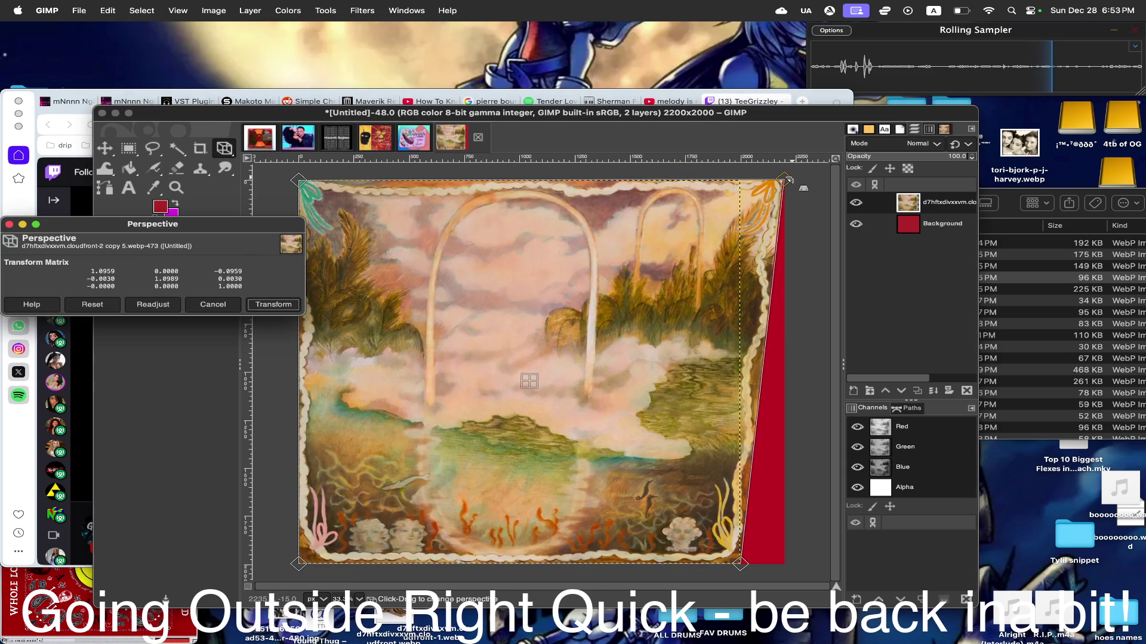
{"action": "left_click_drag", "start_coordinate": [740, 564], "coordinate": [788, 563]}
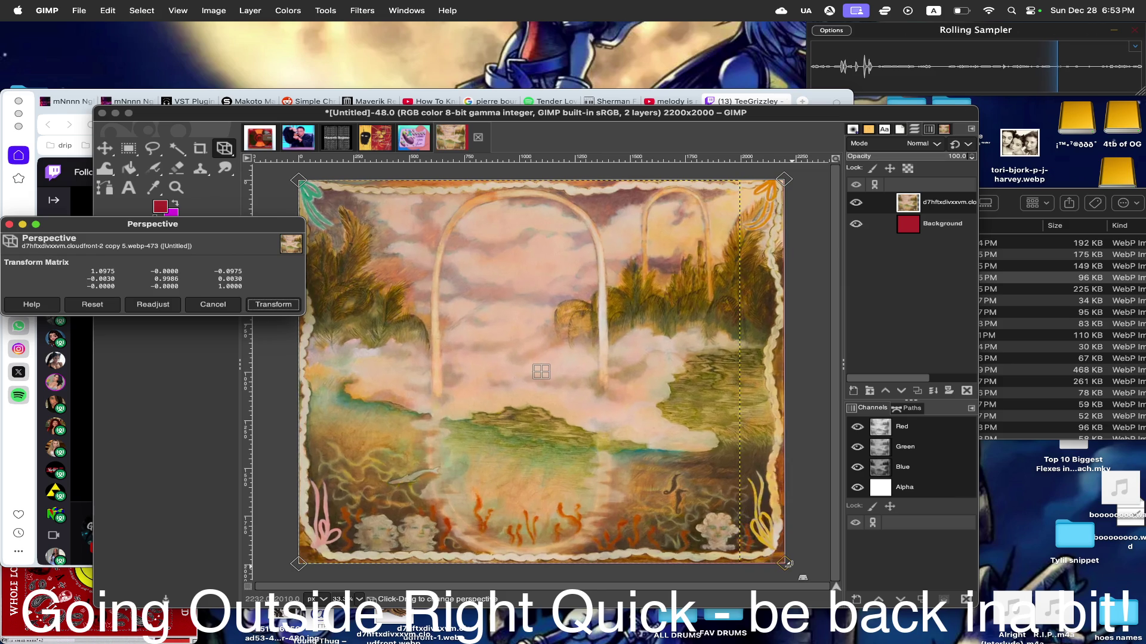
{"action": "left_click", "coordinate": [280, 304]}
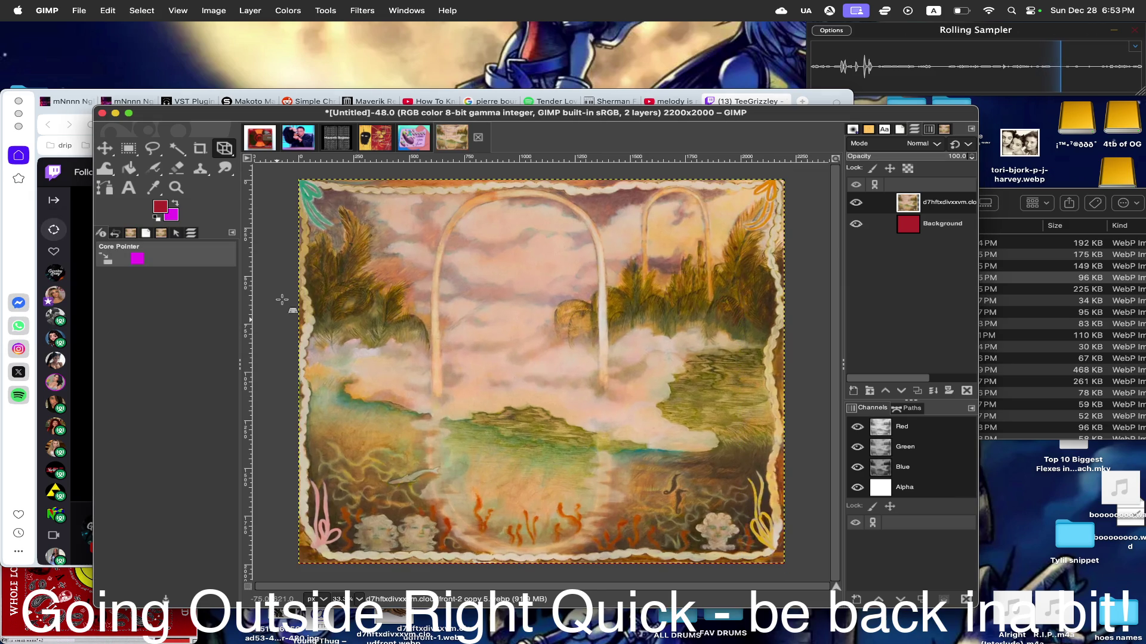
- Apply a slight second perspective correction, then bring the paintings folder forward
{"action": "left_click", "coordinate": [287, 303]}
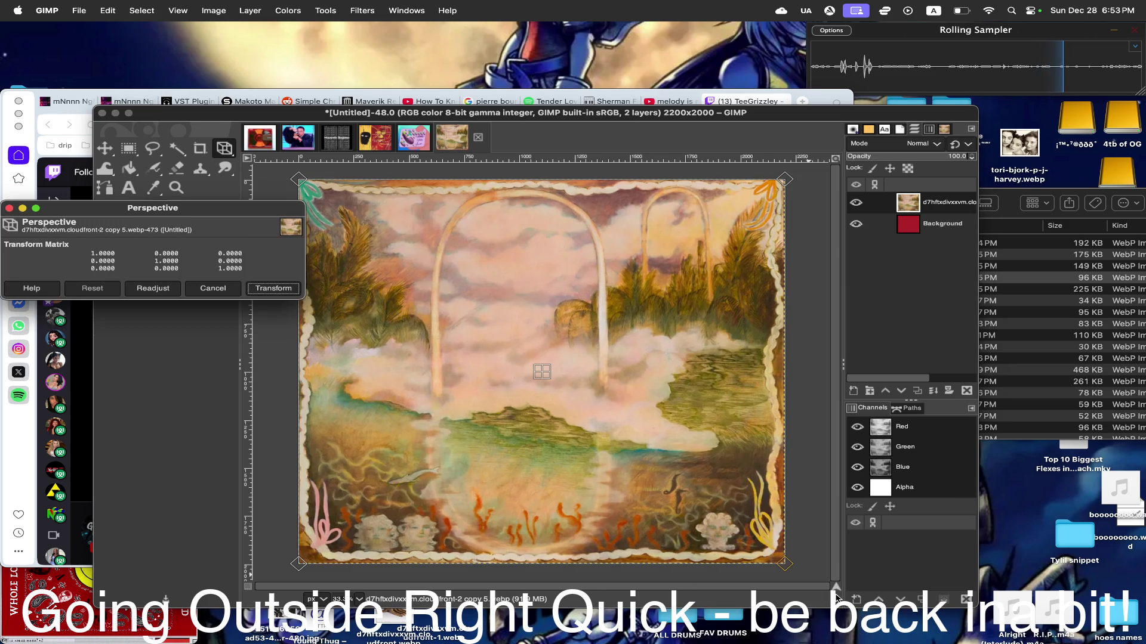
{"action": "left_click_drag", "start_coordinate": [790, 572], "coordinate": [787, 567]}
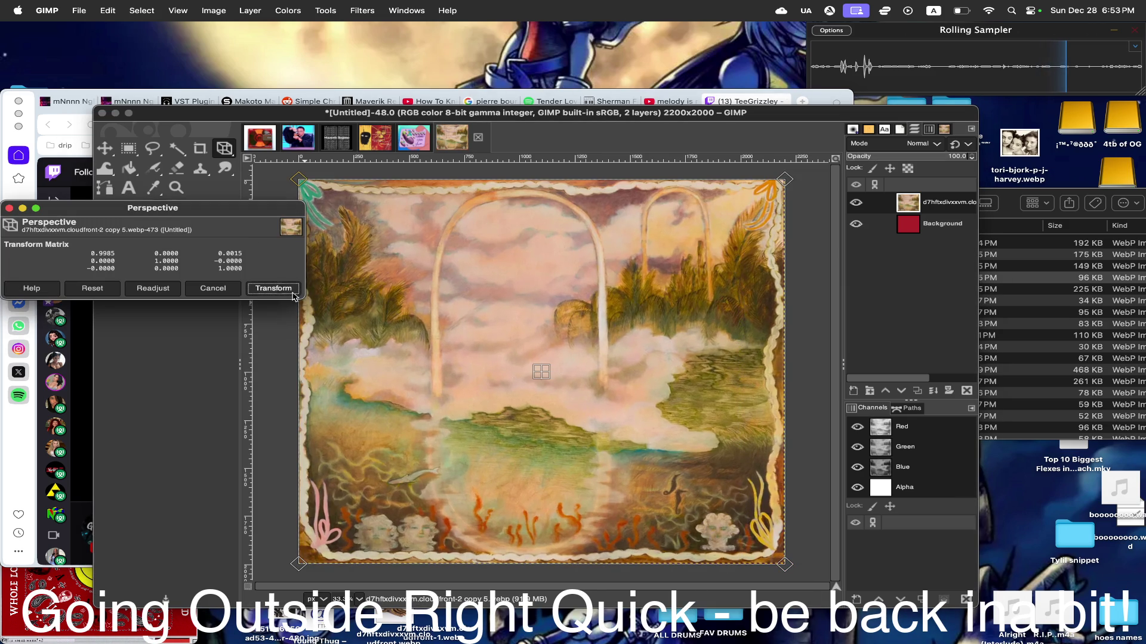
{"action": "left_click", "coordinate": [274, 287]}
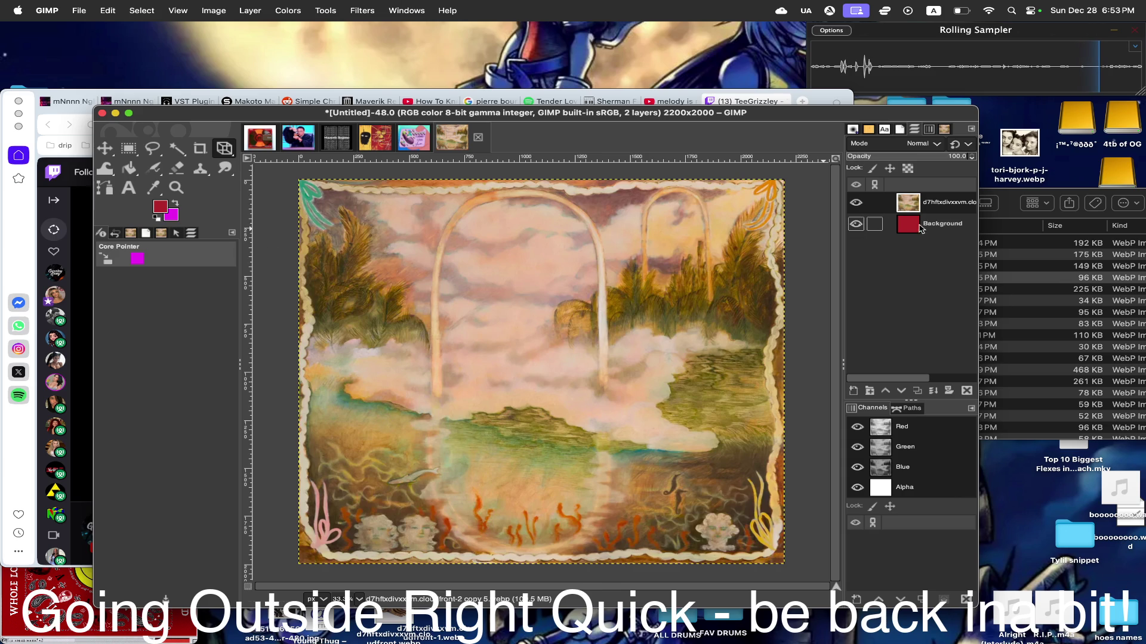
{"action": "left_click", "coordinate": [1013, 208]}
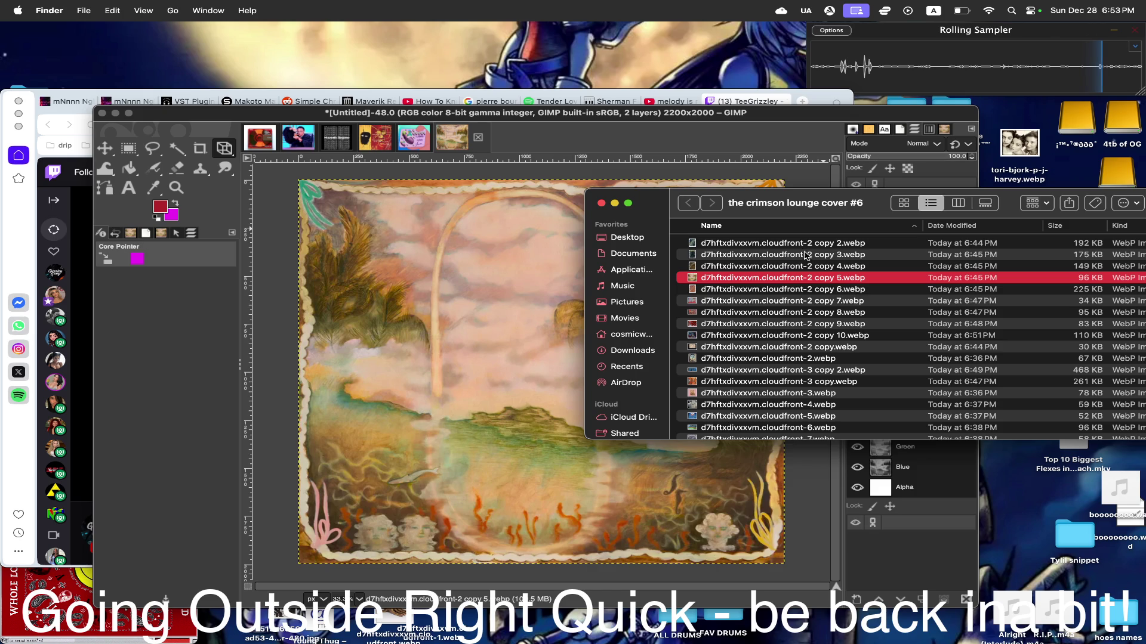
- Quick Look through the folder's candle, white building and floating house paintings one by one
{"action": "left_click", "coordinate": [806, 244]}
{"action": "key", "text": "space"}
{"action": "key", "text": "Down"}
{"action": "key", "text": "Down"}
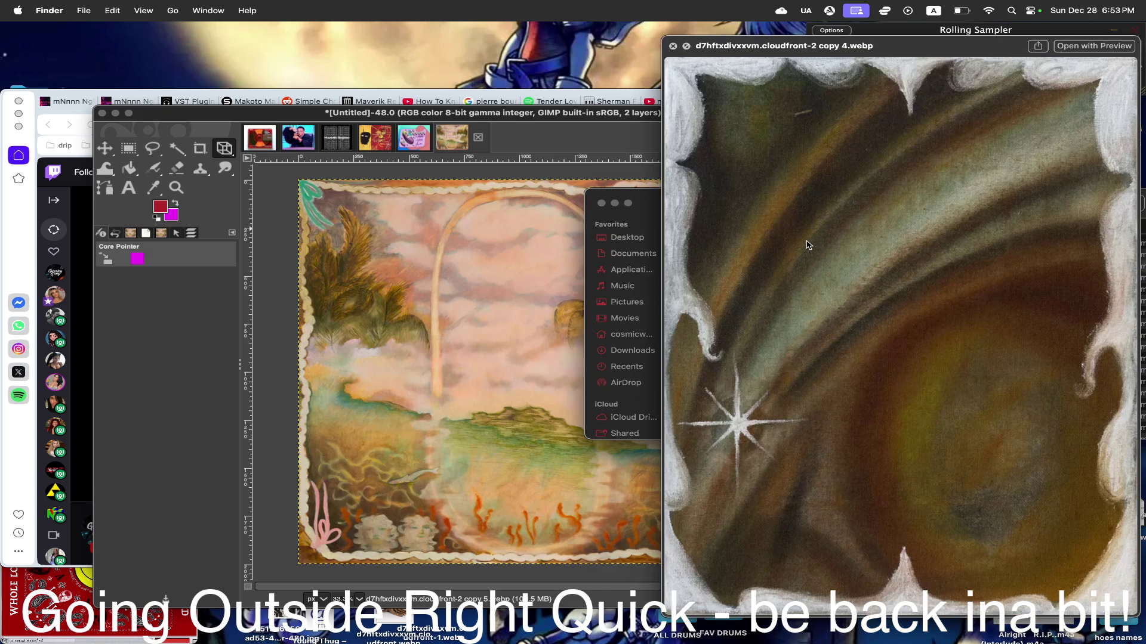
{"action": "key", "text": "Down"}
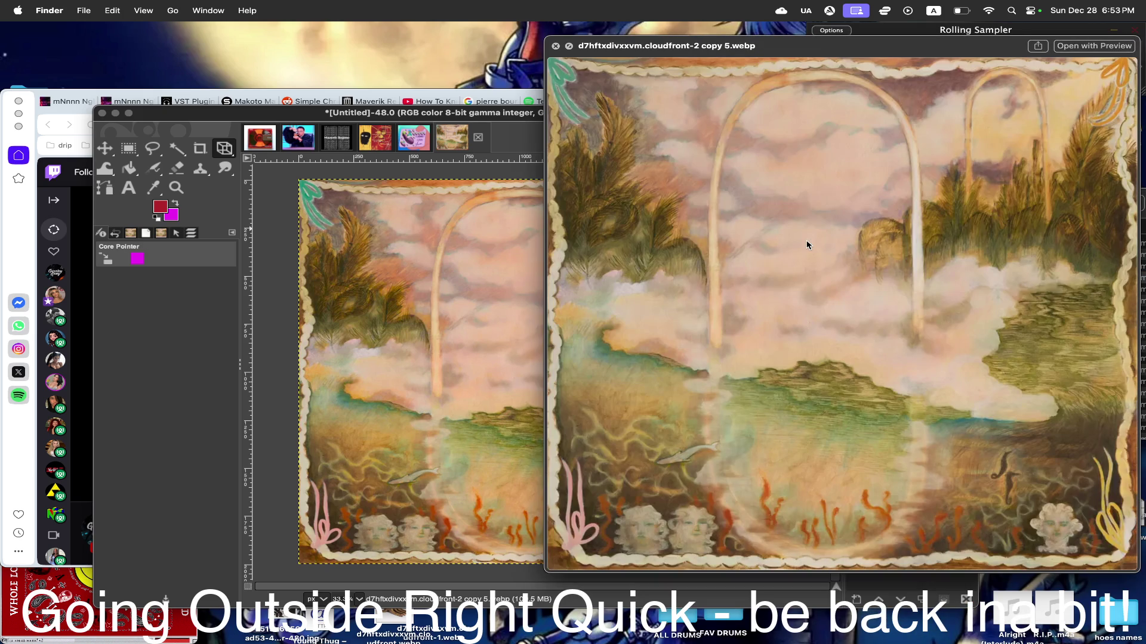
{"action": "key", "text": "Down"}
{"action": "key", "text": "Down"}
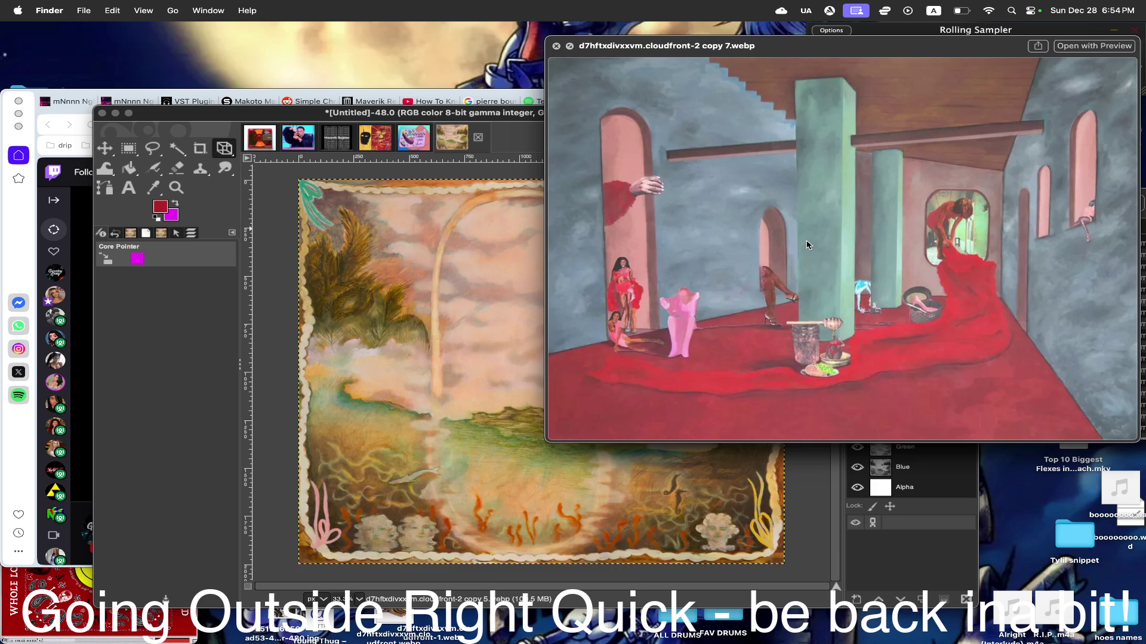
{"action": "key", "text": "Down"}
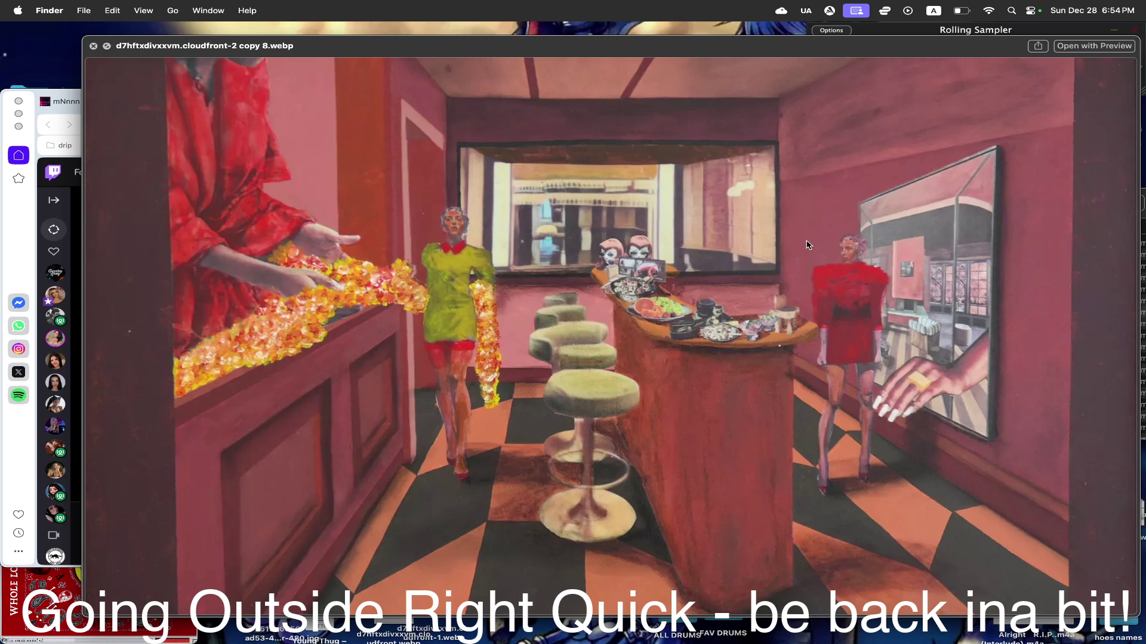
{"action": "key", "text": "Down"}
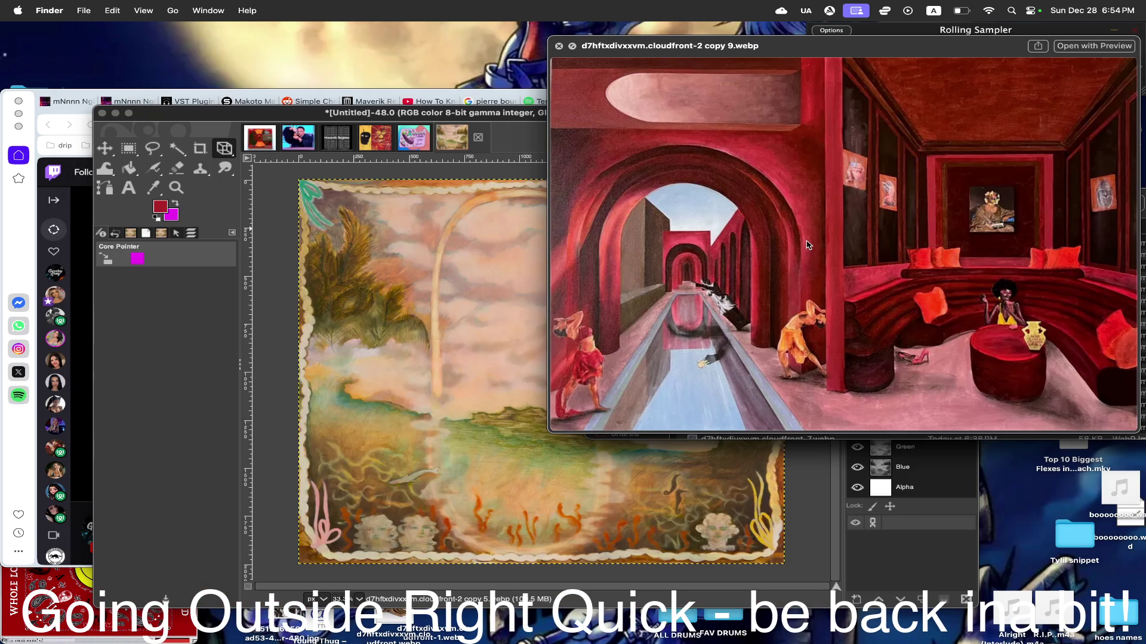
{"action": "key", "text": "Right"}
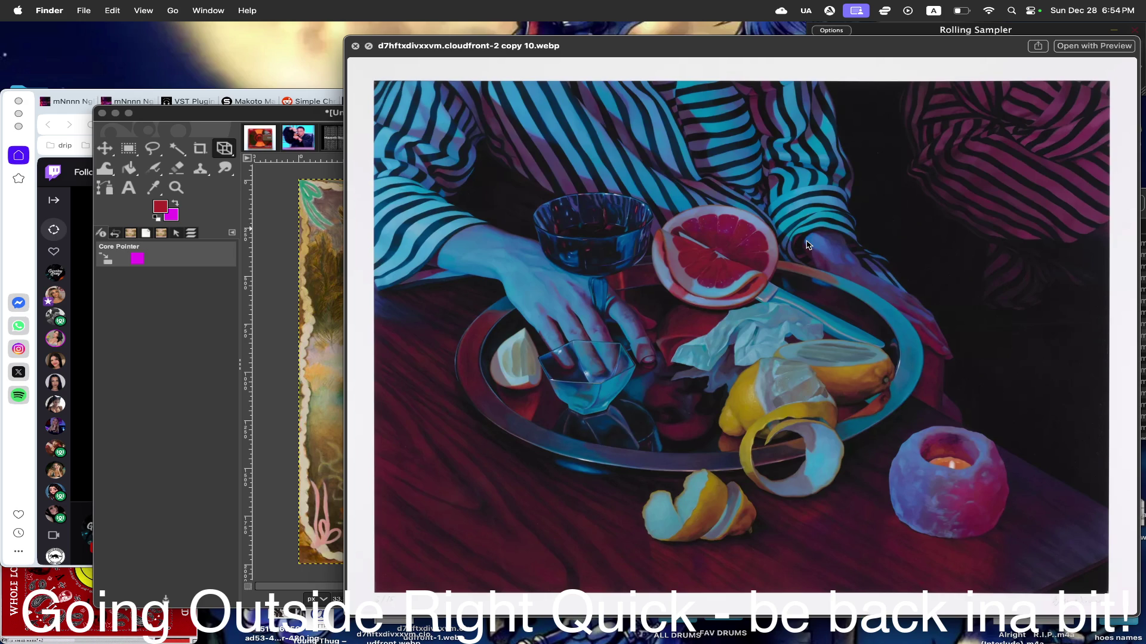
{"action": "key", "text": "Right"}
{"action": "key", "text": "Right"}
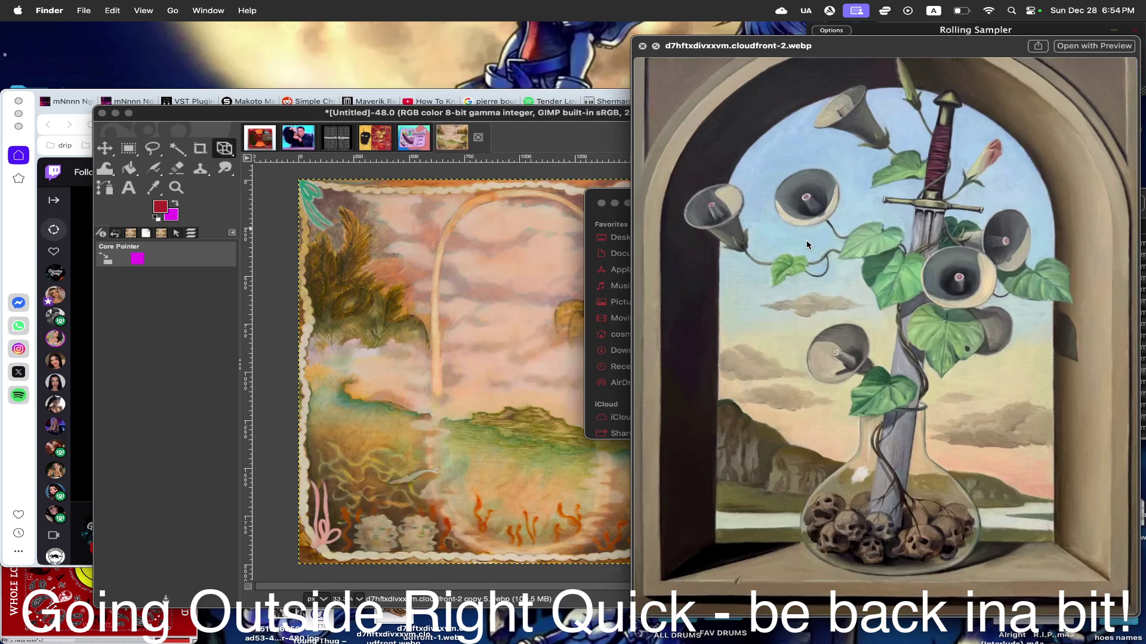
{"action": "key", "text": "Right"}
{"action": "key", "text": "Down"}
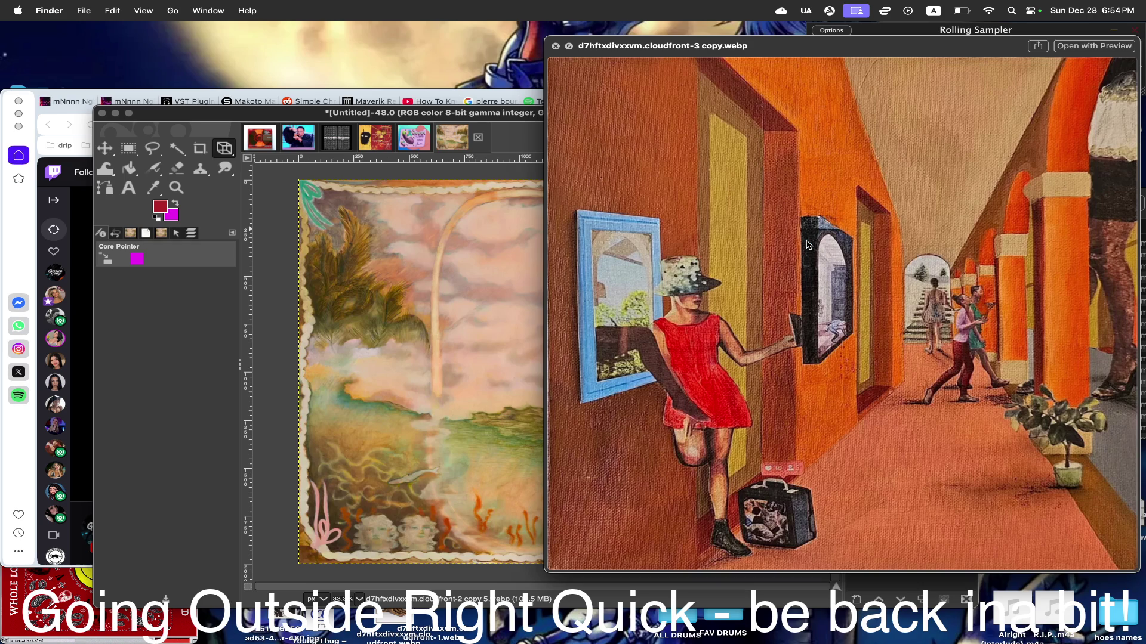
{"action": "key", "text": "Down"}
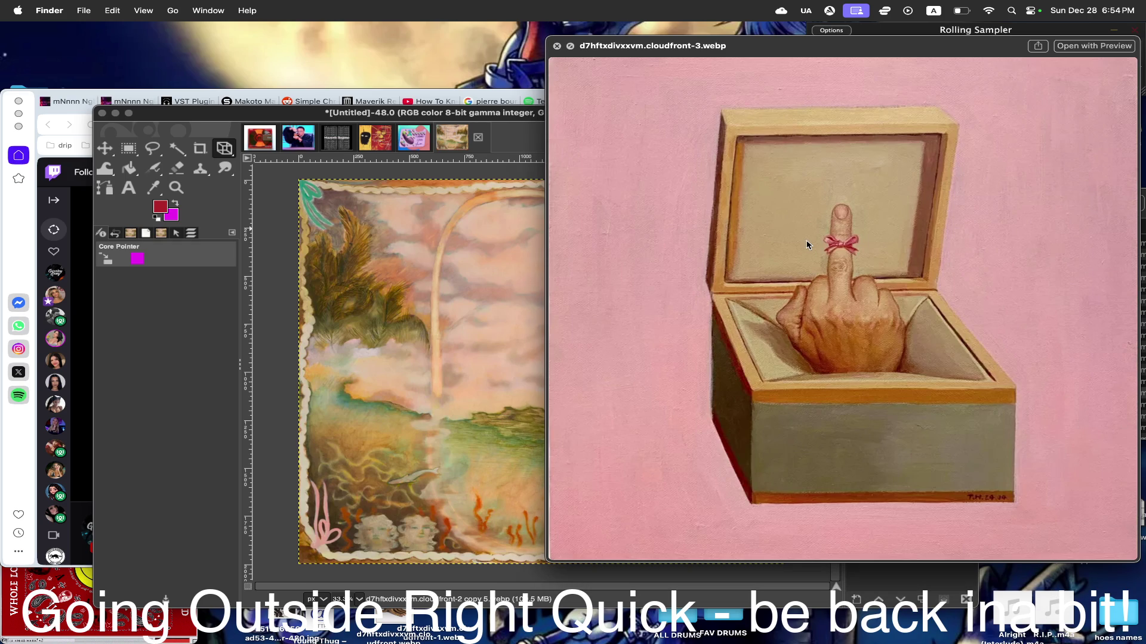
{"action": "key", "text": "Down"}
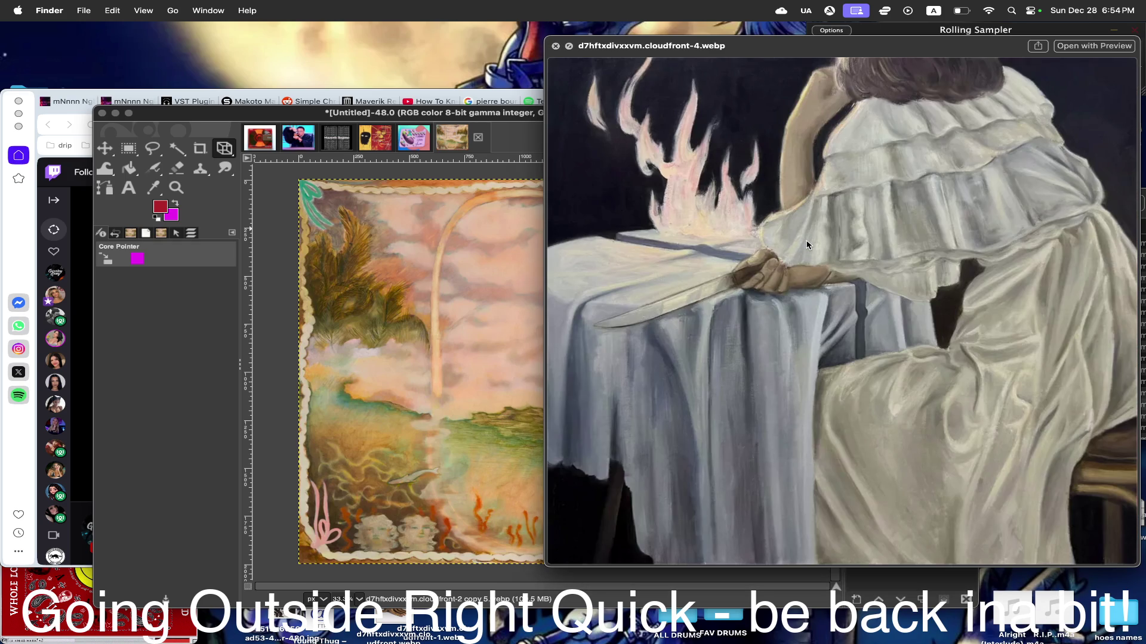
- Continue previewing to the gallery-crowd painting, settle on it, close the preview and return to GIMP
{"action": "key", "text": "Down"}
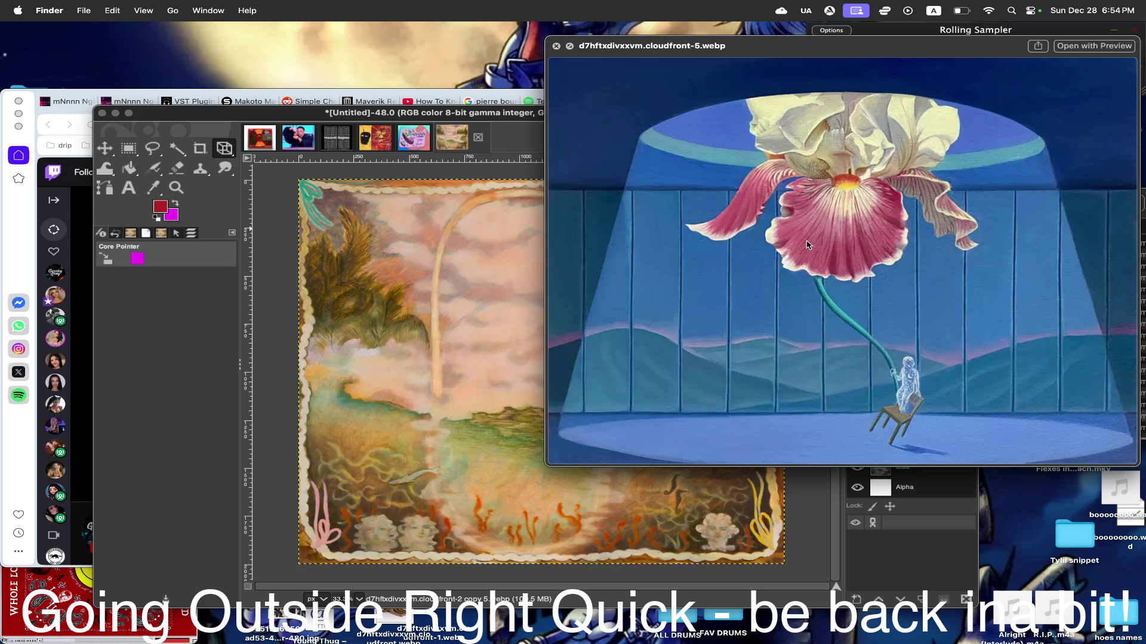
{"action": "key", "text": "Down"}
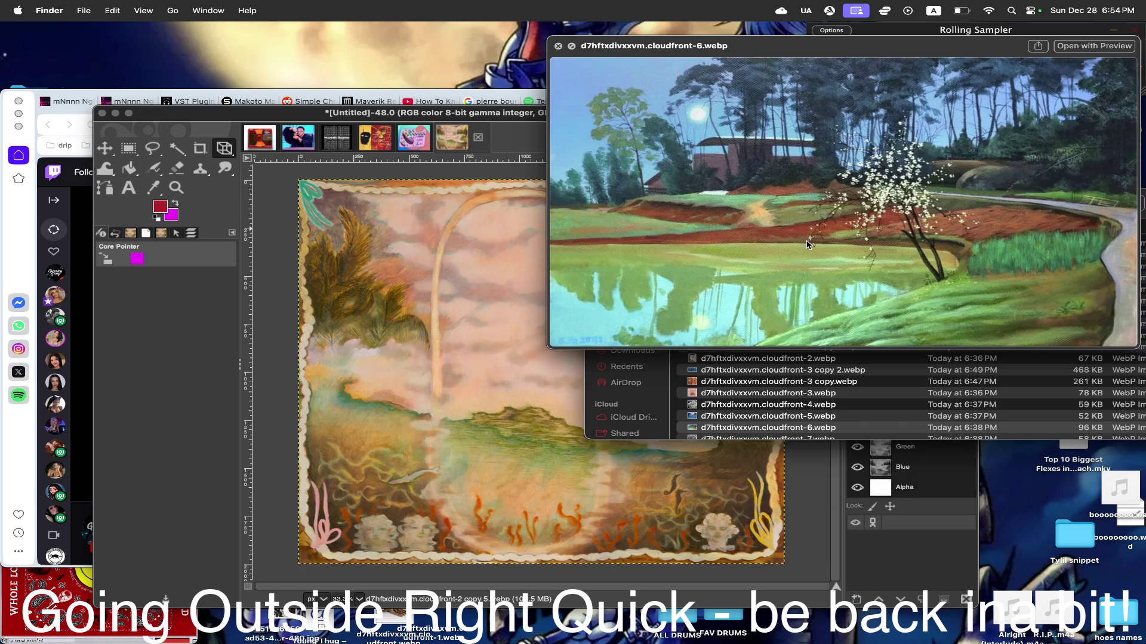
{"action": "key", "text": "Down"}
{"action": "key", "text": "Down"}
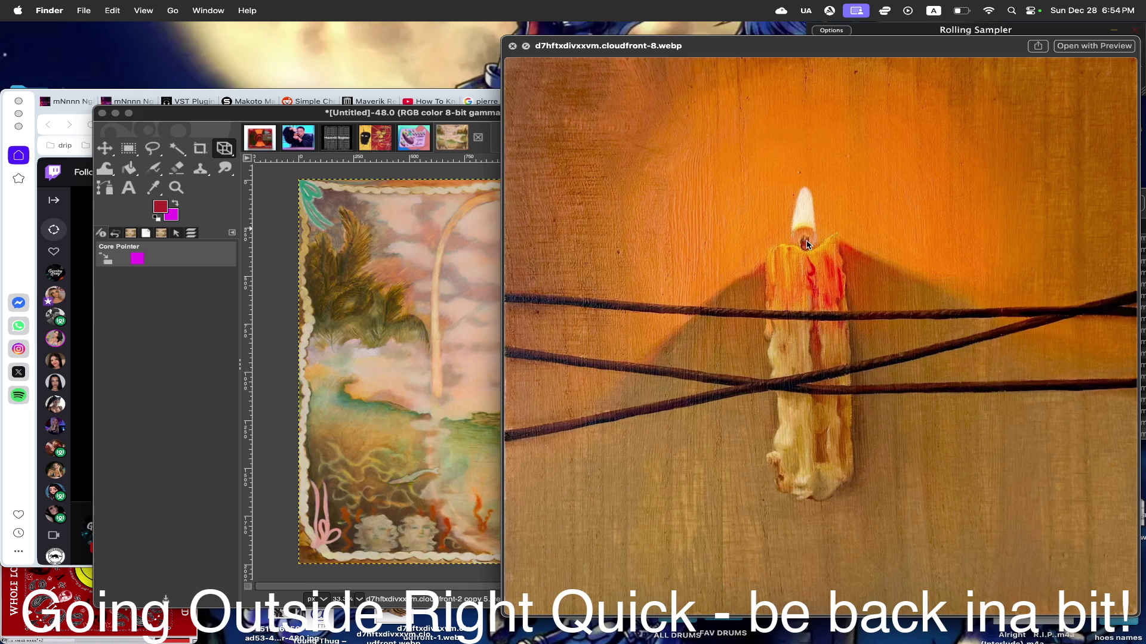
{"action": "key", "text": "Down"}
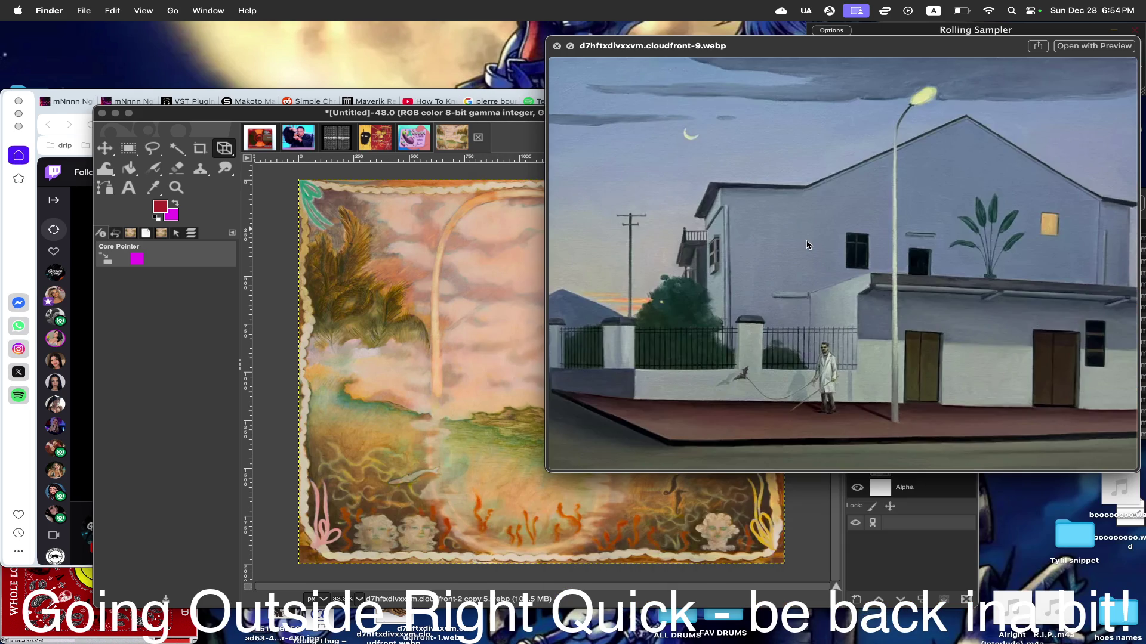
{"action": "key", "text": "Down"}
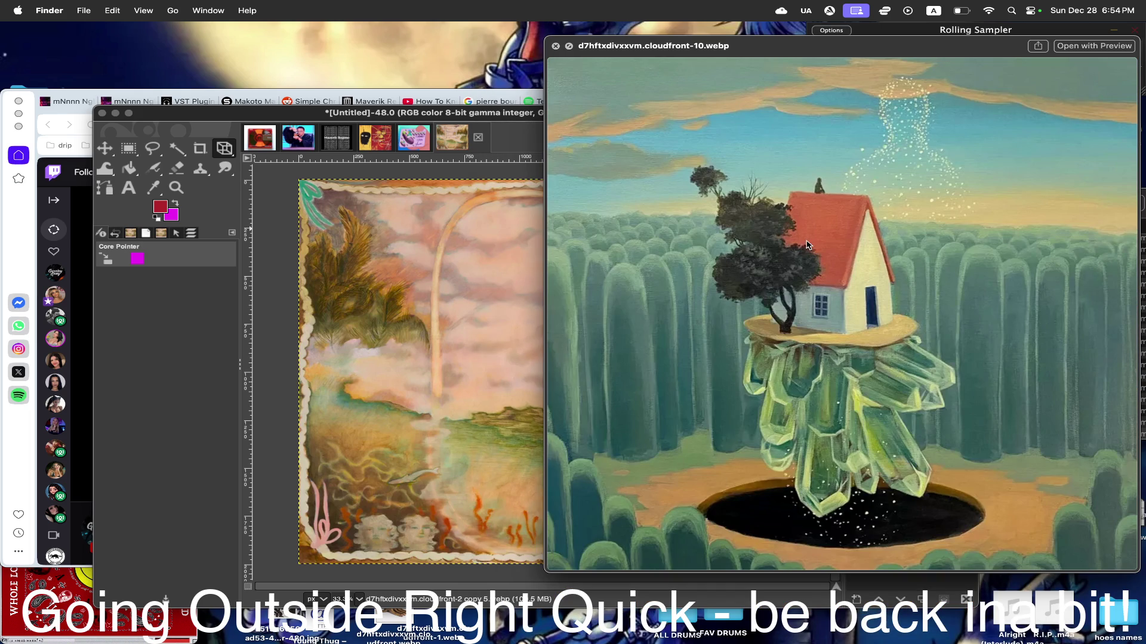
{"action": "key", "text": "Down"}
{"action": "key", "text": "Down"}
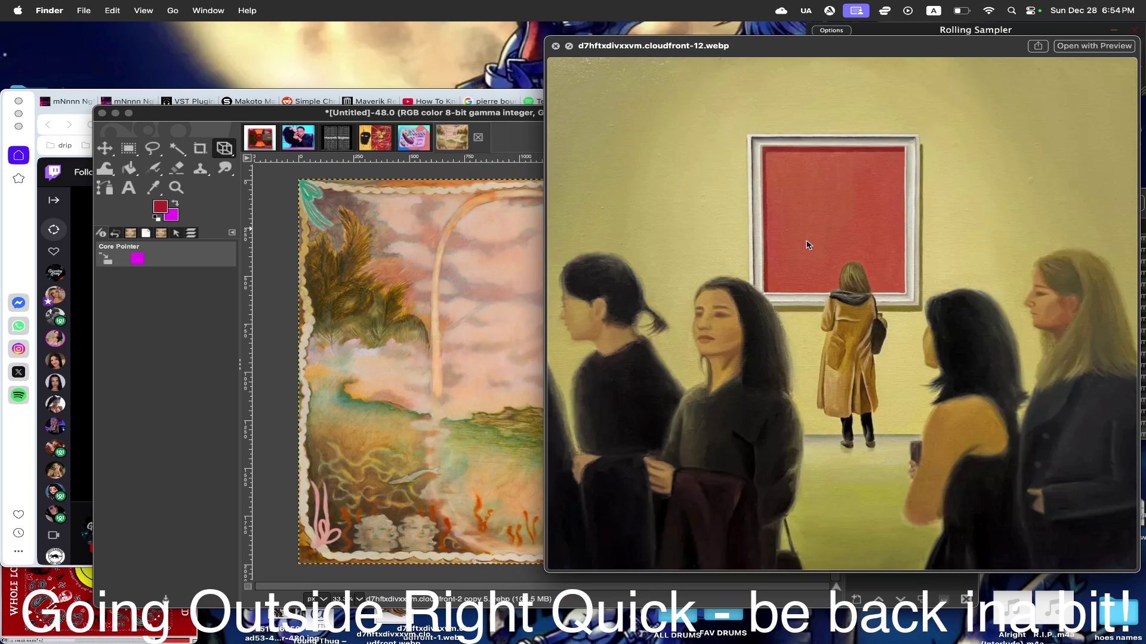
{"action": "key", "text": "Up"}
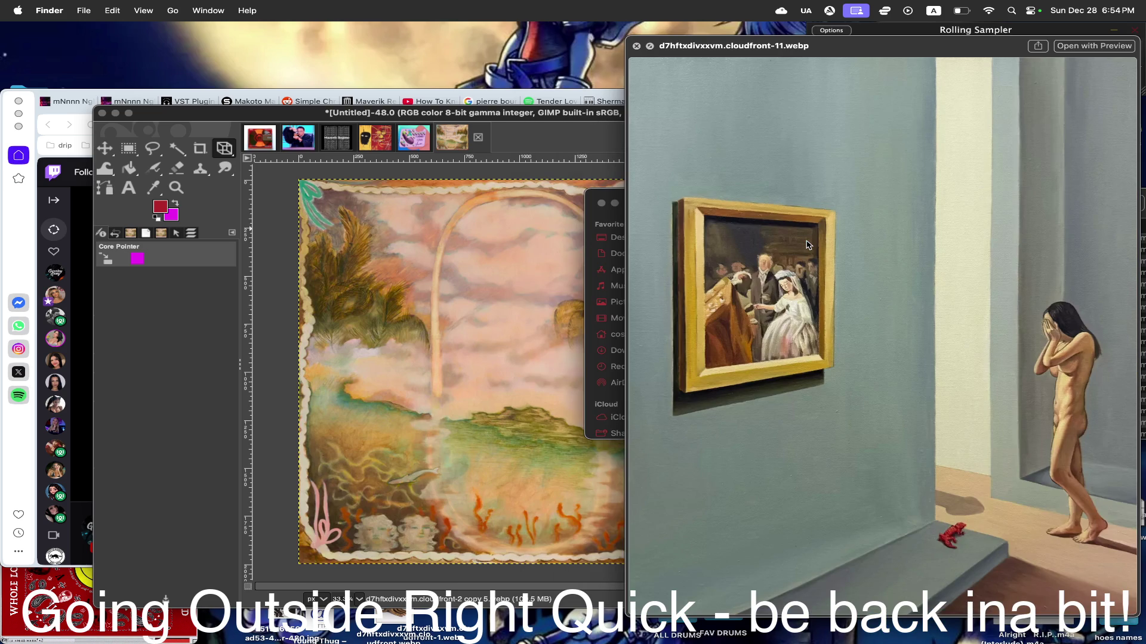
{"action": "key", "text": "Down"}
{"action": "key", "text": "Down"}
{"action": "key", "text": "Up"}
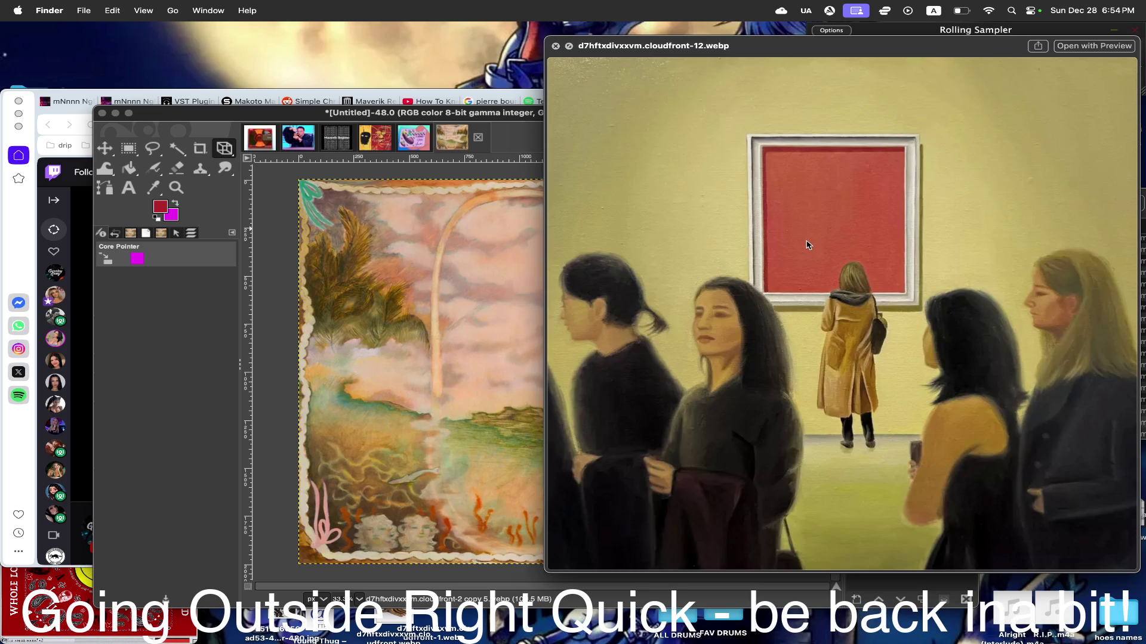
{"action": "key", "text": "space"}
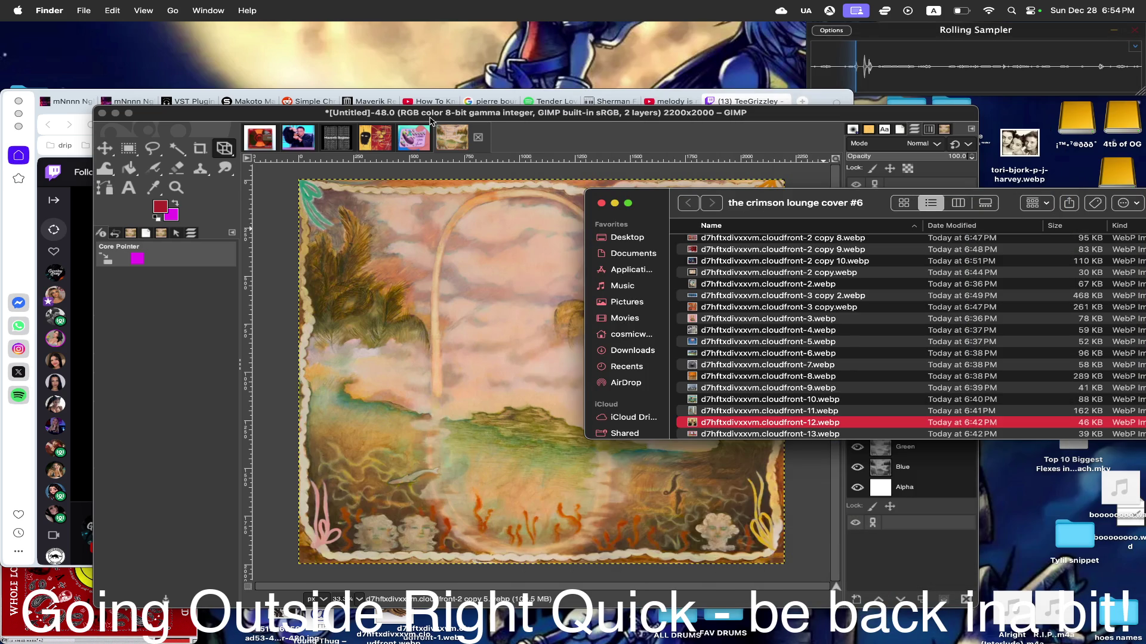
{"action": "left_click", "coordinate": [456, 113]}
- Create another 2200×2000 image, fill it with crimson, and switch back to the paintings folder
{"action": "key", "text": "ctrl+n"}
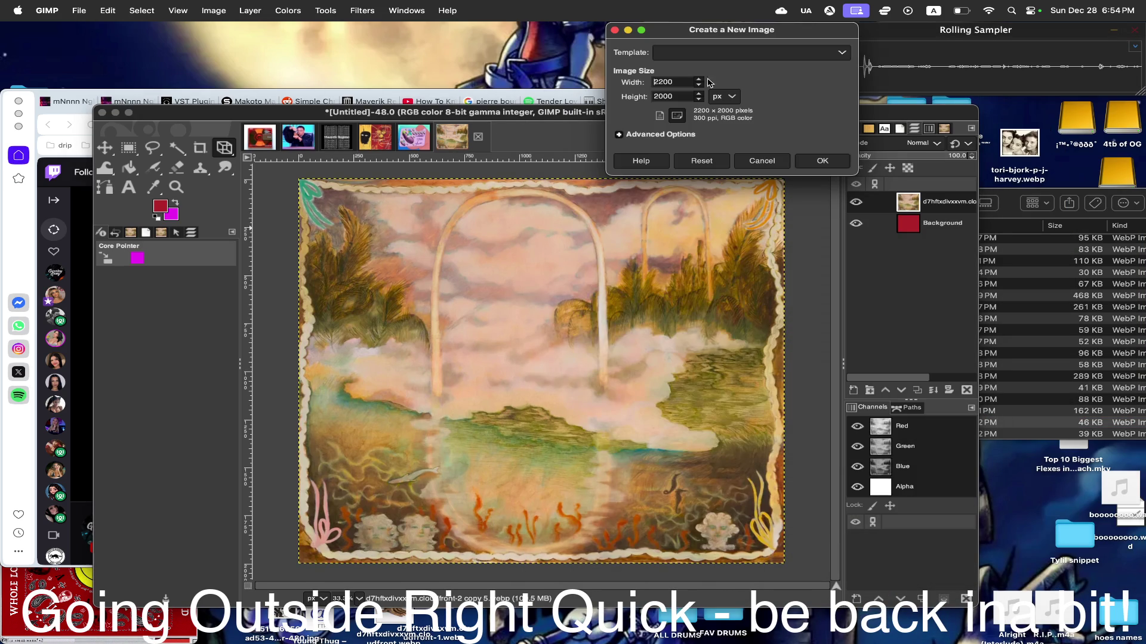
{"action": "left_click", "coordinate": [822, 159]}
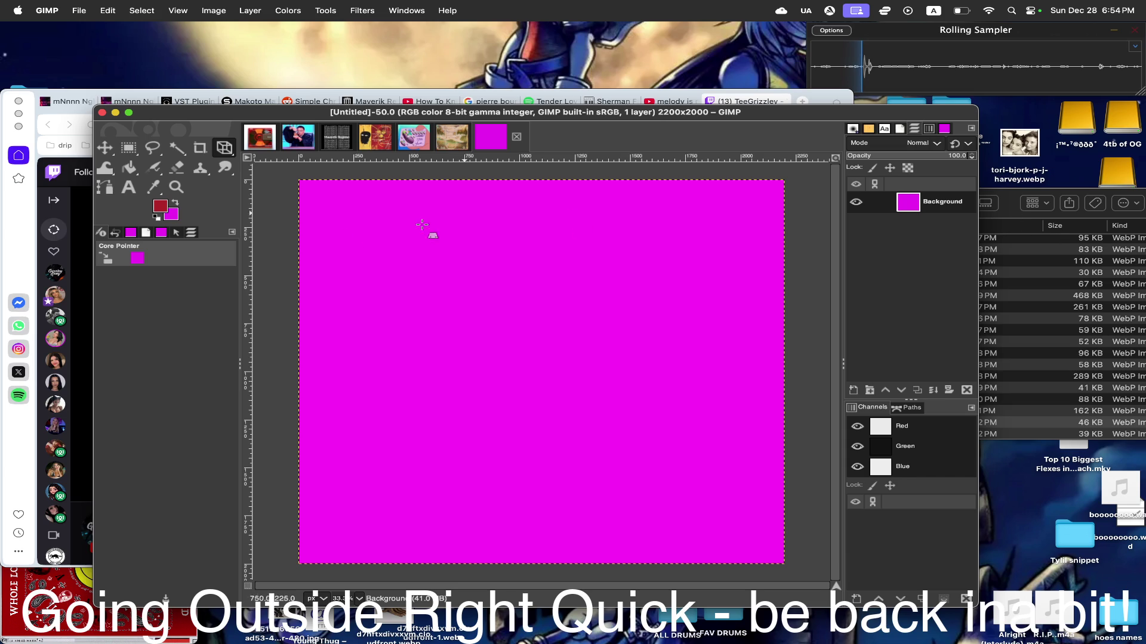
{"action": "right_click", "coordinate": [392, 262]}
{"action": "mouse_move", "coordinate": [416, 287]}
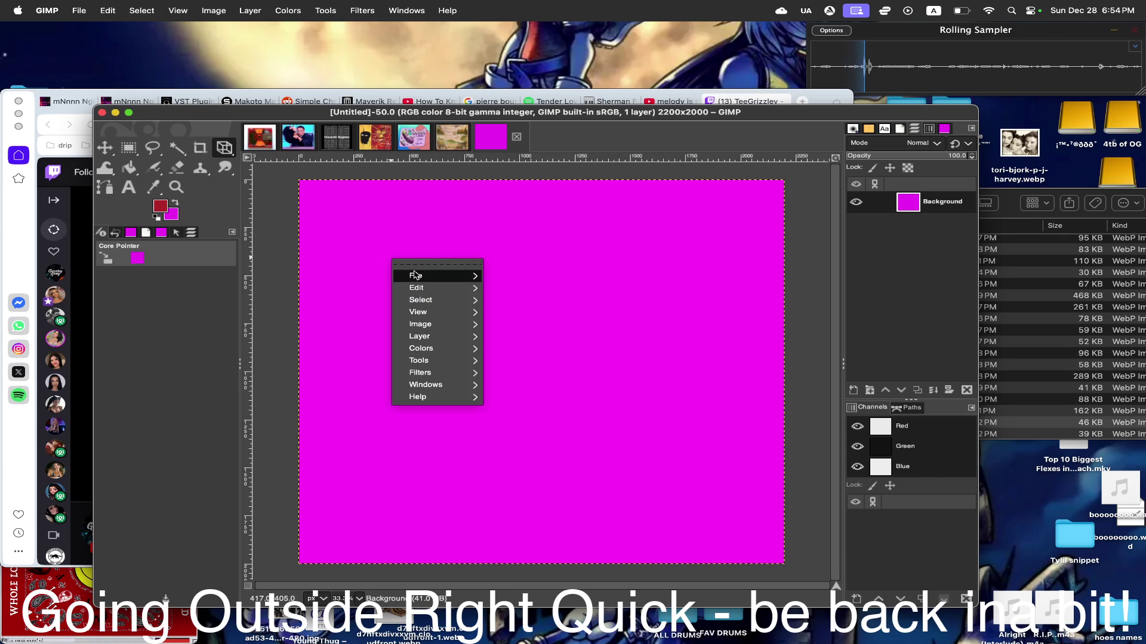
{"action": "left_click", "coordinate": [550, 473]}
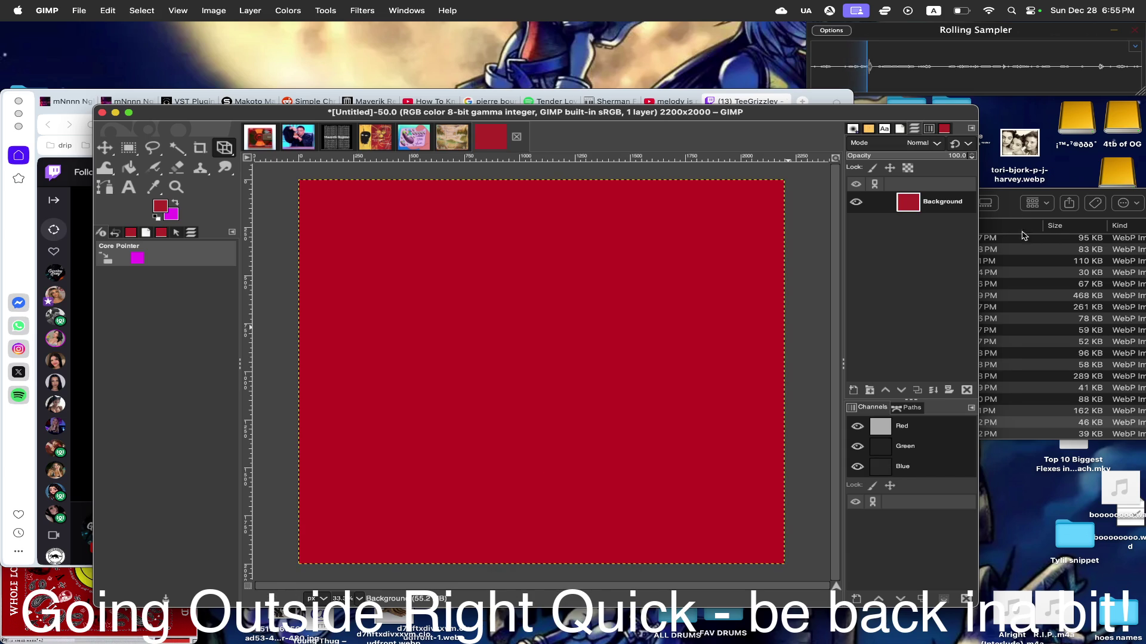
{"action": "left_click", "coordinate": [1010, 211]}
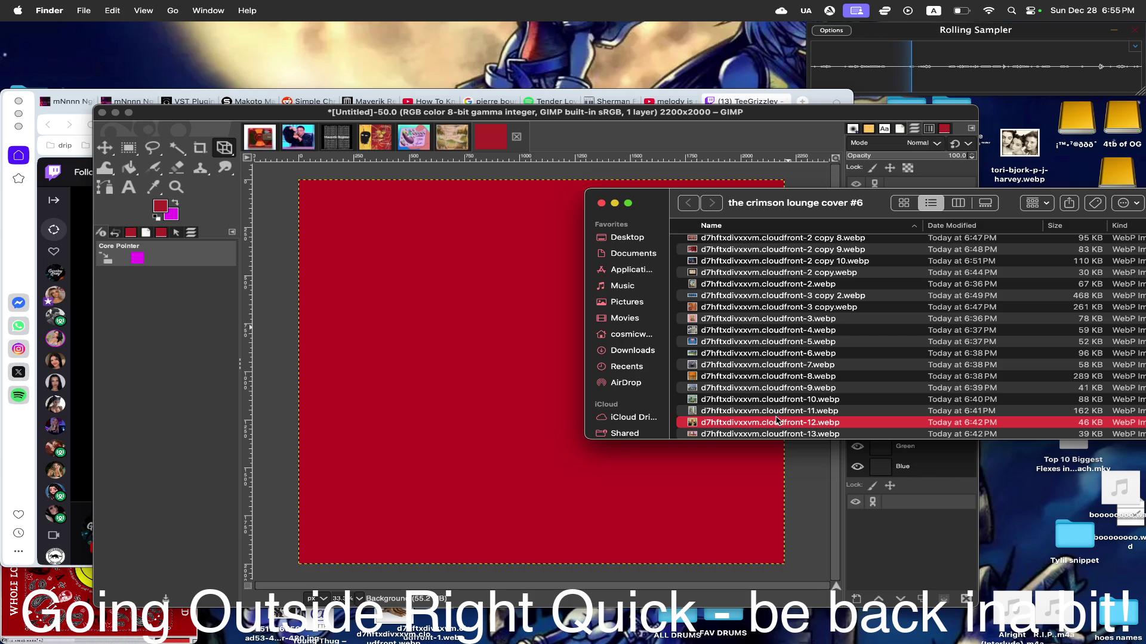
- Drop cloudfront-12.webp onto the crimson canvas as a new layer, checking cloudfront-11 in Quick Look
{"action": "key", "text": "space"}
{"action": "key", "text": "space"}
{"action": "left_click_drag", "start_coordinate": [739, 429], "coordinate": [542, 388]}
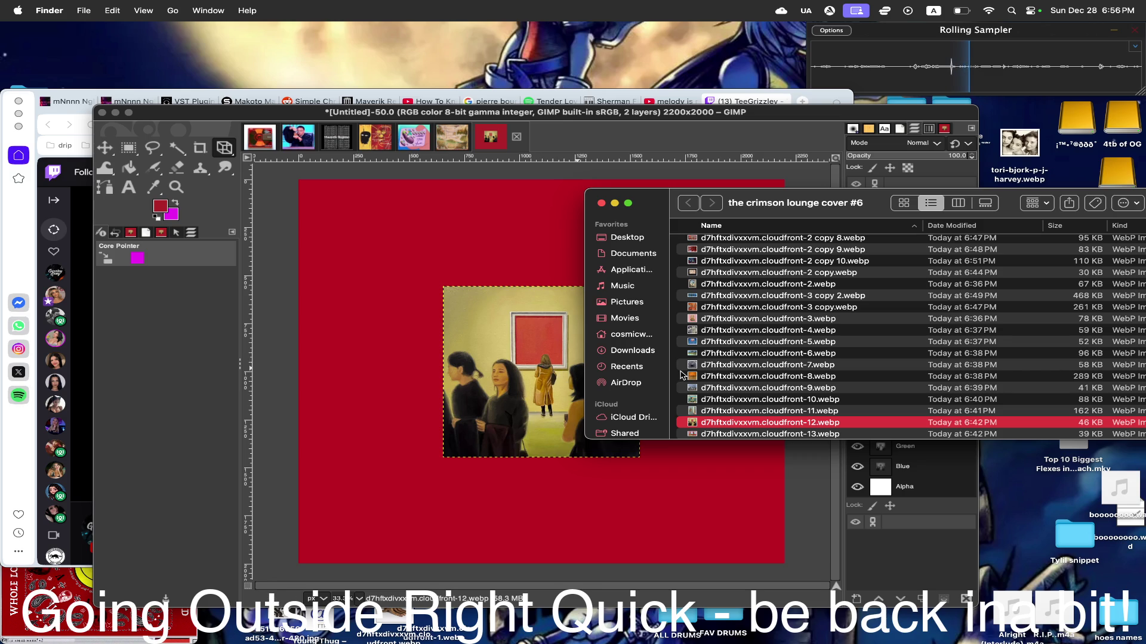
{"action": "key", "text": "space"}
{"action": "key", "text": "Up"}
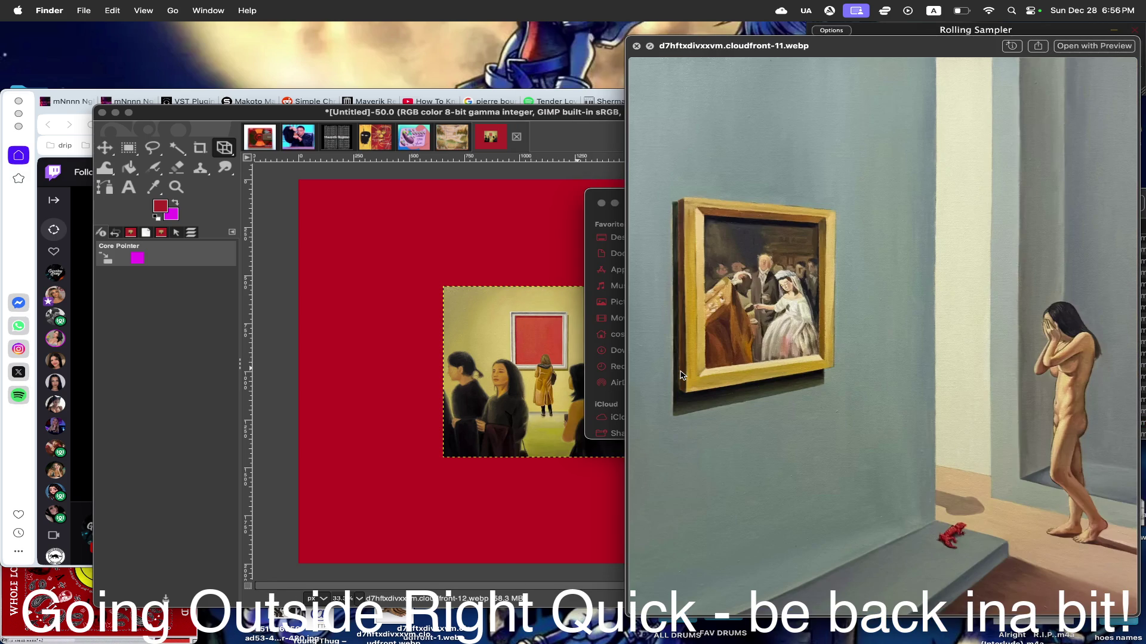
{"action": "key", "text": "space"}
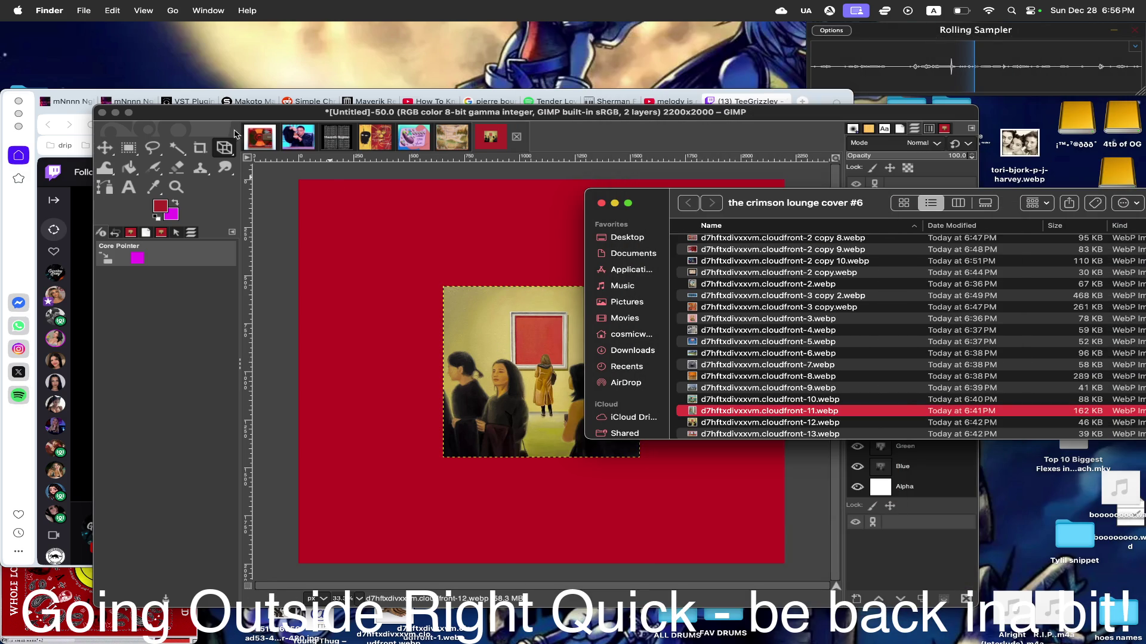
{"action": "left_click", "coordinate": [226, 148]}
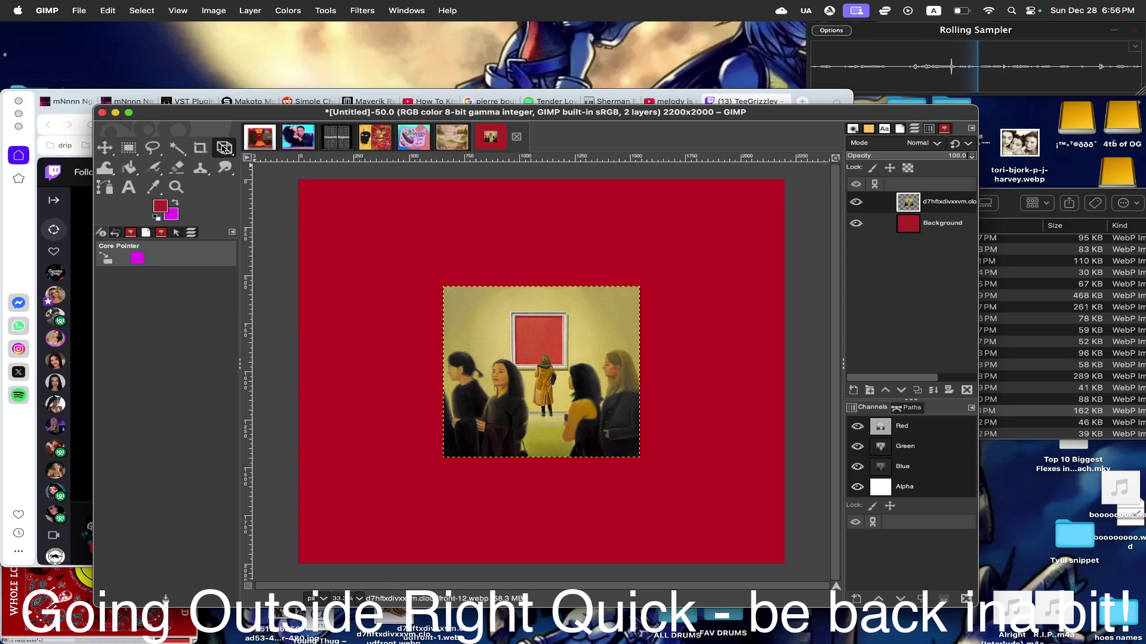
- Scale the gallery-crowd layer up to about 2005 px so it nearly fills the canvas
{"action": "right_click", "coordinate": [224, 149]}
{"action": "left_click", "coordinate": [282, 185]}
{"action": "left_click", "coordinate": [440, 289]}
{"action": "left_click_drag", "start_coordinate": [441, 288], "coordinate": [326, 184]}
{"action": "left_click_drag", "start_coordinate": [508, 331], "coordinate": [463, 327]}
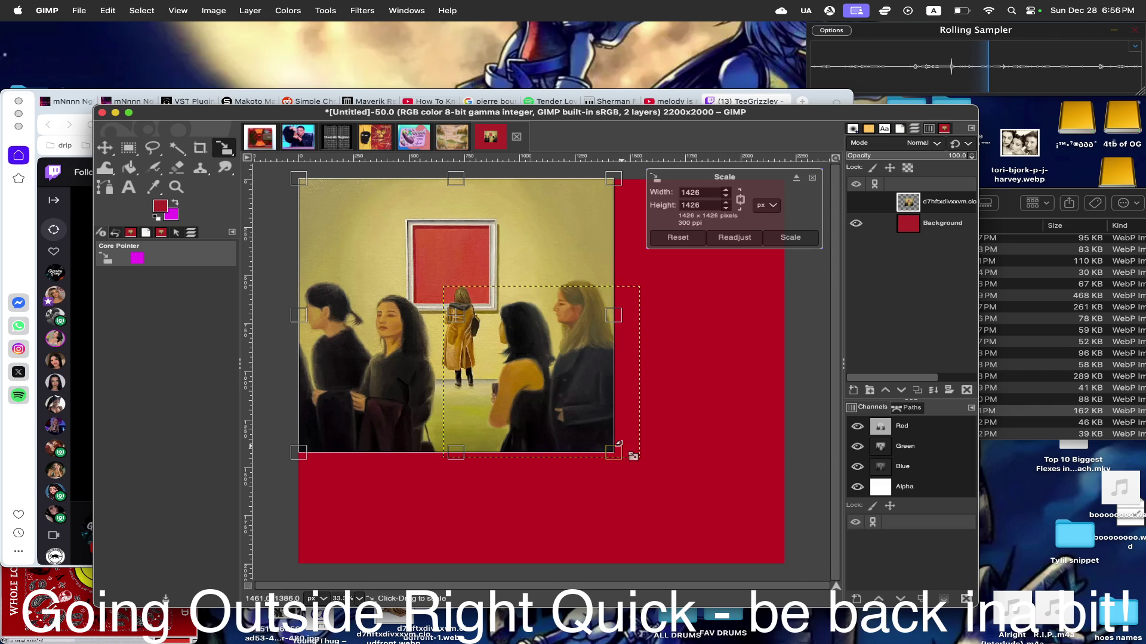
{"action": "left_click_drag", "start_coordinate": [601, 448], "coordinate": [784, 516]}
{"action": "left_click", "coordinate": [784, 237]}
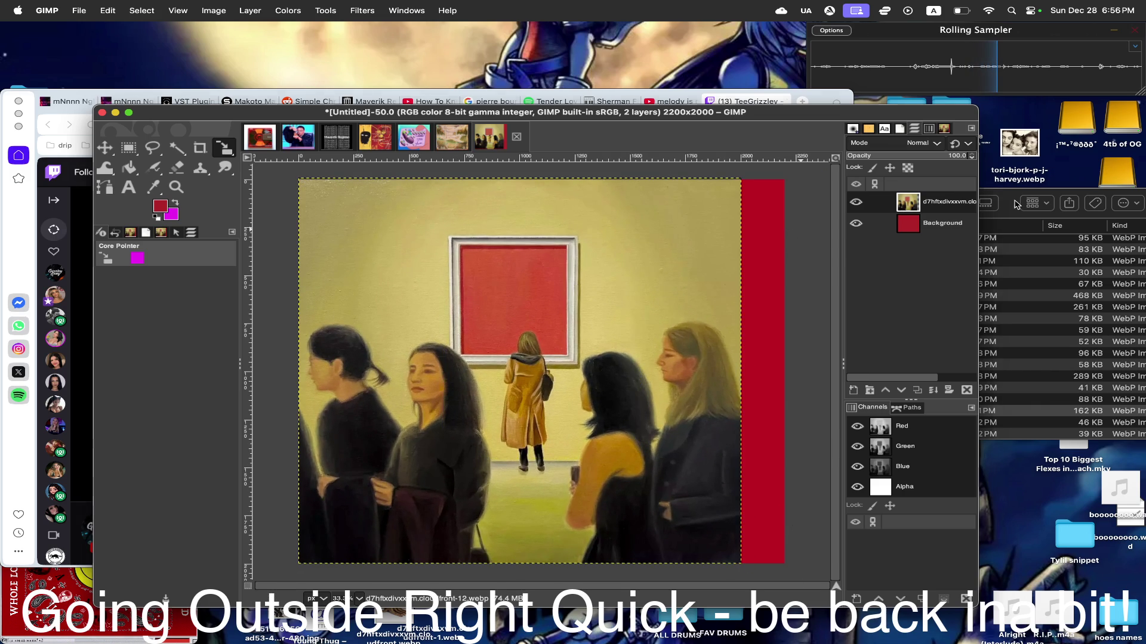
{"action": "left_click", "coordinate": [1018, 205]}
{"action": "scroll", "coordinate": [776, 383], "scroll_direction": "down", "scroll_amount": 3}
- Preview the cloudfront-12 file again in Finder
{"action": "left_click", "coordinate": [721, 384]}
{"action": "key", "text": "space"}
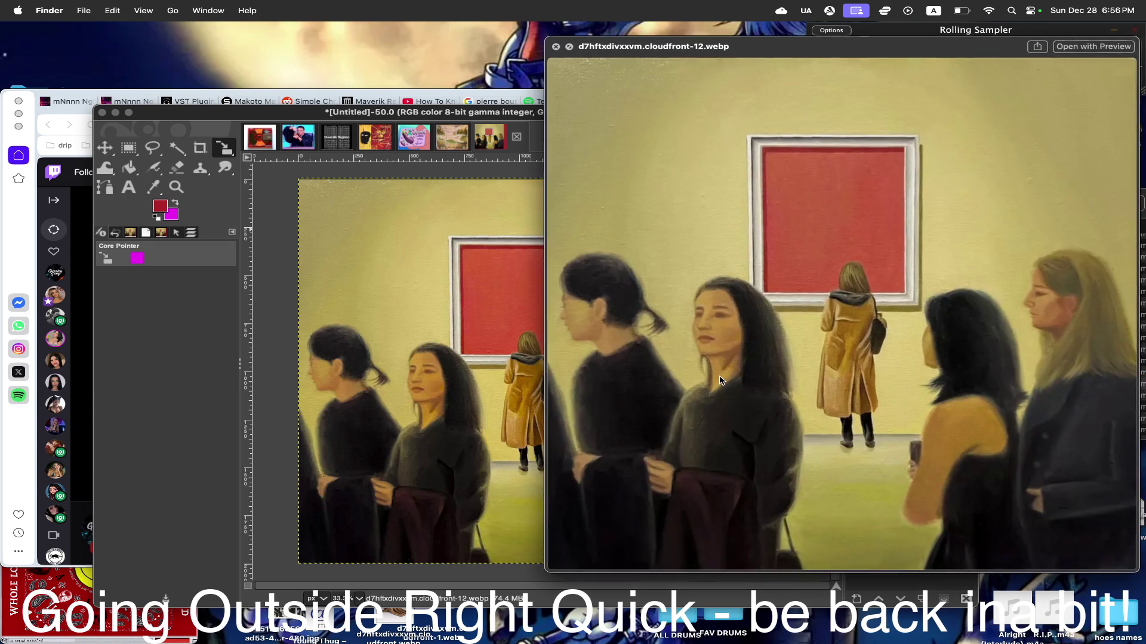
- Step the preview through cloudfront-13 to cloudfront-16, the empty gold frame crowd, and close it
{"action": "key", "text": "Down"}
{"action": "key", "text": "Down"}
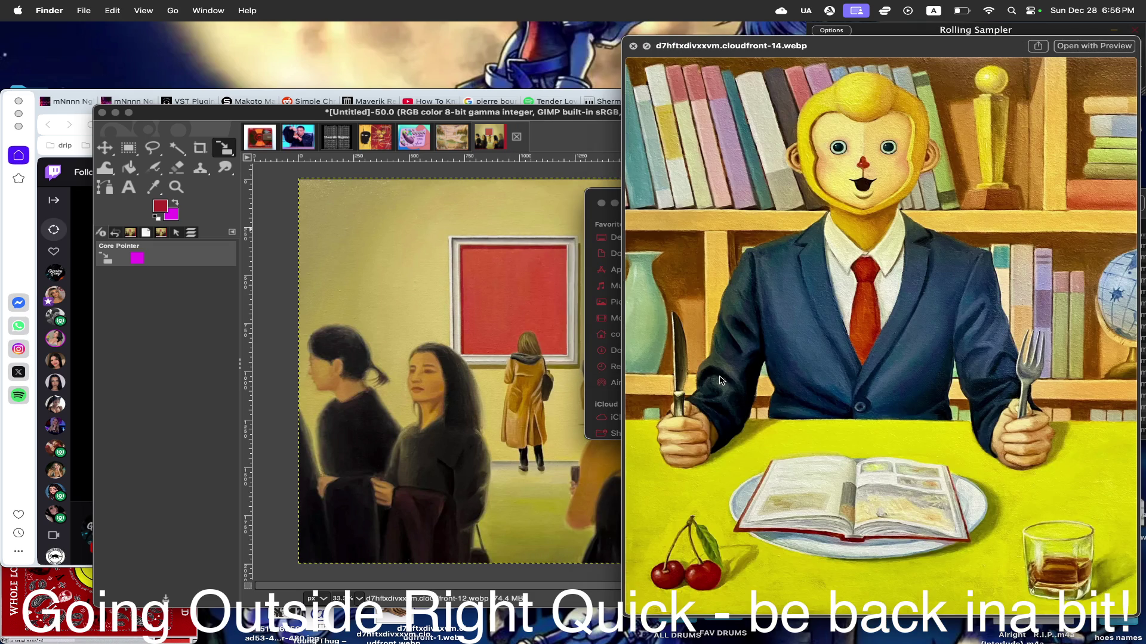
{"action": "key", "text": "Up"}
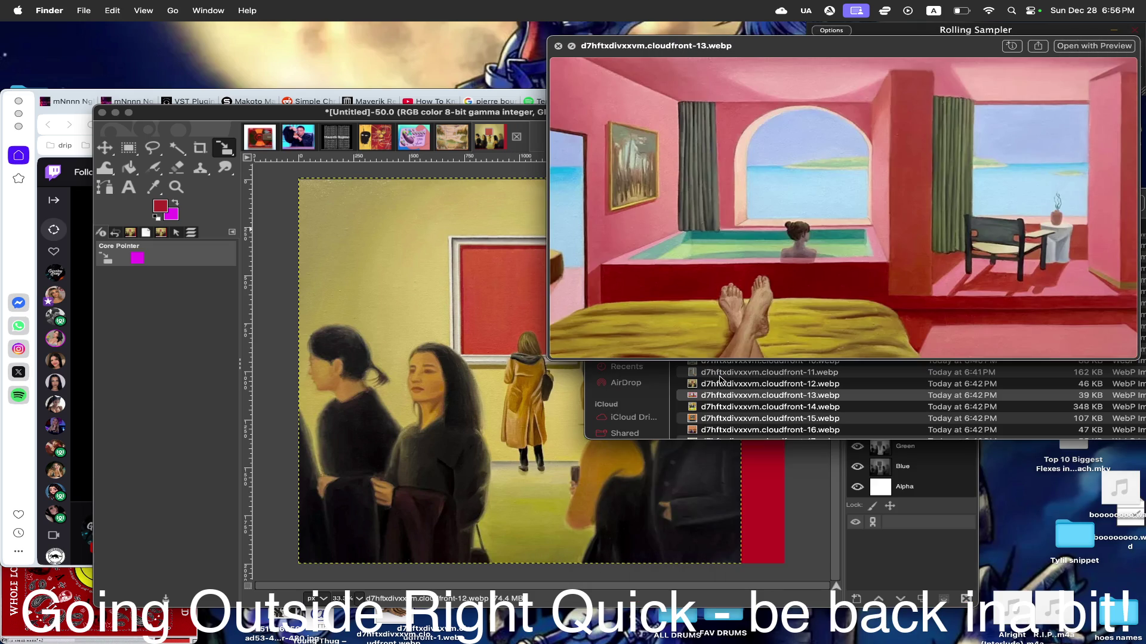
{"action": "key", "text": "Down"}
{"action": "key", "text": "Down"}
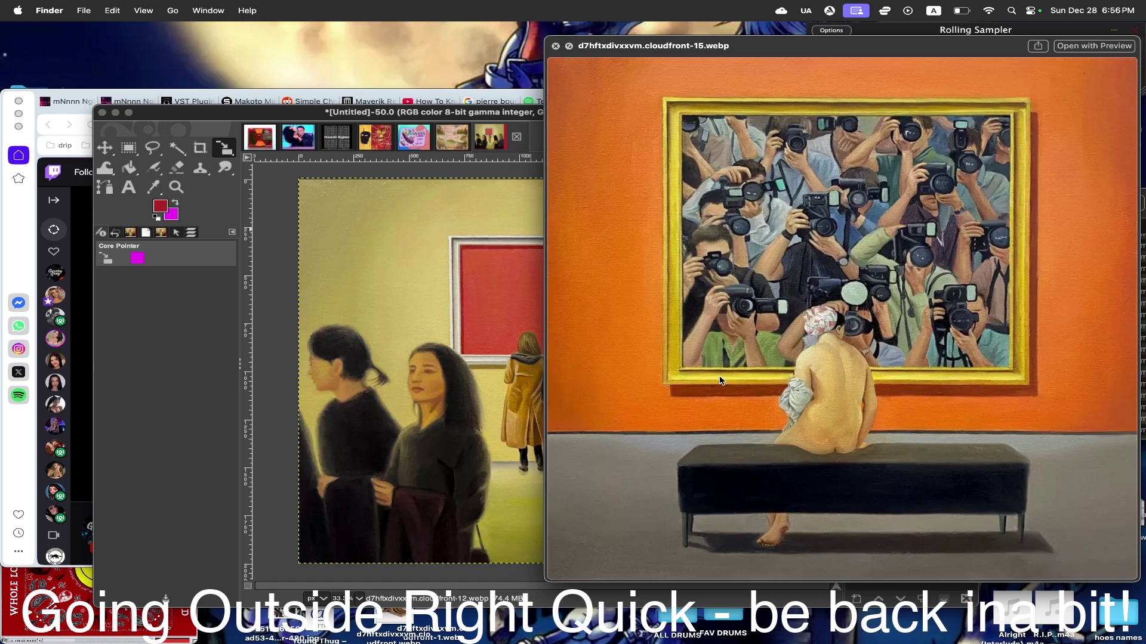
{"action": "key", "text": "Down"}
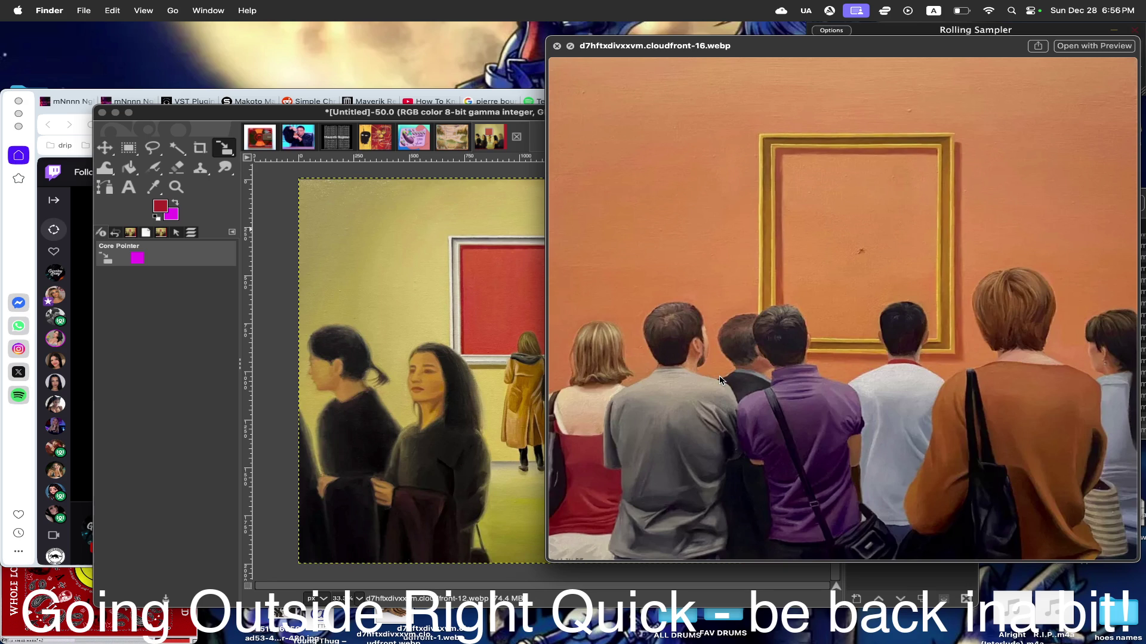
{"action": "key", "text": "space"}
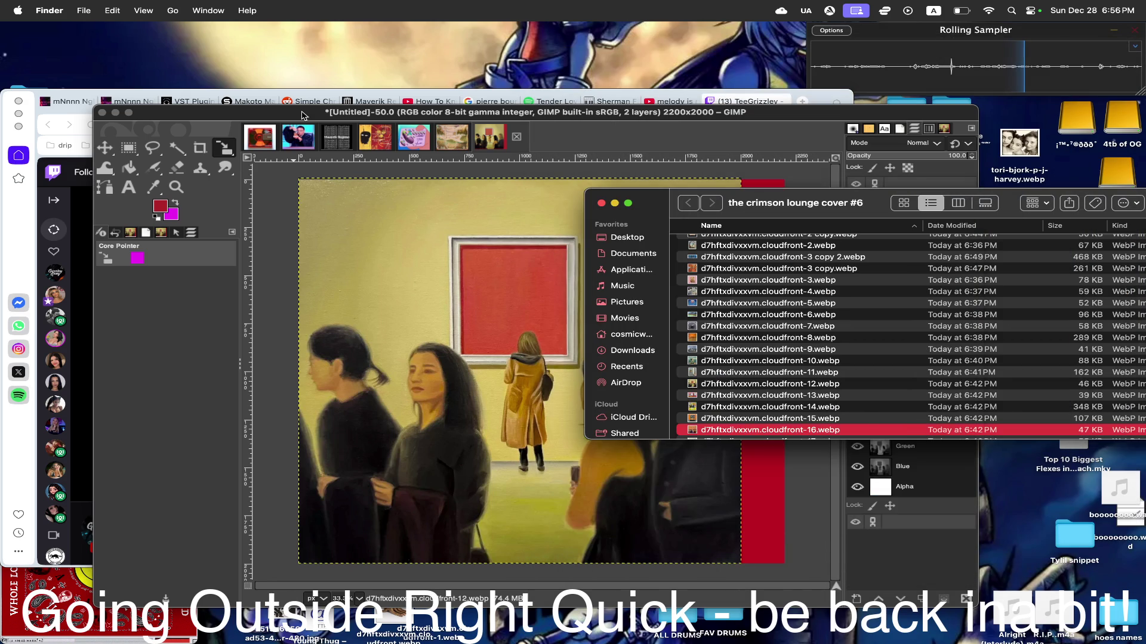
- Scale the gallery painting down to about 1091 px square near the canvas centre
{"action": "left_click", "coordinate": [779, 186]}
{"action": "left_click_drag", "start_coordinate": [299, 179], "coordinate": [390, 259]}
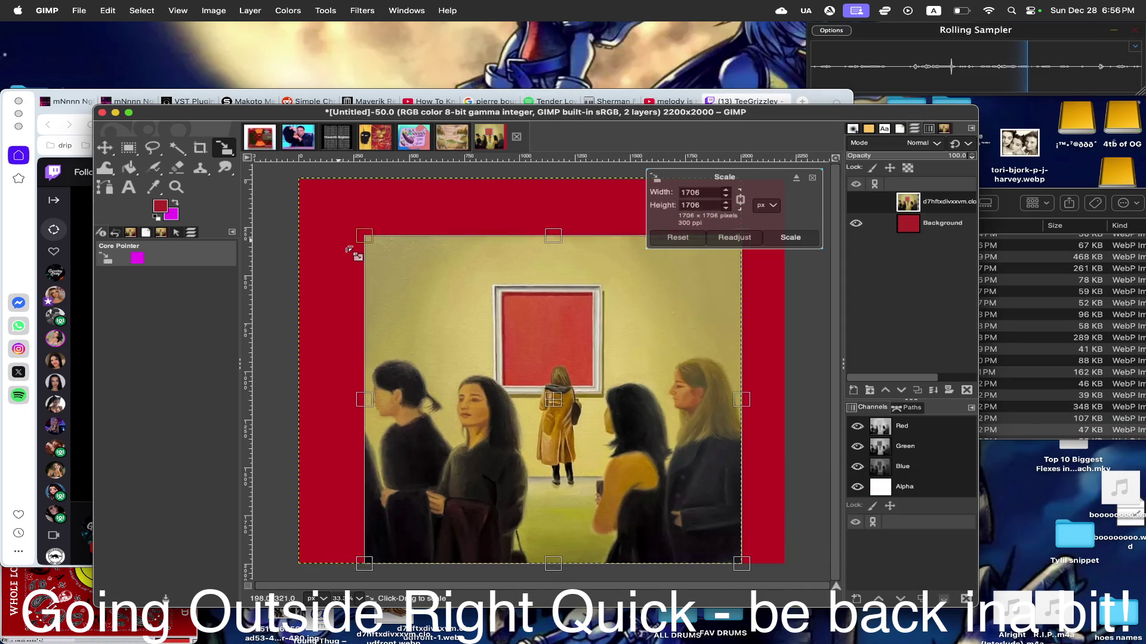
{"action": "left_click_drag", "start_coordinate": [566, 411], "coordinate": [541, 327]}
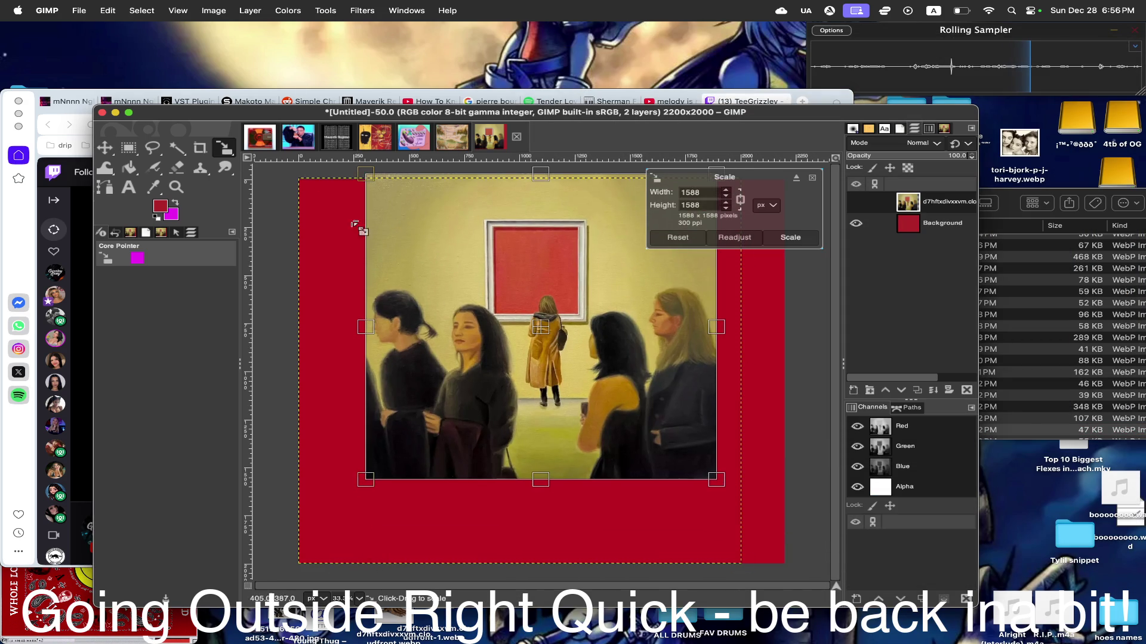
{"action": "left_click_drag", "start_coordinate": [363, 189], "coordinate": [462, 259]}
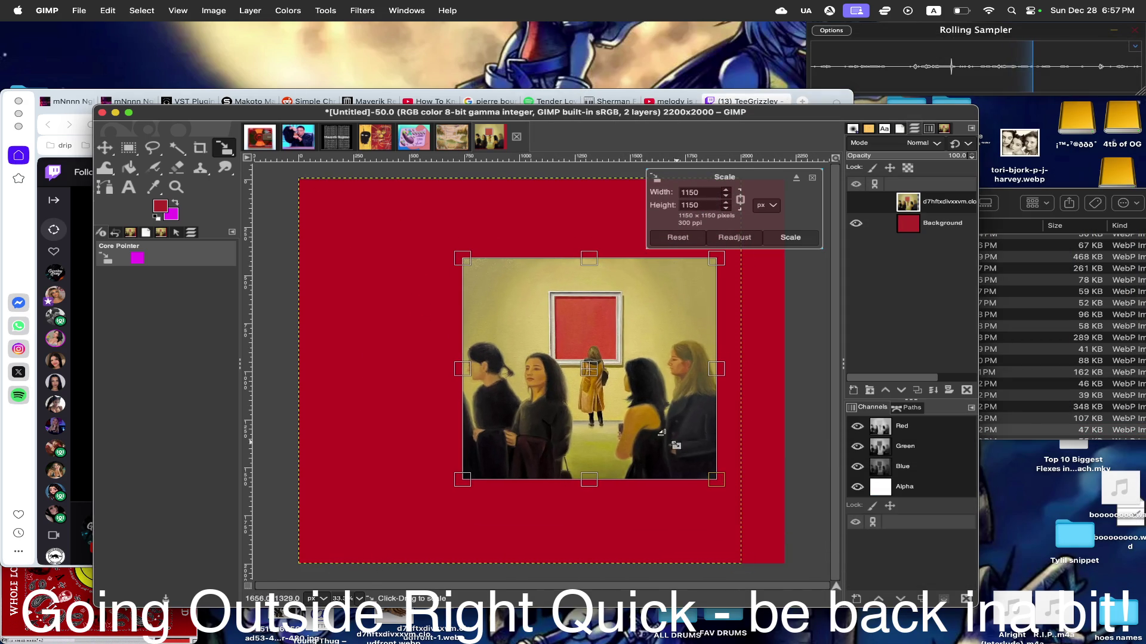
{"action": "left_click_drag", "start_coordinate": [591, 370], "coordinate": [538, 362]}
{"action": "mouse_move", "coordinate": [410, 251]}
{"action": "left_mouse_down"}
{"action": "mouse_move", "coordinate": [408, 271]}
{"action": "mouse_move", "coordinate": [423, 285]}
{"action": "left_mouse_up"}
{"action": "left_click", "coordinate": [790, 237]}
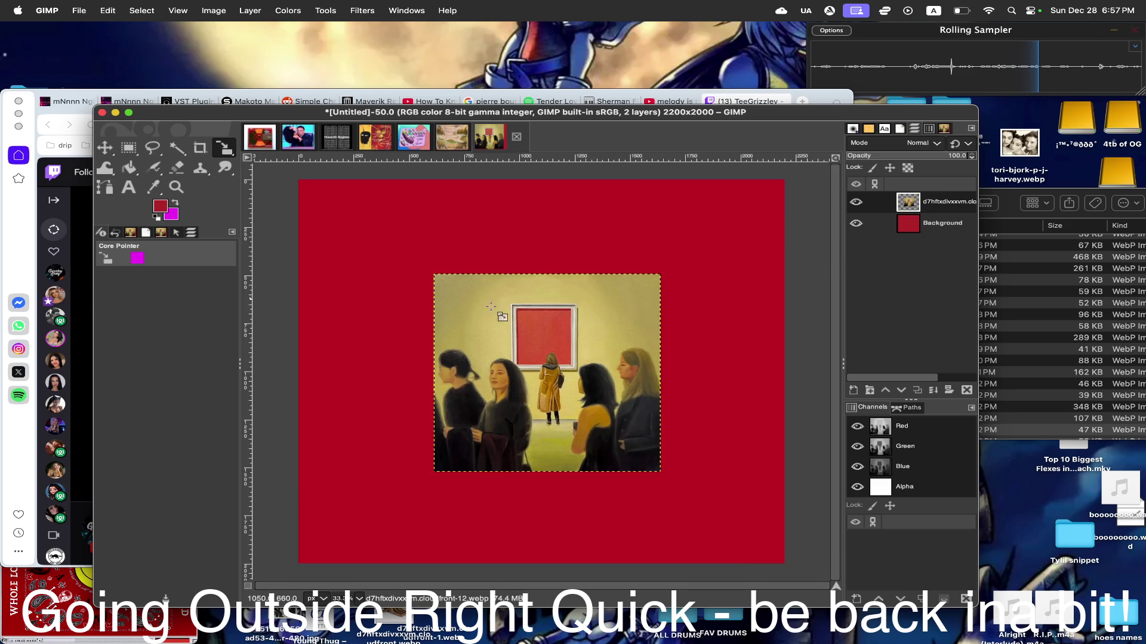
- Nudge the shrunken painting slightly upward, leaving a wide crimson border
{"action": "left_click", "coordinate": [105, 148]}
{"action": "left_click_drag", "start_coordinate": [555, 395], "coordinate": [566, 382]}
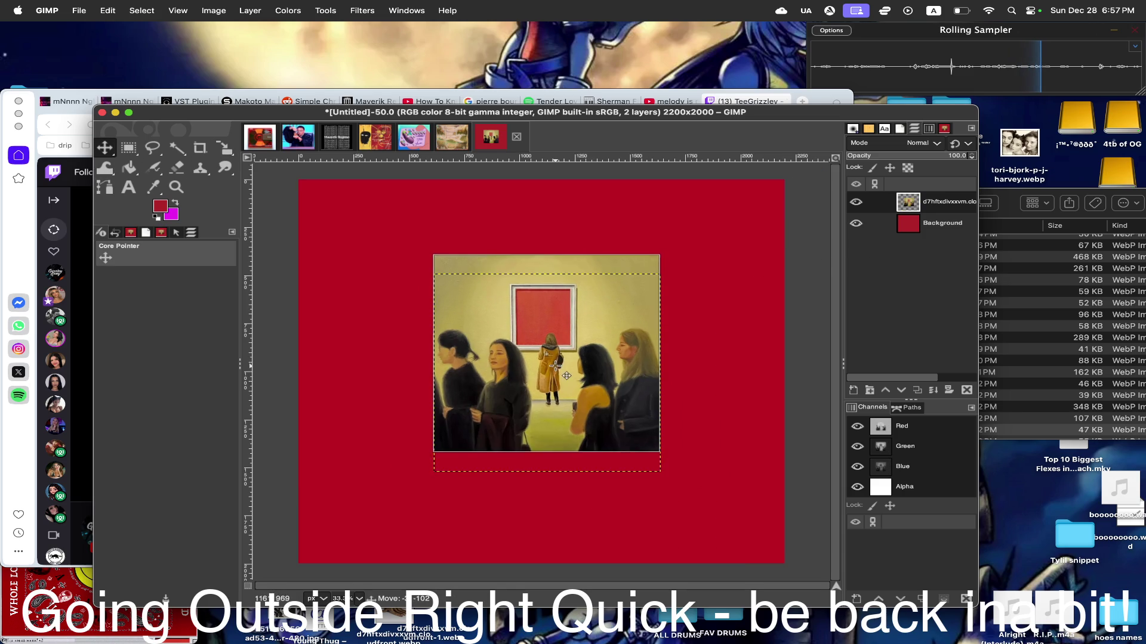
{"action": "left_click", "coordinate": [1016, 204]}
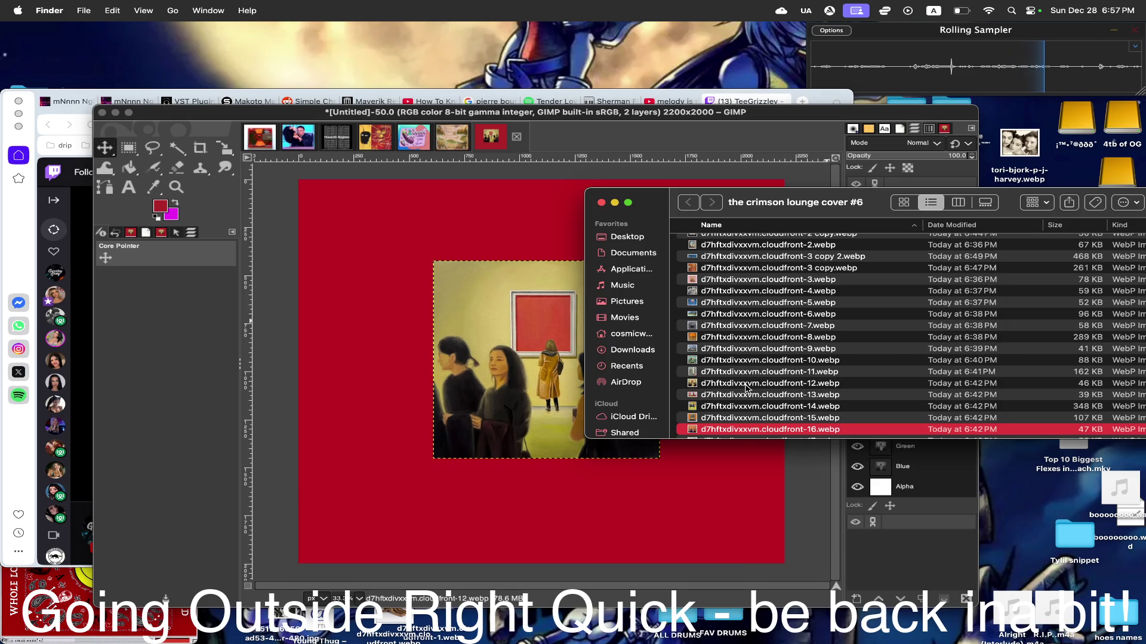
- Preview cloudfront-16.webp and drop it onto the canvas as a third layer
{"action": "key", "text": "space"}
{"action": "key", "text": "space"}
{"action": "key", "text": "space"}
{"action": "key", "text": "space"}
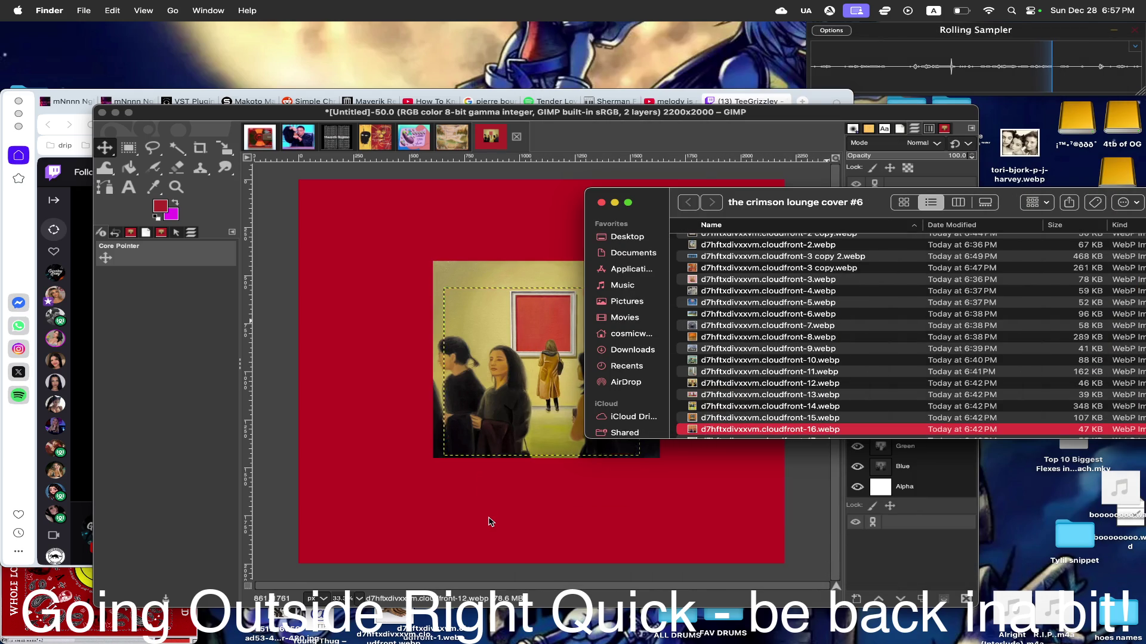
{"action": "left_click_drag", "start_coordinate": [752, 211], "coordinate": [879, 237]}
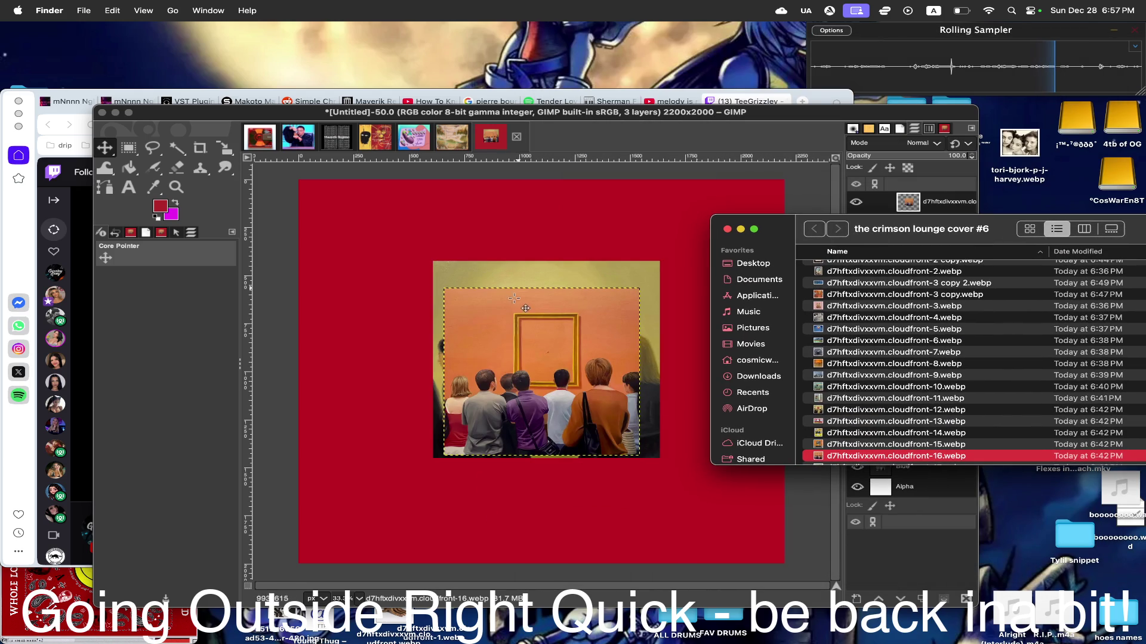
{"action": "left_click", "coordinate": [374, 117]}
{"action": "left_click", "coordinate": [224, 145]}
{"action": "left_click", "coordinate": [457, 293]}
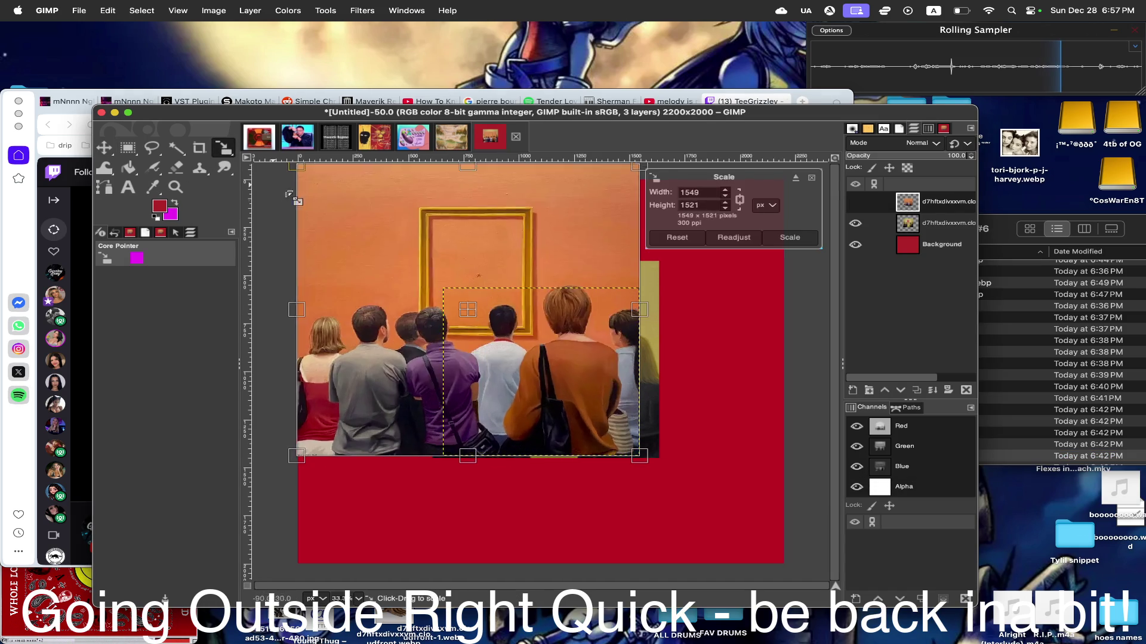
- Enlarge the crowd painting to fill the whole canvas and raise the women-in-gallery layer to the top
{"action": "left_click_drag", "start_coordinate": [456, 294], "coordinate": [307, 172]}
{"action": "left_click_drag", "start_coordinate": [478, 319], "coordinate": [468, 326]}
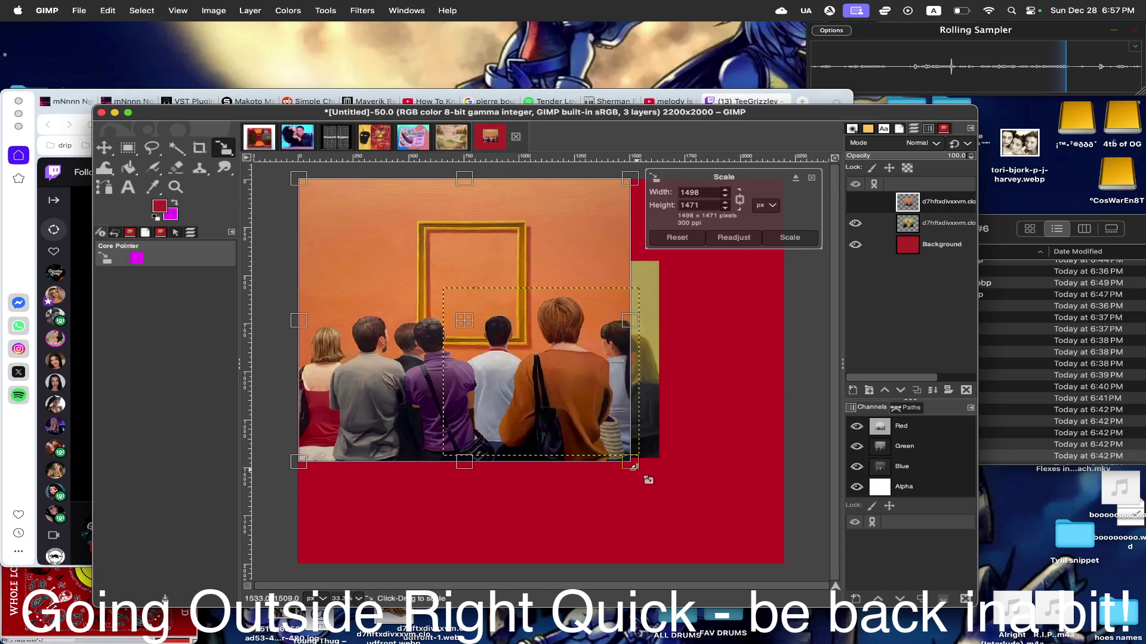
{"action": "left_click_drag", "start_coordinate": [644, 474], "coordinate": [765, 573]}
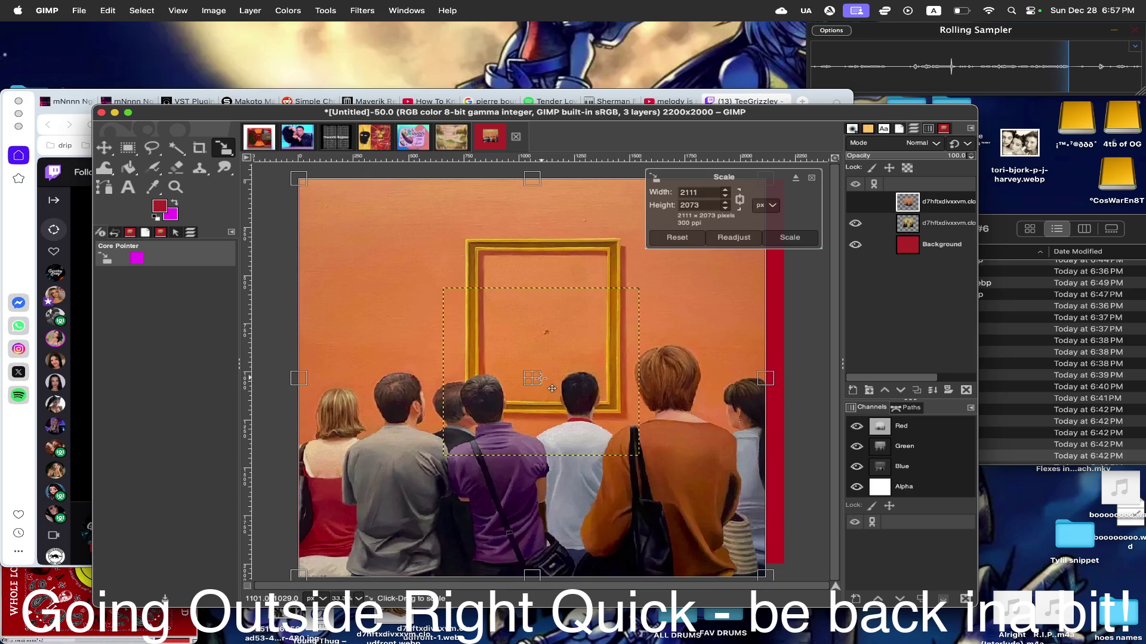
{"action": "left_click_drag", "start_coordinate": [537, 381], "coordinate": [555, 370]}
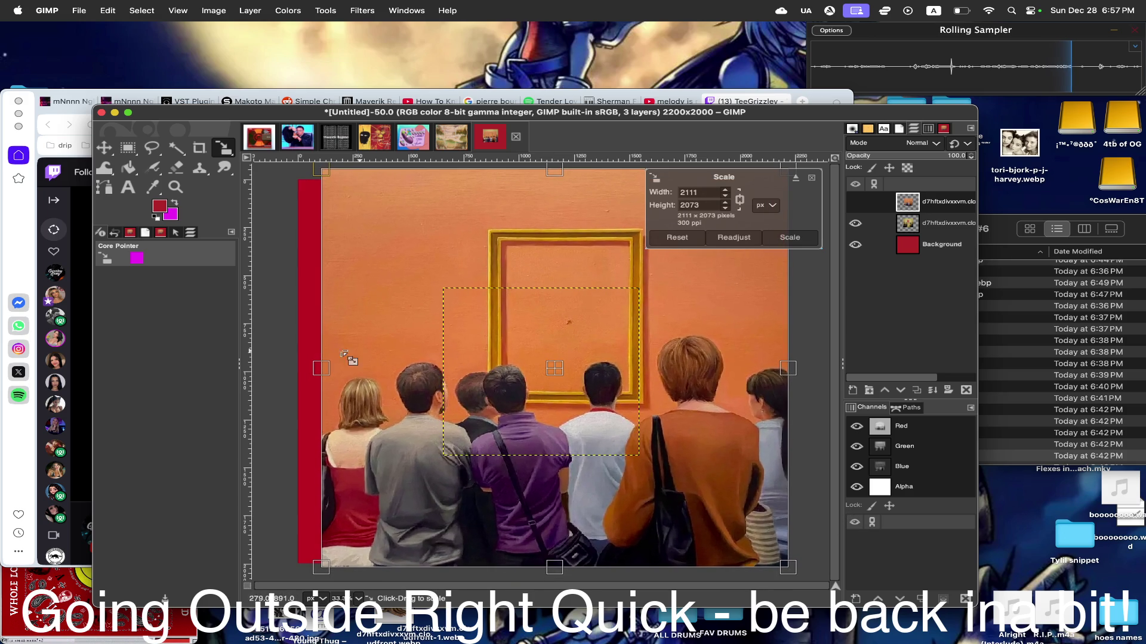
{"action": "left_click_drag", "start_coordinate": [323, 369], "coordinate": [296, 369]}
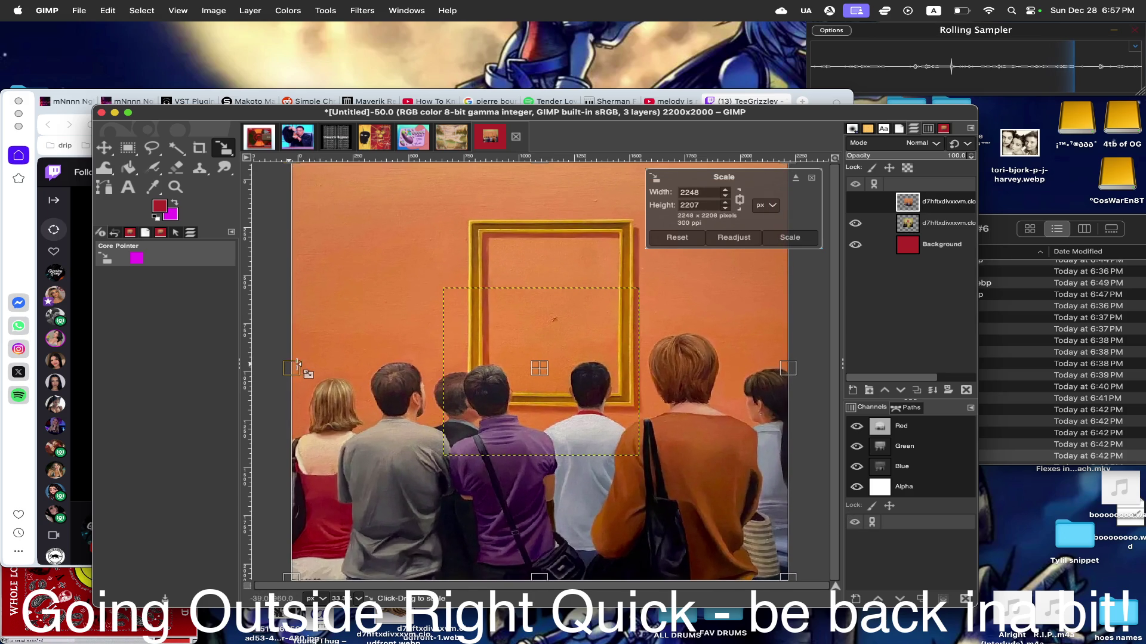
{"action": "left_click", "coordinate": [788, 238]}
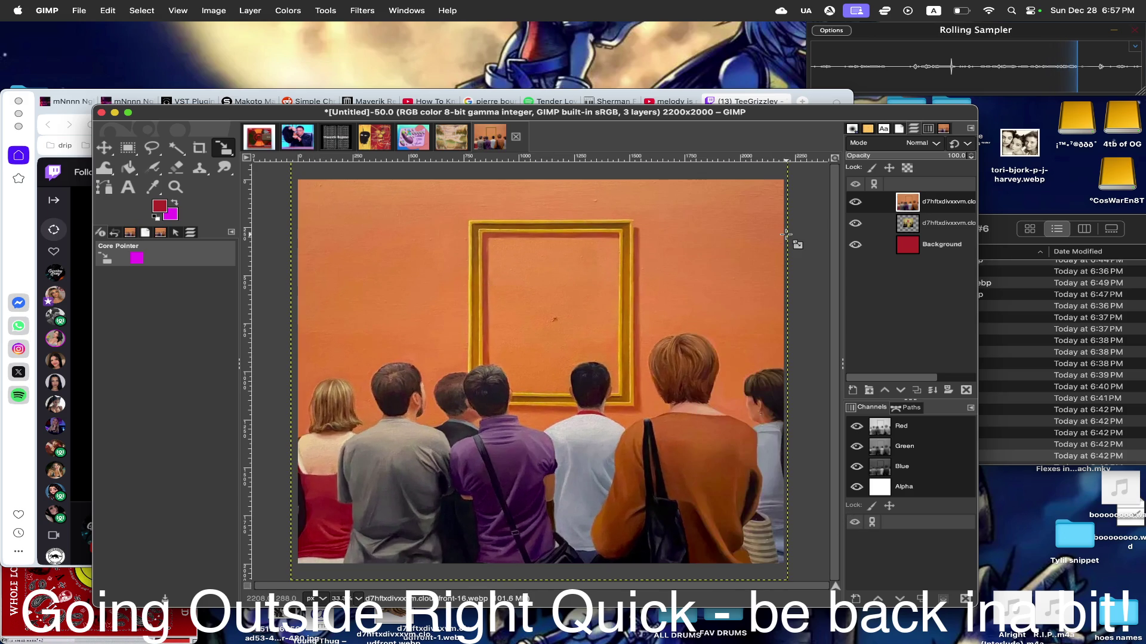
{"action": "left_click_drag", "start_coordinate": [907, 223], "coordinate": [910, 203]}
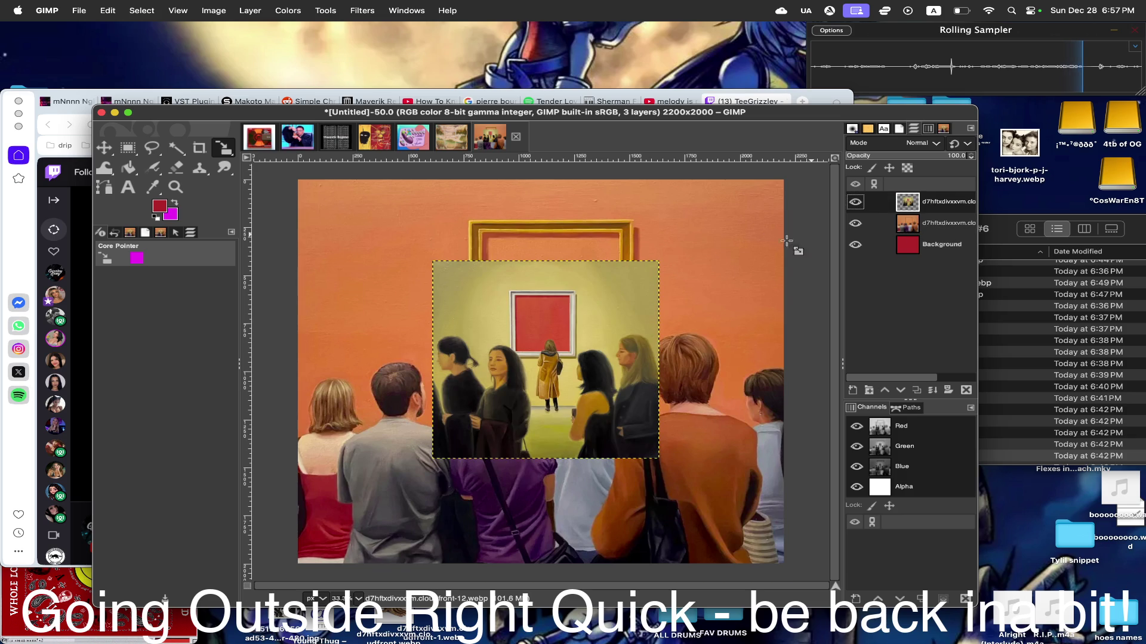
- Scale the women-in-gallery painting to about 607 px and set it inside the empty gold frame
{"action": "left_click", "coordinate": [135, 171]}
{"action": "left_click", "coordinate": [603, 408]}
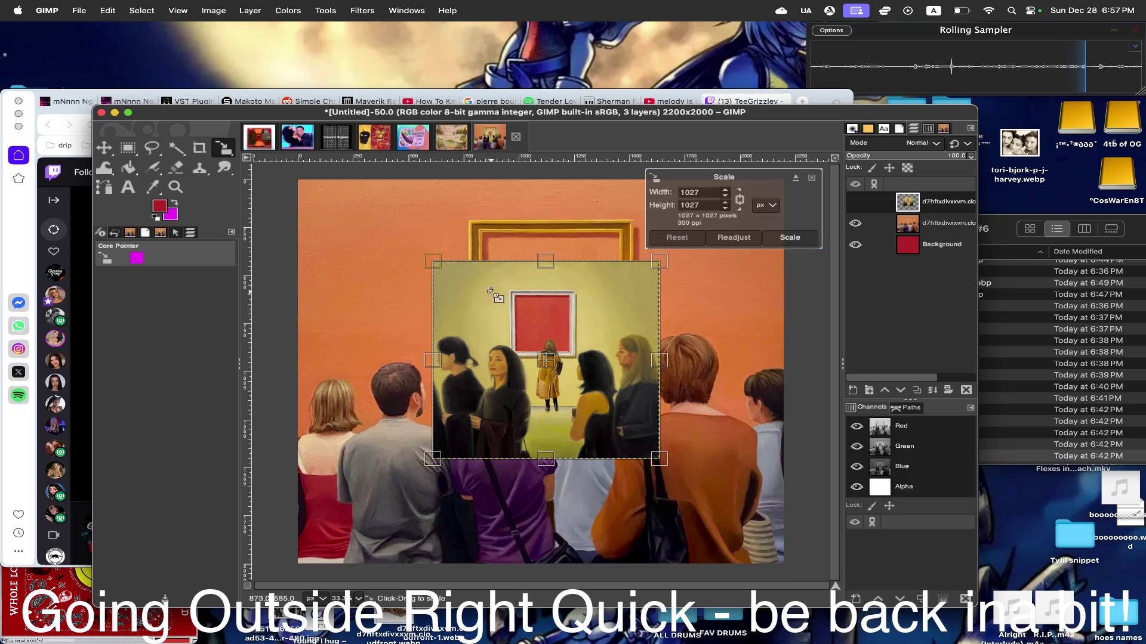
{"action": "left_click_drag", "start_coordinate": [436, 267], "coordinate": [503, 322]}
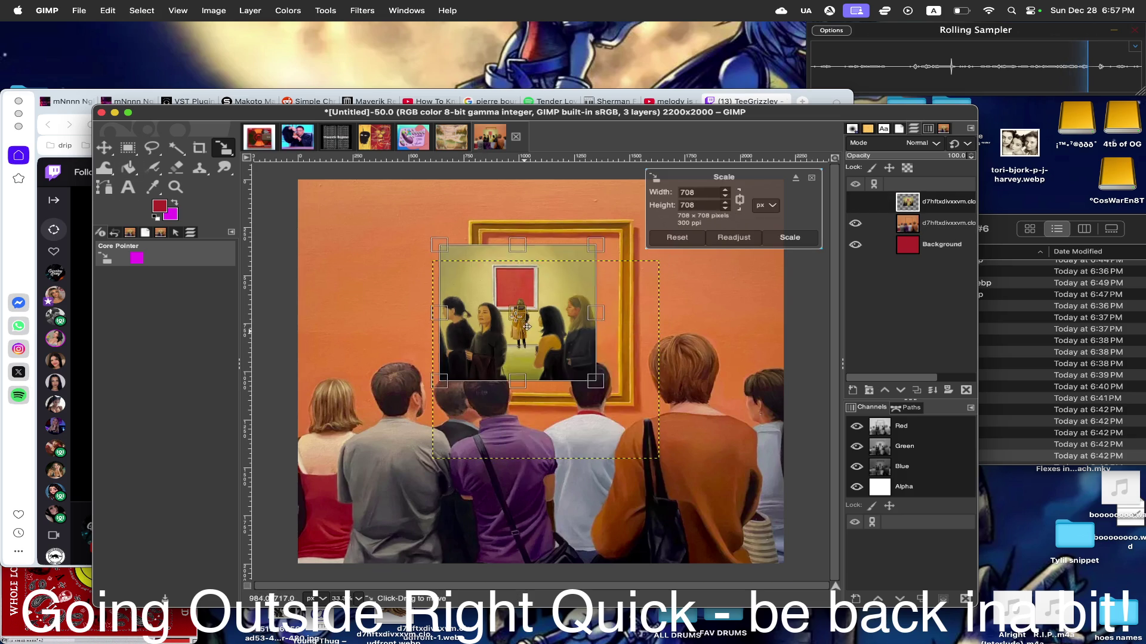
{"action": "left_click_drag", "start_coordinate": [591, 405], "coordinate": [551, 317]}
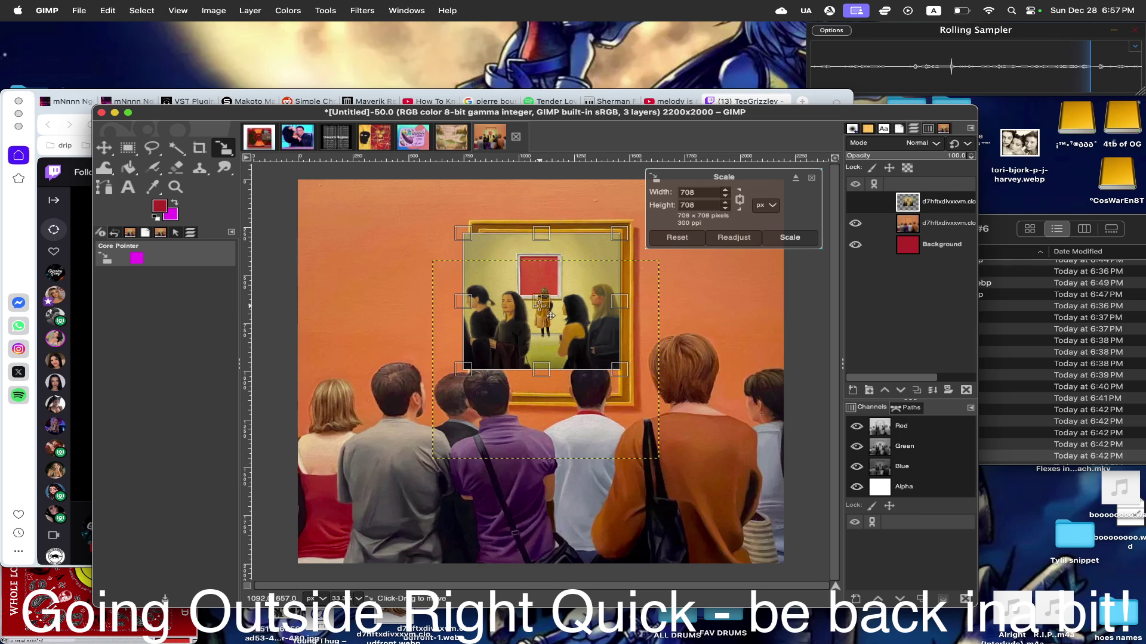
{"action": "left_click_drag", "start_coordinate": [474, 239], "coordinate": [497, 240]}
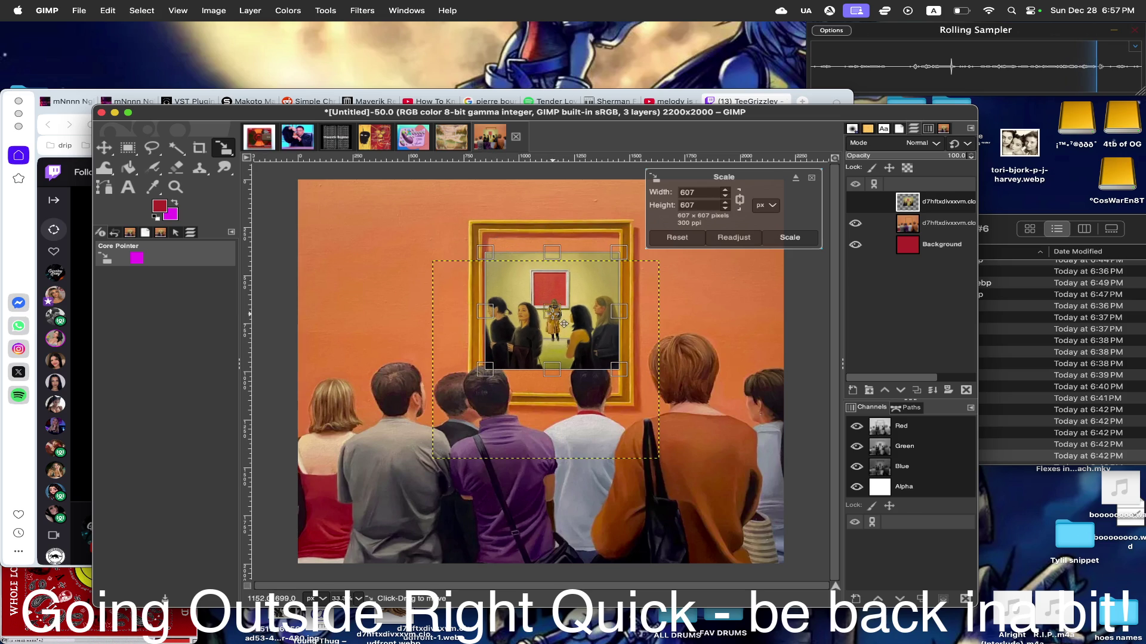
{"action": "left_click_drag", "start_coordinate": [556, 321], "coordinate": [563, 305]}
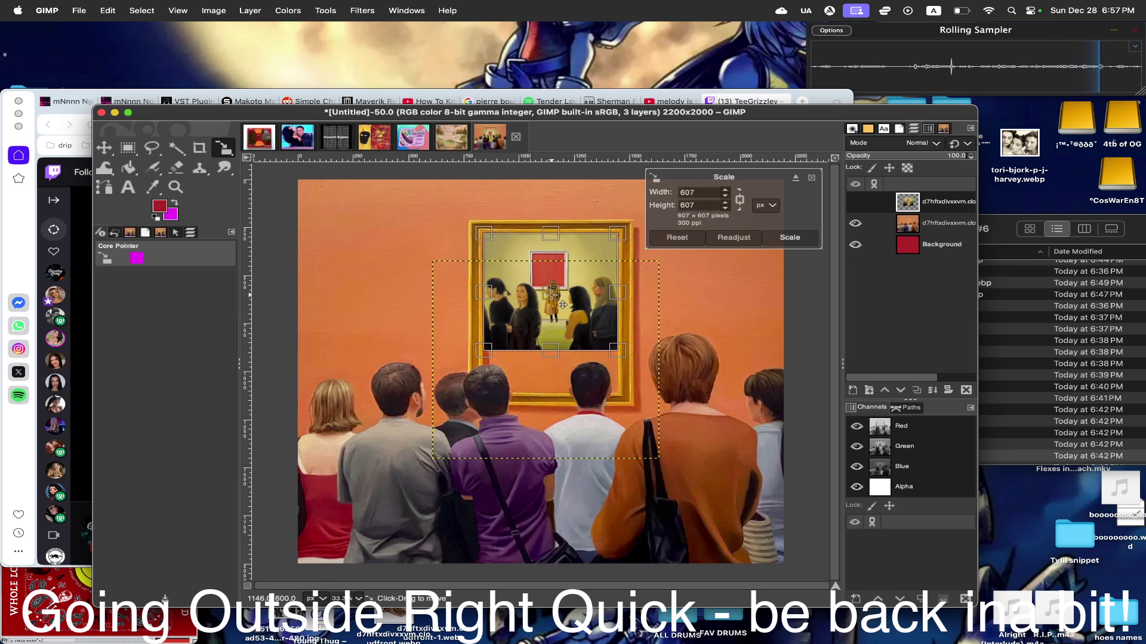
{"action": "left_click", "coordinate": [786, 238]}
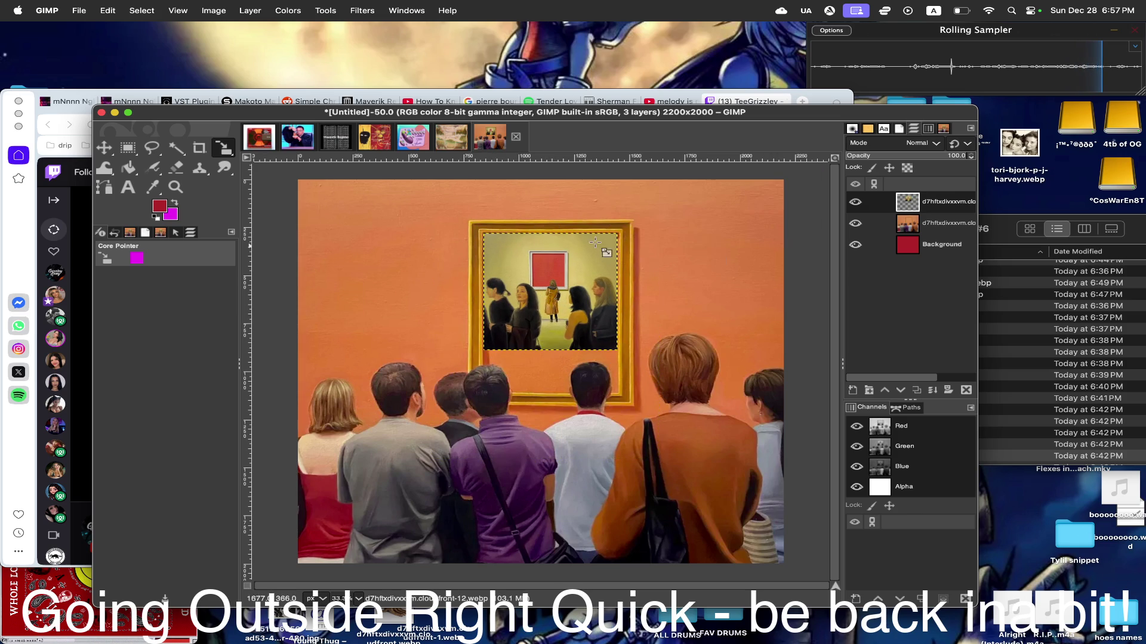
{"action": "left_click_drag", "start_coordinate": [224, 148], "coordinate": [287, 245]}
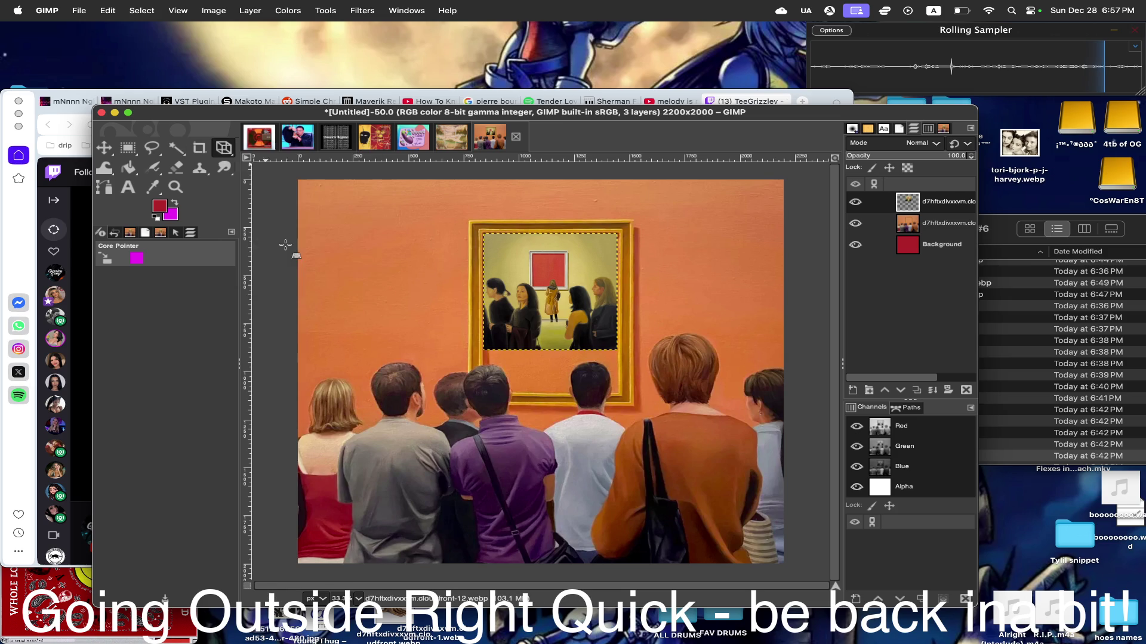
{"action": "left_click", "coordinate": [508, 301]}
- Pull the painting's bottom corners down so it fills the gold frame in perspective
{"action": "left_click_drag", "start_coordinate": [488, 367], "coordinate": [483, 386]}
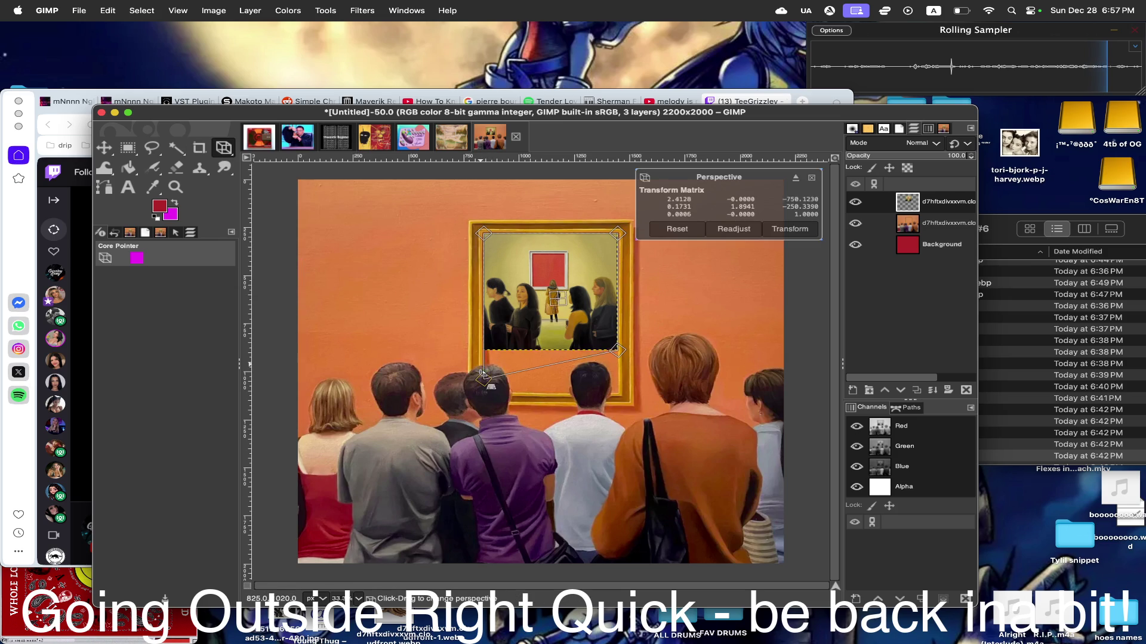
{"action": "left_click_drag", "start_coordinate": [618, 351], "coordinate": [629, 401]}
{"action": "left_click_drag", "start_coordinate": [482, 388], "coordinate": [481, 392]}
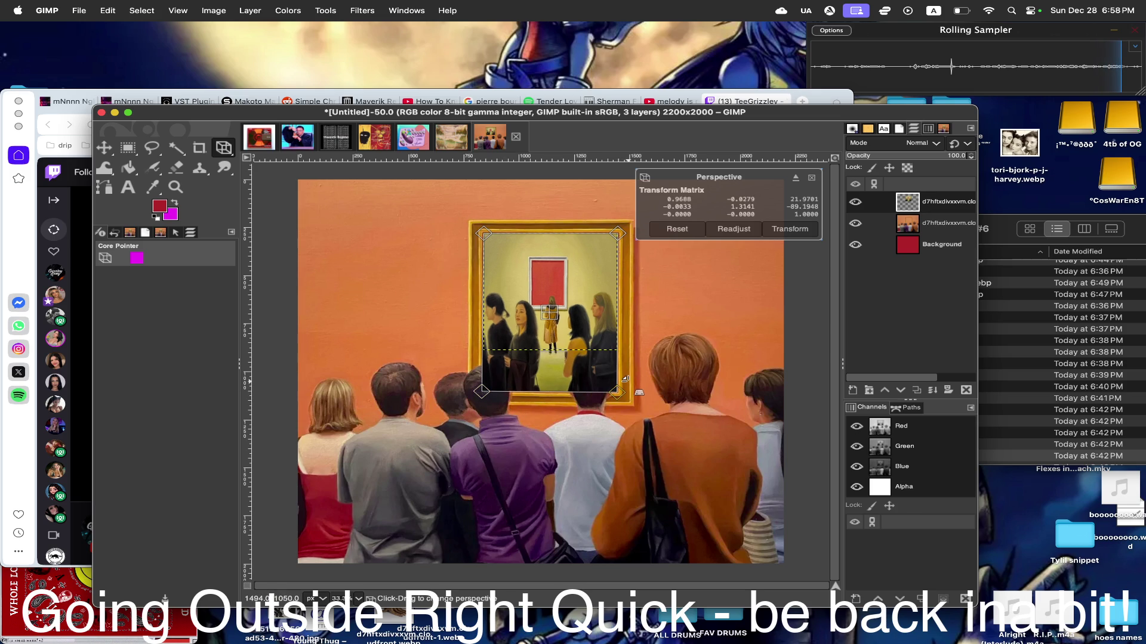
{"action": "left_click", "coordinate": [785, 231]}
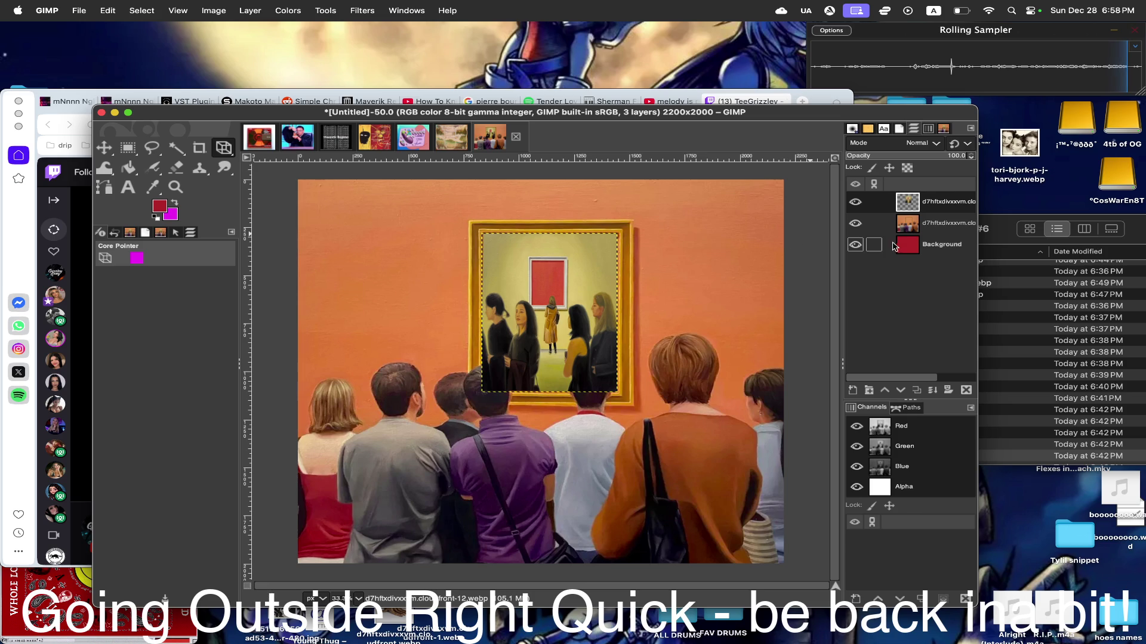
- Bring Finder forward and Quick Look a pink lounge painting
{"action": "left_click", "coordinate": [1000, 227]}
{"action": "scroll", "coordinate": [877, 313], "scroll_direction": "up", "scroll_amount": 5}
{"action": "left_click", "coordinate": [878, 309]}
{"action": "key", "text": "space"}
- Browse the Quick Look previews and settle on the nude woman beside a framed wedding scene
{"action": "key", "text": "Down"}
{"action": "key", "text": "Down"}
{"action": "key", "text": "Down"}
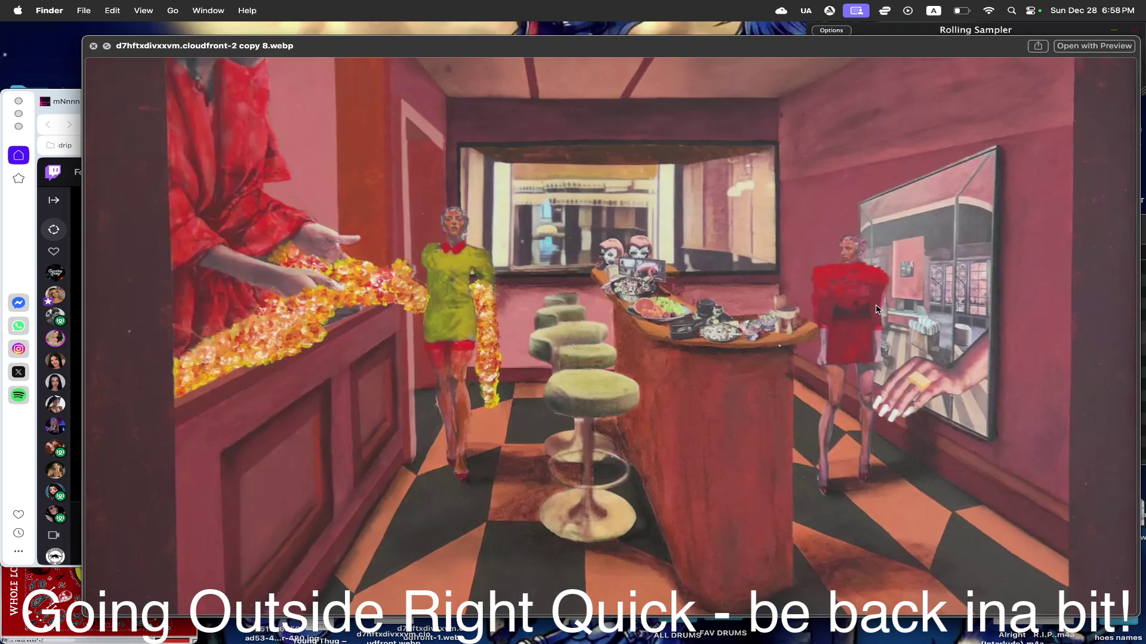
{"action": "key", "text": "Down"}
{"action": "key", "text": "Down"}
{"action": "key", "text": "Down"}
{"action": "key", "text": "Down"}
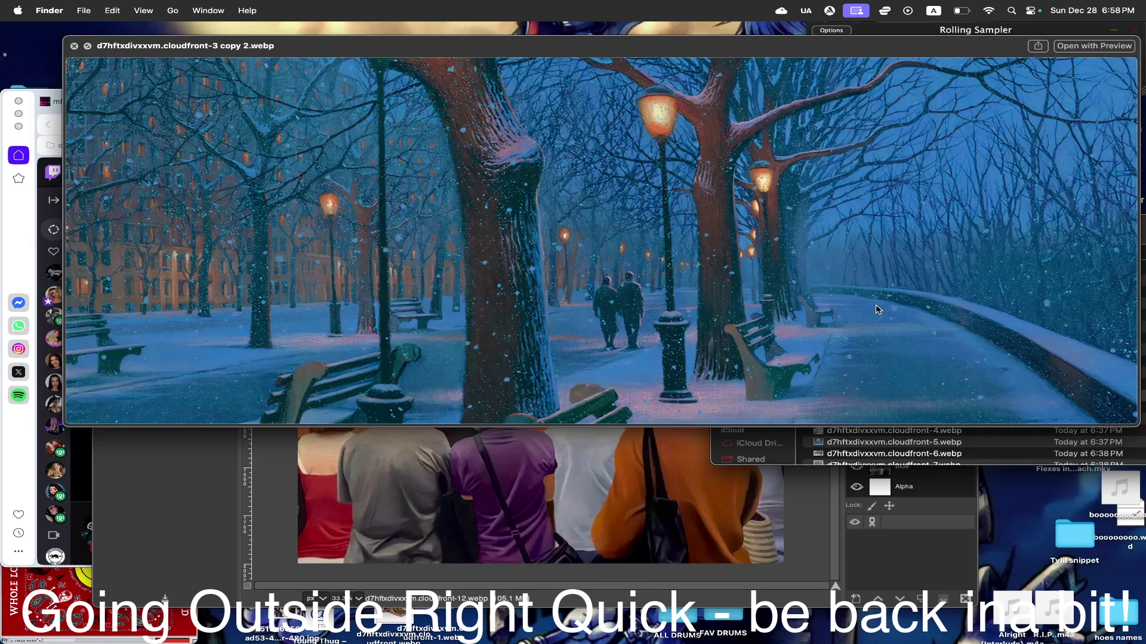
{"action": "key", "text": "Down"}
{"action": "key", "text": "Down"}
{"action": "key", "text": "Down"}
{"action": "key", "text": "Down"}
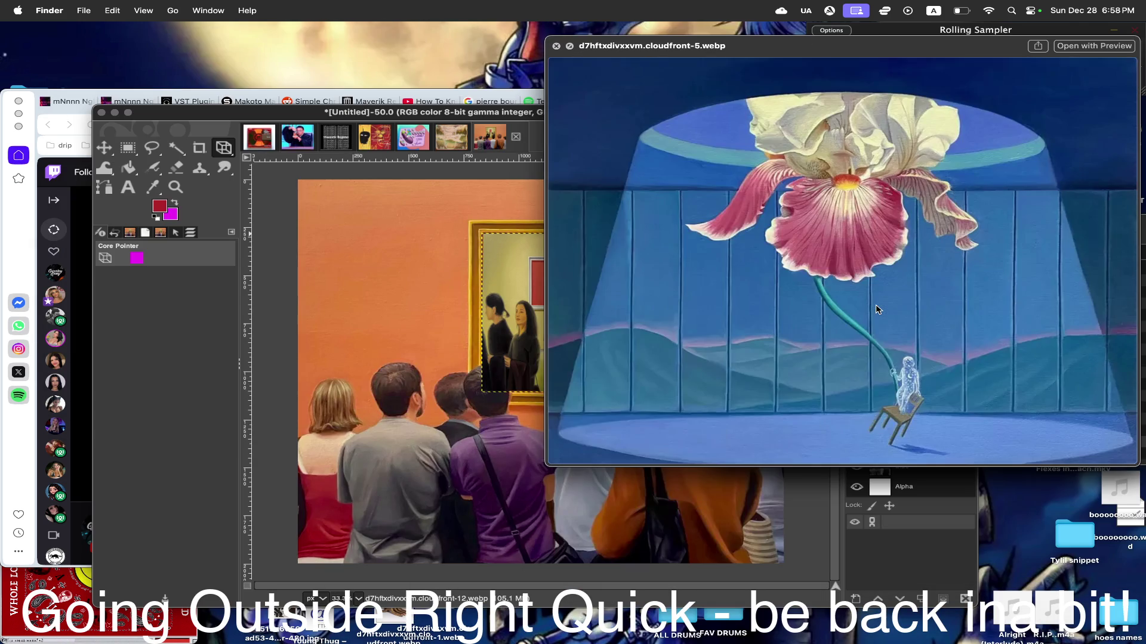
{"action": "key", "text": "Down"}
{"action": "key", "text": "Down"}
{"action": "key", "text": "Down"}
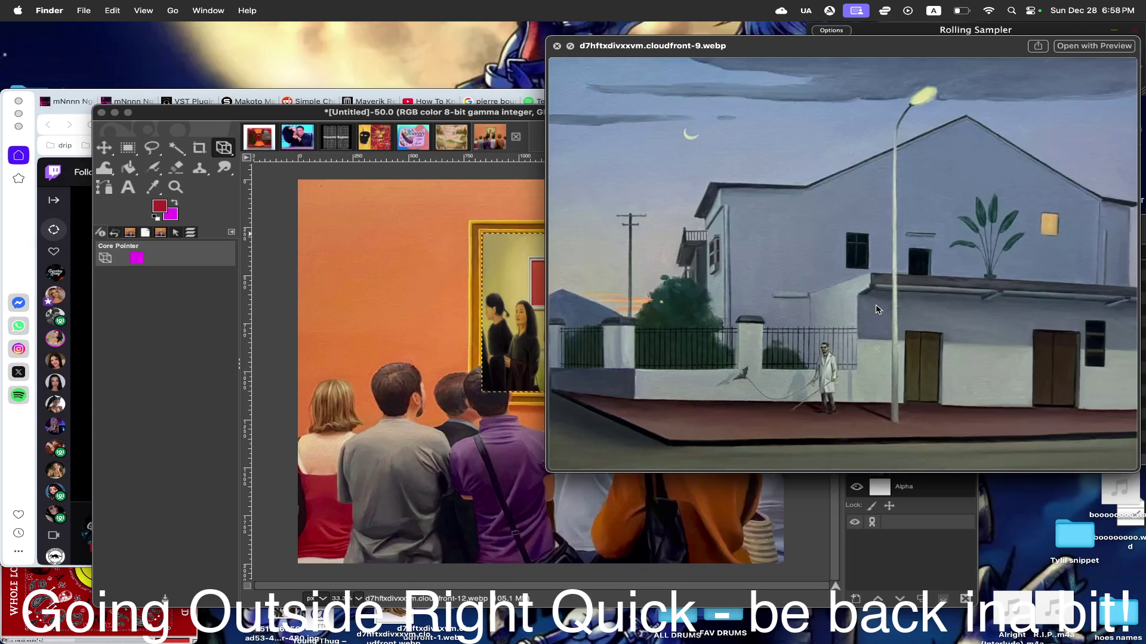
{"action": "key", "text": "Down"}
{"action": "key", "text": "Down"}
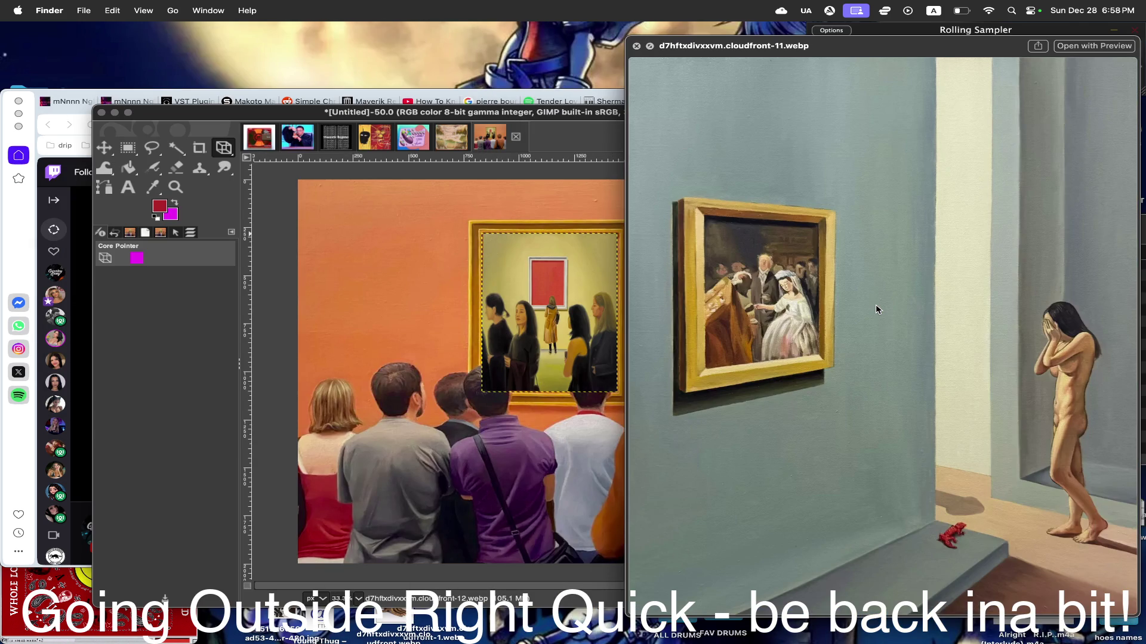
{"action": "key", "text": "space"}
- Drop cloudfront-11.webp onto the collage canvas as a fourth layer
{"action": "left_click_drag", "start_coordinate": [816, 462], "coordinate": [543, 275]}
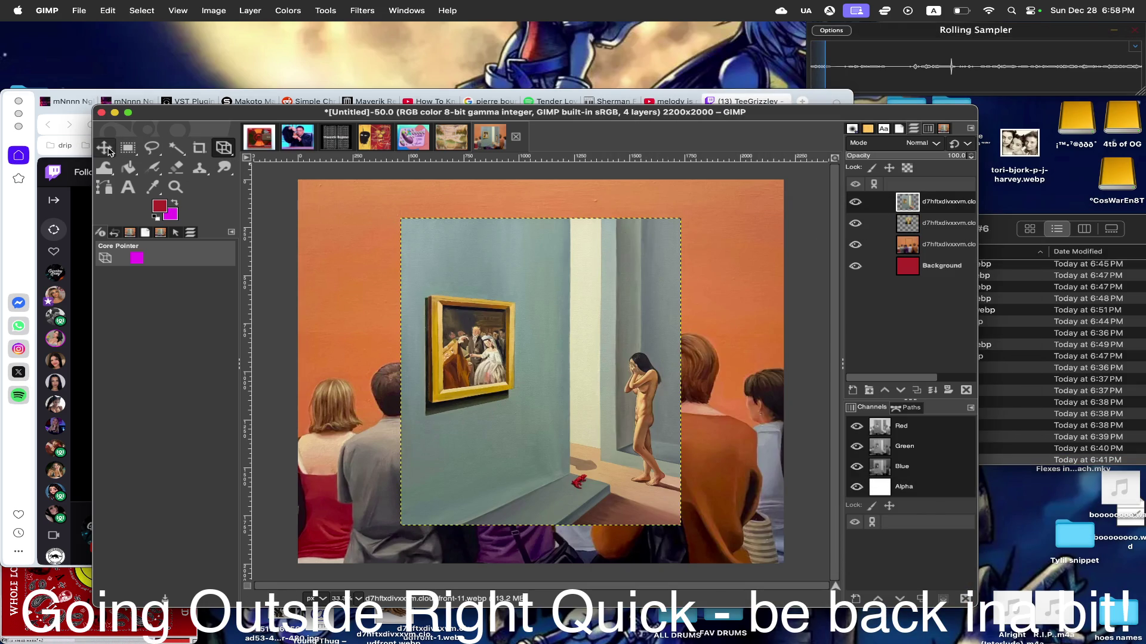
{"action": "left_click", "coordinate": [586, 406]}
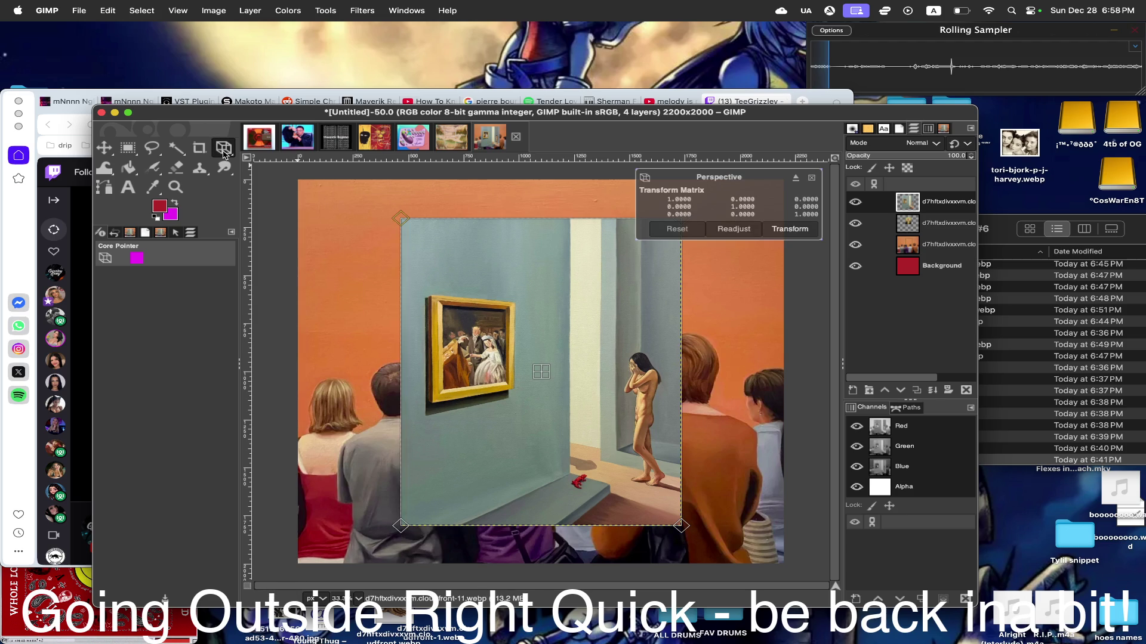
{"action": "left_click_drag", "start_coordinate": [223, 151], "coordinate": [287, 185]}
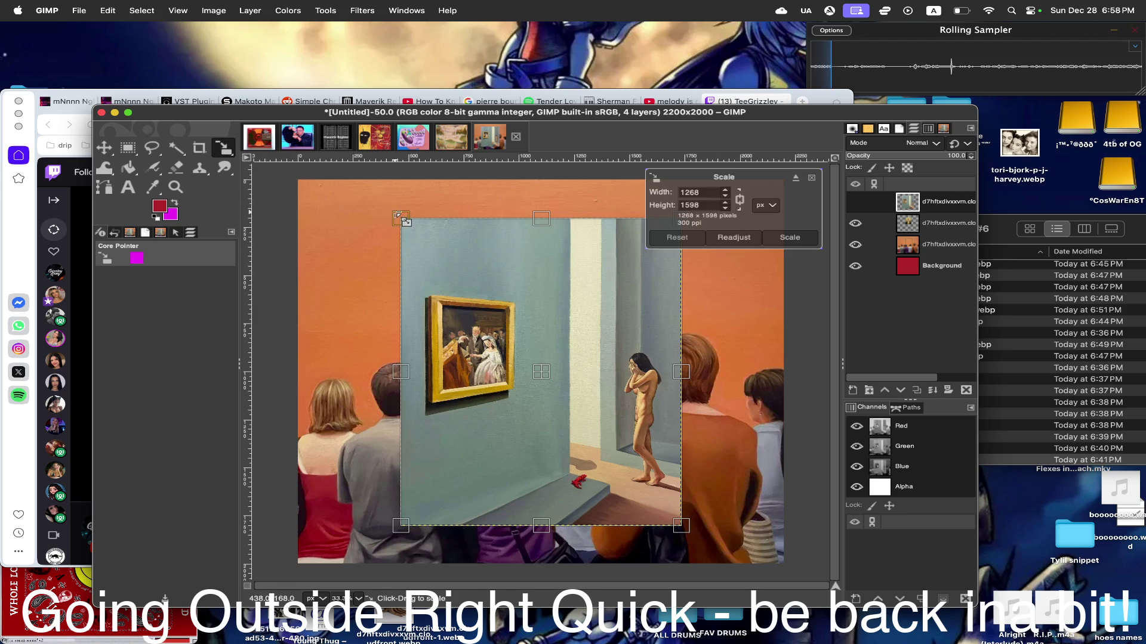
- Shrink the wedding-scene painting to 147 × 185 px over the red square in the nested picture
{"action": "left_click_drag", "start_coordinate": [403, 220], "coordinate": [583, 421]}
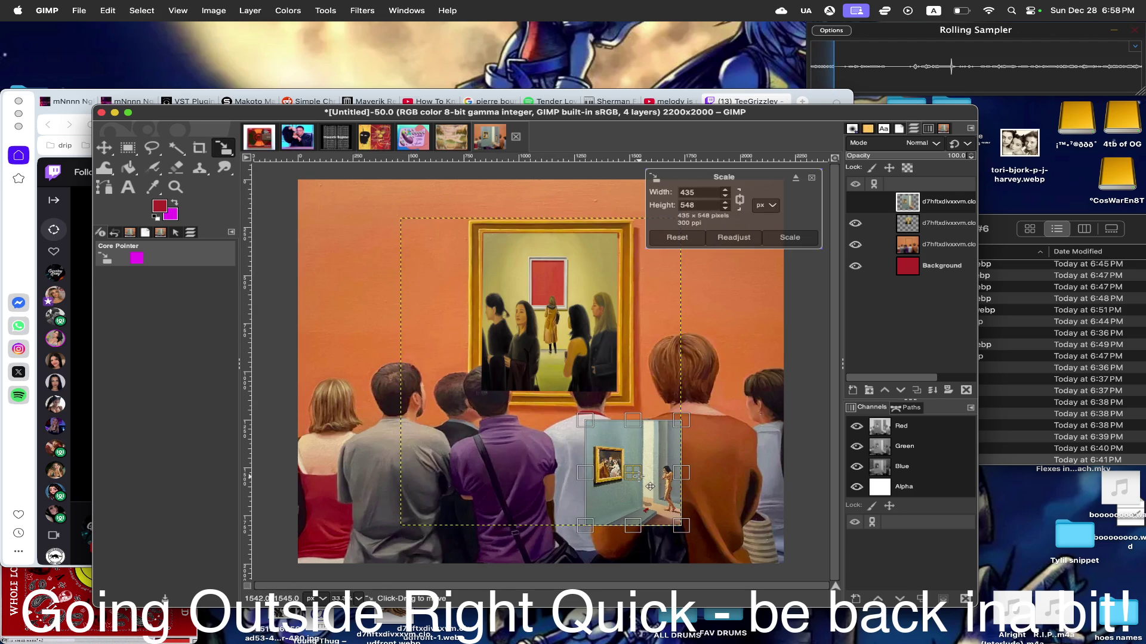
{"action": "left_click_drag", "start_coordinate": [649, 487], "coordinate": [533, 266]}
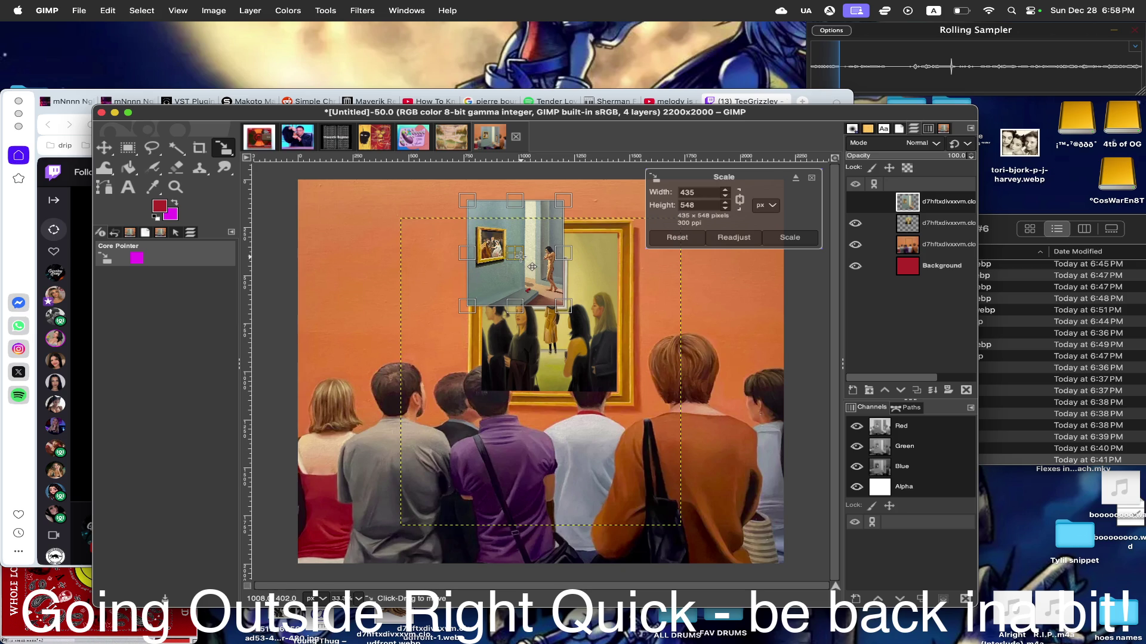
{"action": "left_click_drag", "start_coordinate": [468, 201], "coordinate": [556, 289]}
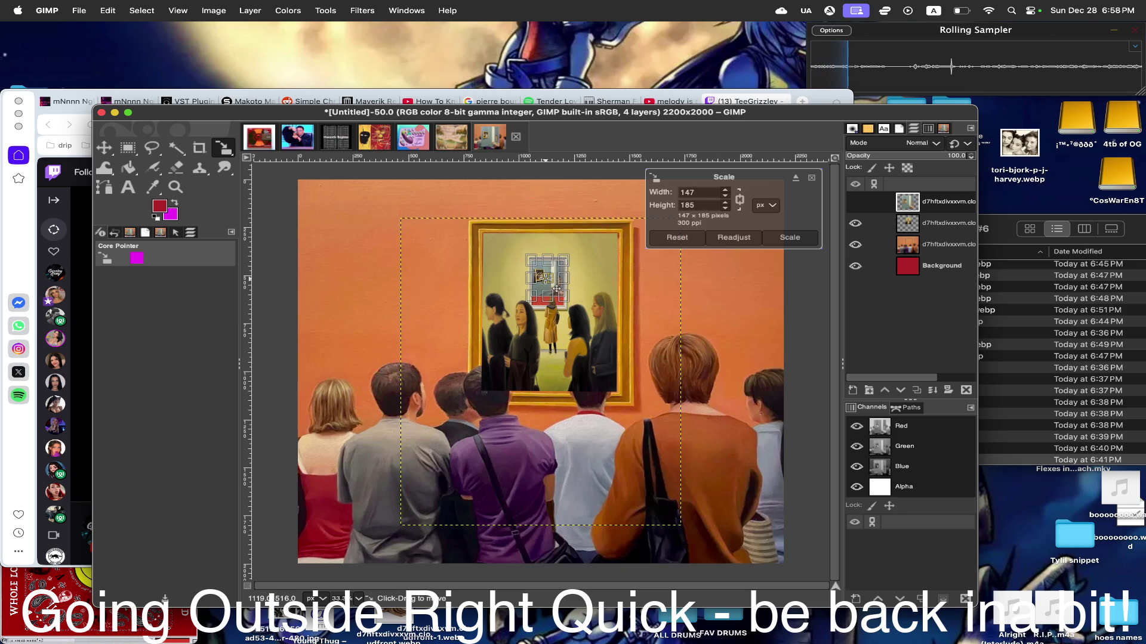
{"action": "left_click", "coordinate": [785, 237]}
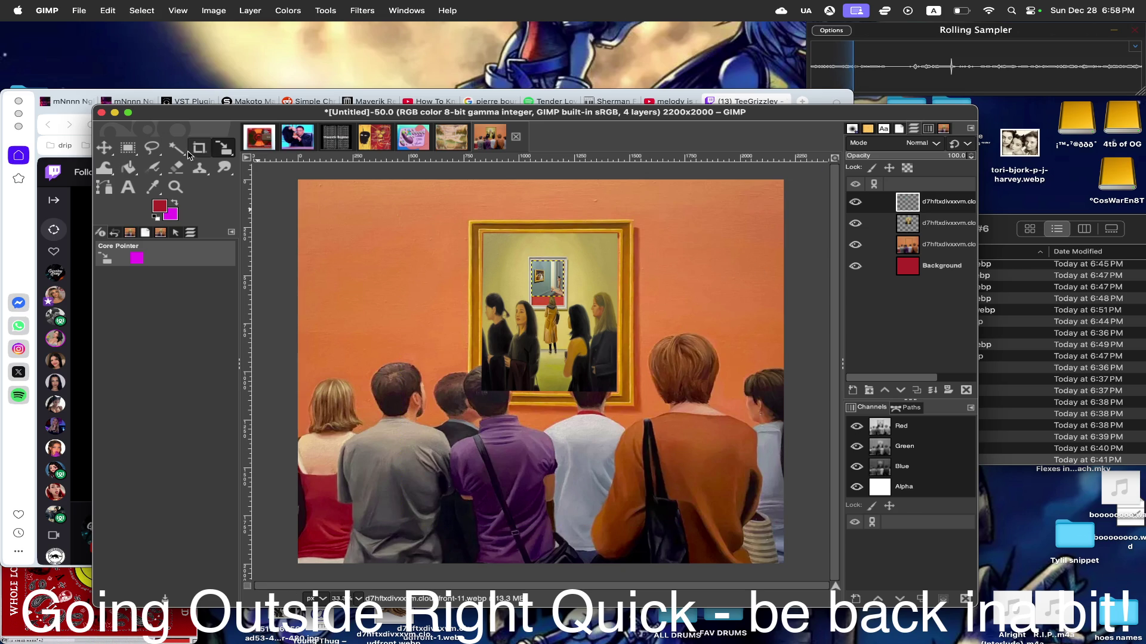
{"action": "right_click", "coordinate": [223, 148]}
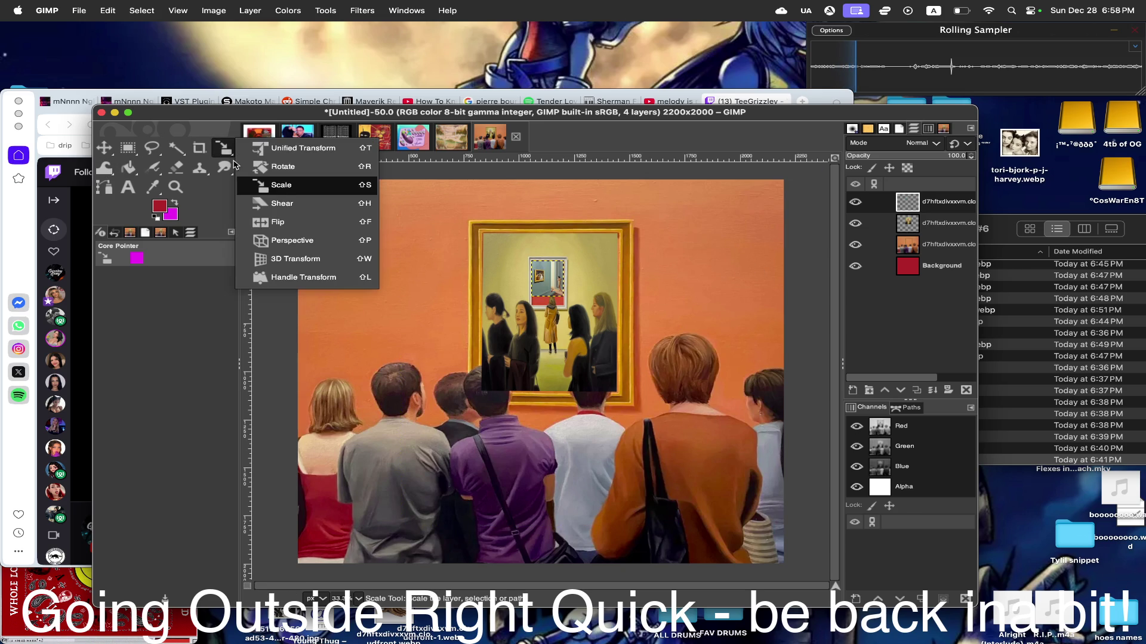
- Perspective-warp the tiny painting's corners to sit neatly inside the innermost frame
{"action": "left_click", "coordinate": [277, 240]}
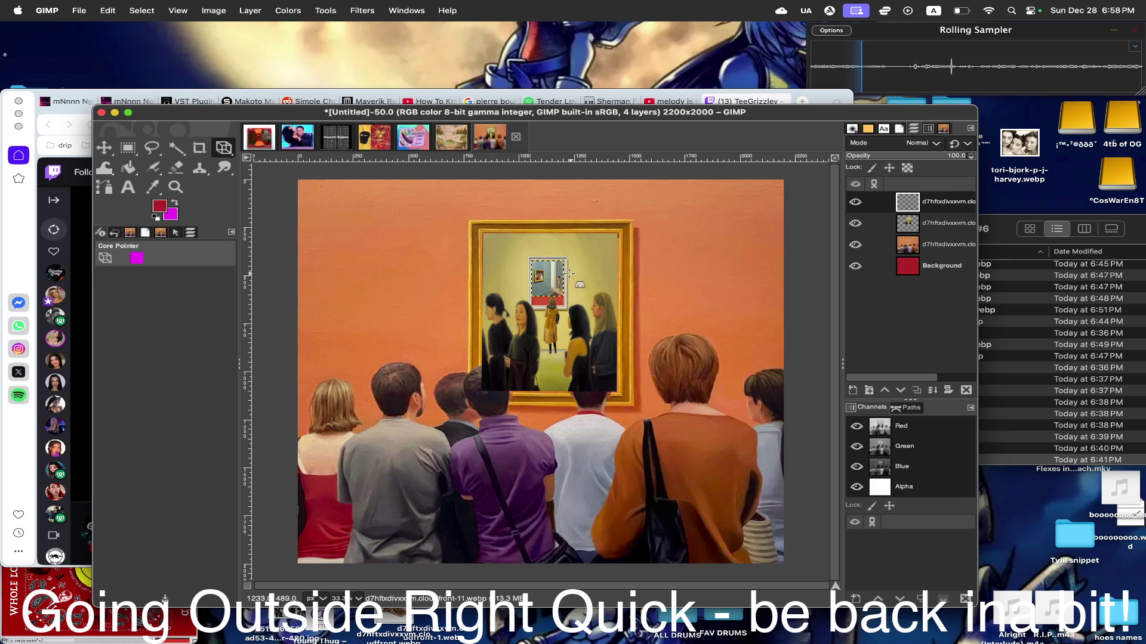
{"action": "left_click", "coordinate": [549, 287]}
{"action": "left_click_drag", "start_coordinate": [535, 299], "coordinate": [534, 303]}
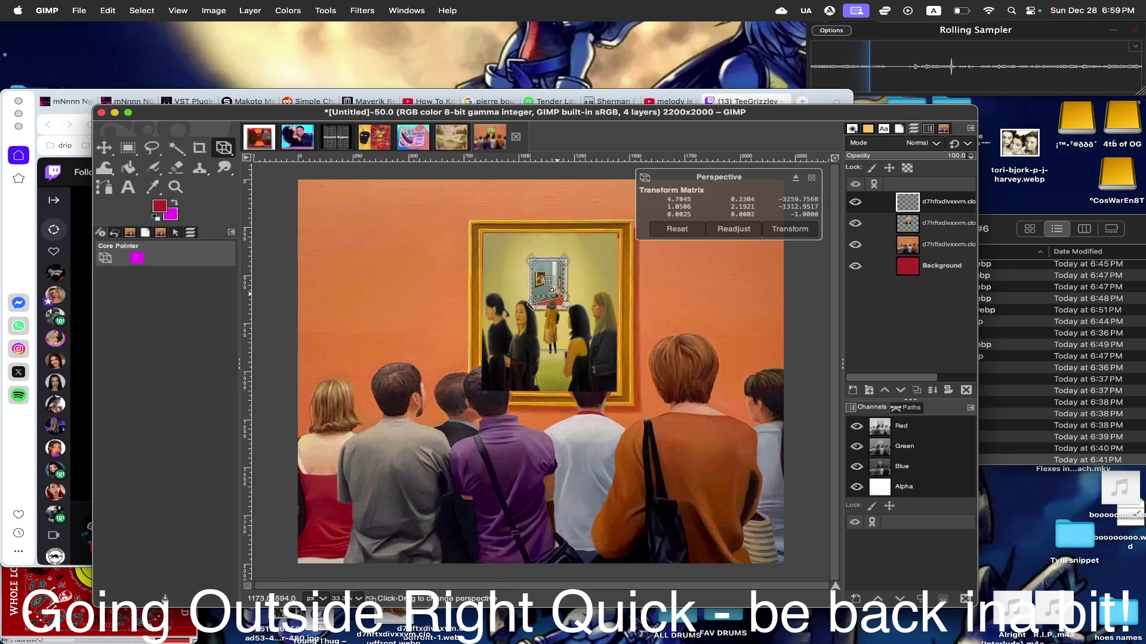
{"action": "left_click_drag", "start_coordinate": [534, 305], "coordinate": [578, 313]}
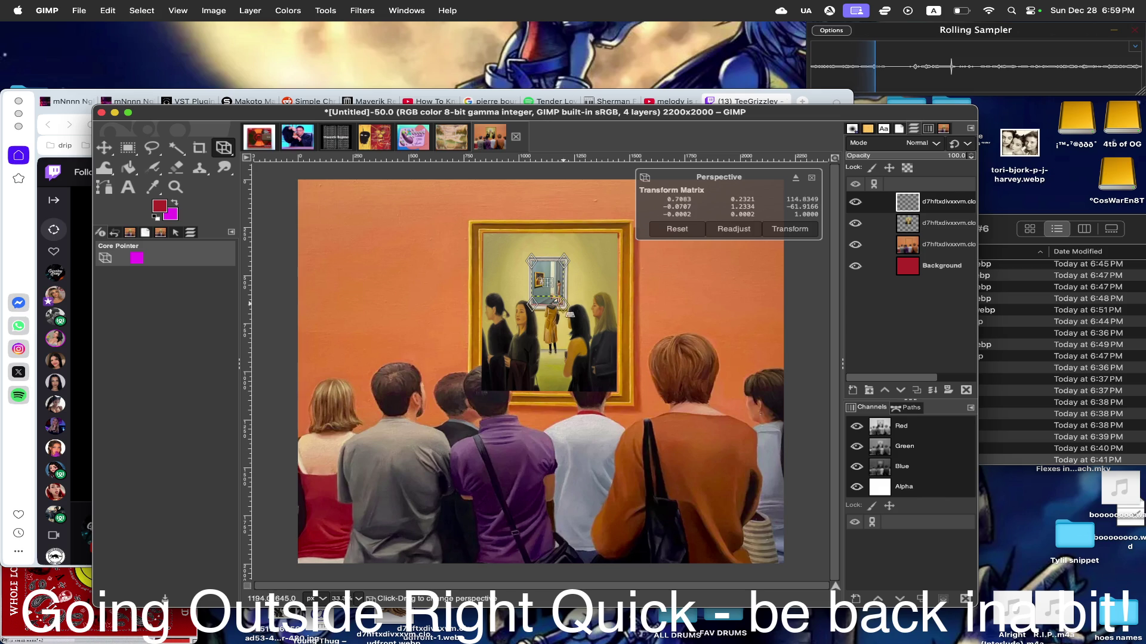
{"action": "left_click_drag", "start_coordinate": [533, 307], "coordinate": [537, 311]}
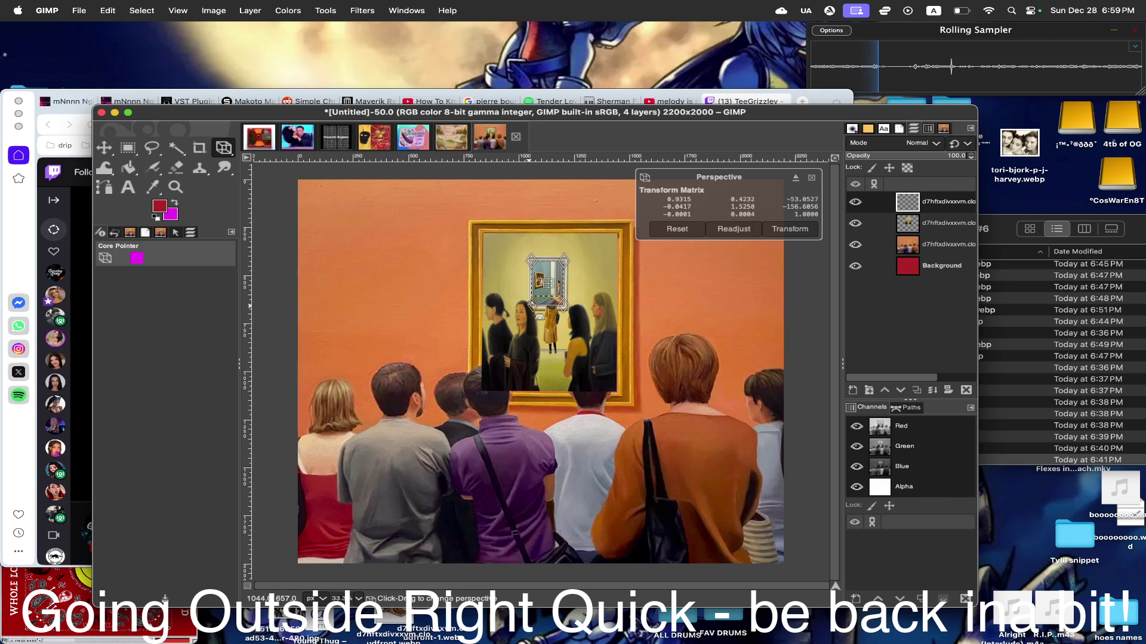
{"action": "left_click", "coordinate": [795, 229]}
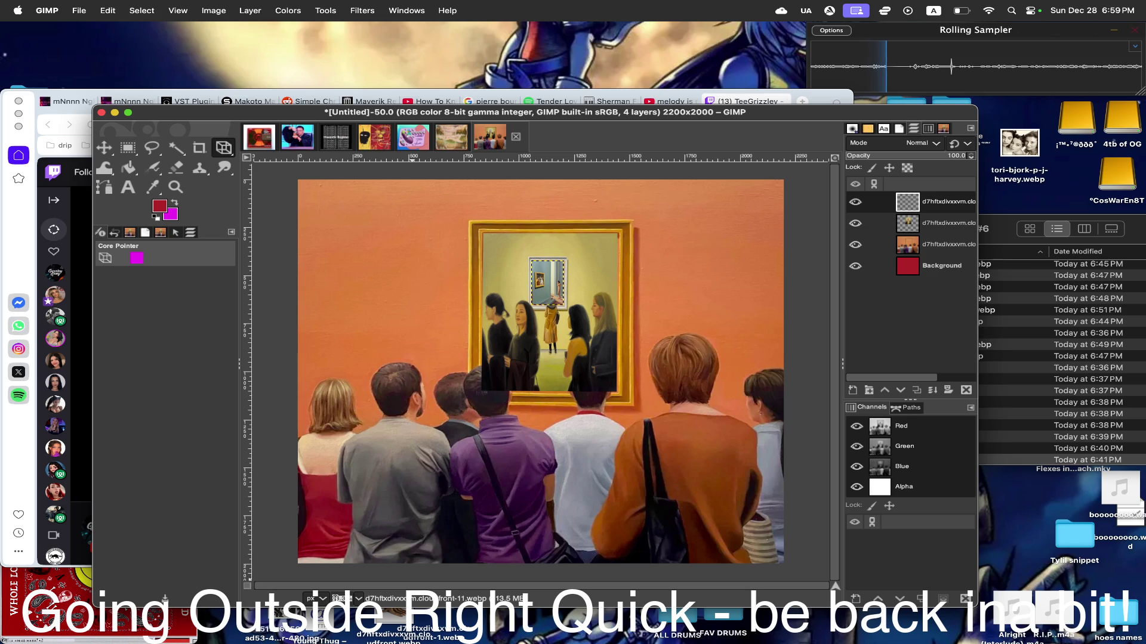
{"action": "scroll", "coordinate": [492, 368], "scroll_direction": "up", "scroll_amount": 1, "text": "ctrl"}
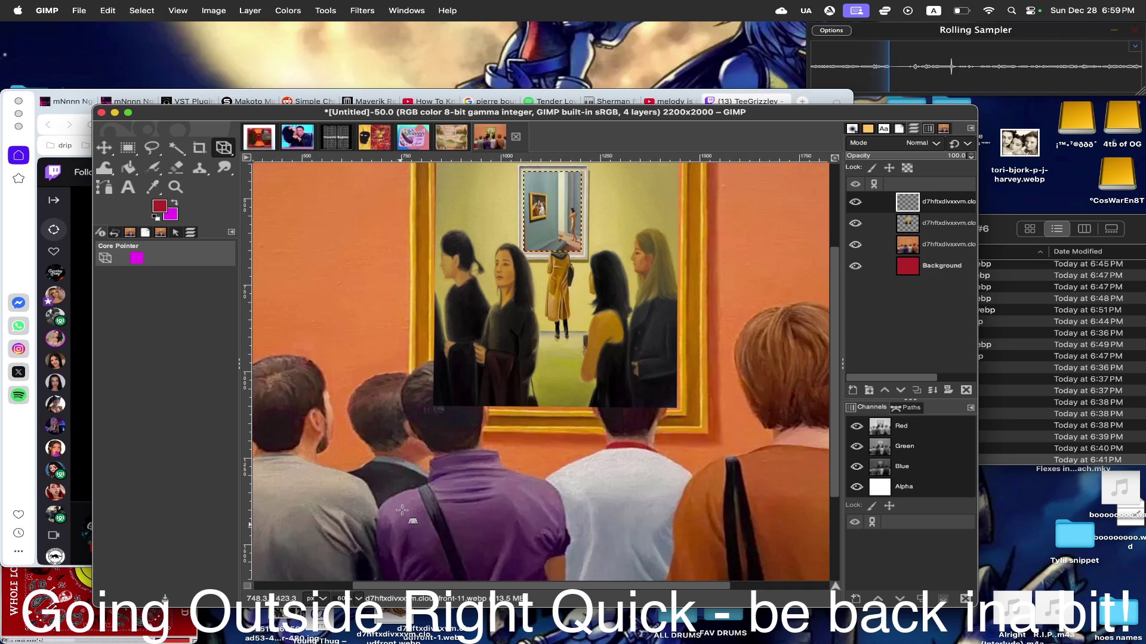
{"action": "scroll", "coordinate": [492, 368], "scroll_direction": "up", "scroll_amount": 1, "text": "ctrl"}
- Give the small framed picture a slight perspective tilt by adjusting its corner handles
{"action": "left_click", "coordinate": [577, 320]}
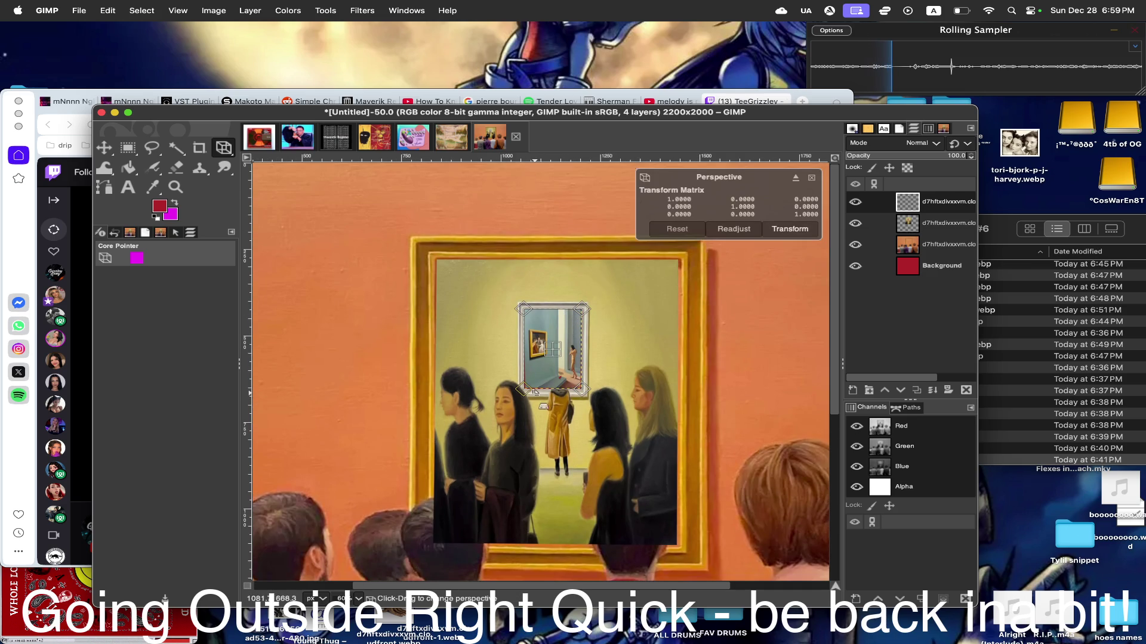
{"action": "left_click_drag", "start_coordinate": [520, 390], "coordinate": [526, 391]}
{"action": "left_click_drag", "start_coordinate": [604, 402], "coordinate": [604, 354]}
{"action": "left_click_drag", "start_coordinate": [592, 314], "coordinate": [588, 310]}
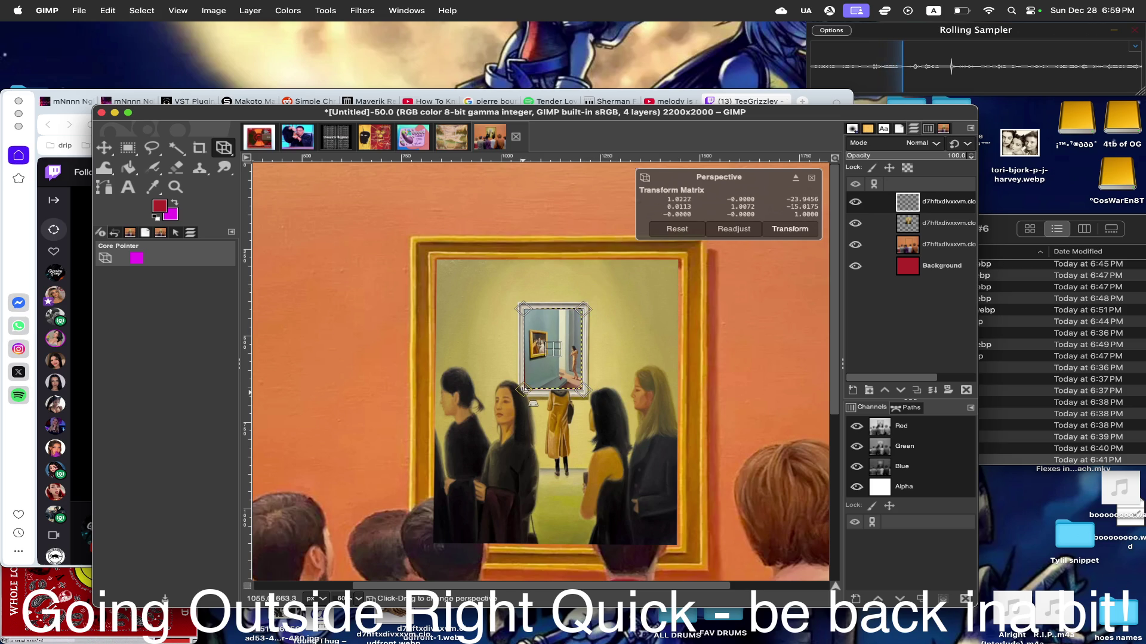
{"action": "left_click_drag", "start_coordinate": [522, 389], "coordinate": [520, 391]}
{"action": "left_click", "coordinate": [803, 231]}
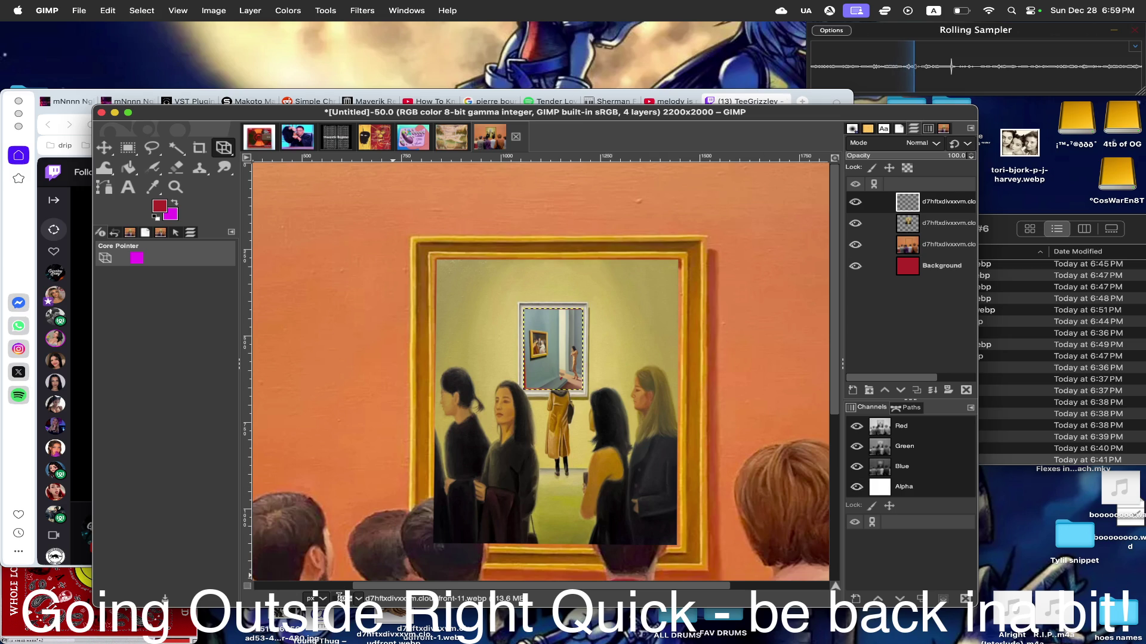
{"action": "scroll", "coordinate": [345, 599], "scroll_direction": "down", "scroll_amount": 2}
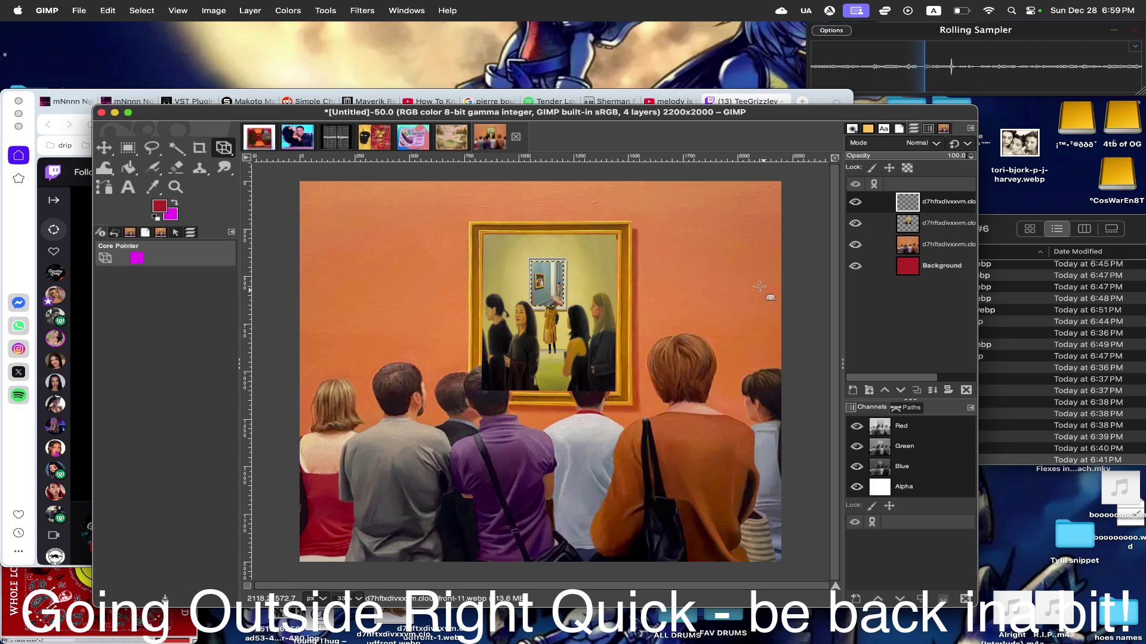
- Quick Look through the folder's paintings, from the cave-diver and abstracts to the theatre-seats image
{"action": "left_click", "coordinate": [1011, 230]}
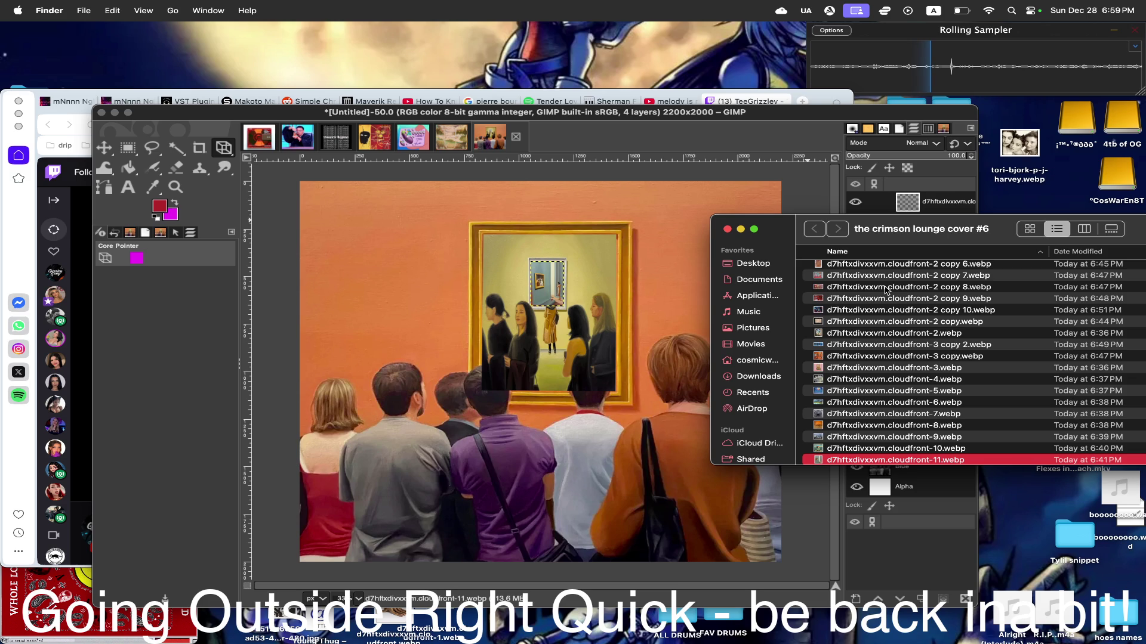
{"action": "scroll", "coordinate": [899, 372], "scroll_direction": "down", "scroll_amount": 3}
{"action": "scroll", "coordinate": [899, 372], "scroll_direction": "down", "scroll_amount": 2}
{"action": "left_click", "coordinate": [879, 395]}
{"action": "key", "text": "space"}
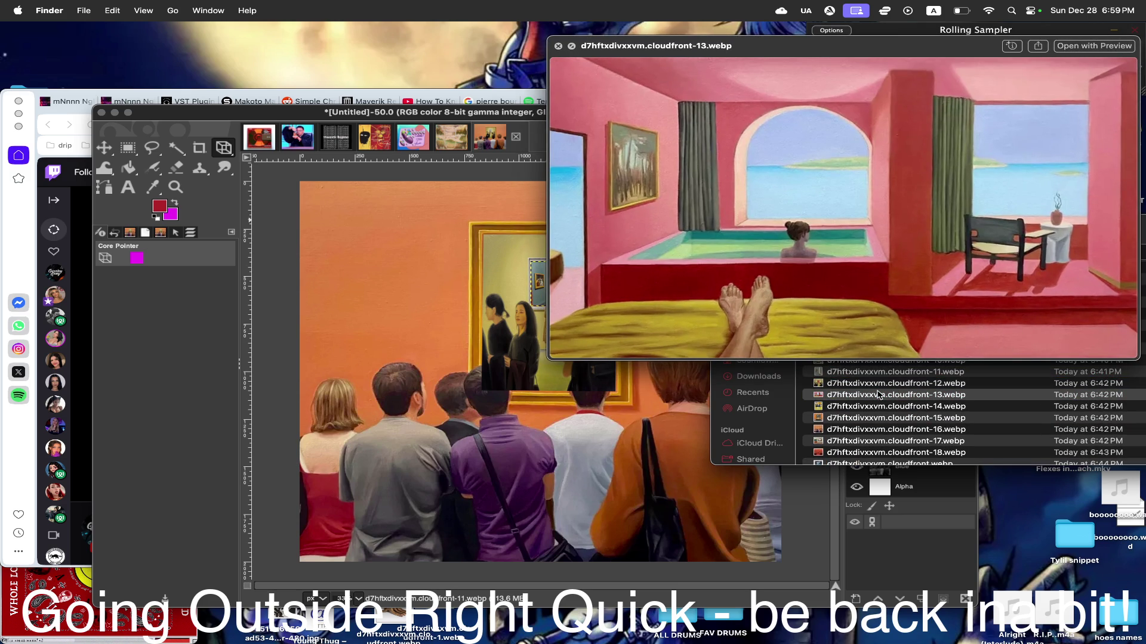
{"action": "key", "text": "Up"}
{"action": "key", "text": "Down"}
{"action": "key", "text": "Down"}
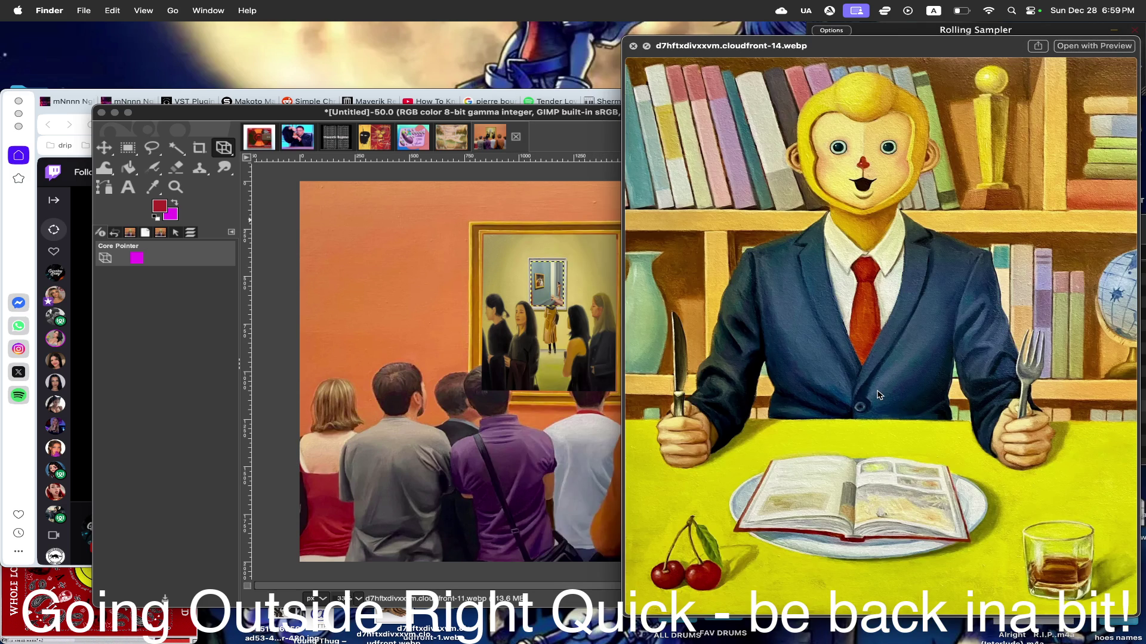
{"action": "key", "text": "Down"}
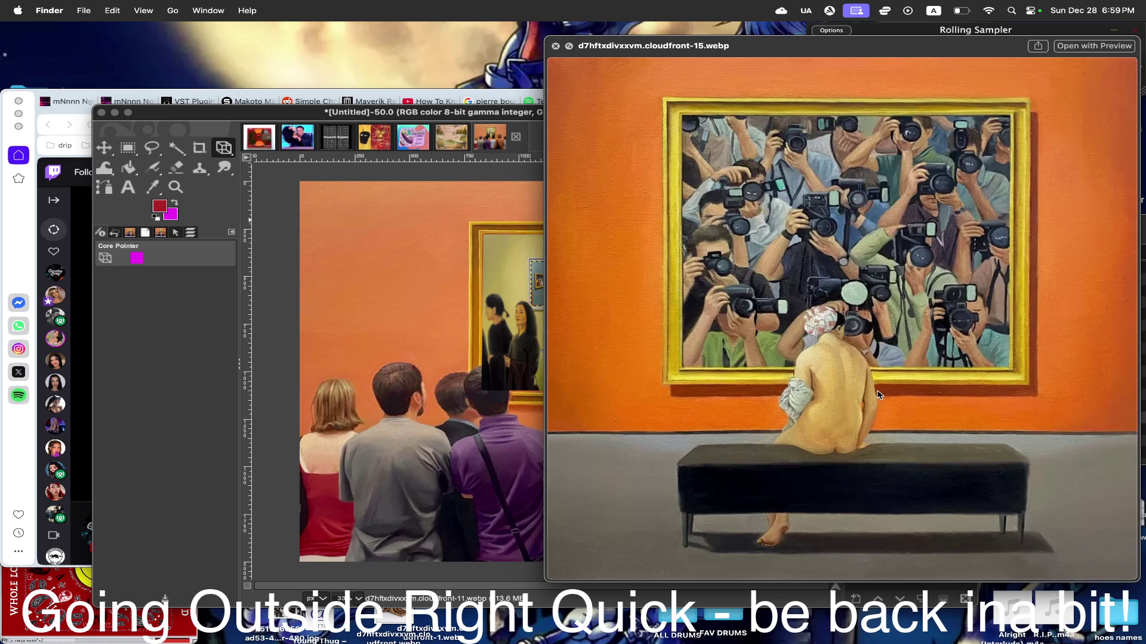
{"action": "key", "text": "Down"}
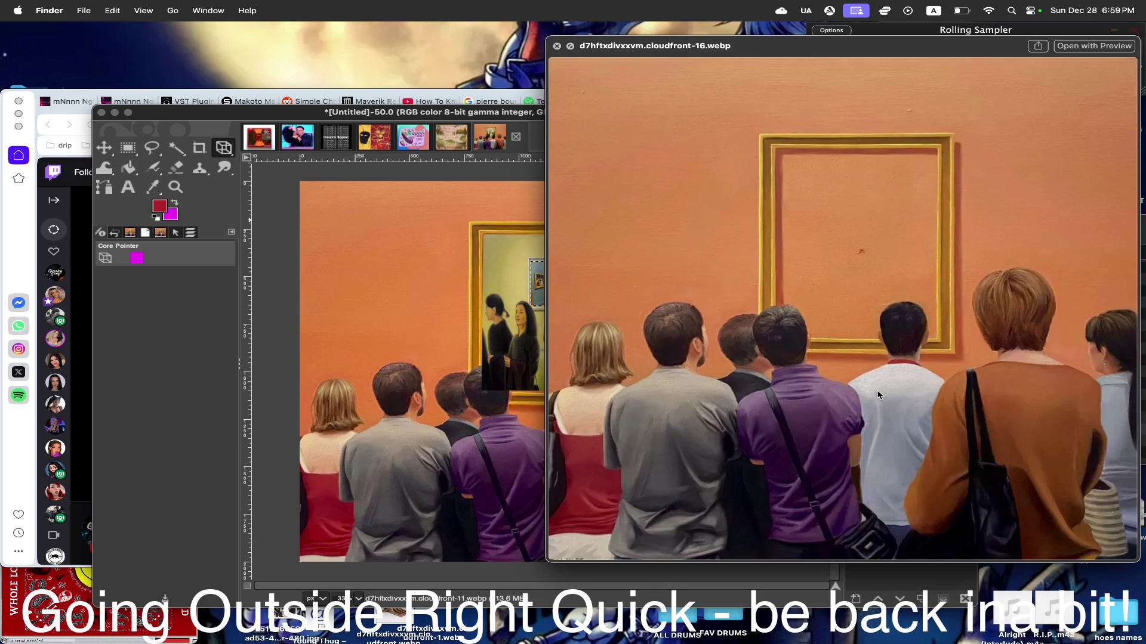
{"action": "key", "text": "Up"}
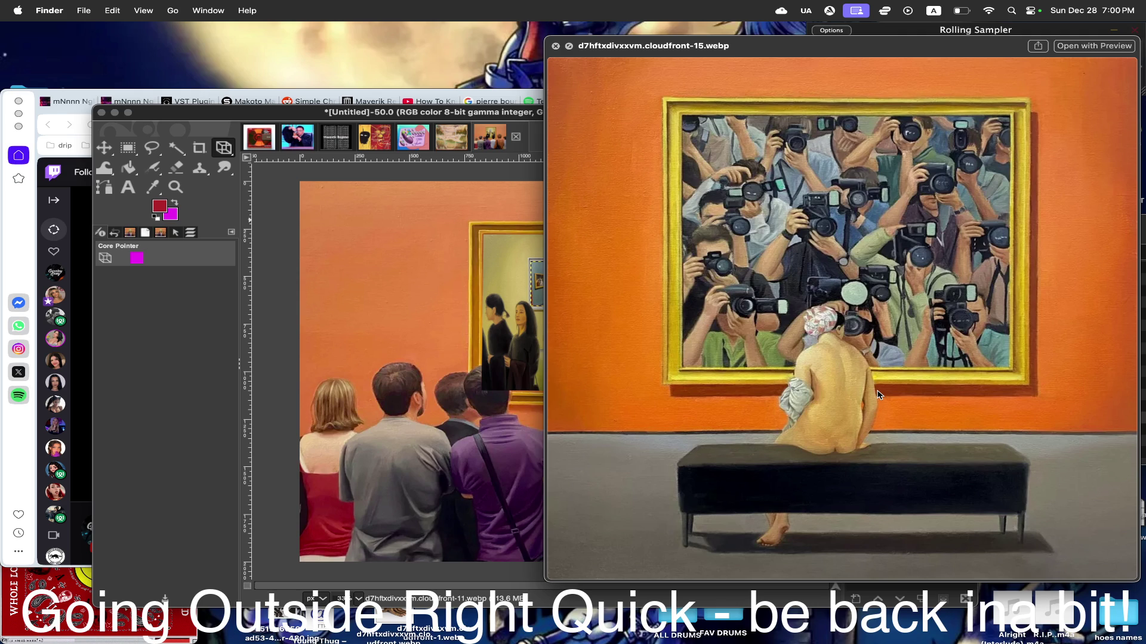
{"action": "key", "text": "Down"}
{"action": "key", "text": "Down"}
{"action": "key", "text": "Up"}
{"action": "key", "text": "Up"}
{"action": "key", "text": "Down"}
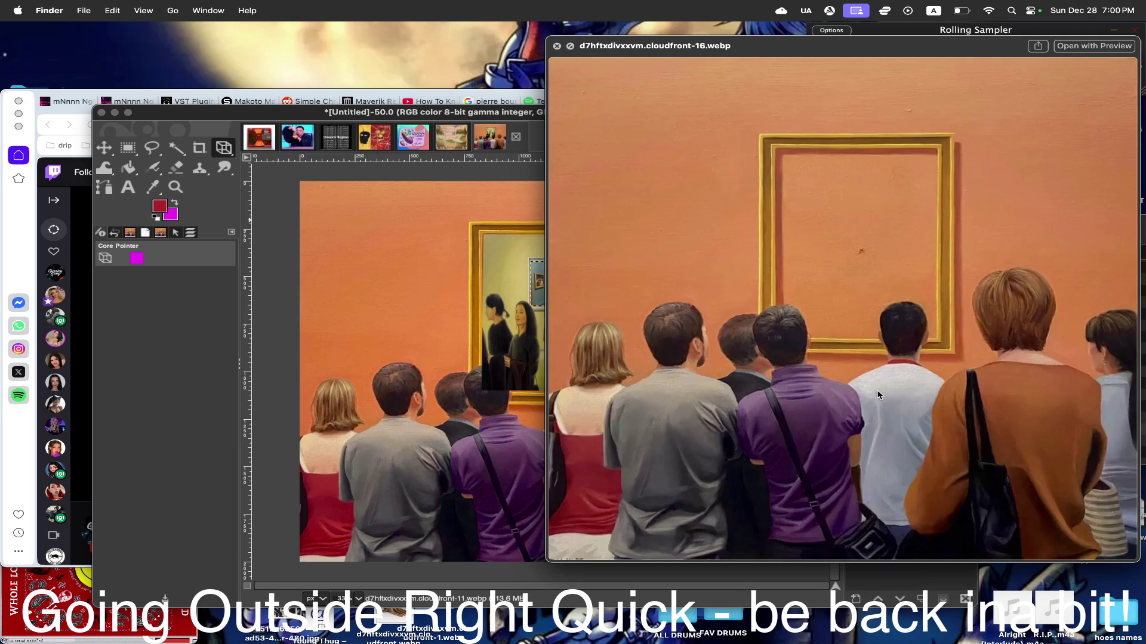
{"action": "key", "text": "Down"}
{"action": "key", "text": "Down"}
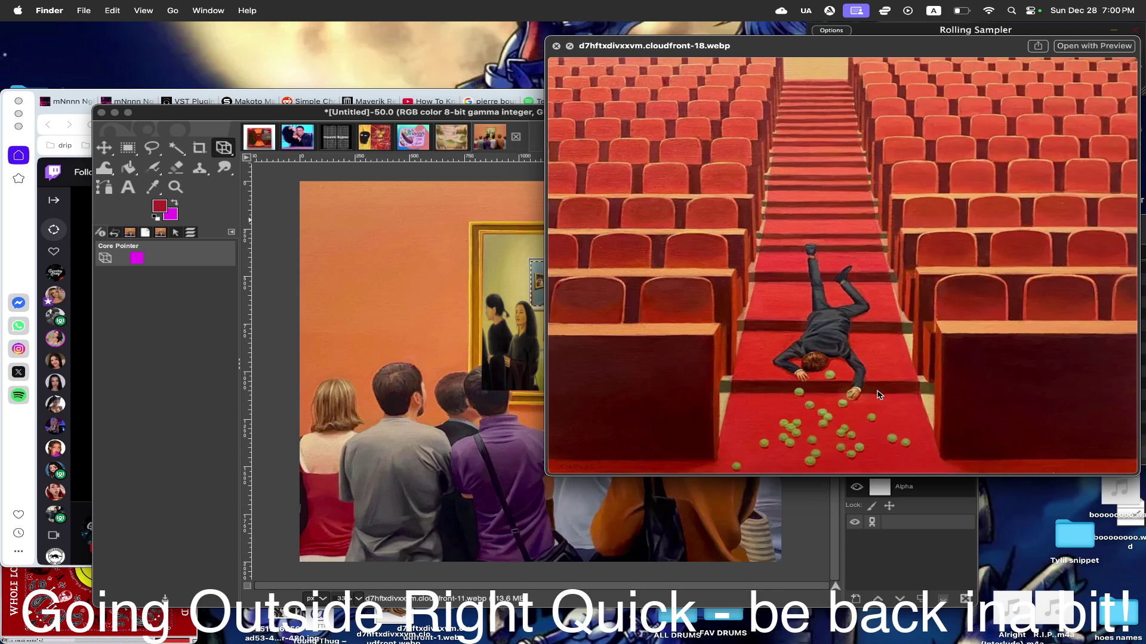
{"action": "key", "text": "Down"}
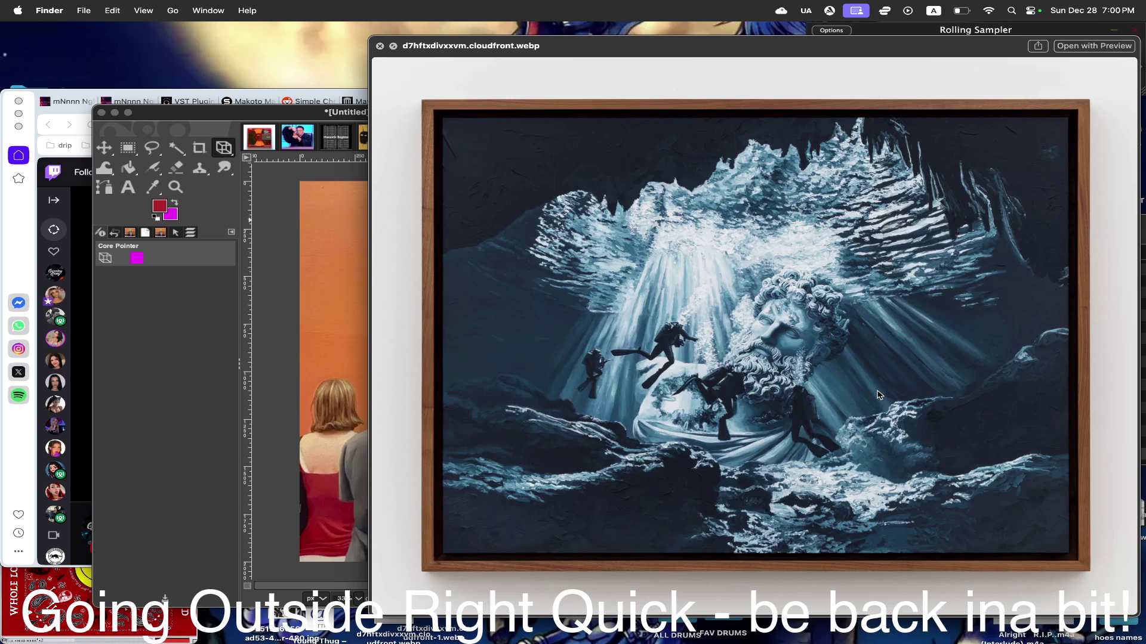
{"action": "key", "text": "space"}
{"action": "scroll", "coordinate": [964, 328], "scroll_direction": "up", "scroll_amount": 5}
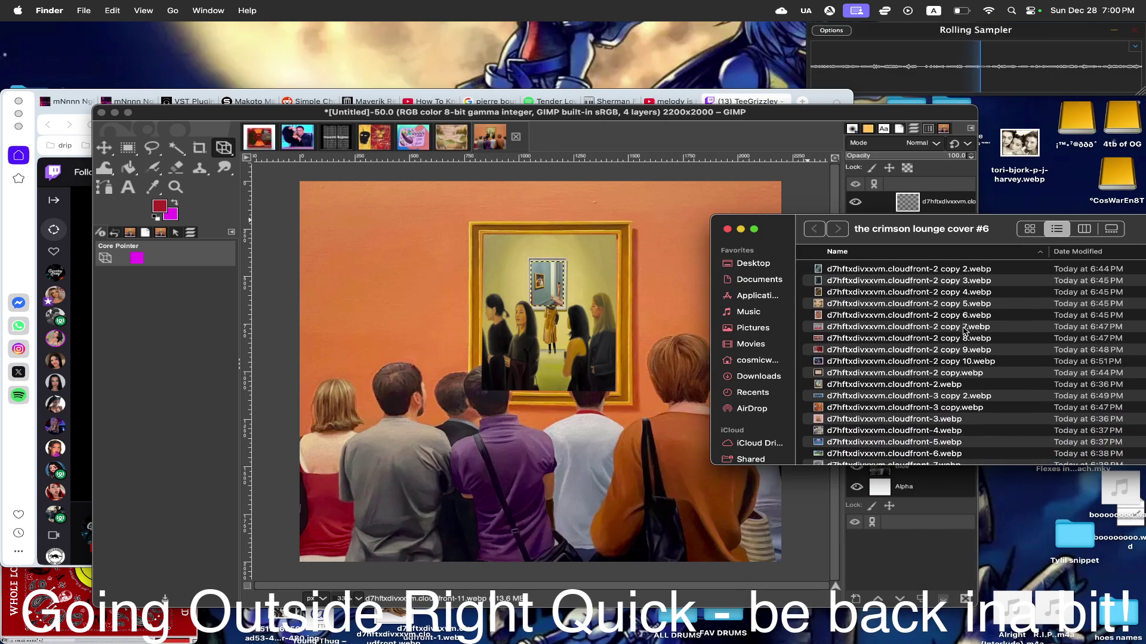
- Preview the cloudfront-2 copy images, close Quick Look and return to the GIMP window
{"action": "left_click", "coordinate": [903, 280]}
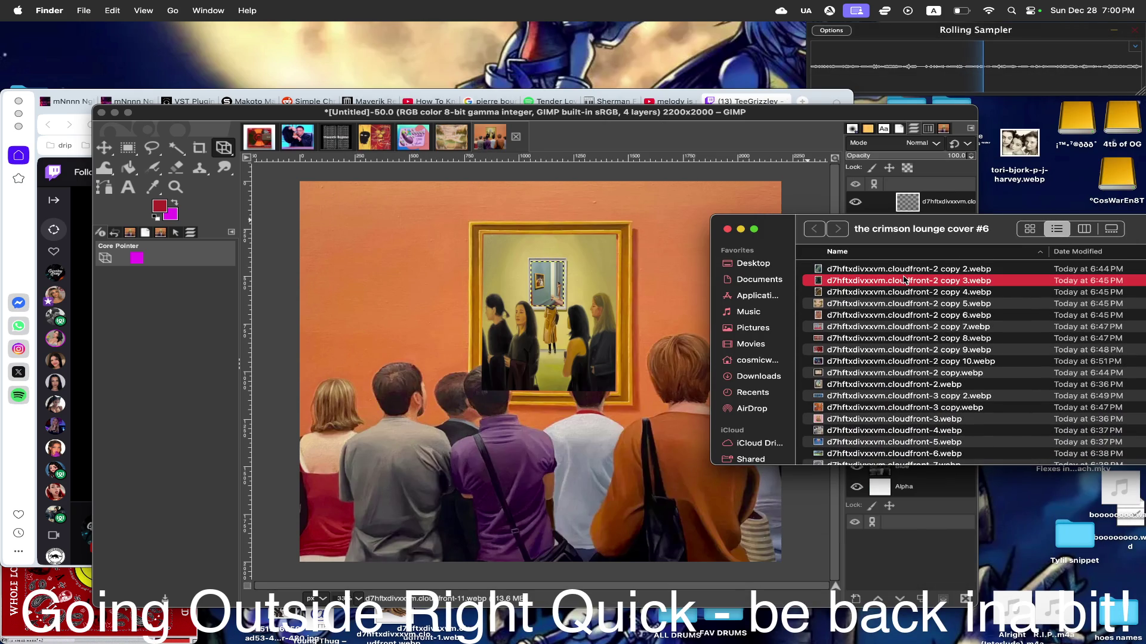
{"action": "left_click", "coordinate": [889, 269]}
{"action": "key", "text": "space"}
{"action": "key", "text": "Down"}
{"action": "key", "text": "Down"}
{"action": "key", "text": "Down"}
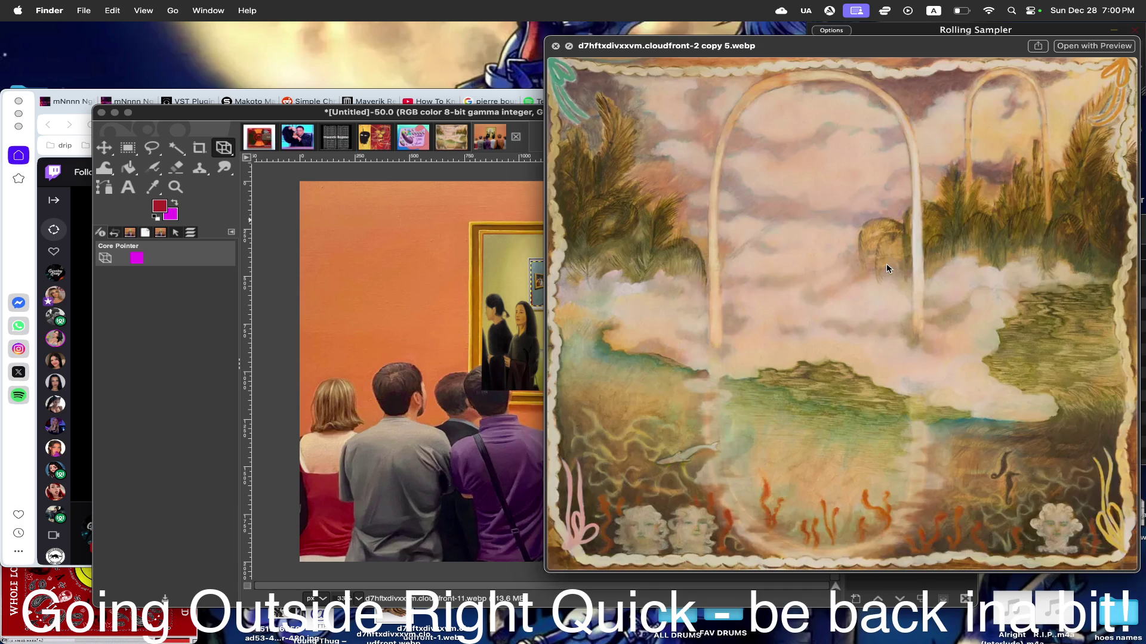
{"action": "key", "text": "Down"}
{"action": "key", "text": "Down"}
{"action": "key", "text": "space"}
{"action": "left_click", "coordinate": [461, 153]}
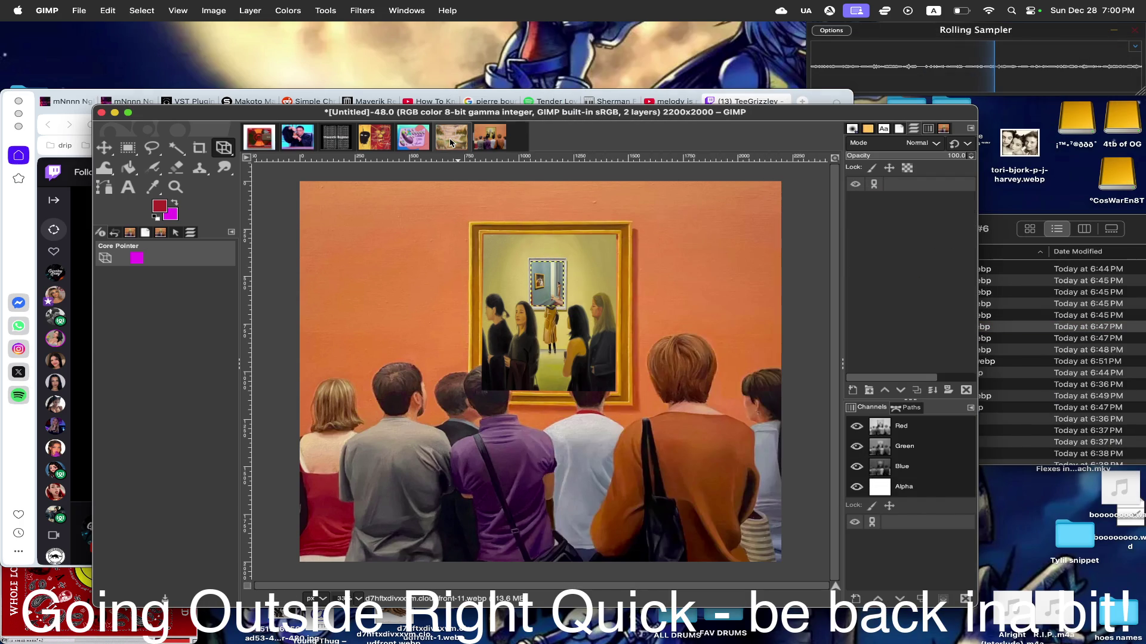
- Switch to the pastel-arches landscape image and duplicate its painting layer via the layer context menu
{"action": "left_click", "coordinate": [451, 141]}
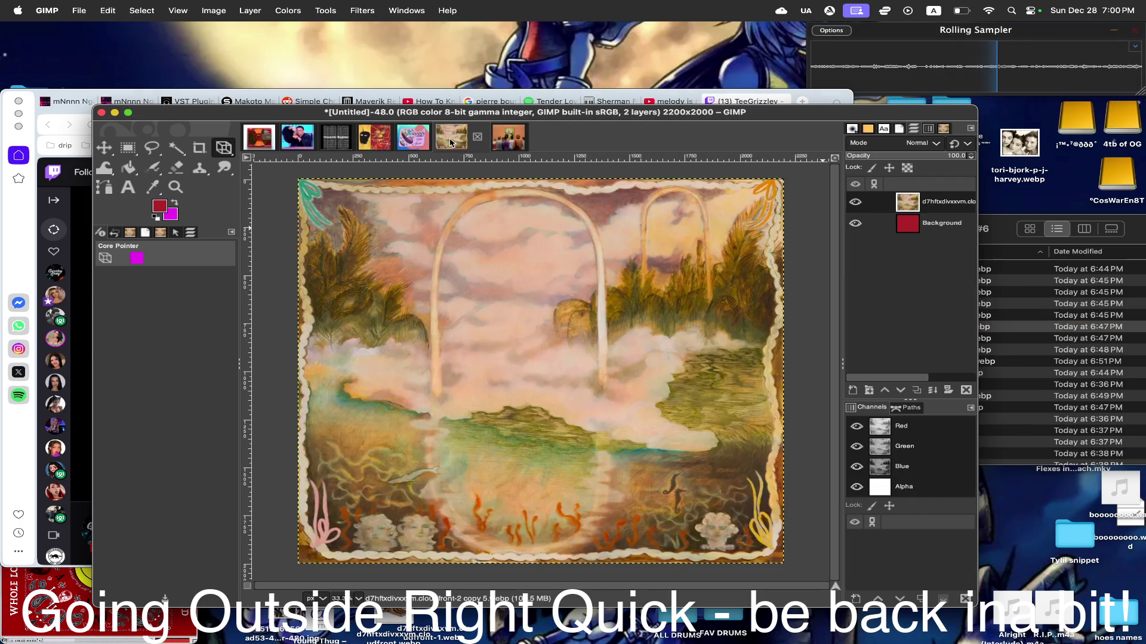
{"action": "left_click", "coordinate": [287, 10]}
{"action": "right_click", "coordinate": [913, 201]}
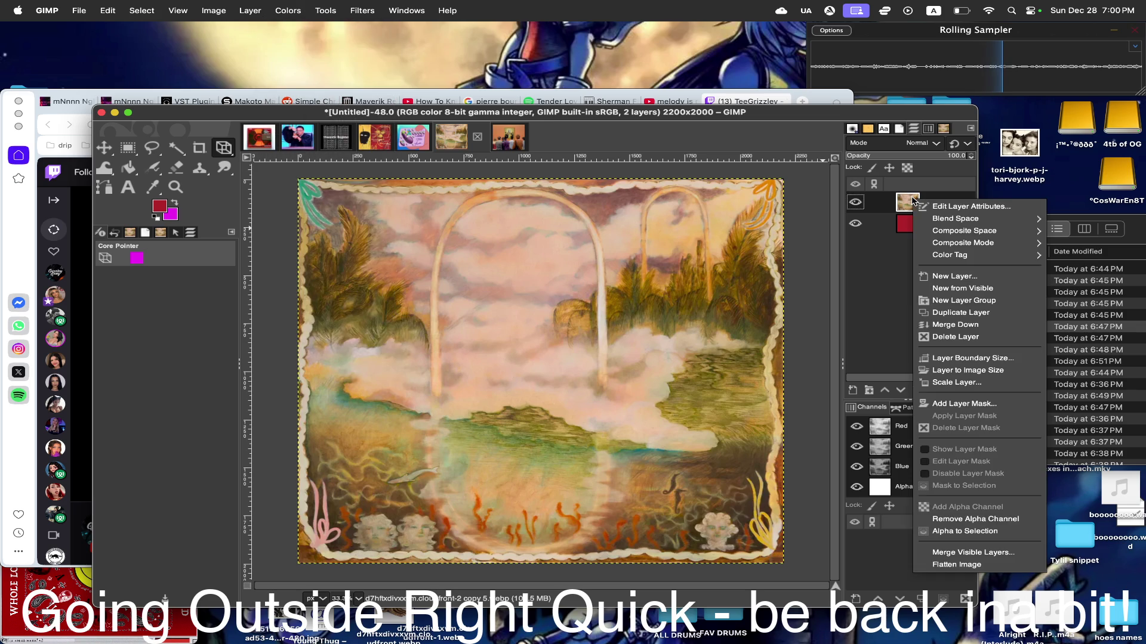
{"action": "left_click", "coordinate": [970, 304]}
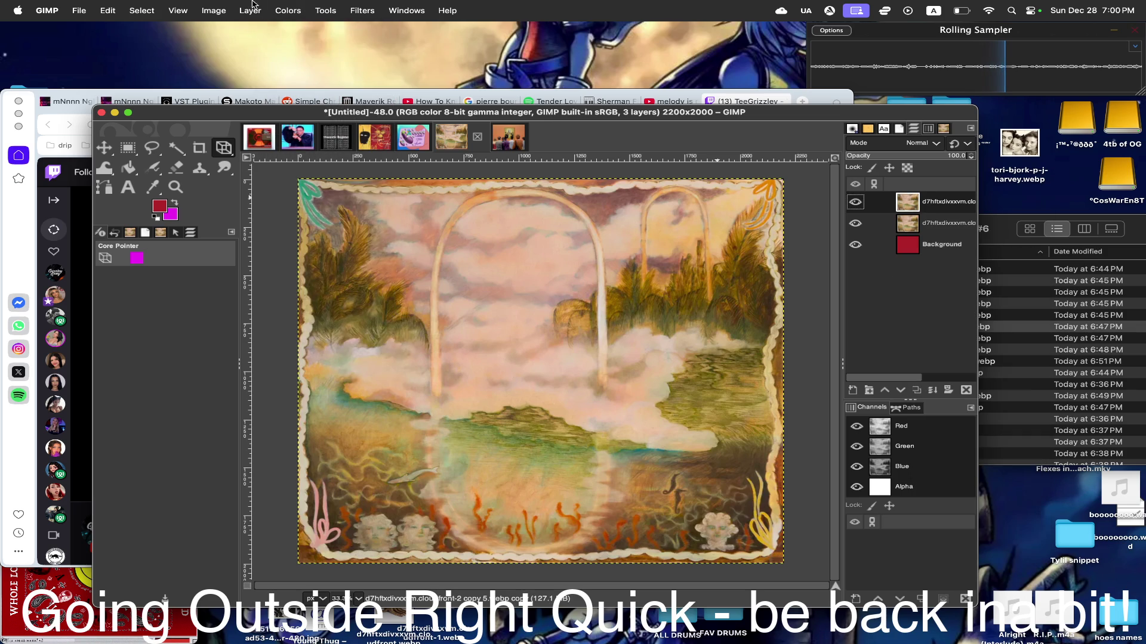
{"action": "left_click", "coordinate": [288, 10]}
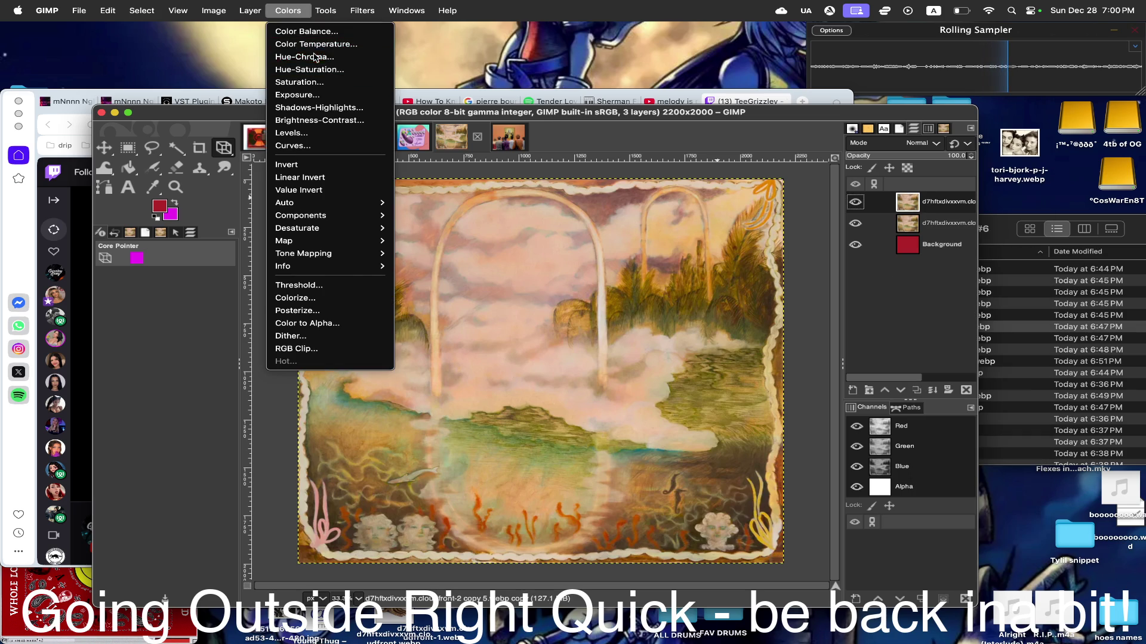
- In Hue-Chroma, give the layer a slight hue shift, a little more lightness and raised chroma around 16
{"action": "left_click", "coordinate": [305, 56]}
{"action": "left_click_drag", "start_coordinate": [937, 84], "coordinate": [948, 85]}
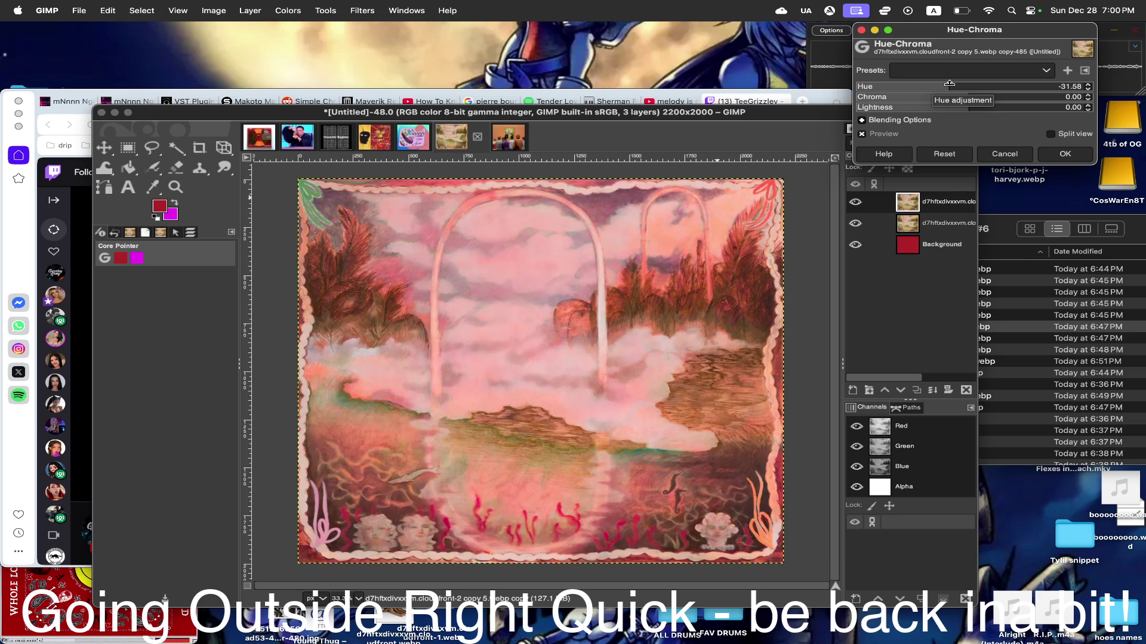
{"action": "left_click", "coordinate": [860, 134]}
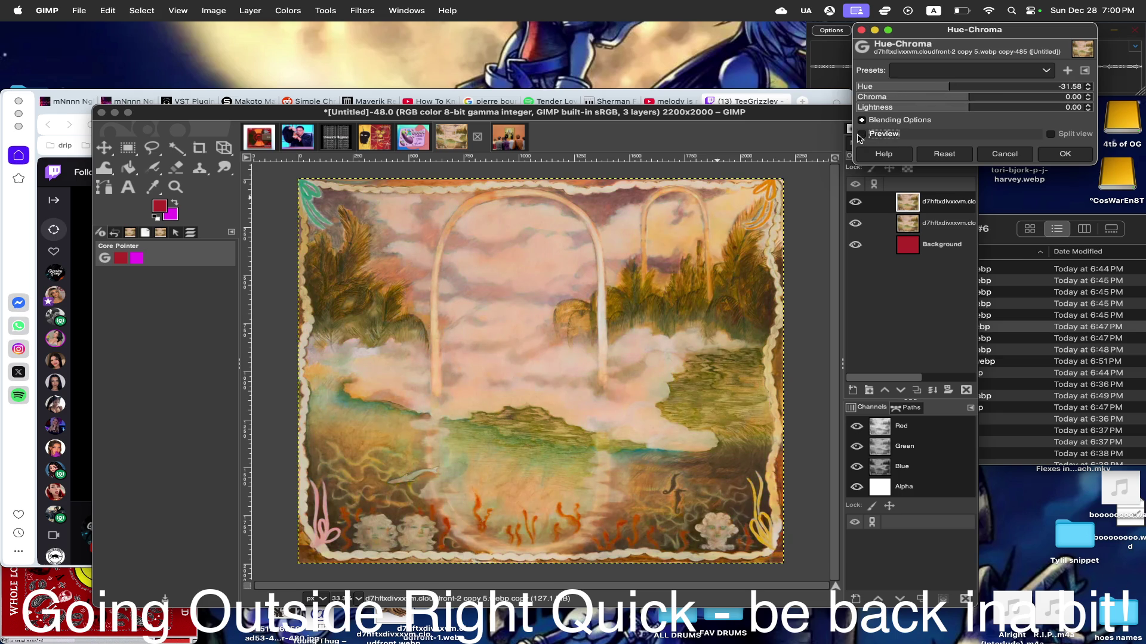
{"action": "left_click", "coordinate": [966, 83]}
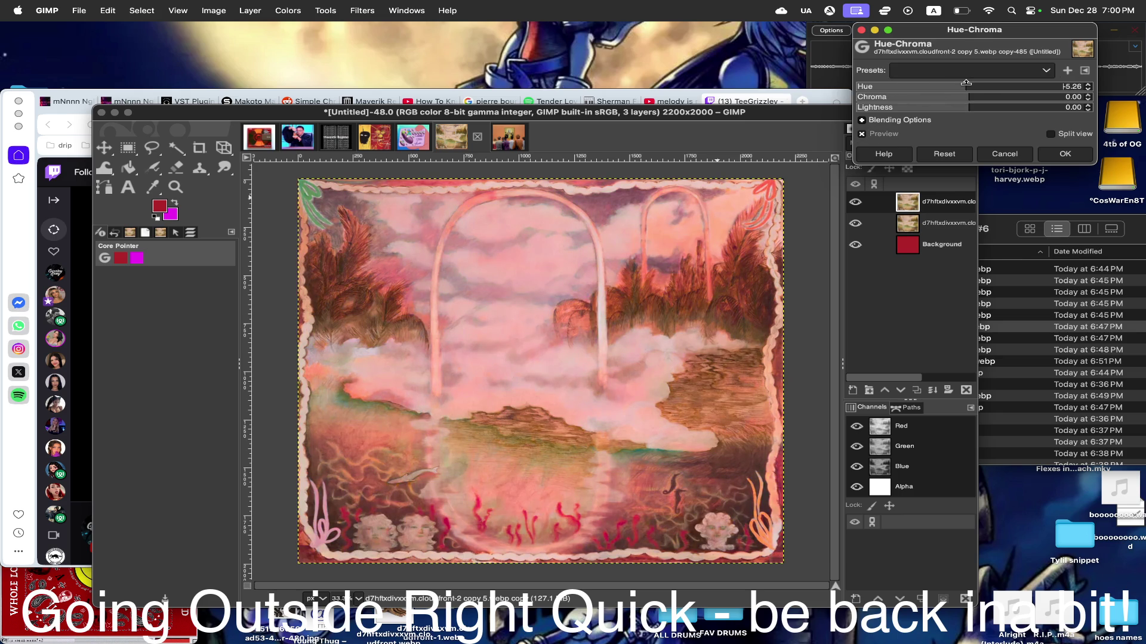
{"action": "left_click", "coordinate": [978, 107]}
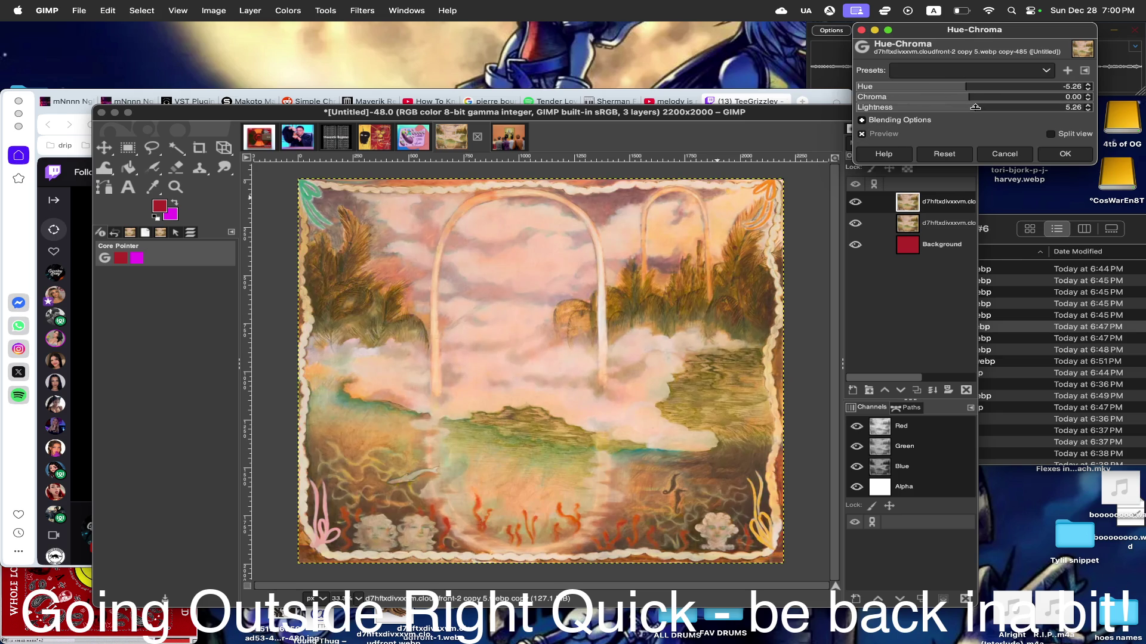
{"action": "left_click", "coordinate": [979, 95]}
{"action": "mouse_move", "coordinate": [957, 96]}
{"action": "left_mouse_down"}
{"action": "mouse_move", "coordinate": [1098, 98]}
{"action": "mouse_move", "coordinate": [997, 98]}
{"action": "left_mouse_up"}
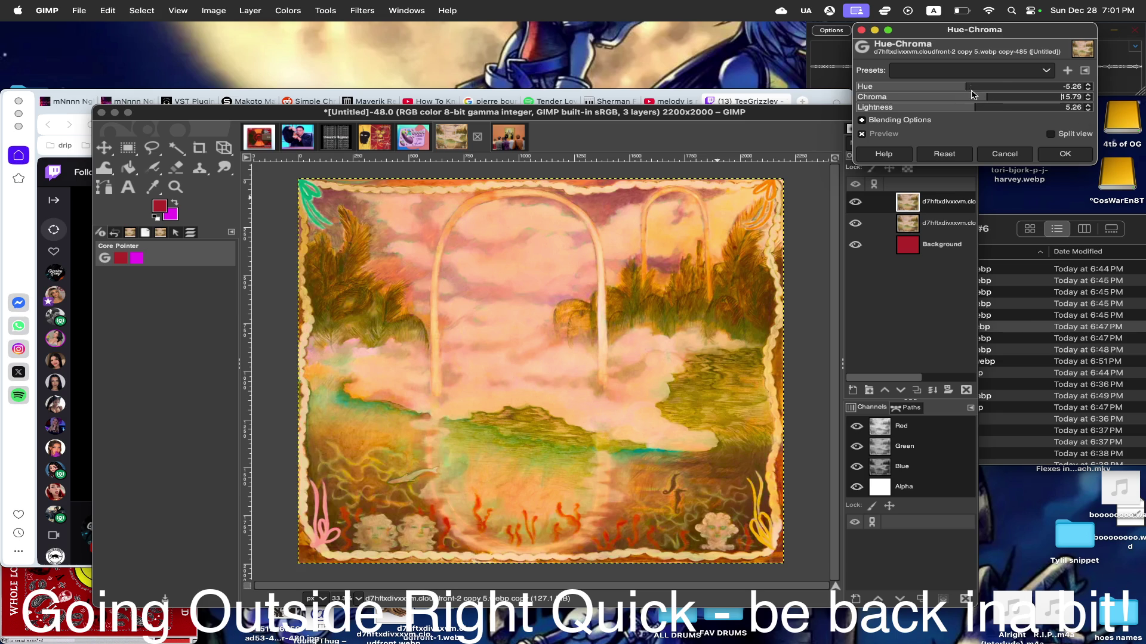
- Try greener, green-yellow and pink hues, settle near hue −6 and apply the adjustment
{"action": "mouse_move", "coordinate": [971, 86]}
{"action": "left_mouse_down"}
{"action": "mouse_move", "coordinate": [1012, 87]}
{"action": "mouse_move", "coordinate": [917, 93]}
{"action": "mouse_move", "coordinate": [960, 82]}
{"action": "left_mouse_up"}
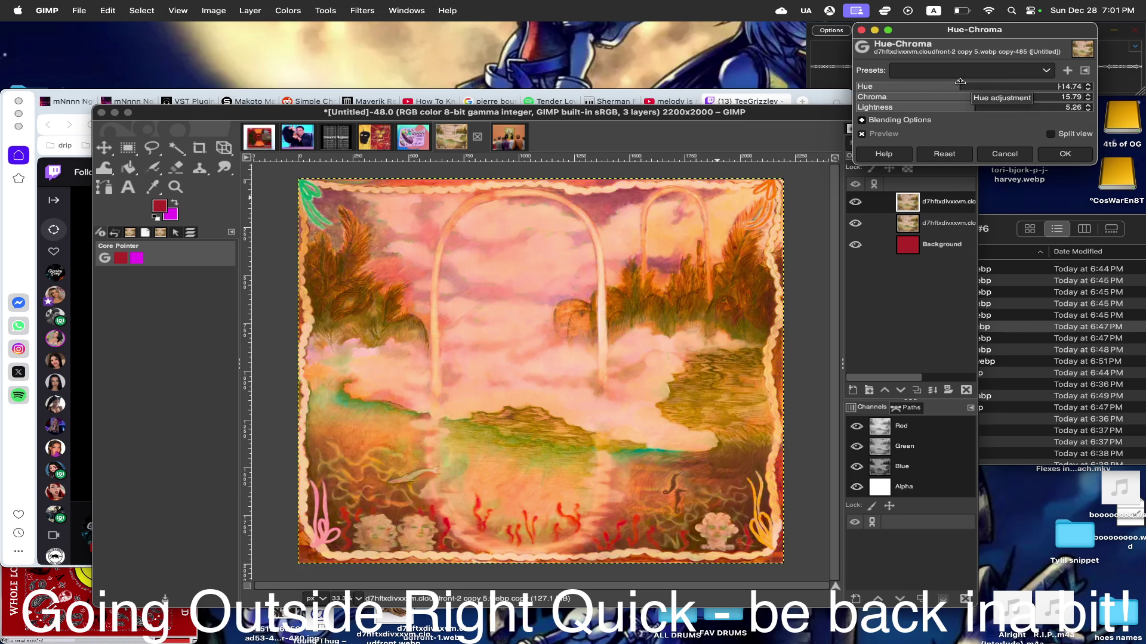
{"action": "mouse_move", "coordinate": [959, 81]}
{"action": "left_mouse_down"}
{"action": "mouse_move", "coordinate": [989, 82]}
{"action": "mouse_move", "coordinate": [975, 77]}
{"action": "left_mouse_up"}
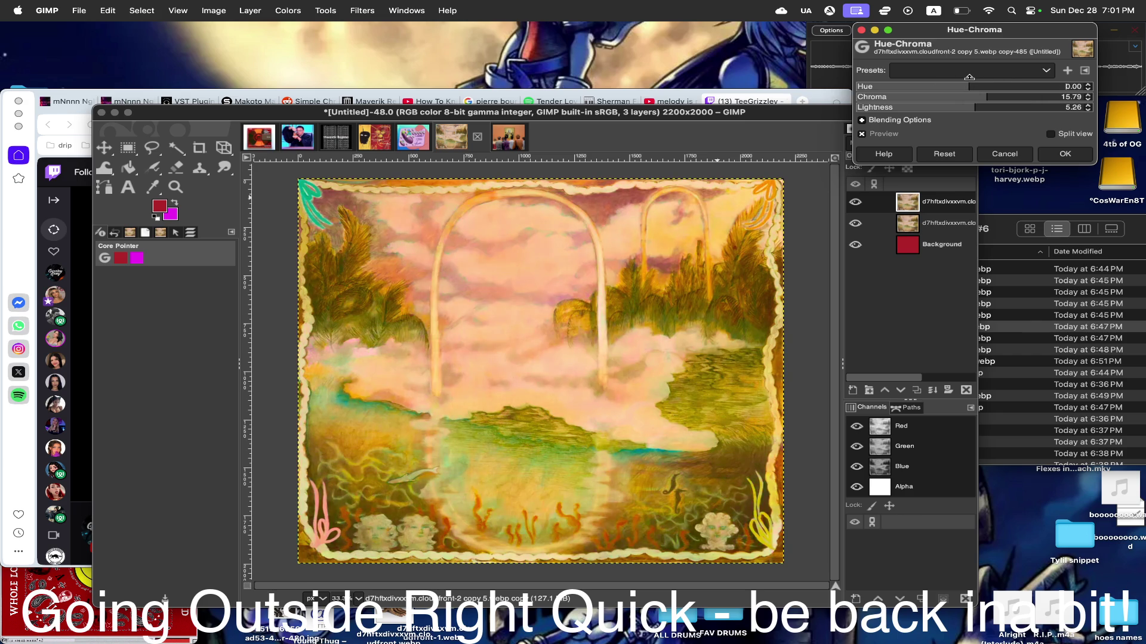
{"action": "left_click_drag", "start_coordinate": [974, 76], "coordinate": [964, 77]}
{"action": "mouse_move", "coordinate": [966, 81]}
{"action": "left_mouse_down"}
{"action": "mouse_move", "coordinate": [1032, 83]}
{"action": "mouse_move", "coordinate": [968, 84]}
{"action": "left_mouse_up"}
{"action": "left_click", "coordinate": [1062, 154]}
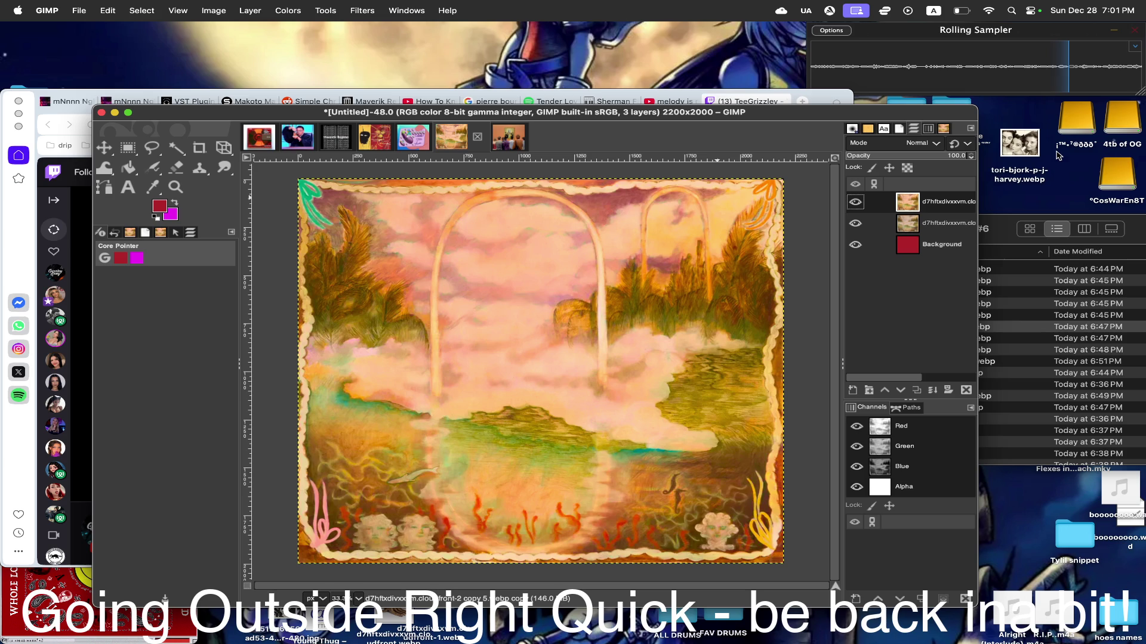
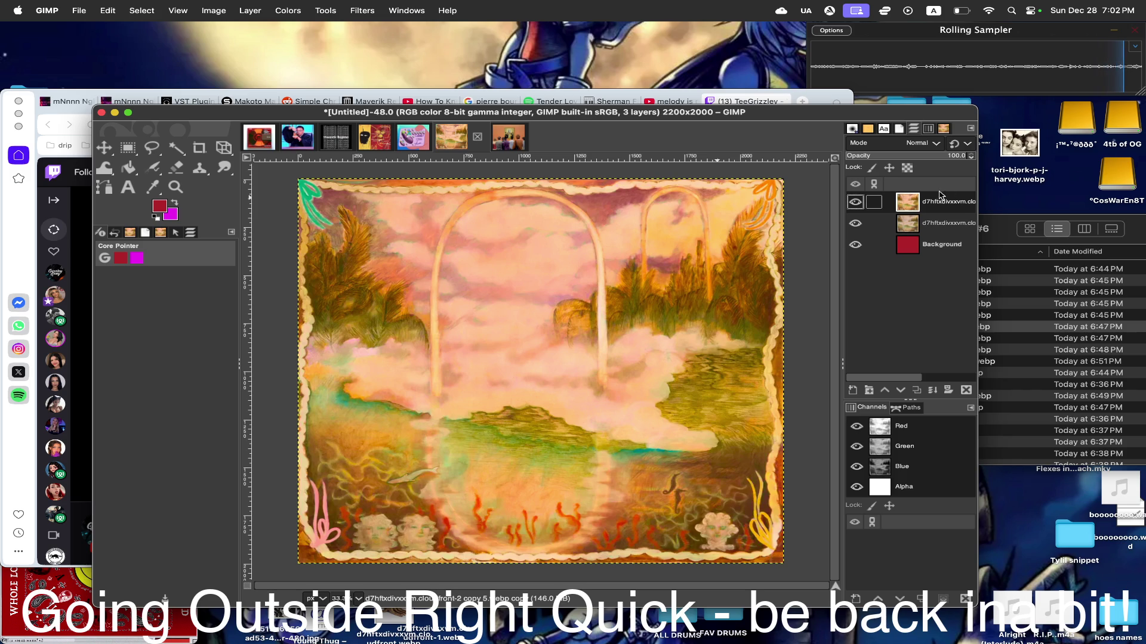
- Show the top landscape layer and try several hue shifts, settling on a slight shift toward pink
{"action": "left_click", "coordinate": [855, 203]}
{"action": "left_click", "coordinate": [287, 10]}
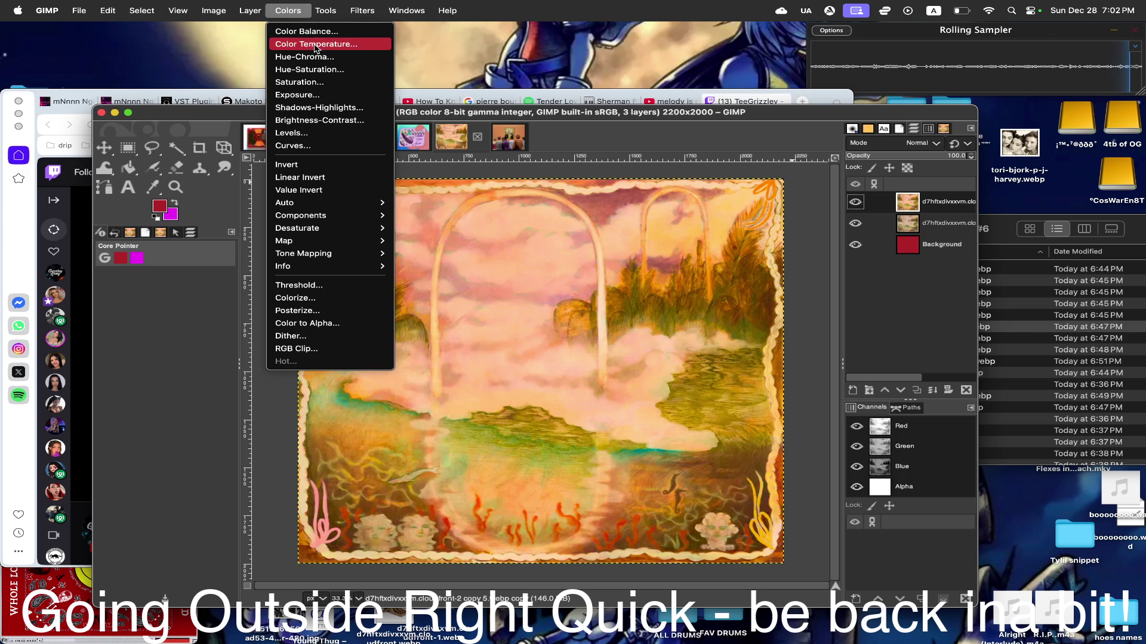
{"action": "left_click", "coordinate": [309, 68]}
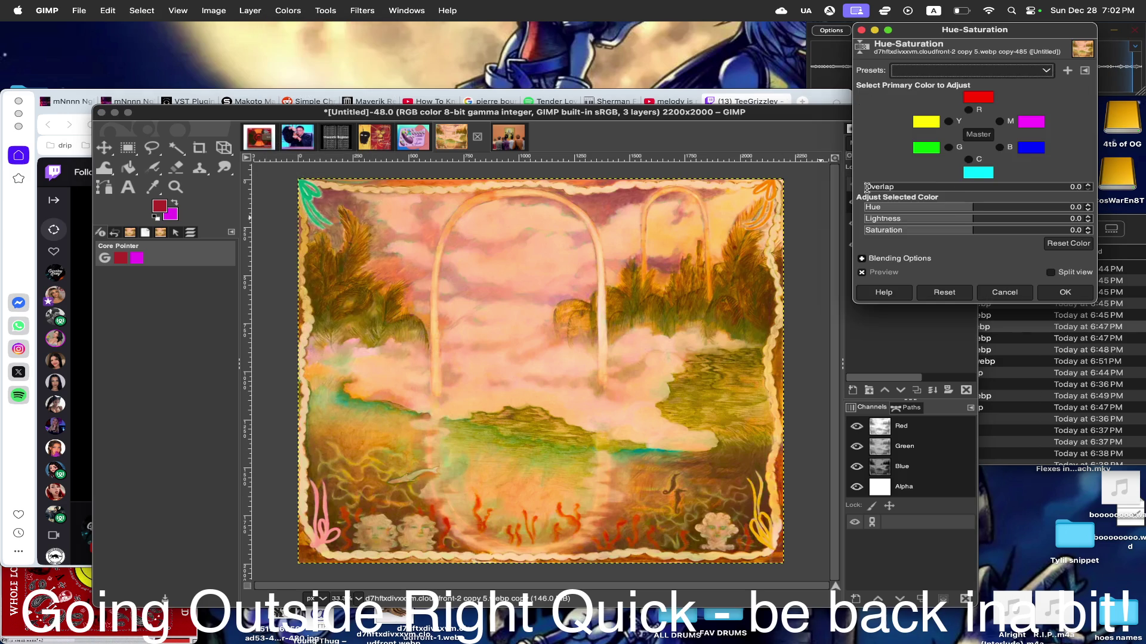
{"action": "mouse_move", "coordinate": [949, 207]}
{"action": "left_mouse_down"}
{"action": "mouse_move", "coordinate": [967, 206]}
{"action": "mouse_move", "coordinate": [873, 205]}
{"action": "mouse_move", "coordinate": [942, 208]}
{"action": "left_mouse_up"}
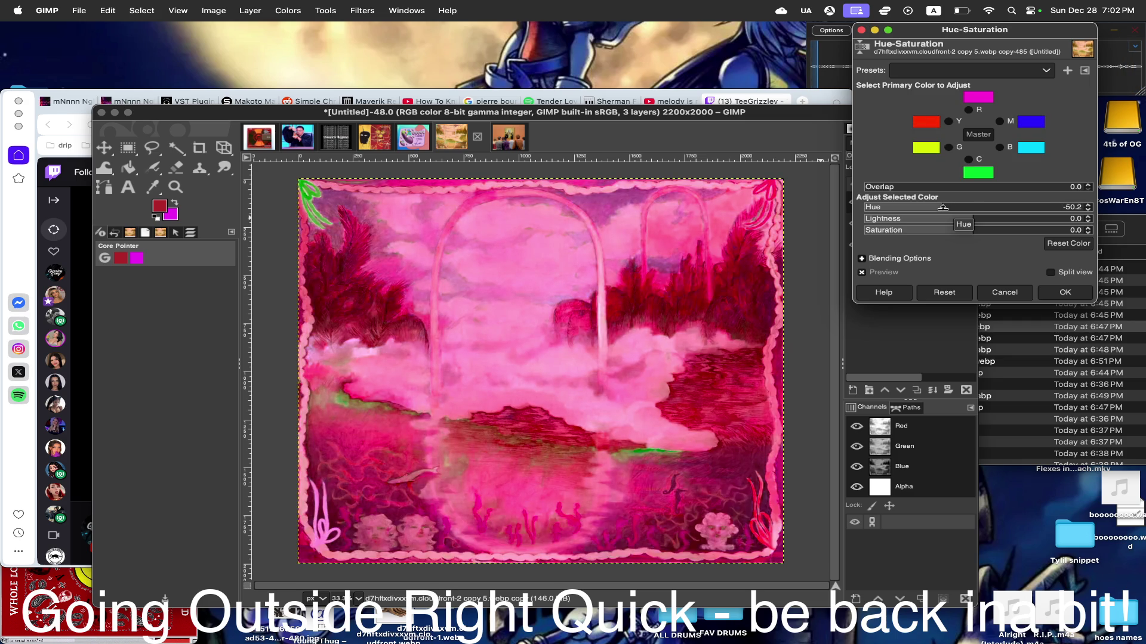
{"action": "mouse_move", "coordinate": [942, 208]}
{"action": "left_mouse_down"}
{"action": "mouse_move", "coordinate": [1019, 210]}
{"action": "mouse_move", "coordinate": [958, 213]}
{"action": "left_mouse_up"}
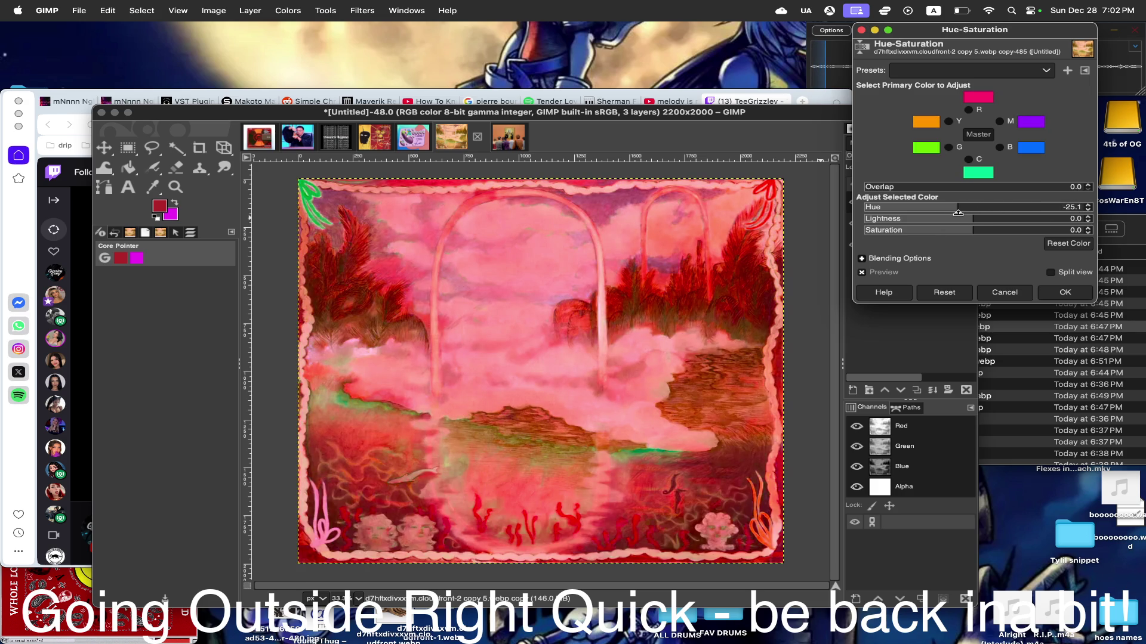
{"action": "left_click_drag", "start_coordinate": [958, 213], "coordinate": [967, 214]}
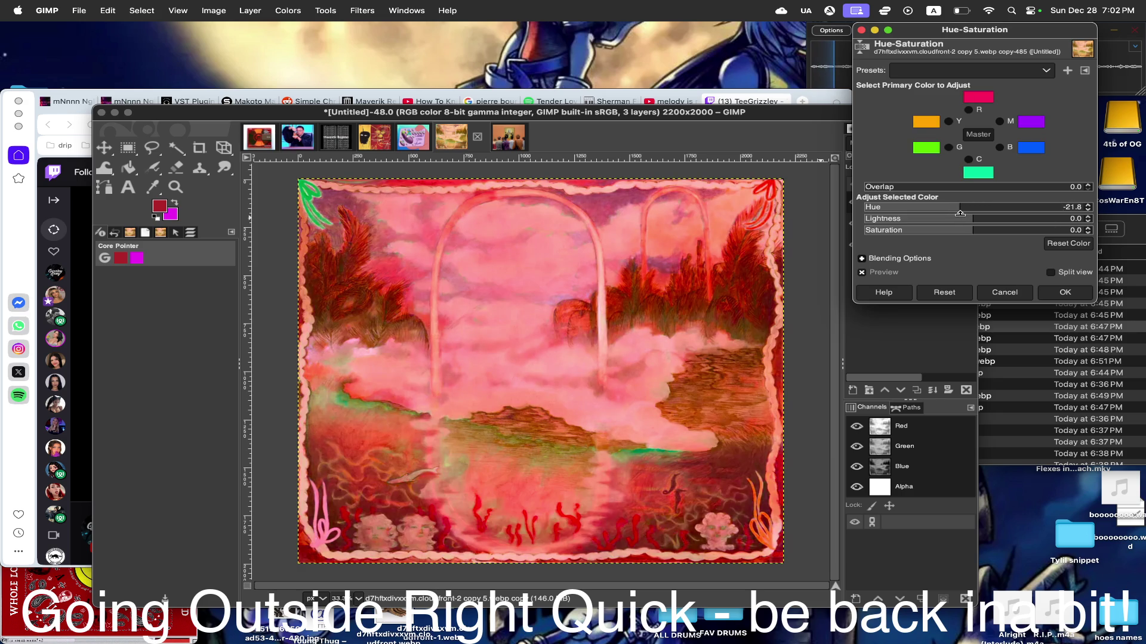
{"action": "mouse_move", "coordinate": [966, 214]}
{"action": "left_mouse_down"}
{"action": "mouse_move", "coordinate": [881, 218]}
{"action": "mouse_move", "coordinate": [968, 211]}
{"action": "left_mouse_up"}
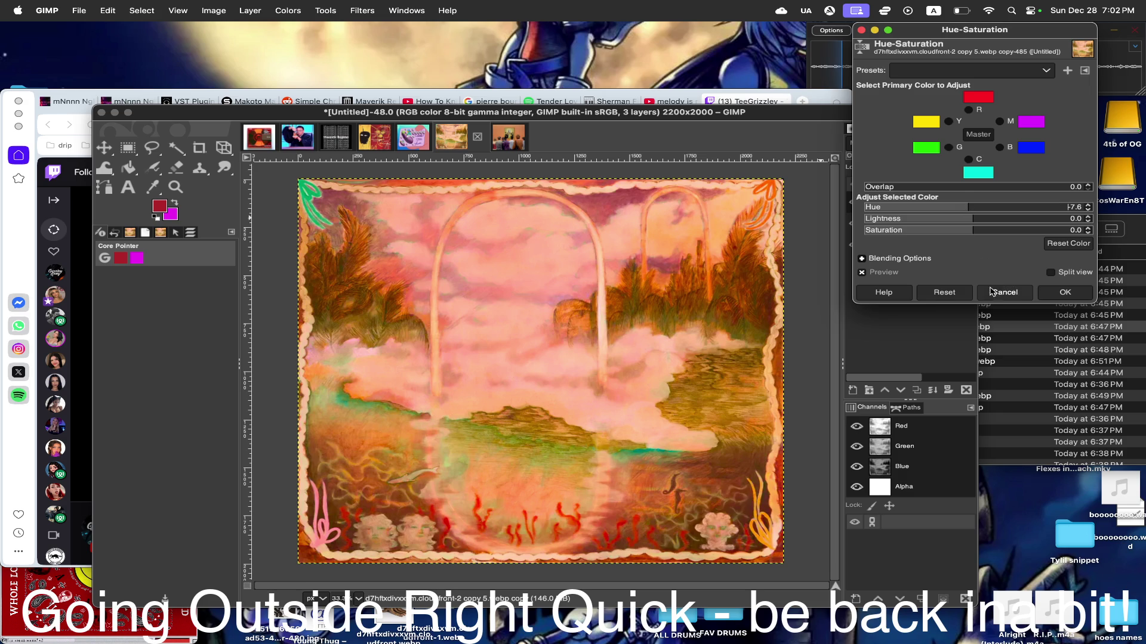
- Compare the hue shift against the original with Preview, then apply it
{"action": "left_click", "coordinate": [861, 272]}
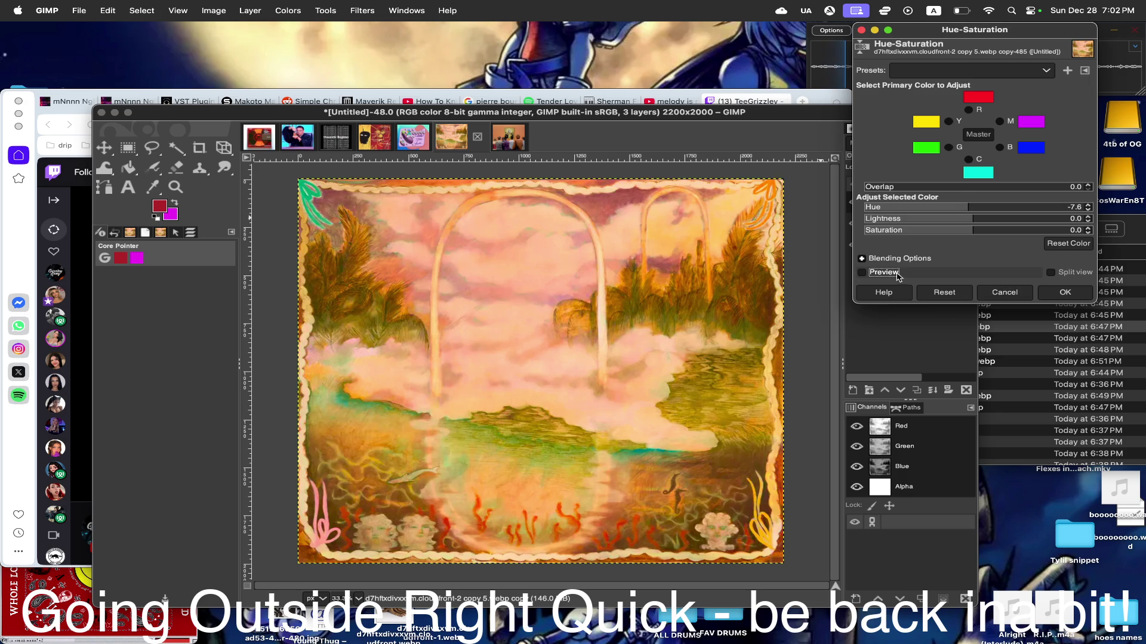
{"action": "left_click", "coordinate": [861, 274]}
{"action": "left_click", "coordinate": [1064, 293]}
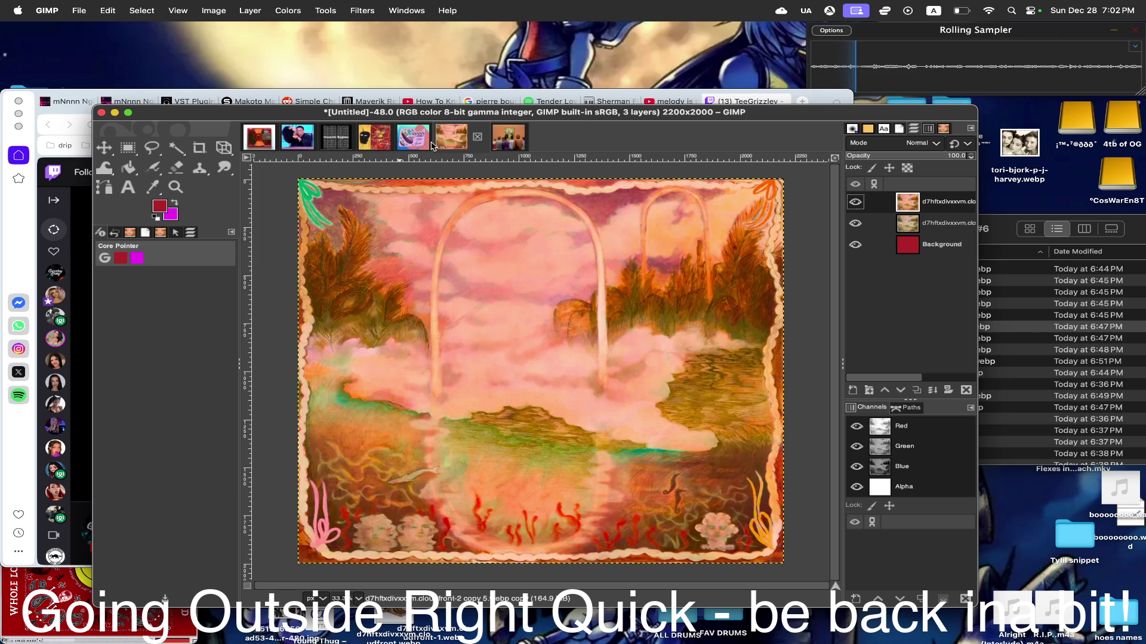
- Glance at another open image, then bring the cover folder forward and Quick Look an image
{"action": "left_click", "coordinate": [506, 139]}
{"action": "left_click", "coordinate": [462, 147]}
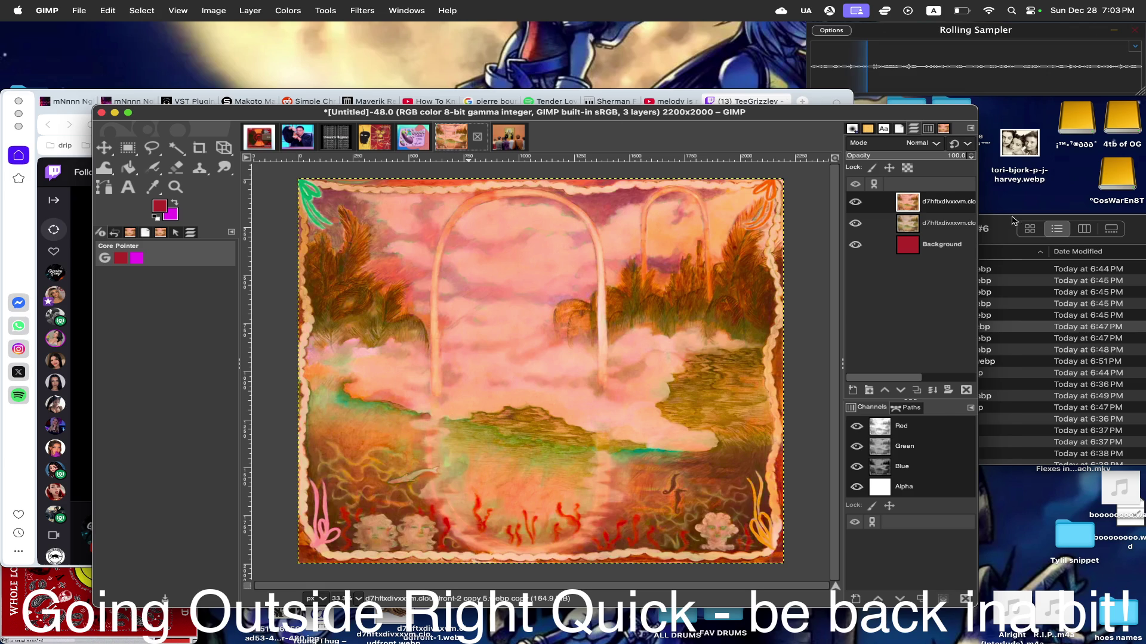
{"action": "left_click", "coordinate": [998, 254]}
{"action": "key", "text": "space"}
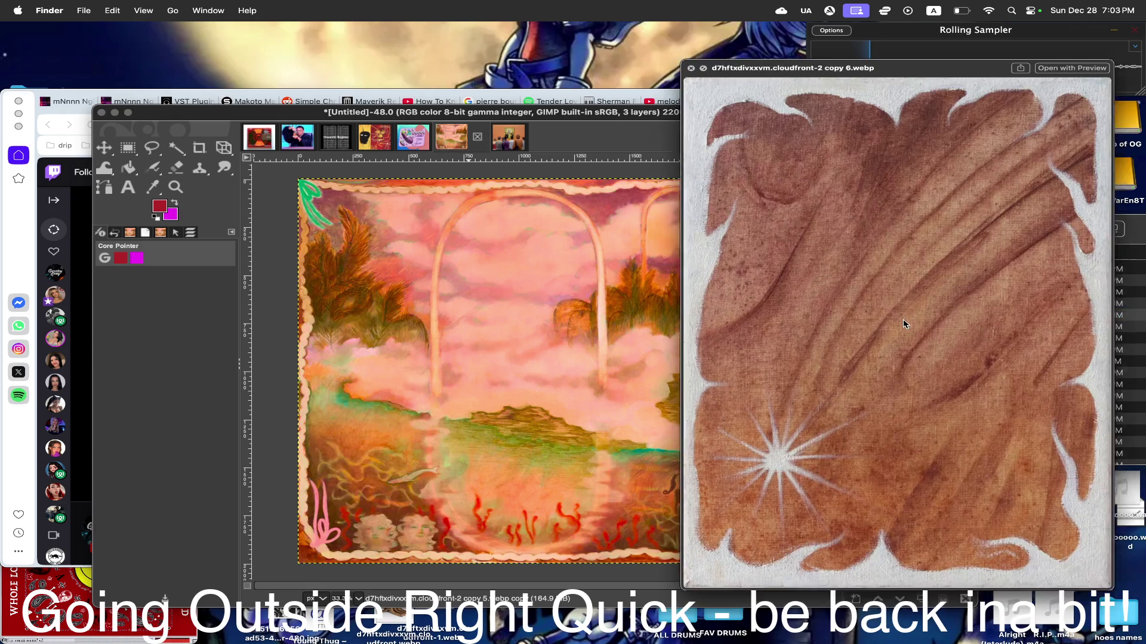
- Step through the next two image previews, close Quick Look and return to the landscape canvas
{"action": "key", "text": "Down"}
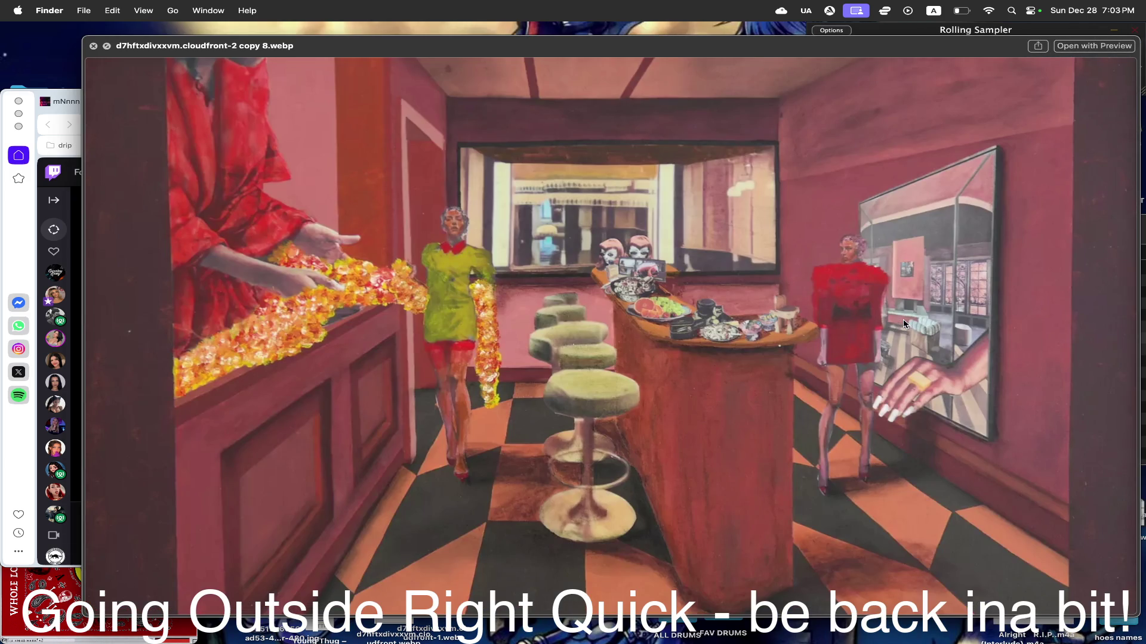
{"action": "key", "text": "Down"}
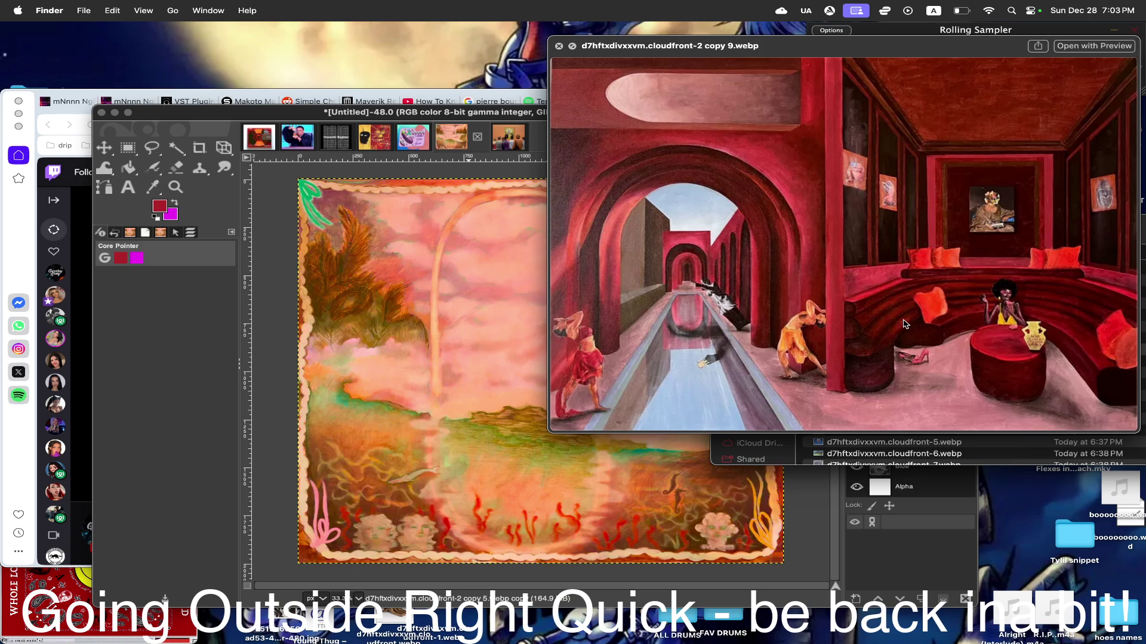
{"action": "key", "text": "space"}
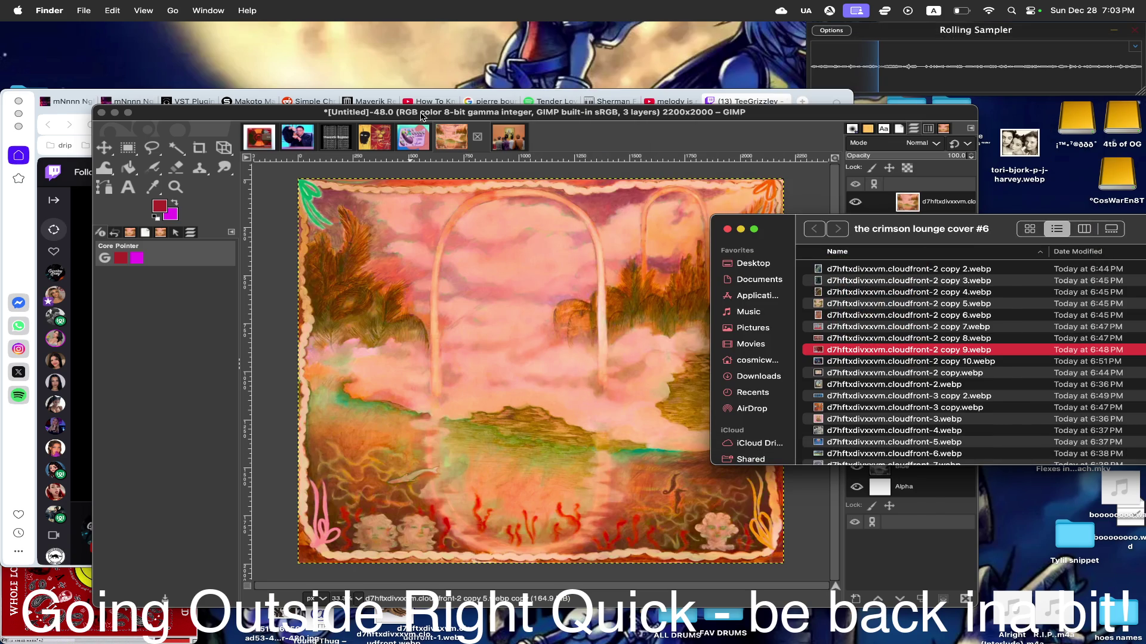
{"action": "left_click", "coordinate": [734, 170]}
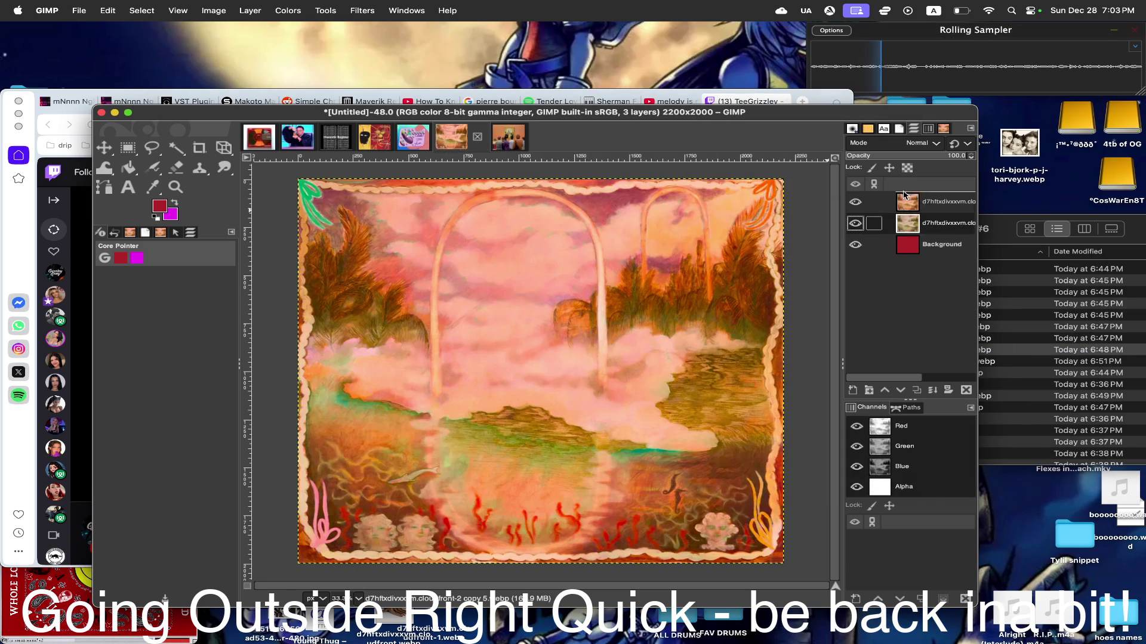
- Swap the two landscape layers, duplicate the top one and pick the Free Select tool
{"action": "left_click_drag", "start_coordinate": [907, 223], "coordinate": [904, 197]}
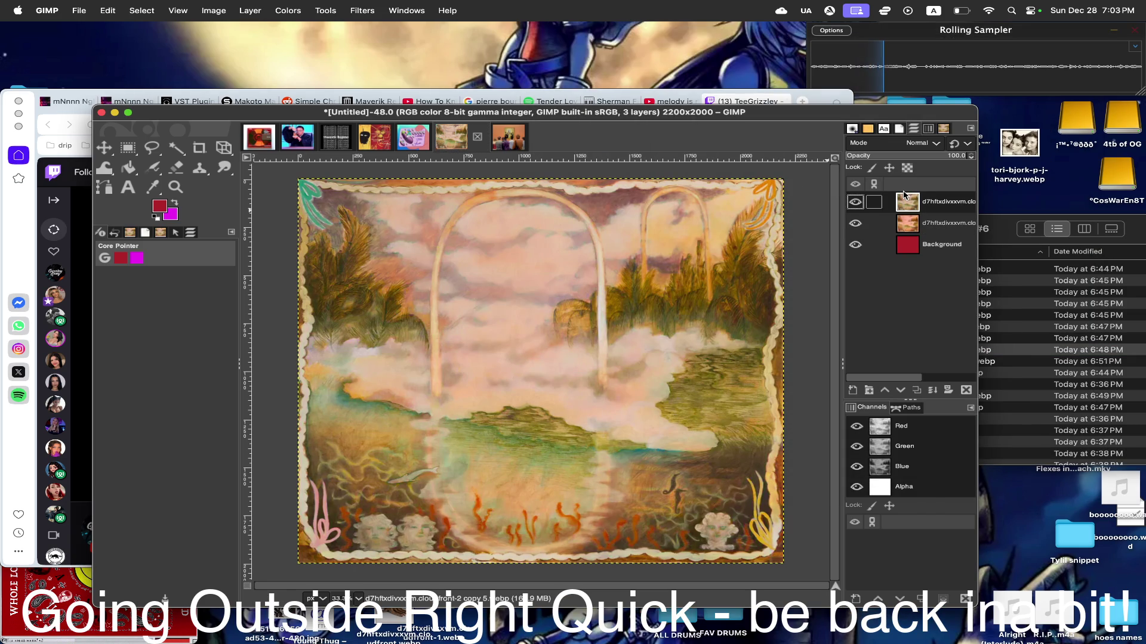
{"action": "right_click", "coordinate": [907, 205]}
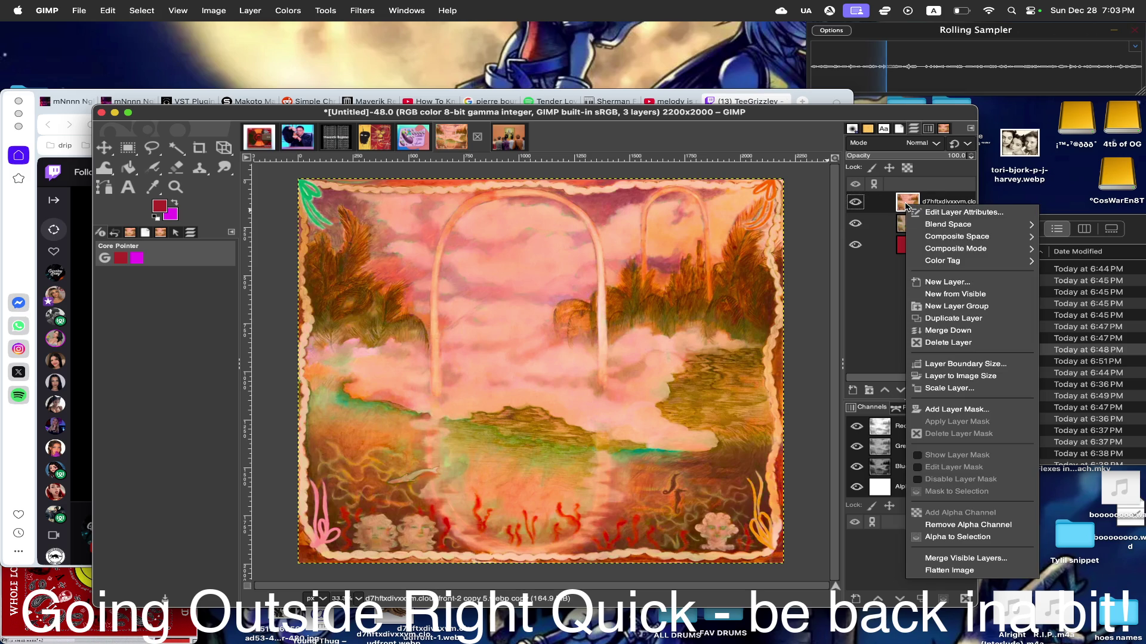
{"action": "left_click", "coordinate": [953, 318]}
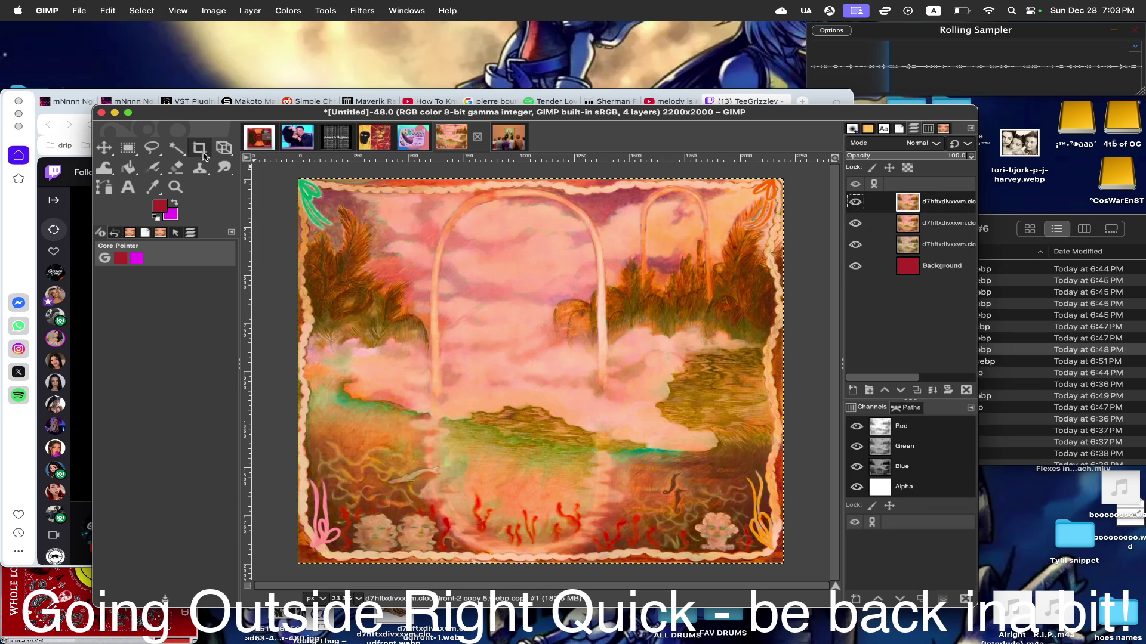
{"action": "left_click", "coordinate": [151, 148]}
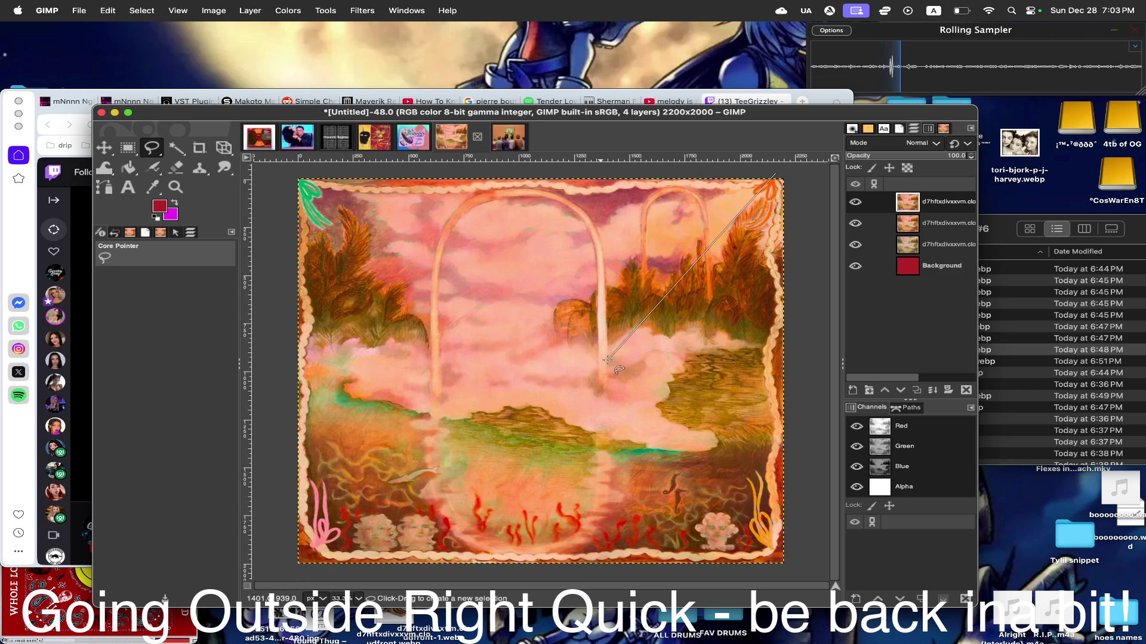
- Outline a jagged lightning-bolt selection across the canvas and close it along the bottom and right edges
{"action": "left_click", "coordinate": [580, 370]}
{"action": "left_click", "coordinate": [575, 260]}
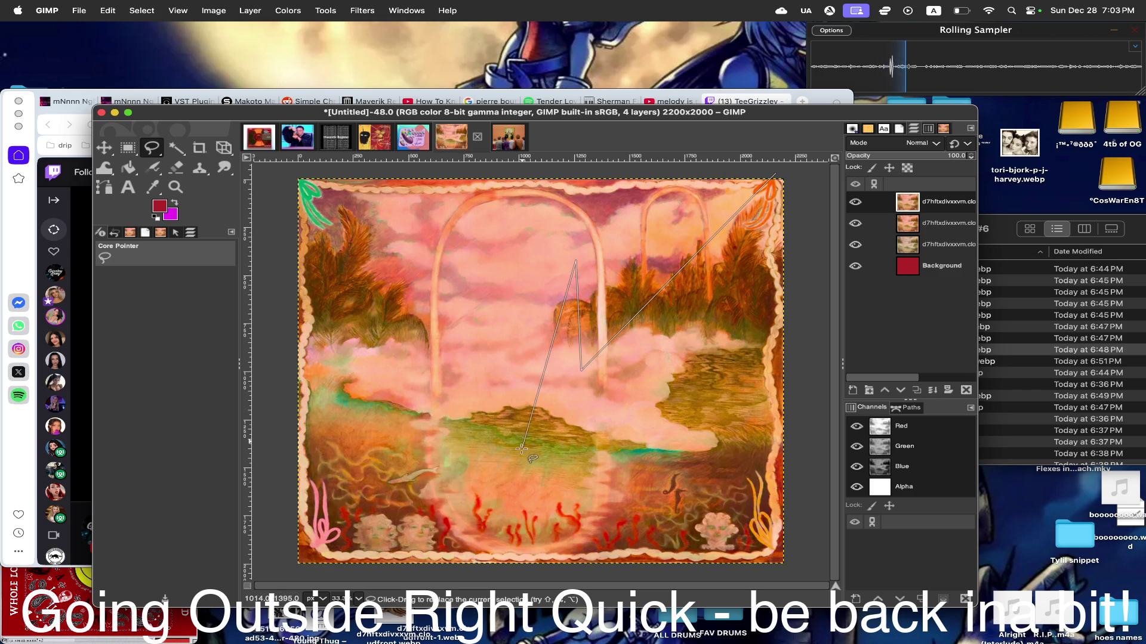
{"action": "left_click", "coordinate": [523, 456]}
{"action": "left_click", "coordinate": [668, 366]}
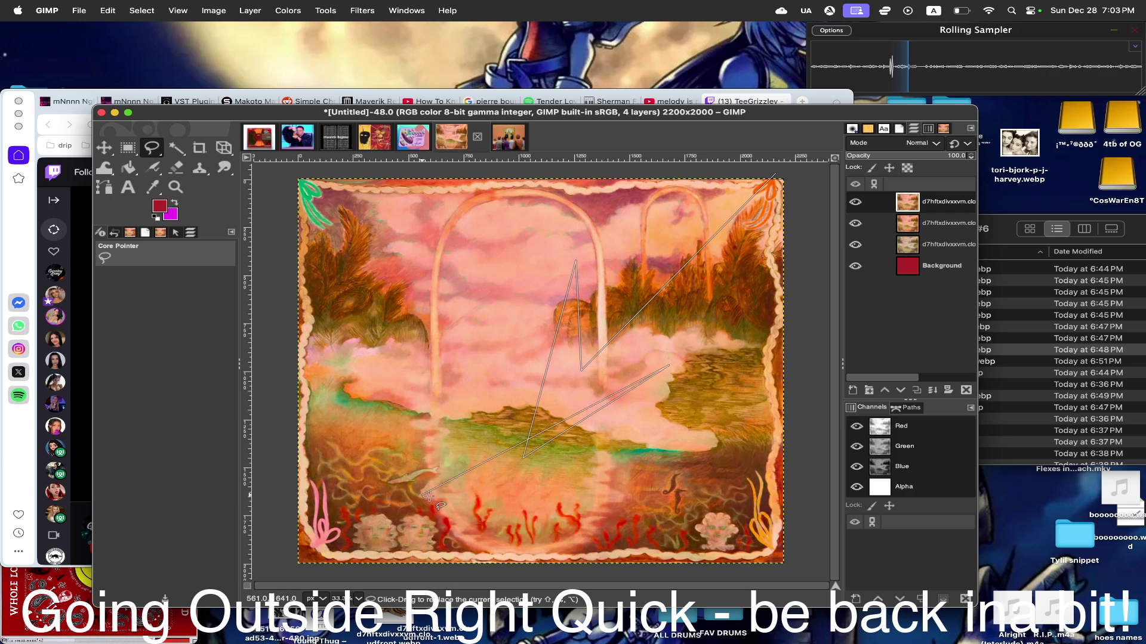
{"action": "left_click", "coordinate": [568, 519]}
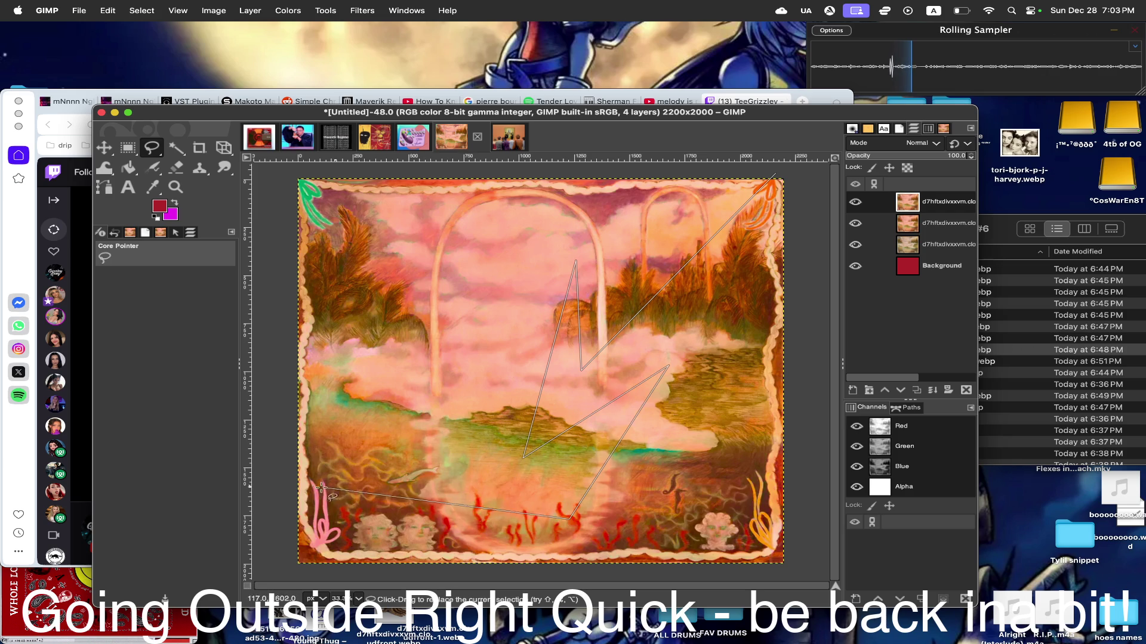
{"action": "left_click", "coordinate": [341, 460]}
{"action": "left_click", "coordinate": [292, 570]}
{"action": "left_click", "coordinate": [809, 575]}
{"action": "left_click", "coordinate": [809, 175]}
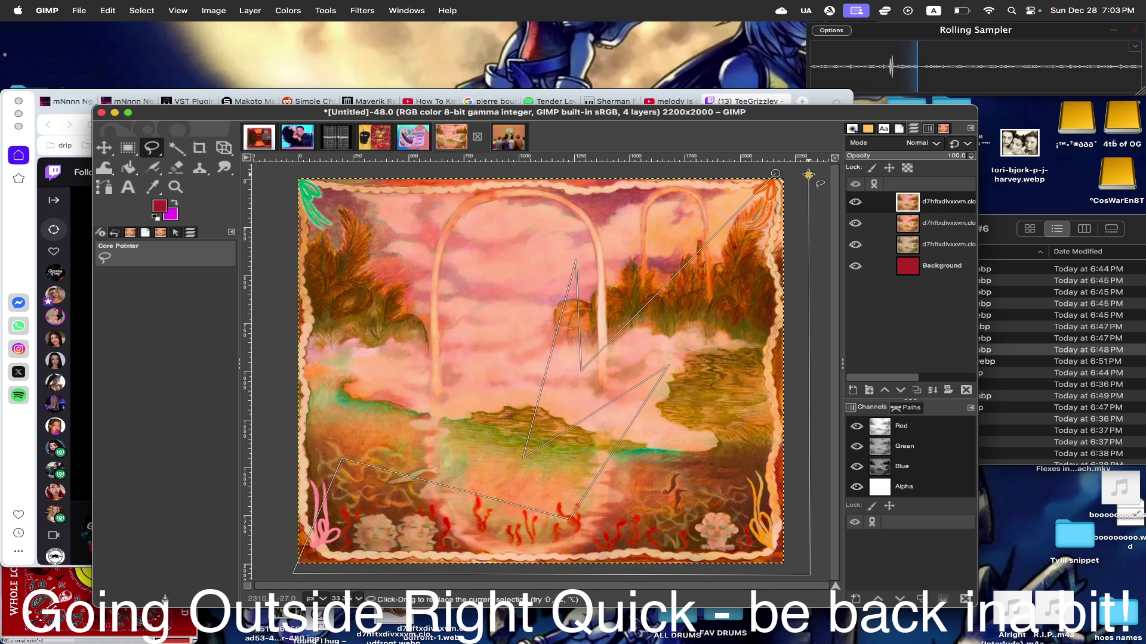
{"action": "double_click", "coordinate": [775, 176]}
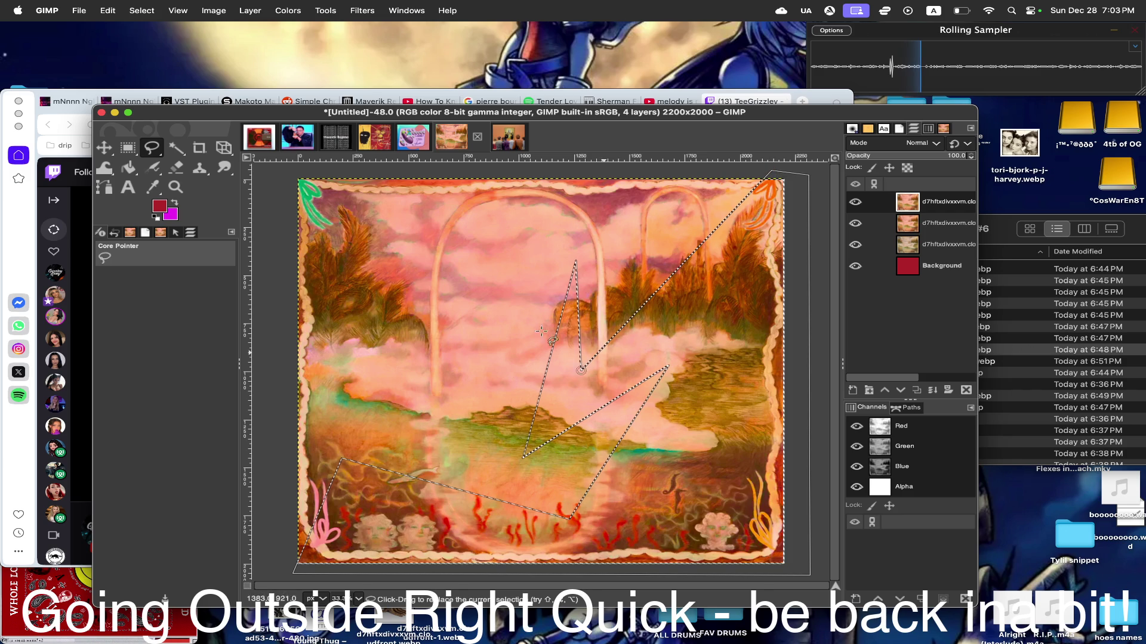
- Invert the selection, cut it from the top layer so the layer beneath shows through, then clear the selection
{"action": "left_click", "coordinate": [108, 10]}
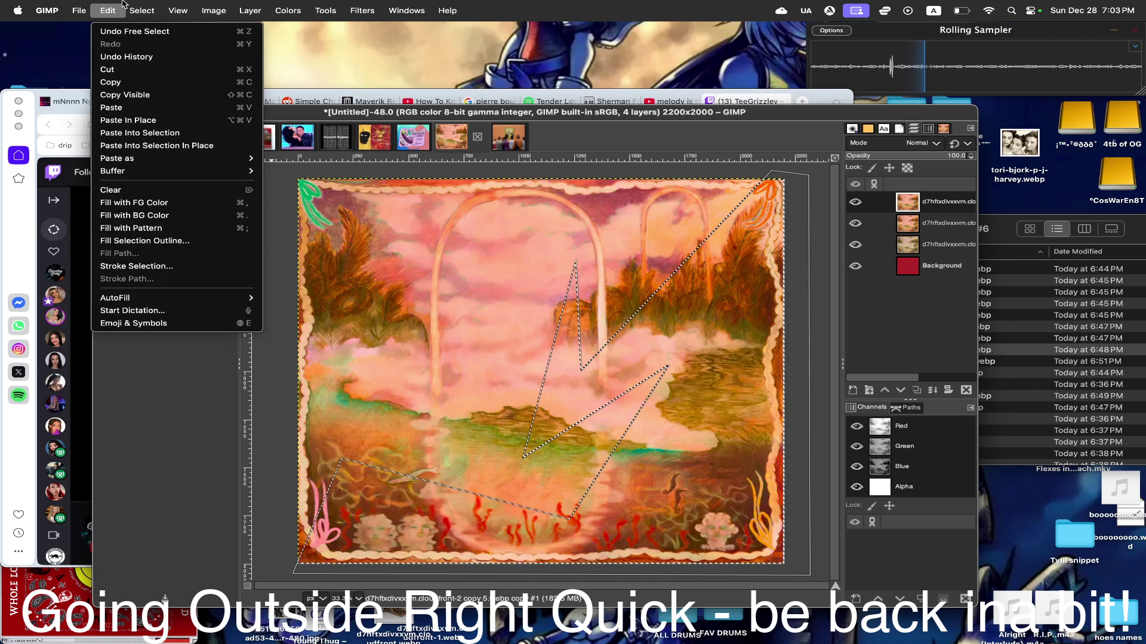
{"action": "left_click", "coordinate": [144, 58]}
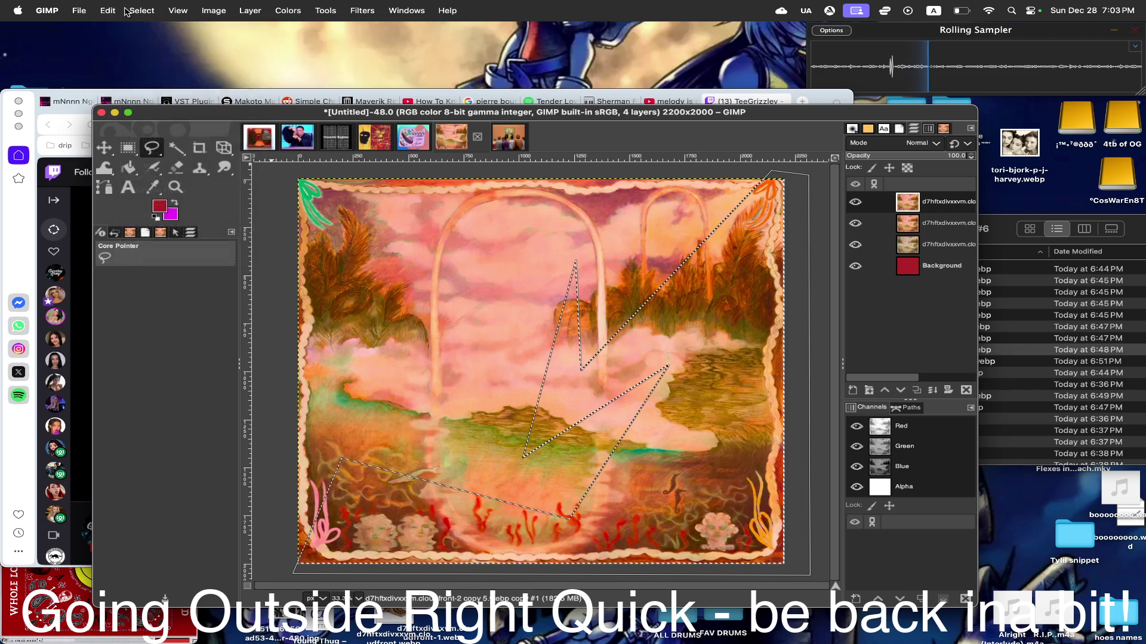
{"action": "left_click", "coordinate": [110, 10]}
{"action": "left_click", "coordinate": [117, 69]}
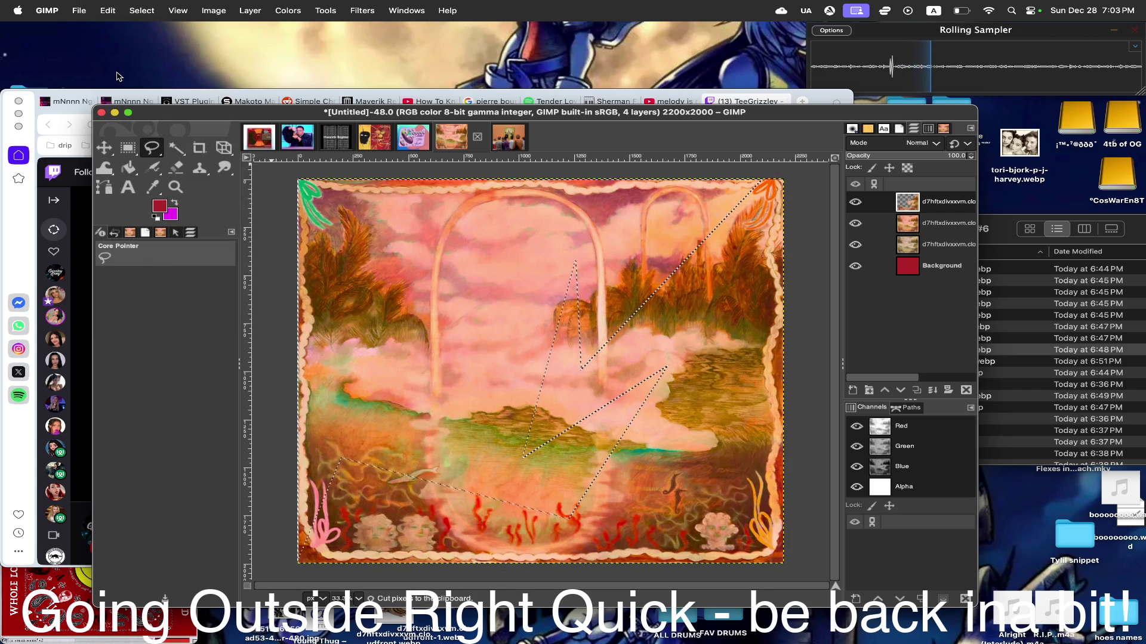
{"action": "left_click", "coordinate": [142, 10]}
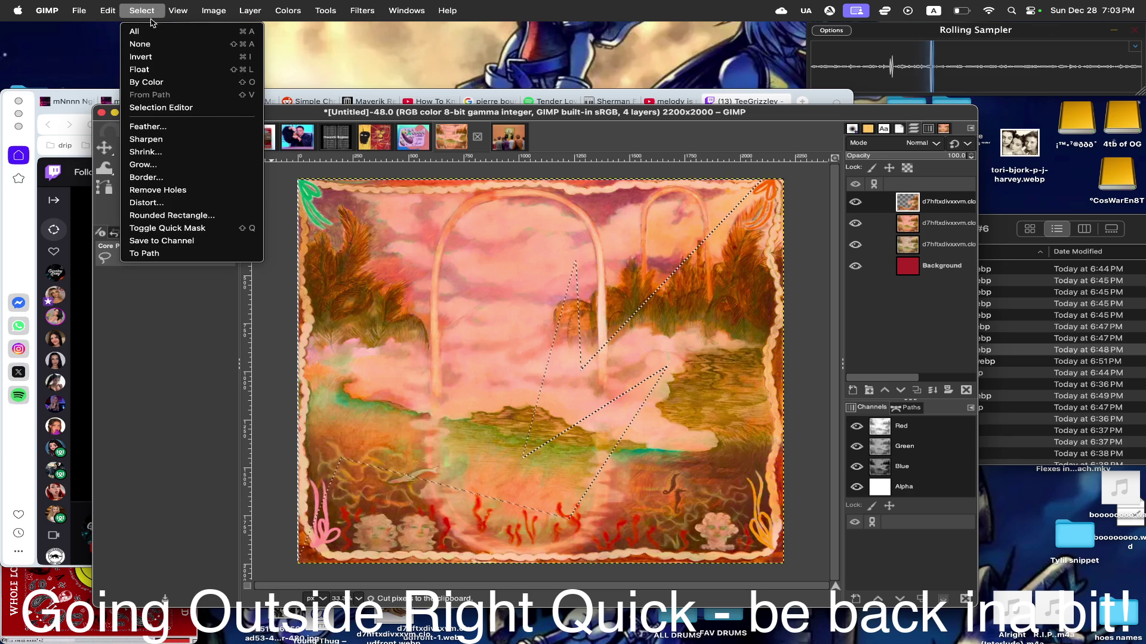
{"action": "left_click", "coordinate": [141, 43]}
{"action": "left_click", "coordinate": [288, 9]}
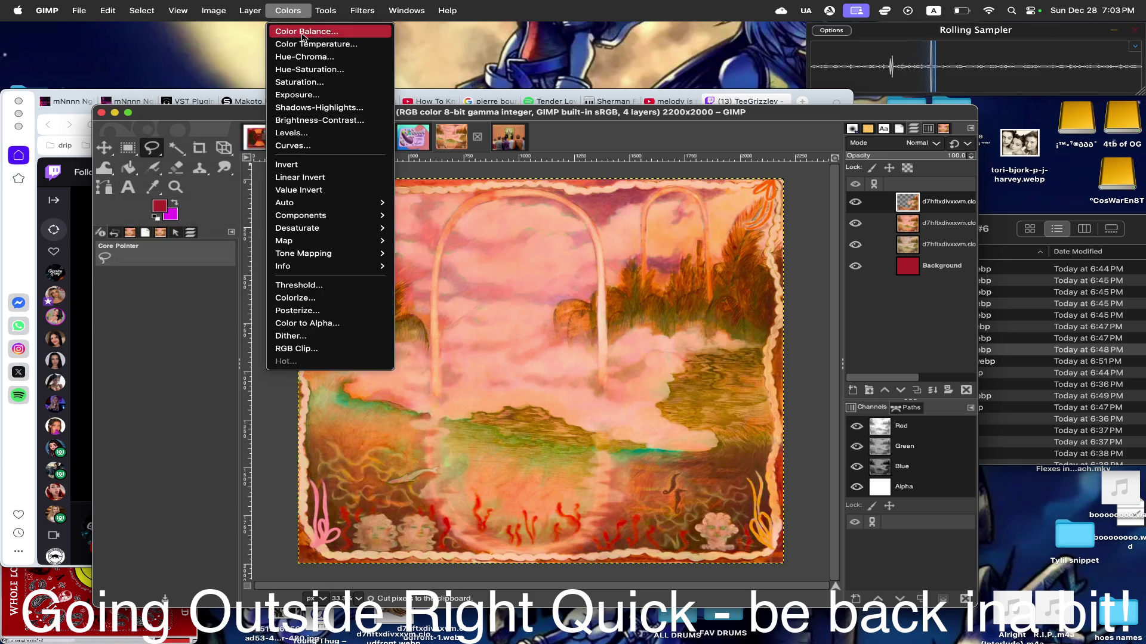
- Try a magenta hue shift on the top layer in Hue-Saturation and discard it
{"action": "left_click", "coordinate": [308, 70]}
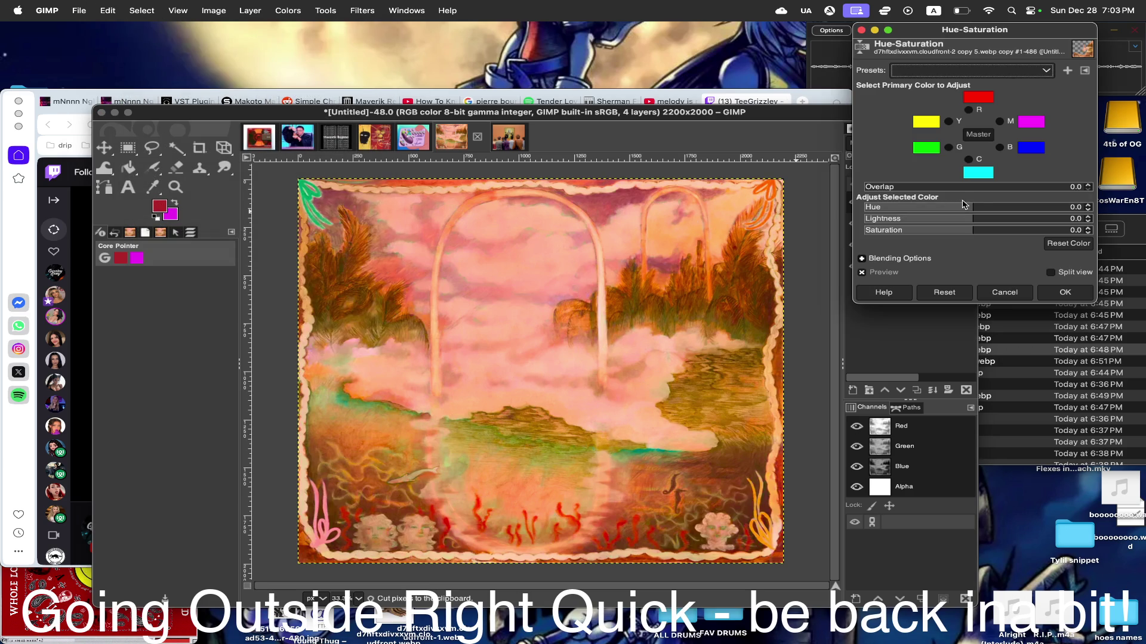
{"action": "mouse_move", "coordinate": [974, 208]}
{"action": "left_mouse_down"}
{"action": "mouse_move", "coordinate": [937, 207]}
{"action": "mouse_move", "coordinate": [988, 204]}
{"action": "mouse_move", "coordinate": [963, 203]}
{"action": "left_mouse_up"}
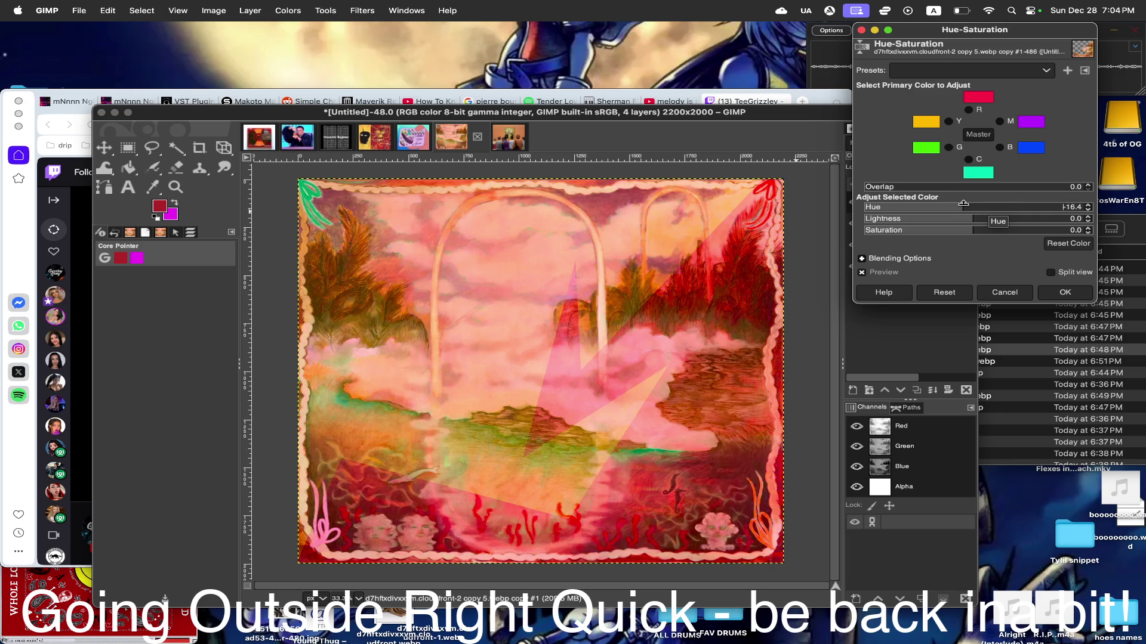
{"action": "left_click", "coordinate": [1003, 293]}
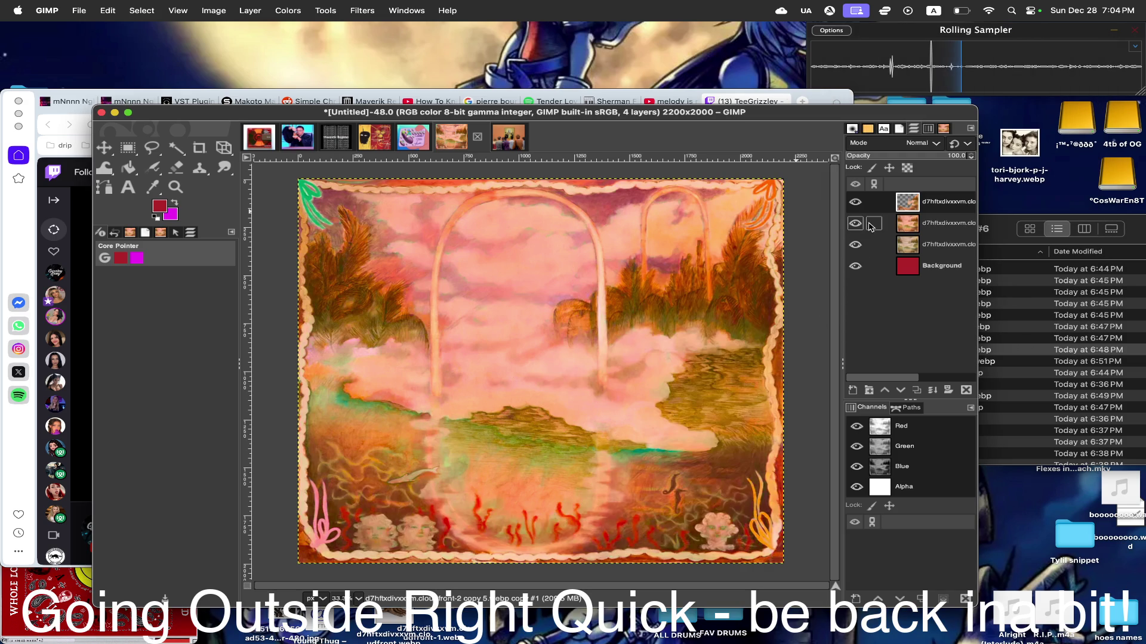
- Remove a layer then re-duplicate the top image layer to restore four layers, and bring the browser forward
{"action": "right_click", "coordinate": [906, 204]}
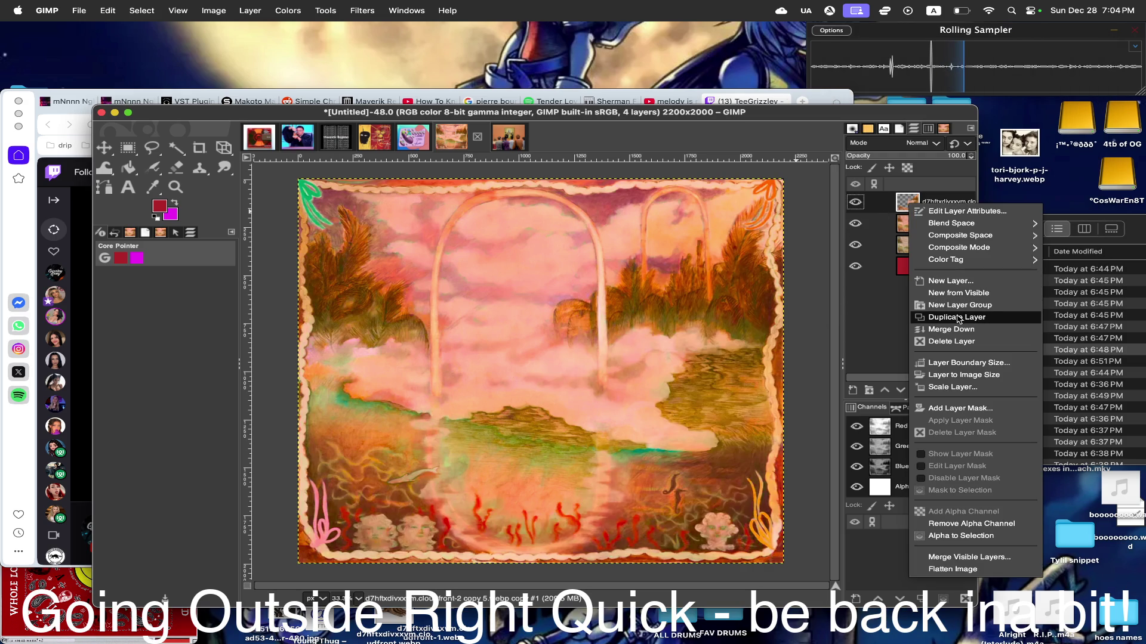
{"action": "left_click", "coordinate": [950, 341]}
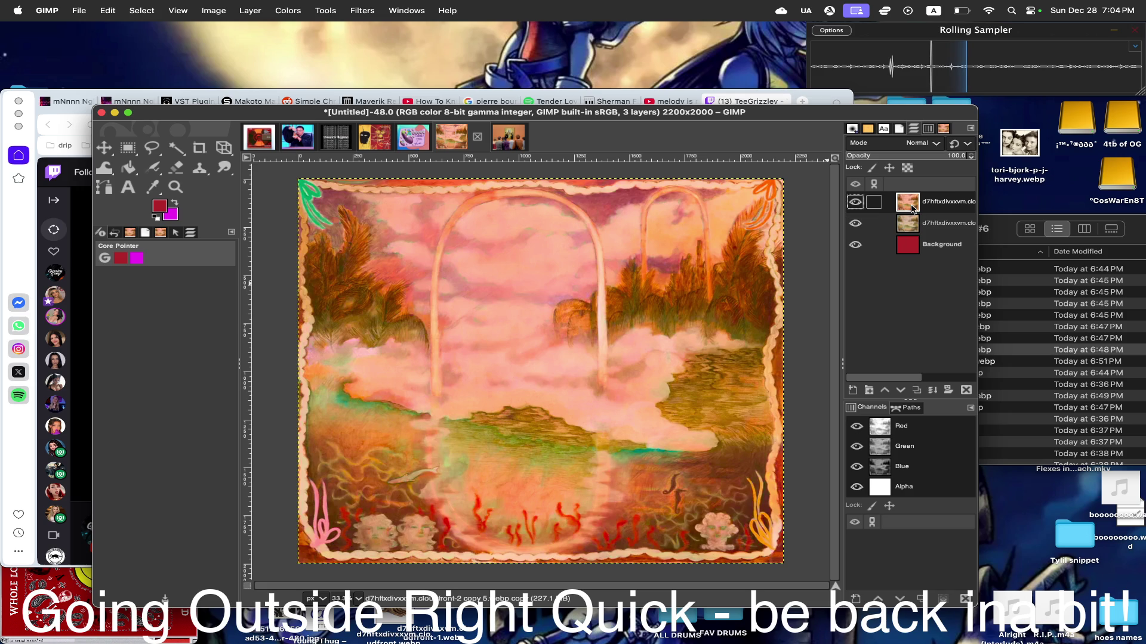
{"action": "right_click", "coordinate": [909, 205]}
{"action": "left_click", "coordinate": [956, 323]}
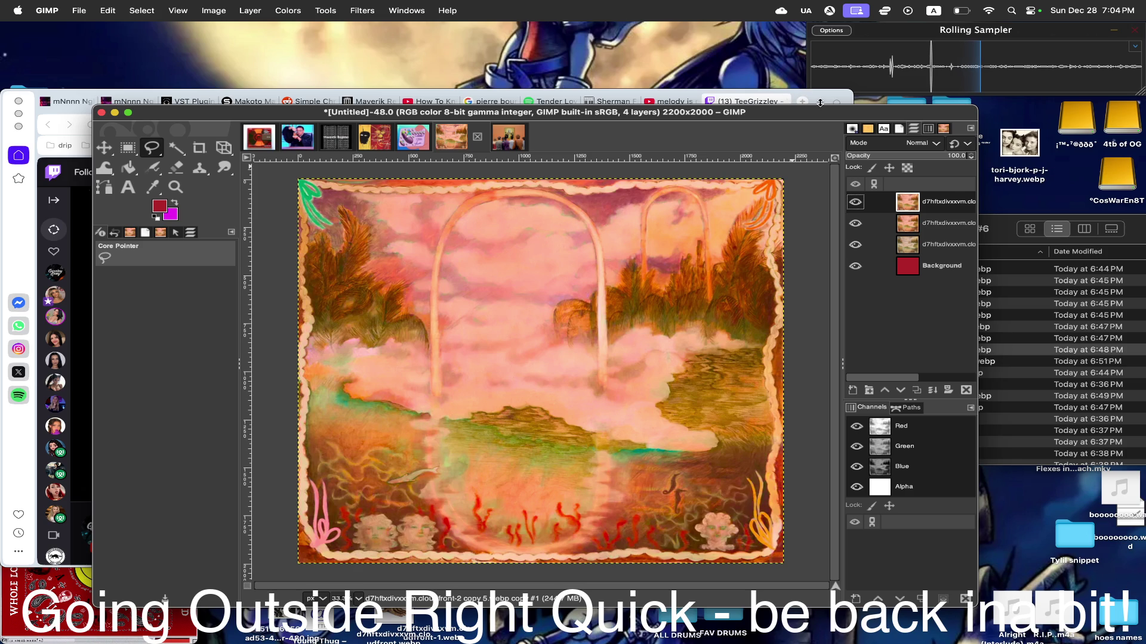
{"action": "left_click", "coordinate": [804, 103]}
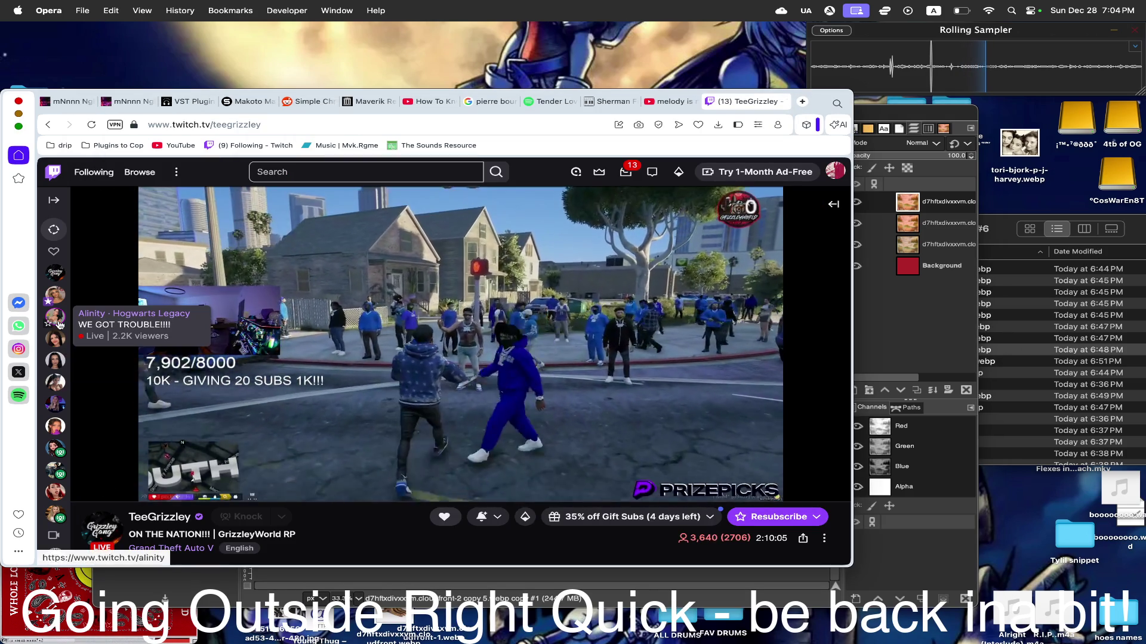
- Peek at a followed Hogwarts Legacy stream, go back, and open the Following directory in a new tab
{"action": "left_click", "coordinate": [55, 316]}
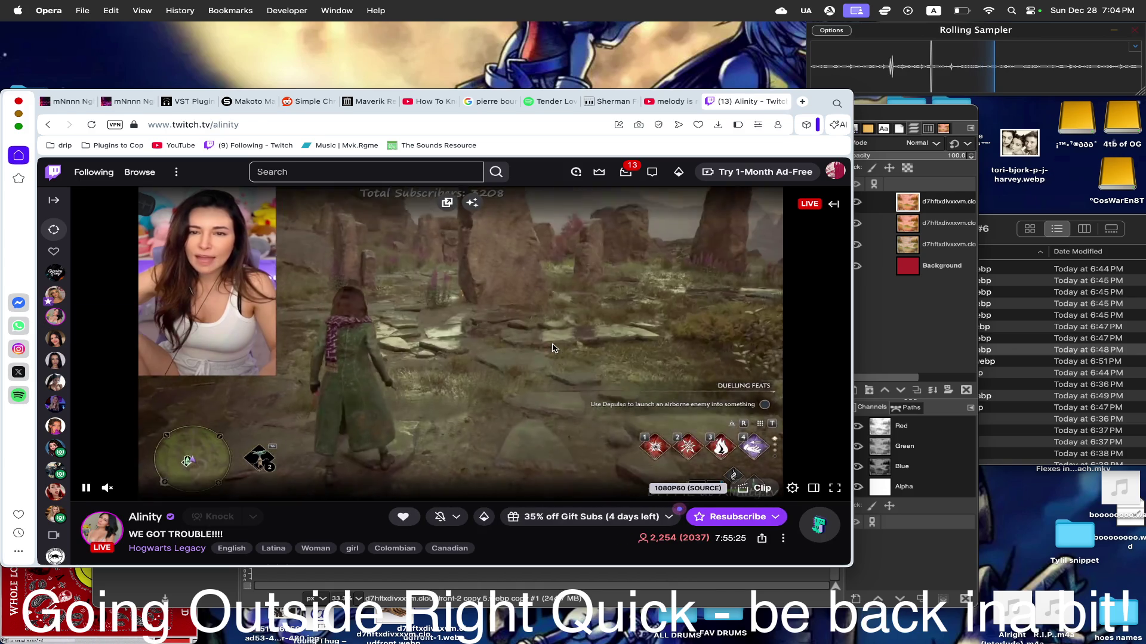
{"action": "key", "text": "super+bracketleft"}
{"action": "key", "text": "super+t"}
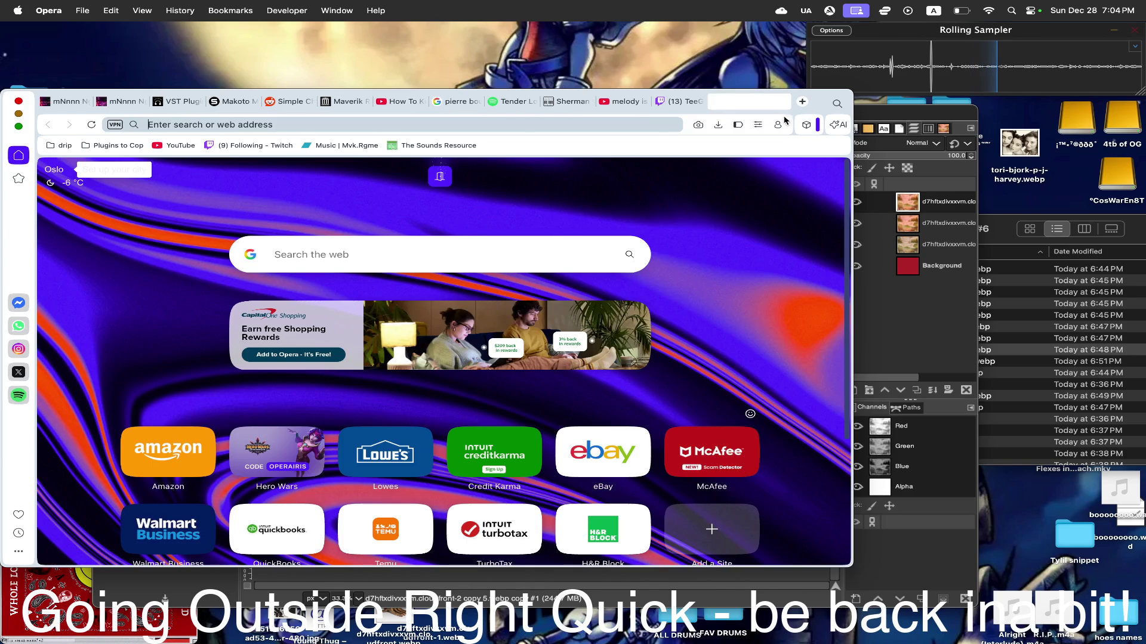
{"action": "left_click", "coordinate": [240, 147]}
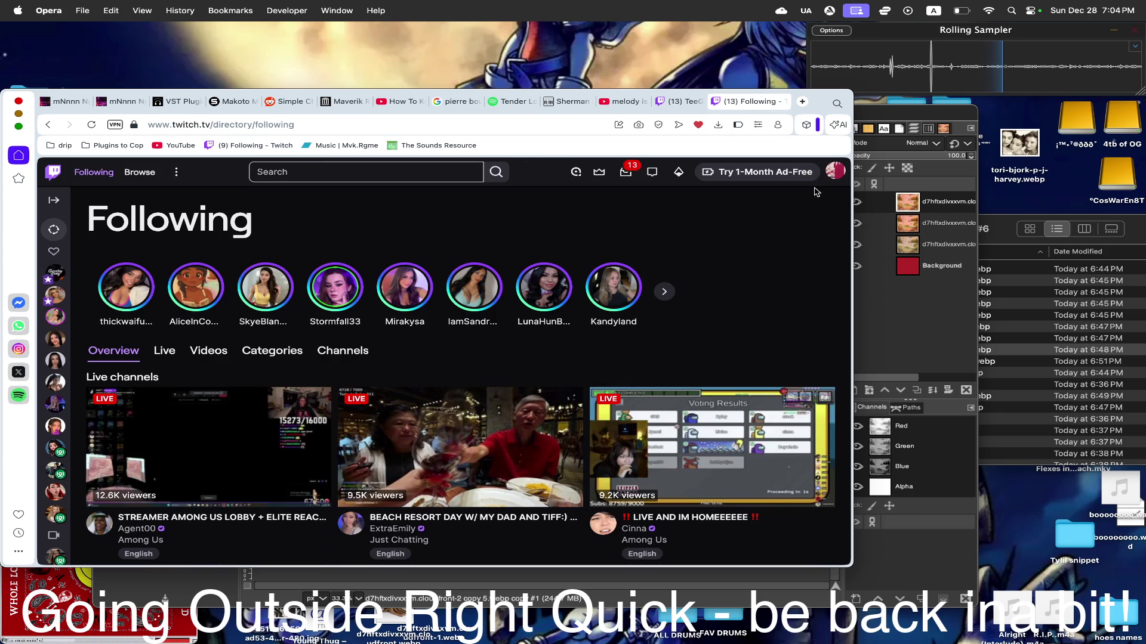
{"action": "scroll", "coordinate": [816, 193], "scroll_direction": "down", "scroll_amount": 1}
{"action": "scroll", "coordinate": [816, 192], "scroll_direction": "down", "scroll_amount": 1}
{"action": "scroll", "coordinate": [815, 193], "scroll_direction": "down", "scroll_amount": 2}
{"action": "scroll", "coordinate": [815, 193], "scroll_direction": "down", "scroll_amount": 1}
{"action": "mouse_move", "coordinate": [815, 193]}
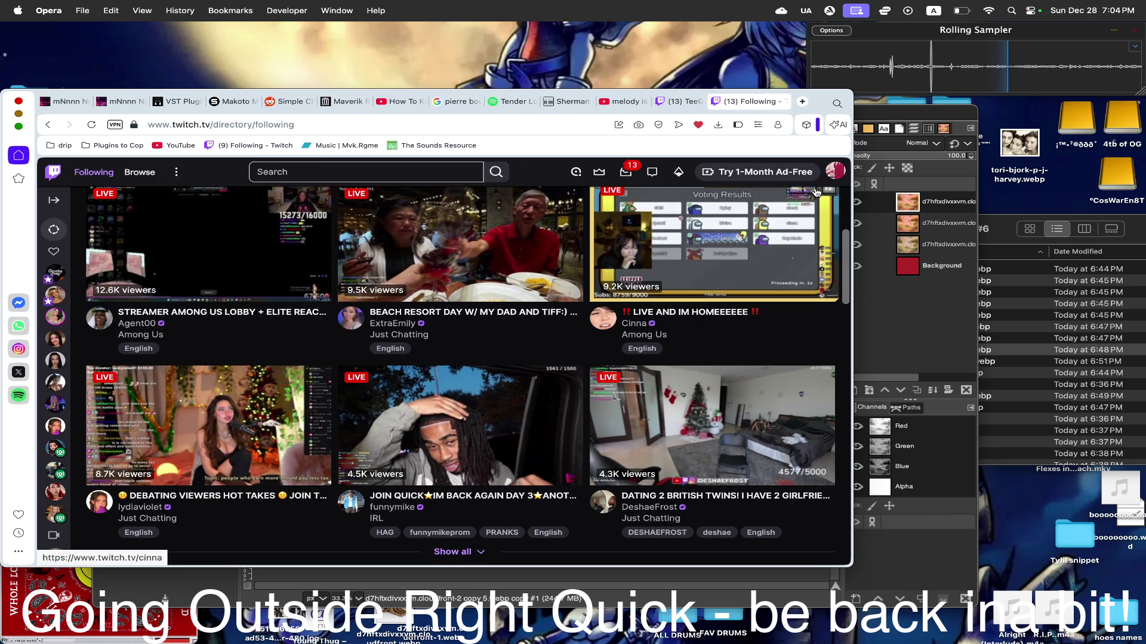
{"action": "scroll", "coordinate": [469, 297], "scroll_direction": "up", "scroll_amount": 2}
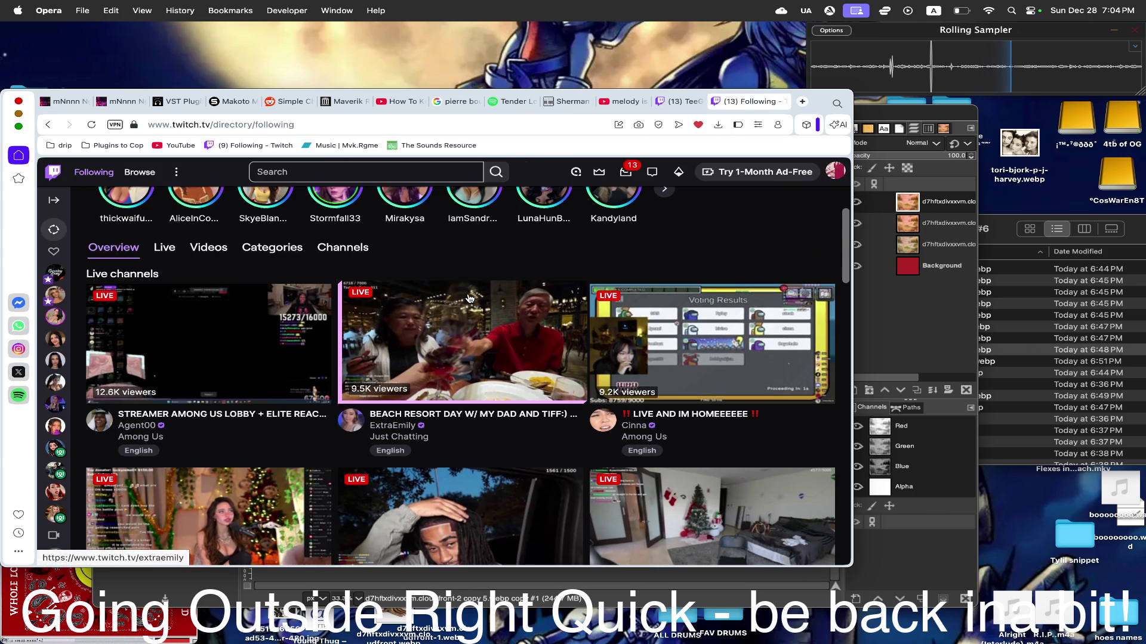
- Open the live Among Us stream, unmute it and raise the volume to about 65%
{"action": "left_click", "coordinate": [734, 358]}
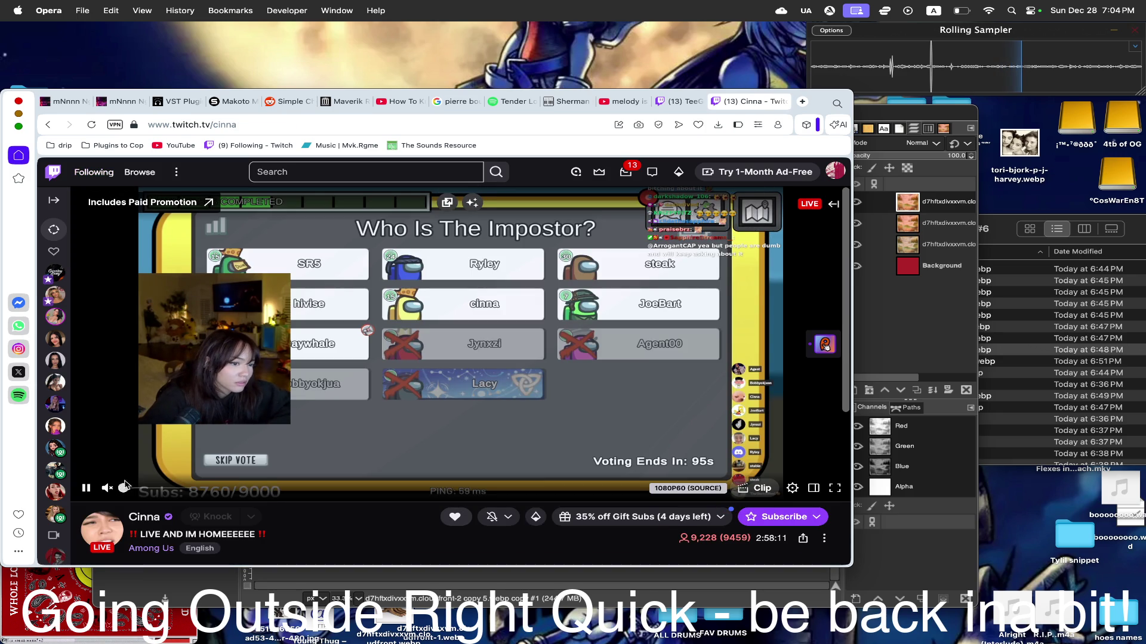
{"action": "left_click", "coordinate": [106, 488]}
{"action": "left_click_drag", "start_coordinate": [129, 488], "coordinate": [176, 488]}
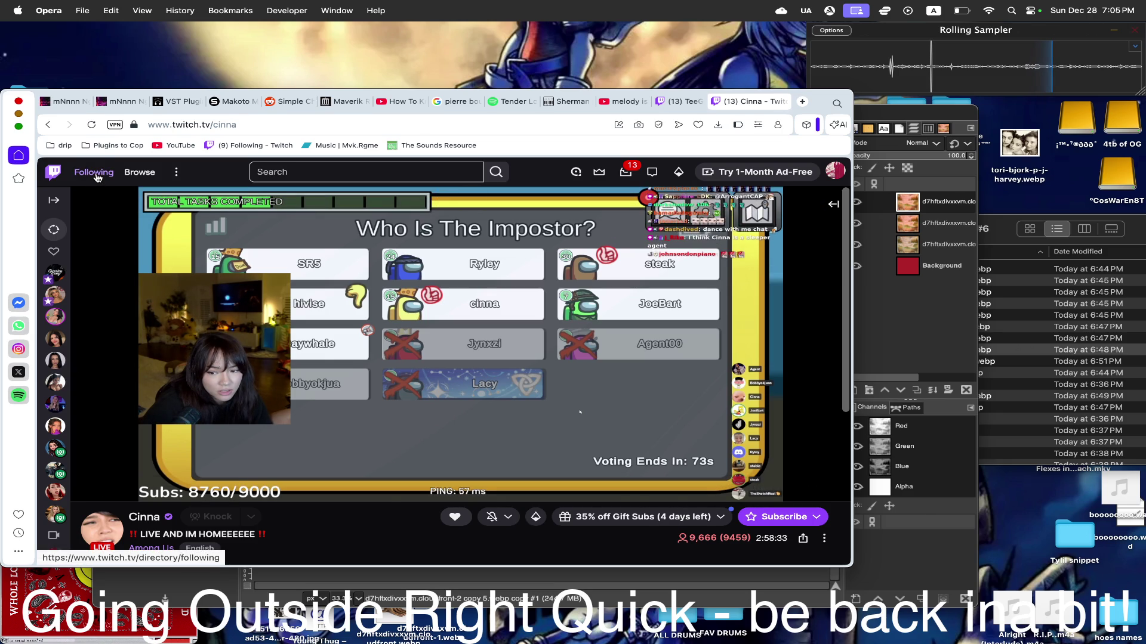
- Show only live followed channels and expand the mini player into the full stream
{"action": "left_click", "coordinate": [95, 172]}
{"action": "left_click", "coordinate": [164, 350]}
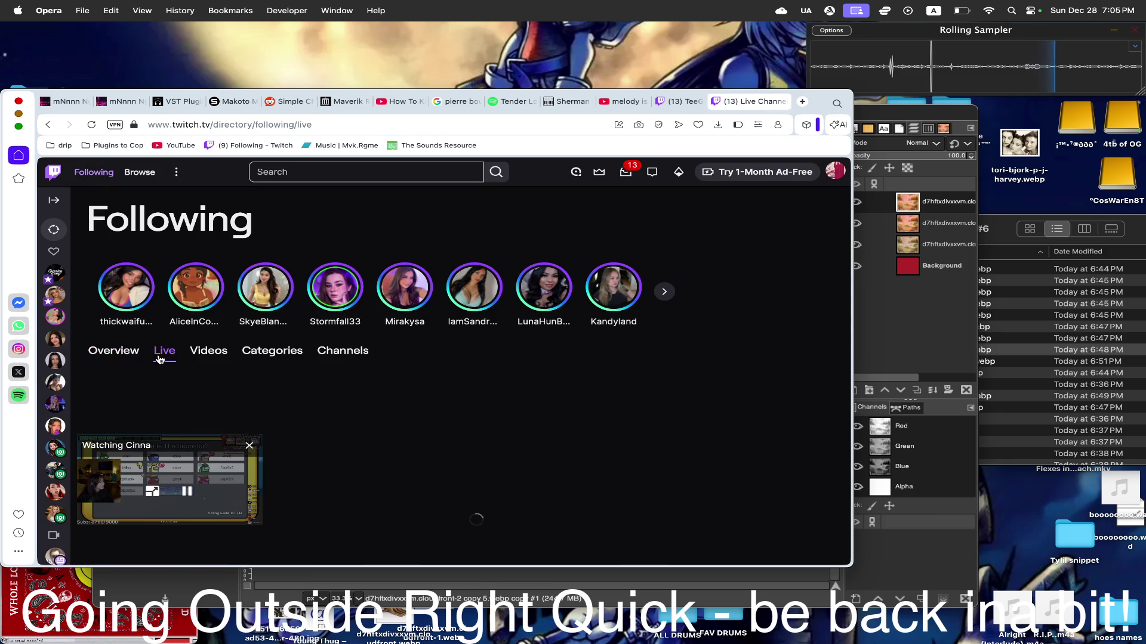
{"action": "scroll", "coordinate": [488, 345], "scroll_direction": "down", "scroll_amount": 3}
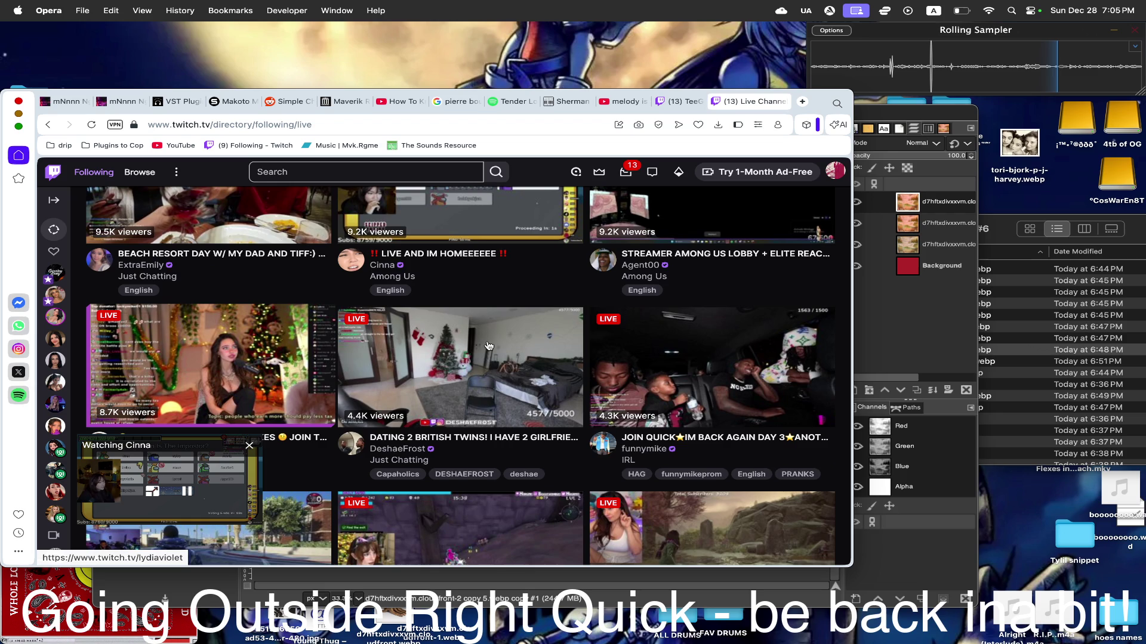
{"action": "scroll", "coordinate": [488, 346], "scroll_direction": "down", "scroll_amount": 3}
{"action": "scroll", "coordinate": [488, 346], "scroll_direction": "down", "scroll_amount": 2}
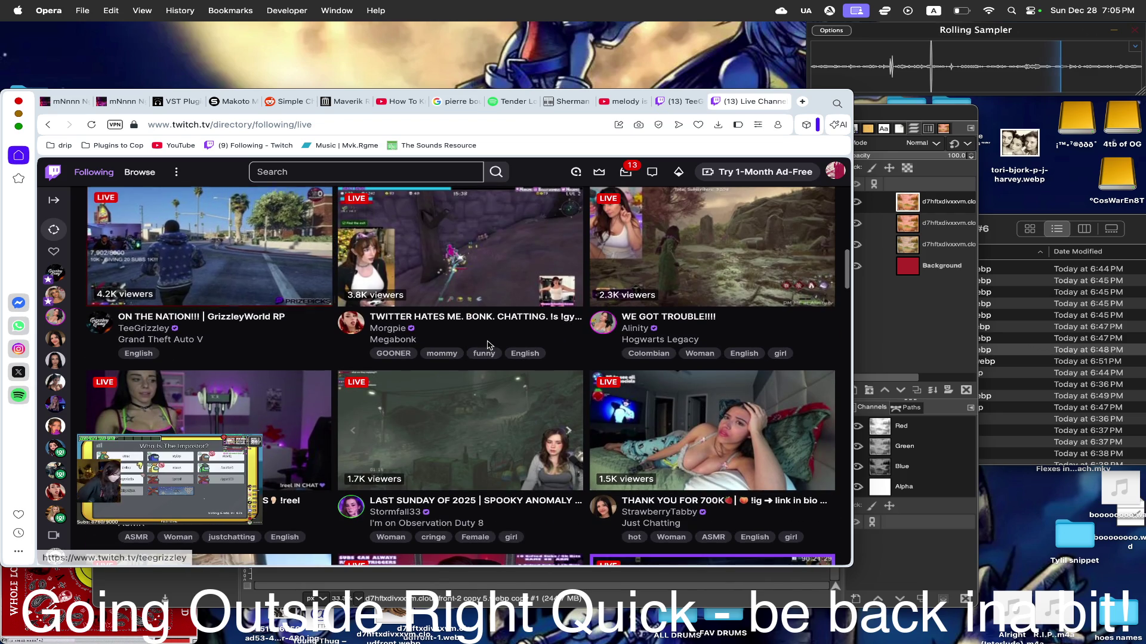
{"action": "scroll", "coordinate": [489, 346], "scroll_direction": "down", "scroll_amount": 3}
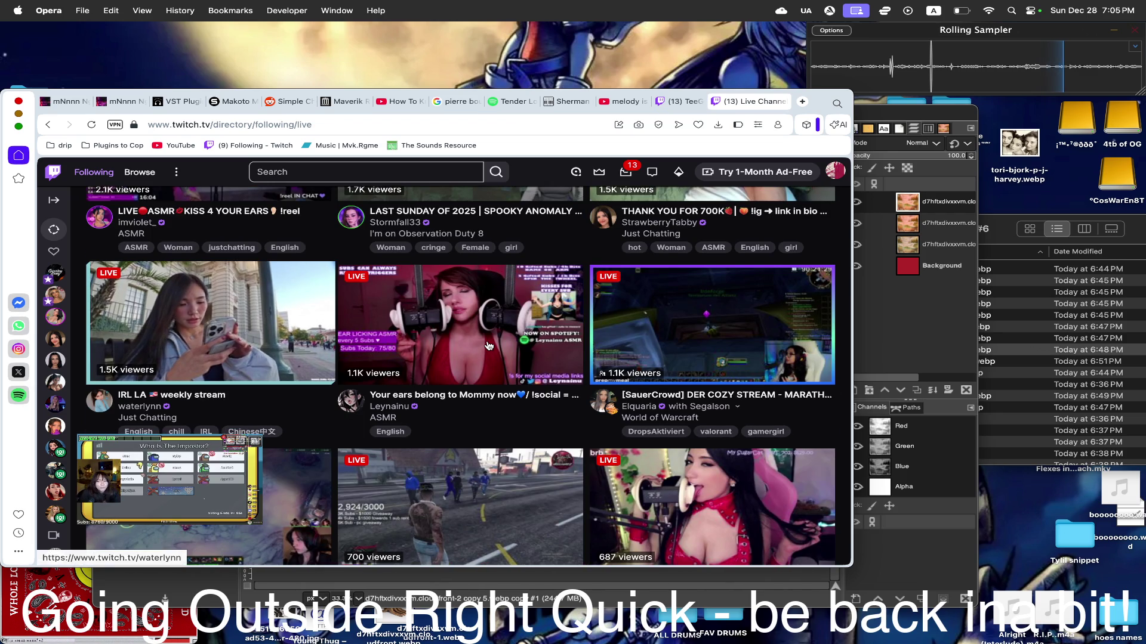
{"action": "scroll", "coordinate": [488, 346], "scroll_direction": "down", "scroll_amount": 2}
{"action": "scroll", "coordinate": [487, 346], "scroll_direction": "down", "scroll_amount": 2}
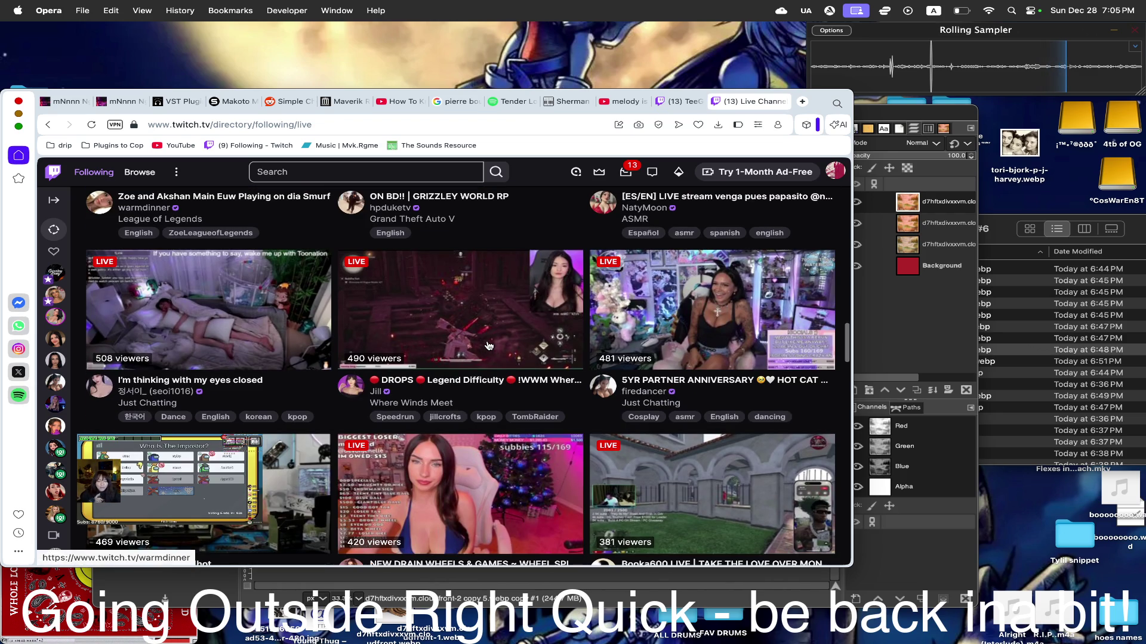
{"action": "scroll", "coordinate": [488, 346], "scroll_direction": "down", "scroll_amount": 2}
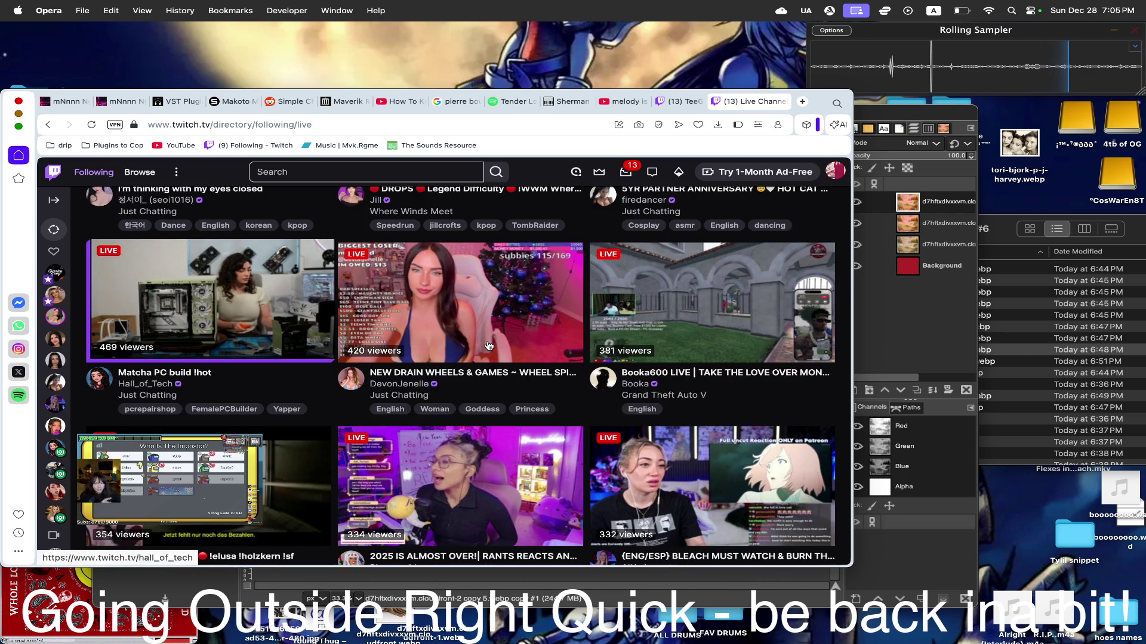
{"action": "scroll", "coordinate": [488, 345], "scroll_direction": "down", "scroll_amount": 2}
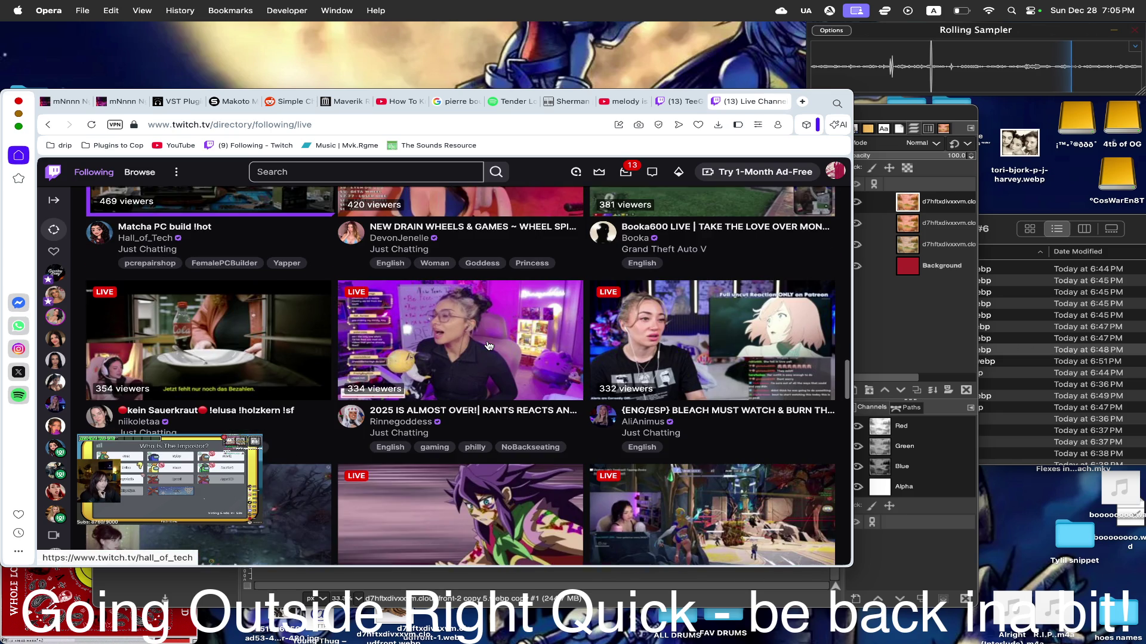
{"action": "scroll", "coordinate": [488, 345], "scroll_direction": "down", "scroll_amount": 2}
{"action": "scroll", "coordinate": [487, 346], "scroll_direction": "down", "scroll_amount": 3}
{"action": "scroll", "coordinate": [488, 346], "scroll_direction": "up", "scroll_amount": 1}
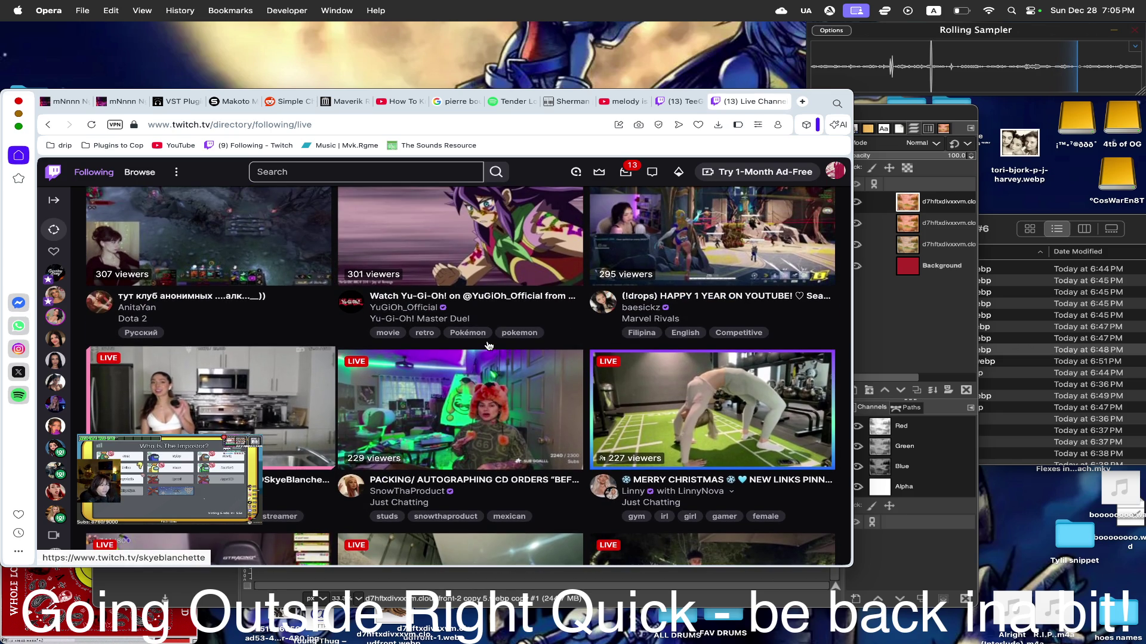
{"action": "scroll", "coordinate": [487, 346], "scroll_direction": "down", "scroll_amount": 3}
{"action": "scroll", "coordinate": [216, 479], "scroll_direction": "down", "scroll_amount": 5}
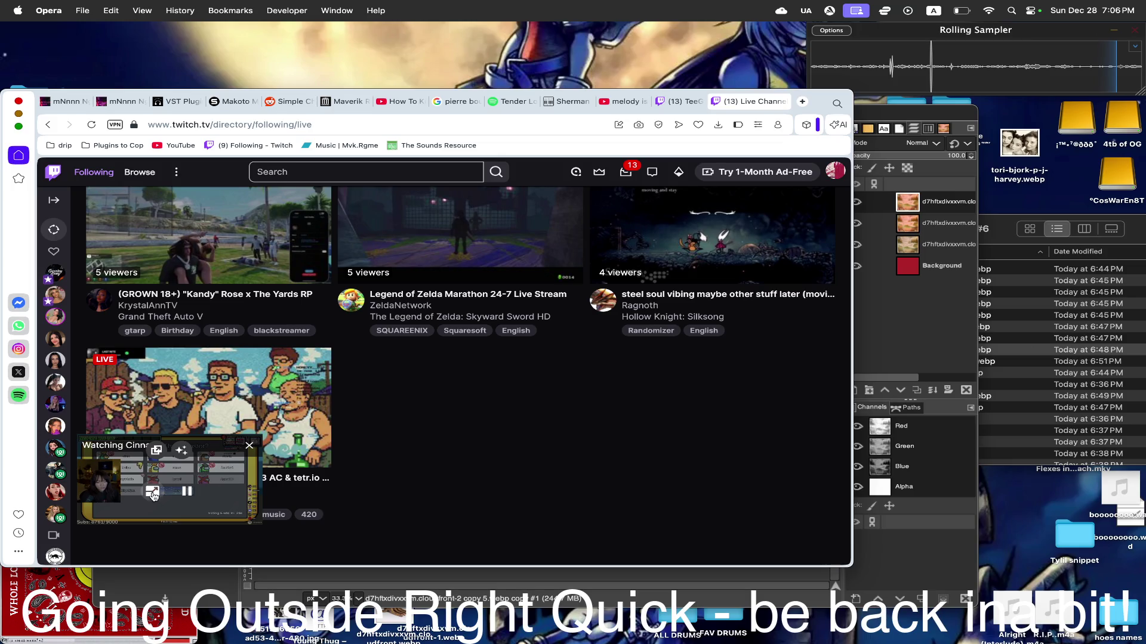
{"action": "left_click", "coordinate": [154, 491]}
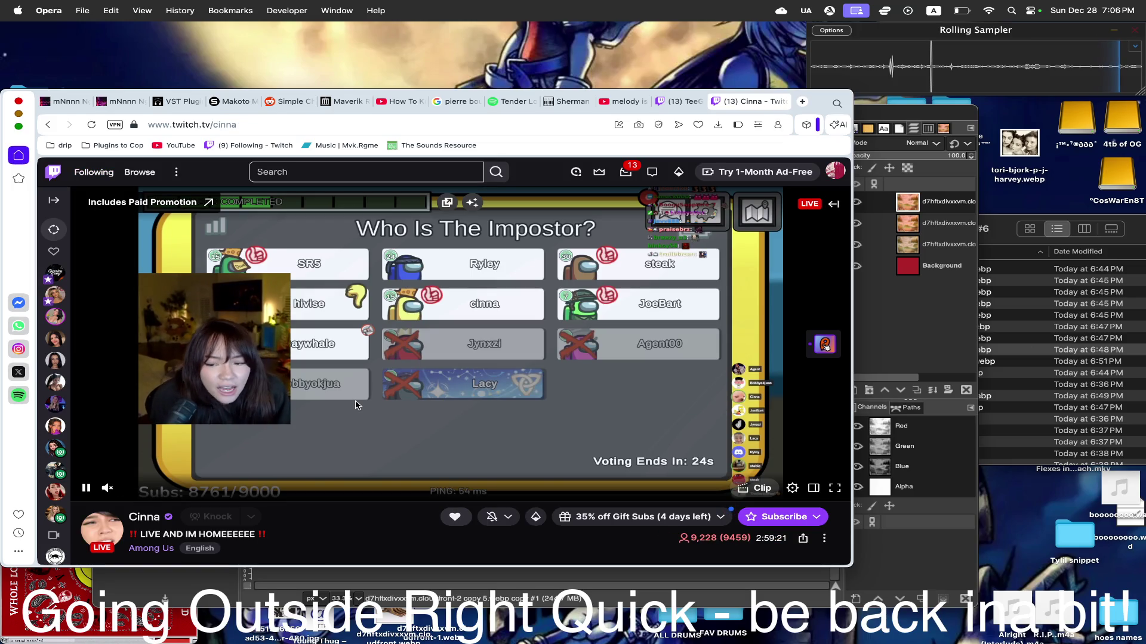
- Go back to the directory, reopen the Among Us stream, then back through history to the start page
{"action": "key", "text": "super+bracketleft"}
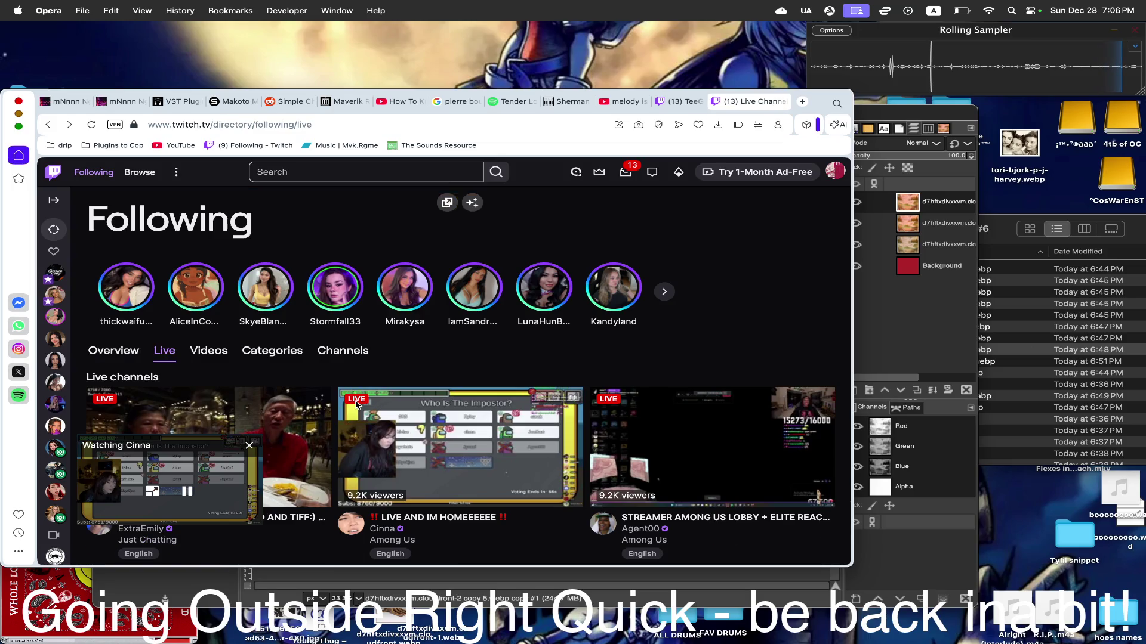
{"action": "left_click", "coordinate": [357, 405]}
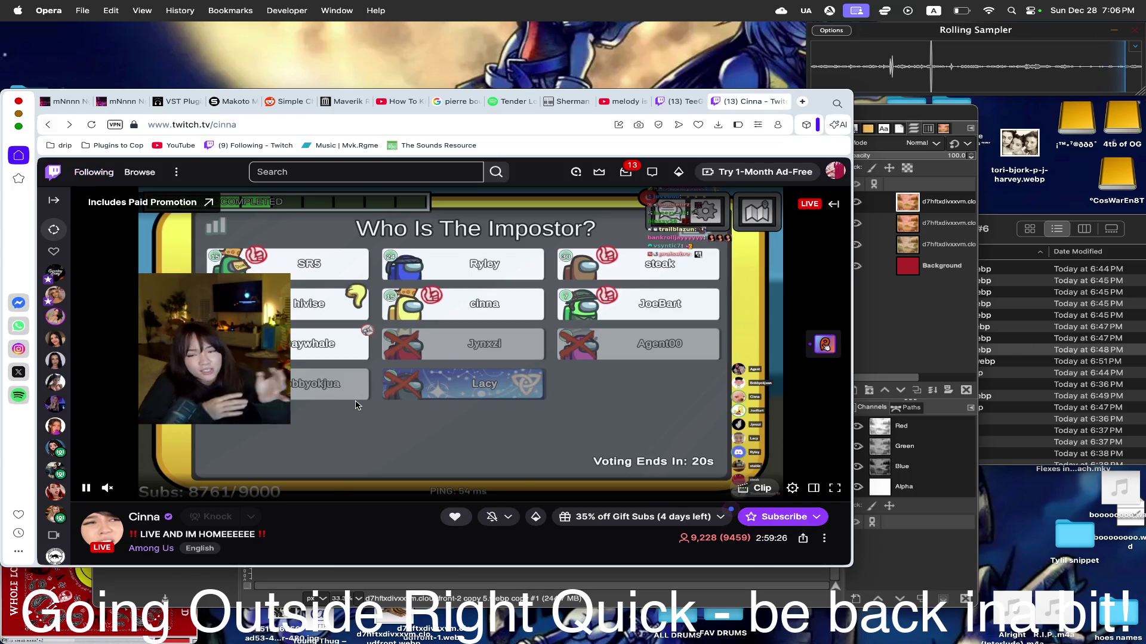
{"action": "key", "text": "super+bracketleft"}
{"action": "key", "text": "super+bracketleft"}
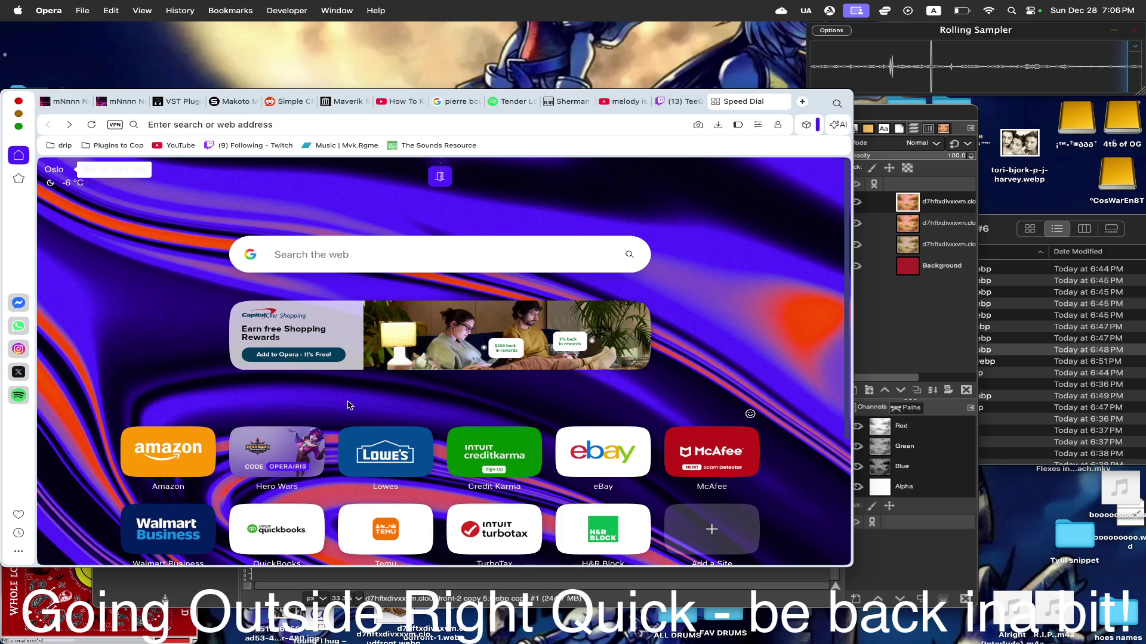
- Go forward to the Following directory, open the GTA V roleplay stream, then return to the album cover
{"action": "key", "text": "super+bracketright"}
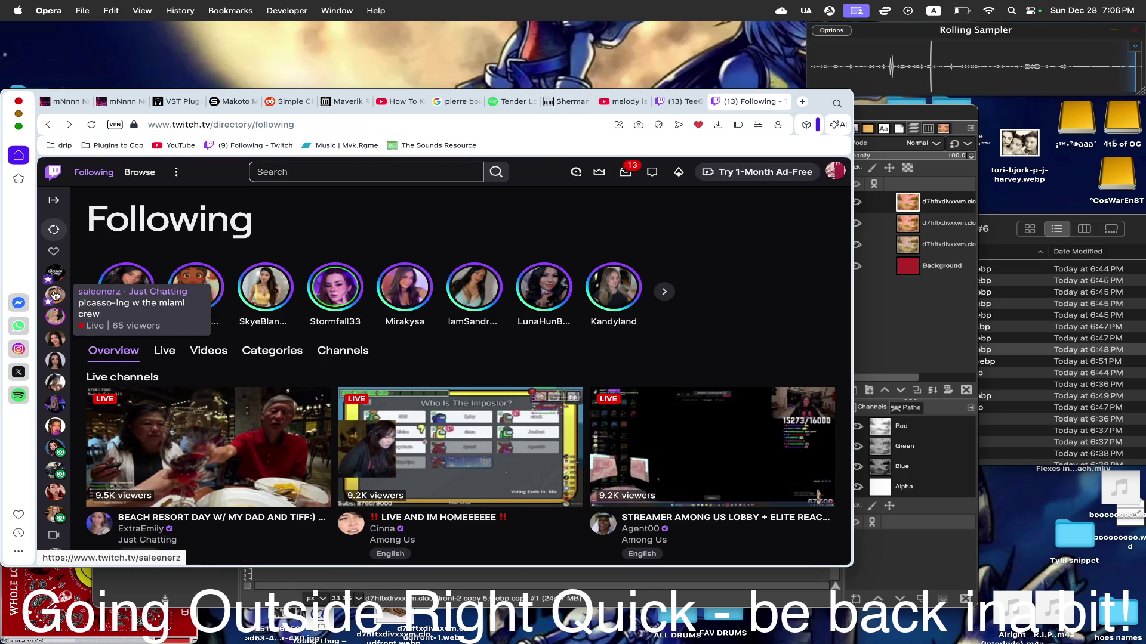
{"action": "left_click", "coordinate": [55, 273]}
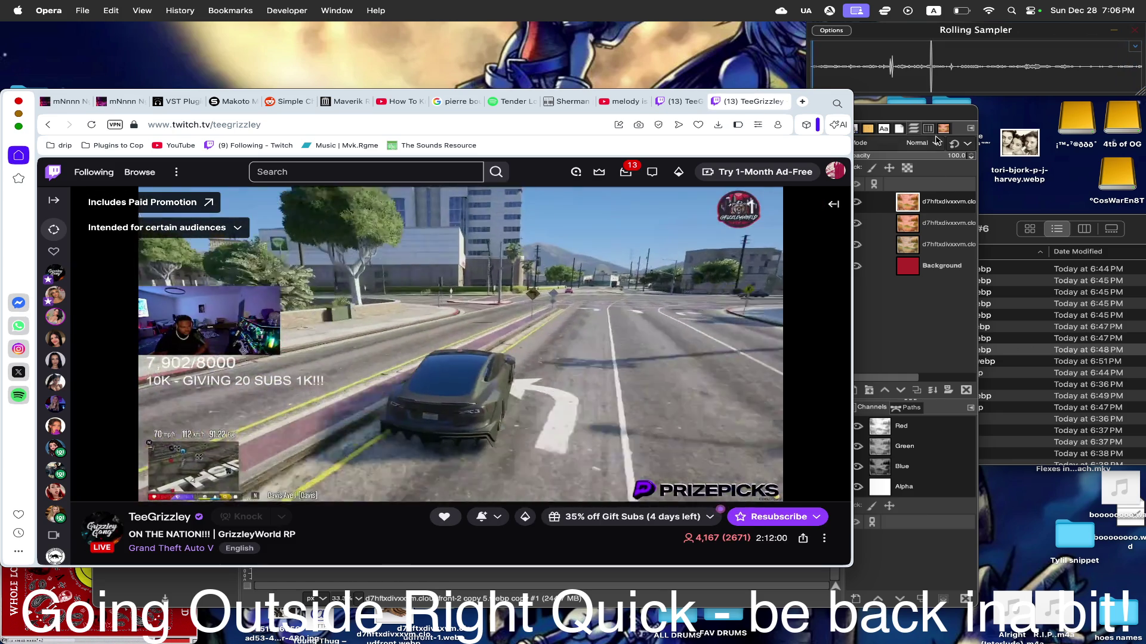
{"action": "left_click", "coordinate": [927, 109]}
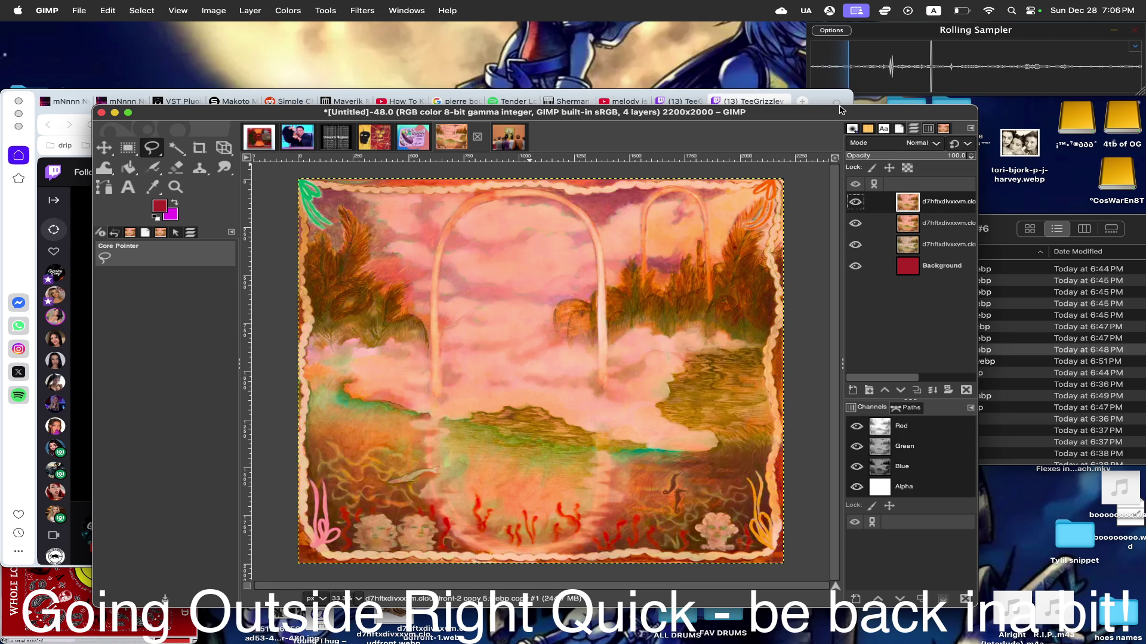
- Search the web for crimson, open Canva's Crimson colour page and save its swatch image to the desktop
{"action": "left_click", "coordinate": [802, 102]}
{"action": "type", "text": "crimson"}
{"action": "key", "text": "Return"}
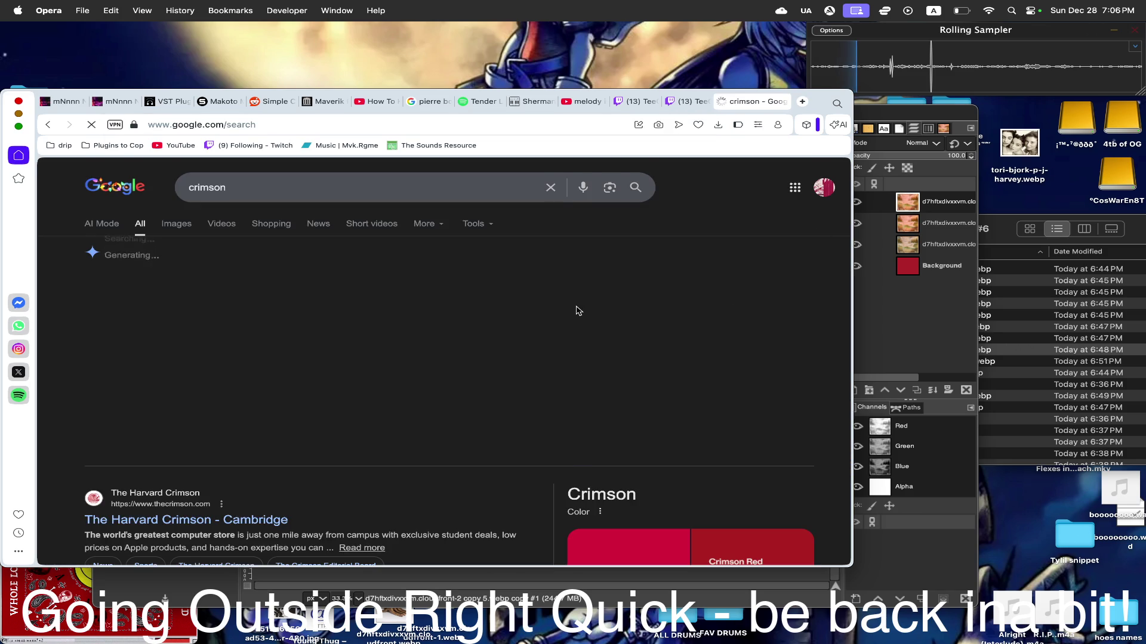
{"action": "scroll", "coordinate": [577, 311], "scroll_direction": "down", "scroll_amount": 2}
{"action": "left_click", "coordinate": [619, 374]}
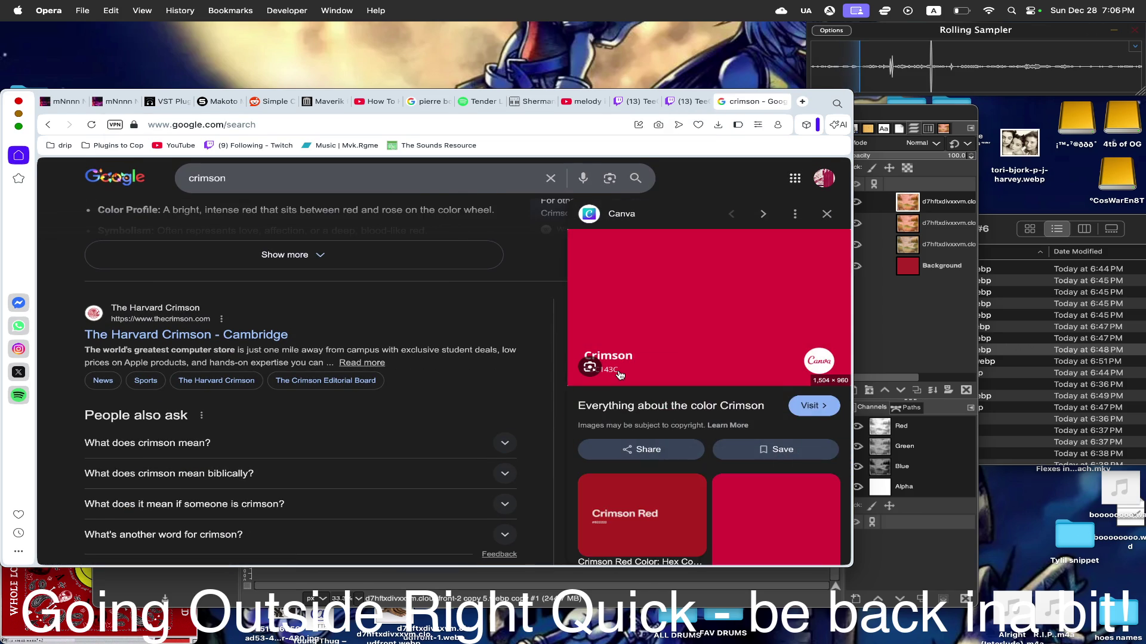
{"action": "left_click", "coordinate": [710, 300]}
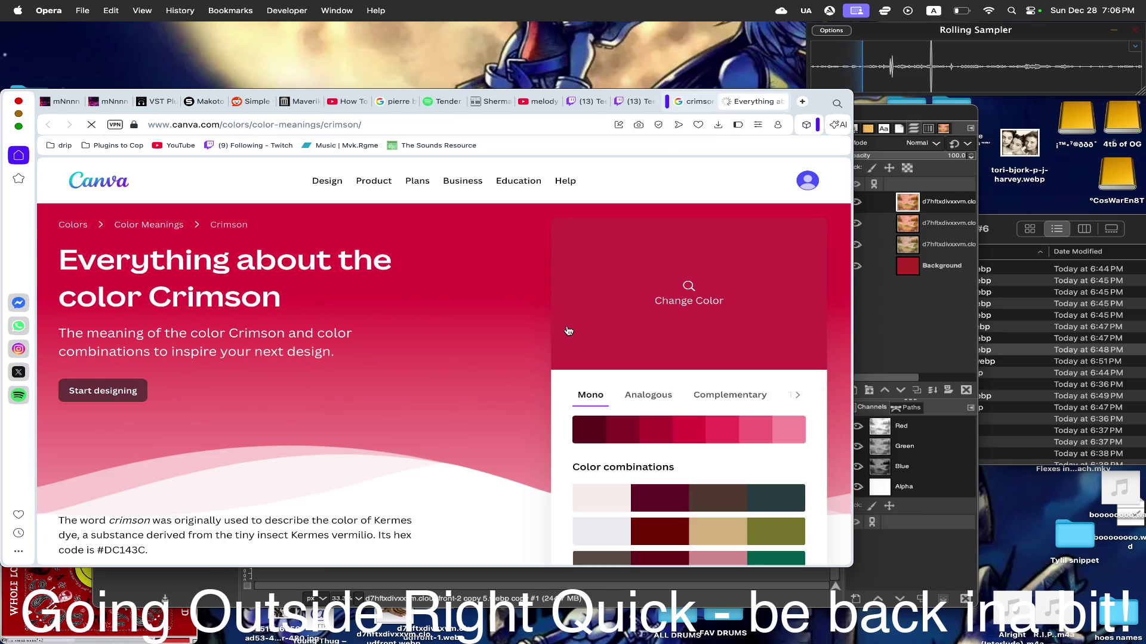
{"action": "left_click", "coordinate": [567, 293]}
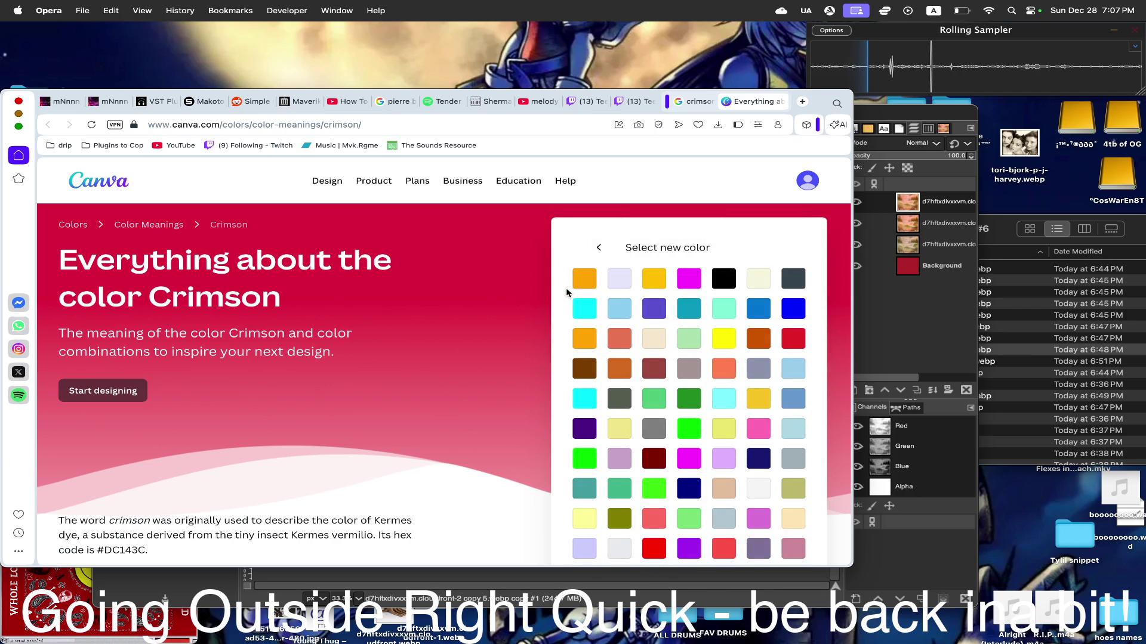
{"action": "scroll", "coordinate": [566, 288], "scroll_direction": "down", "scroll_amount": 5}
{"action": "scroll", "coordinate": [519, 402], "scroll_direction": "down", "scroll_amount": 5}
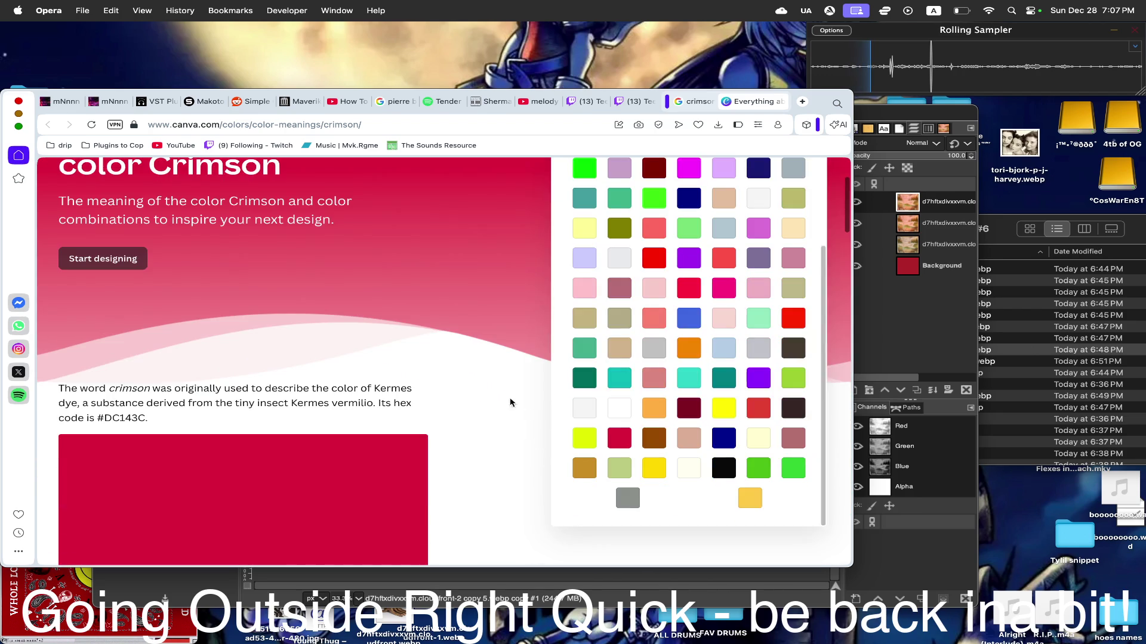
{"action": "scroll", "coordinate": [486, 383], "scroll_direction": "down", "scroll_amount": 2}
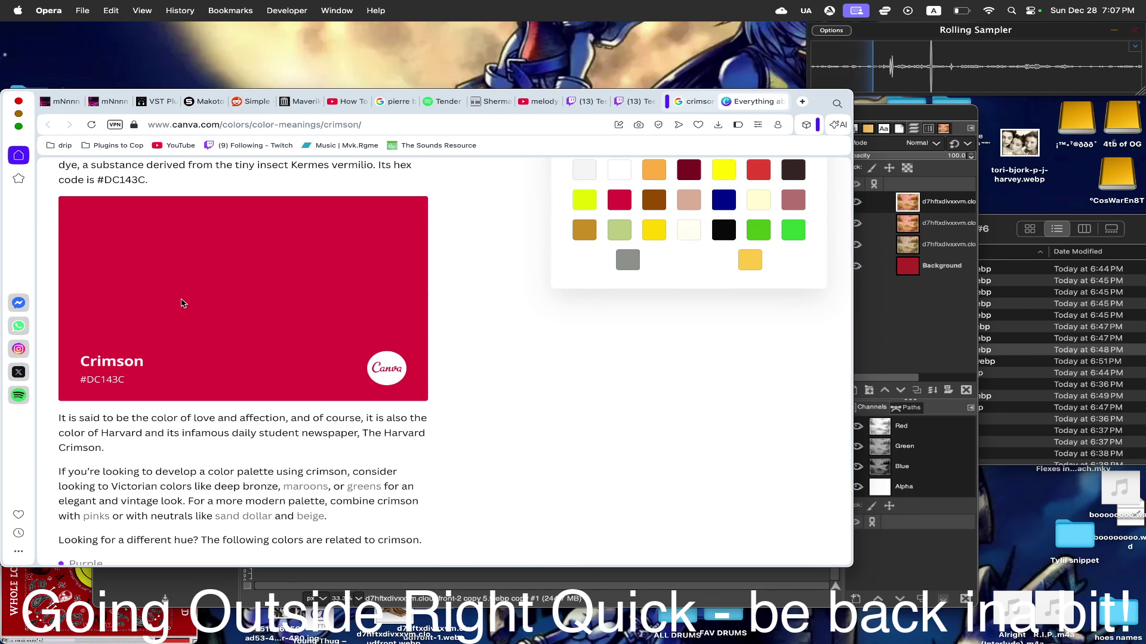
{"action": "left_click_drag", "start_coordinate": [182, 303], "coordinate": [1011, 495]}
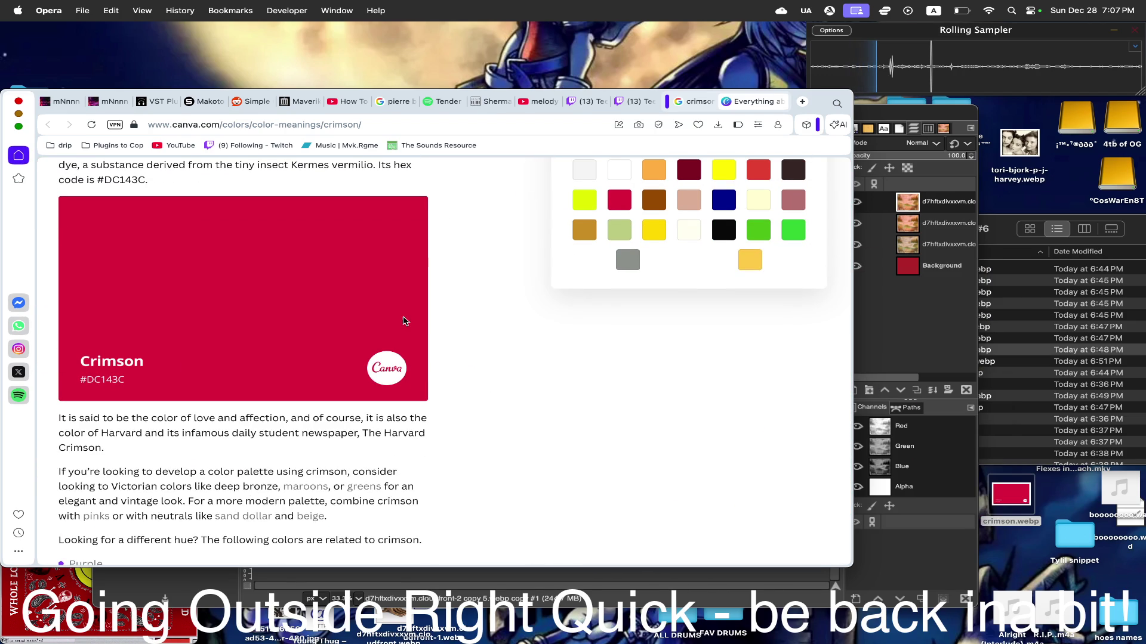
{"action": "scroll", "coordinate": [403, 321], "scroll_direction": "down", "scroll_amount": 10}
{"action": "scroll", "coordinate": [403, 320], "scroll_direction": "down", "scroll_amount": 10}
{"action": "scroll", "coordinate": [402, 321], "scroll_direction": "up", "scroll_amount": 20}
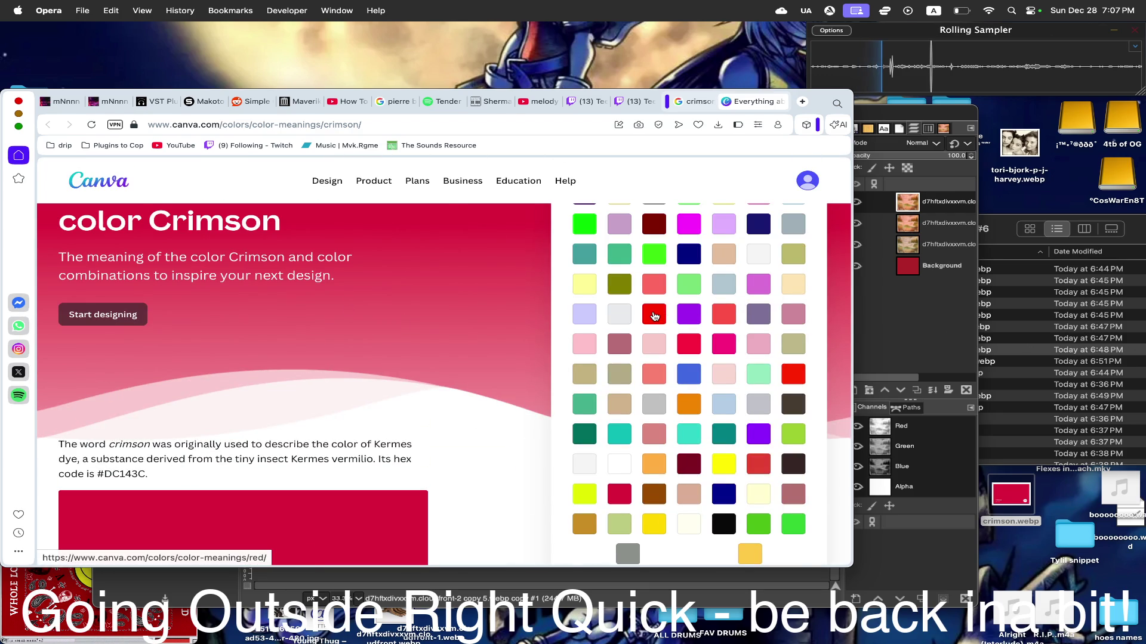
- Visit Canva's Red page, go back to the search results and switch to Google image results for crimson
{"action": "left_click", "coordinate": [654, 317]}
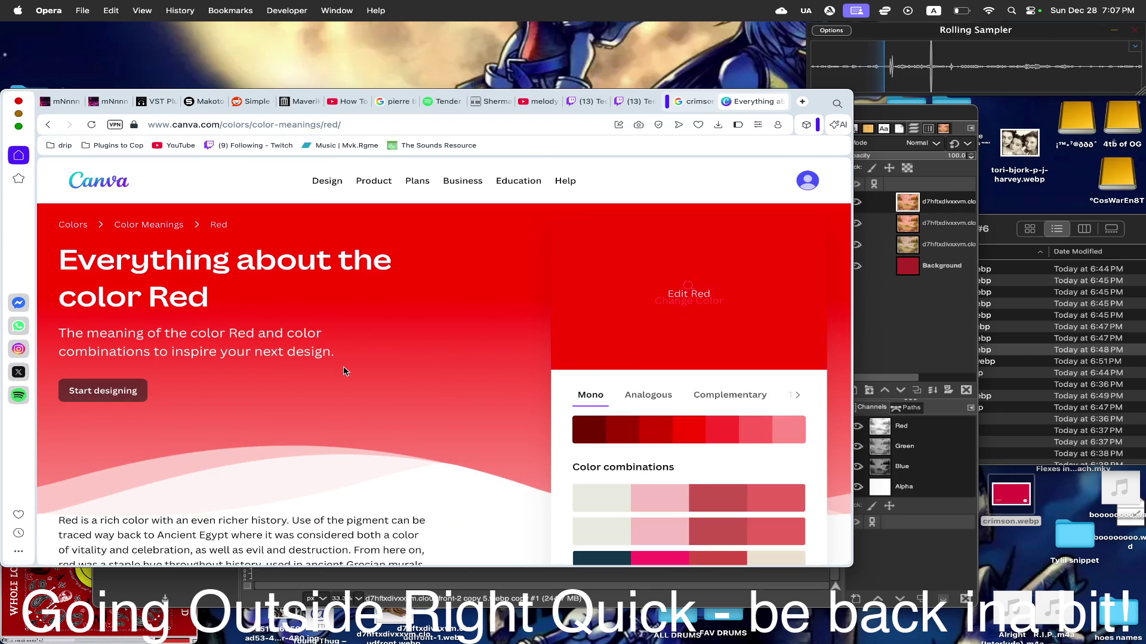
{"action": "scroll", "coordinate": [346, 370], "scroll_direction": "down", "scroll_amount": 5}
{"action": "key", "text": "super+Left"}
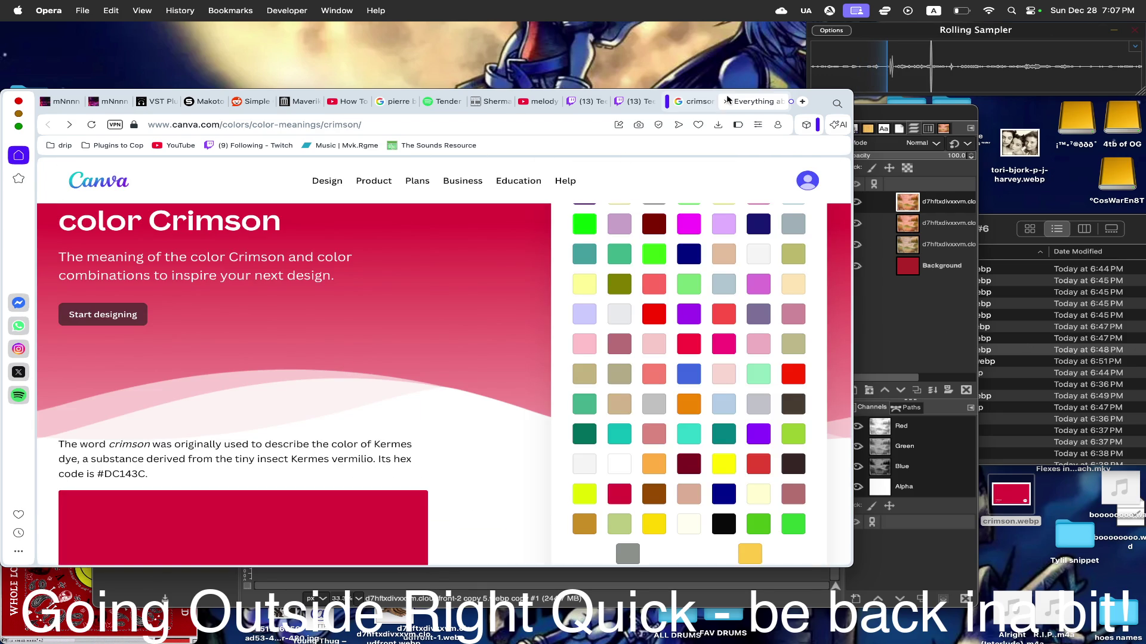
{"action": "key", "text": "super+Left"}
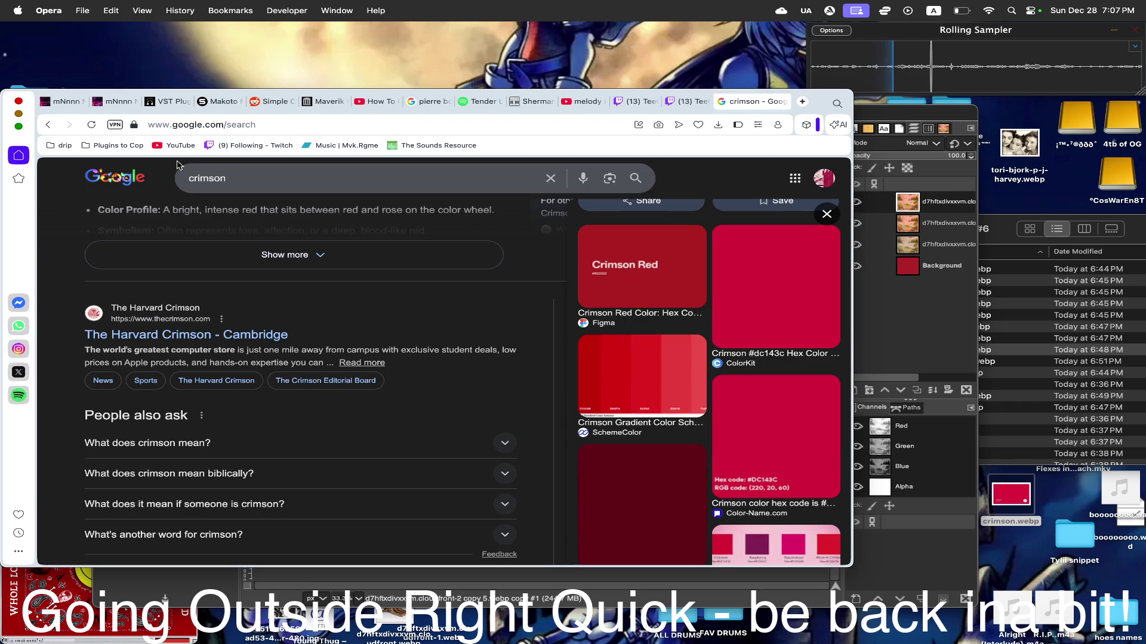
{"action": "left_click", "coordinate": [583, 369]}
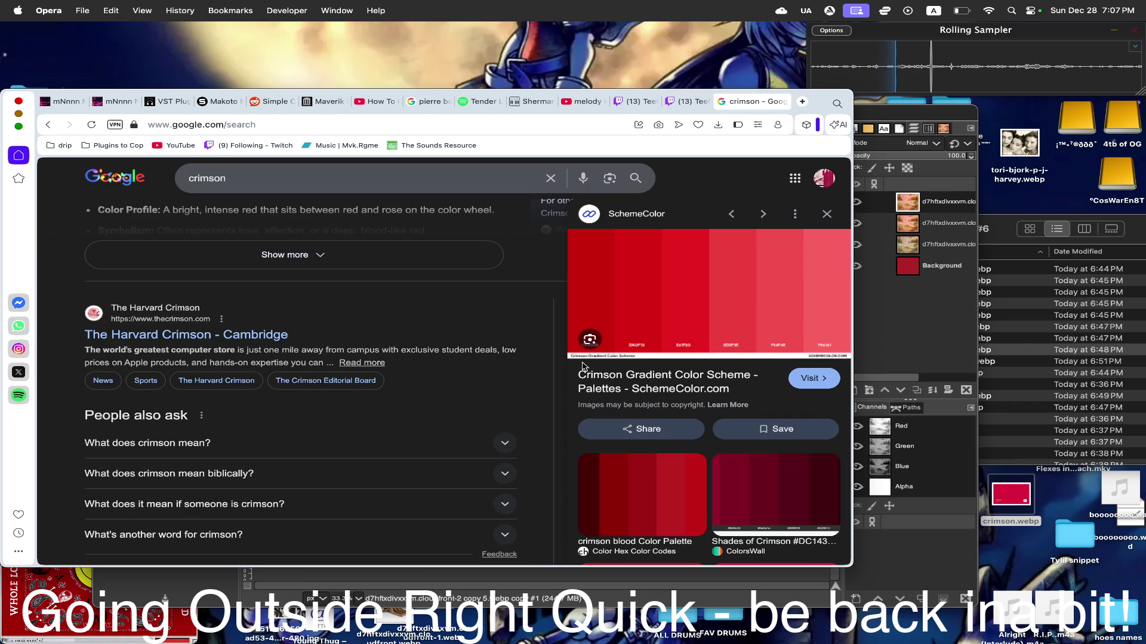
{"action": "scroll", "coordinate": [328, 452], "scroll_direction": "up", "scroll_amount": 5}
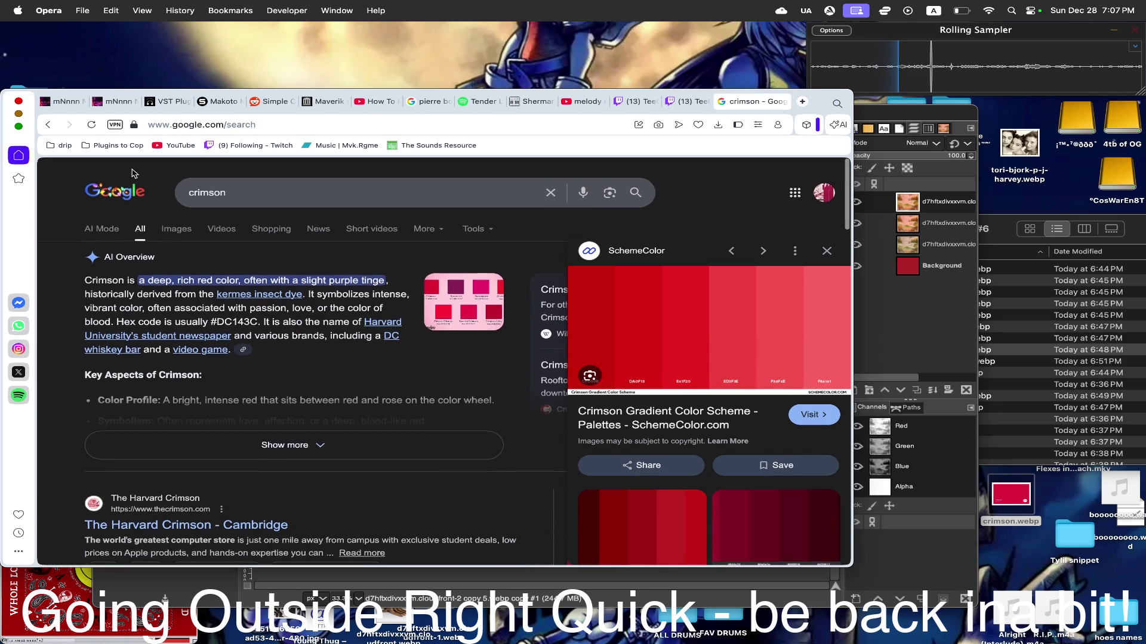
{"action": "left_click", "coordinate": [183, 223]}
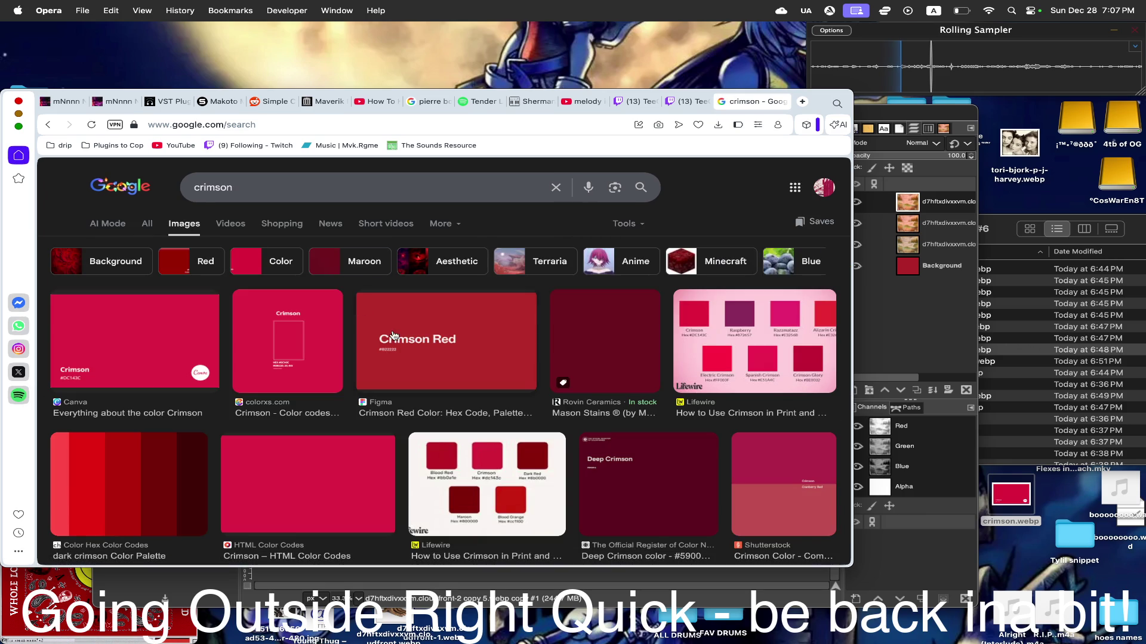
- Save Figma's Crimson Red image from Google Images to the desktop and reposition the png there
{"action": "left_click", "coordinate": [494, 340]}
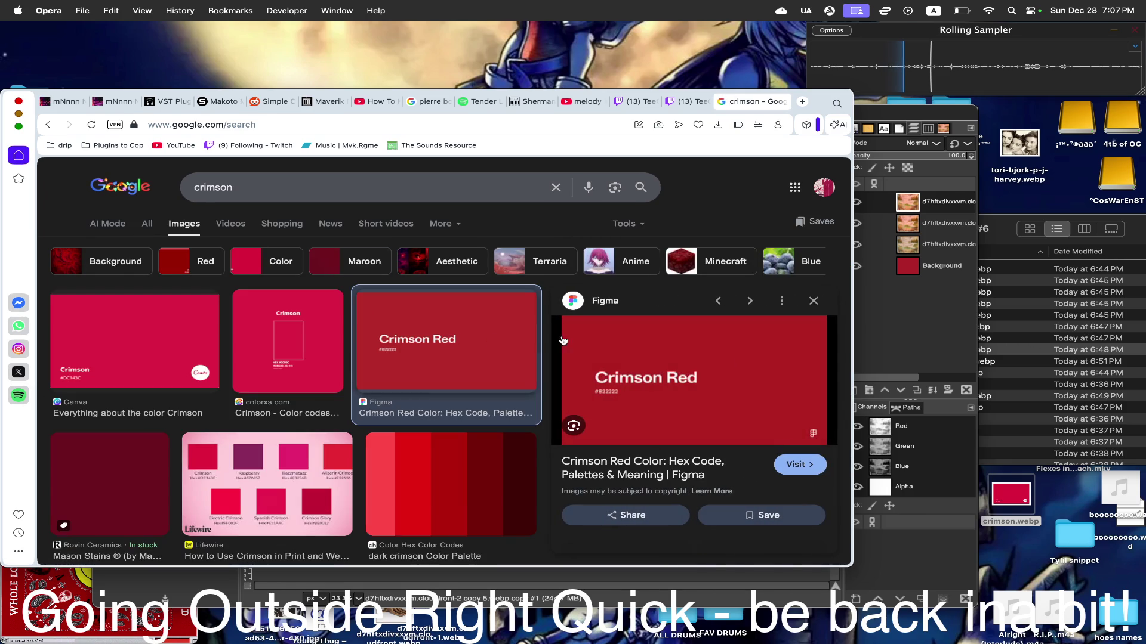
{"action": "left_click_drag", "start_coordinate": [682, 370], "coordinate": [1025, 541]}
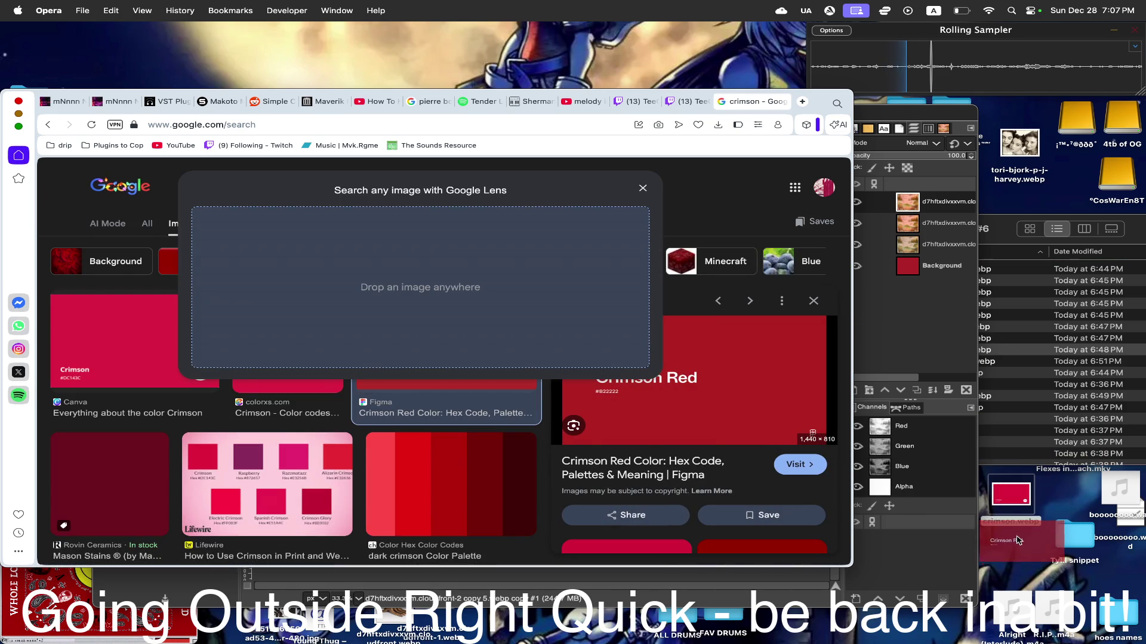
{"action": "left_click_drag", "start_coordinate": [1028, 496], "coordinate": [1029, 498]}
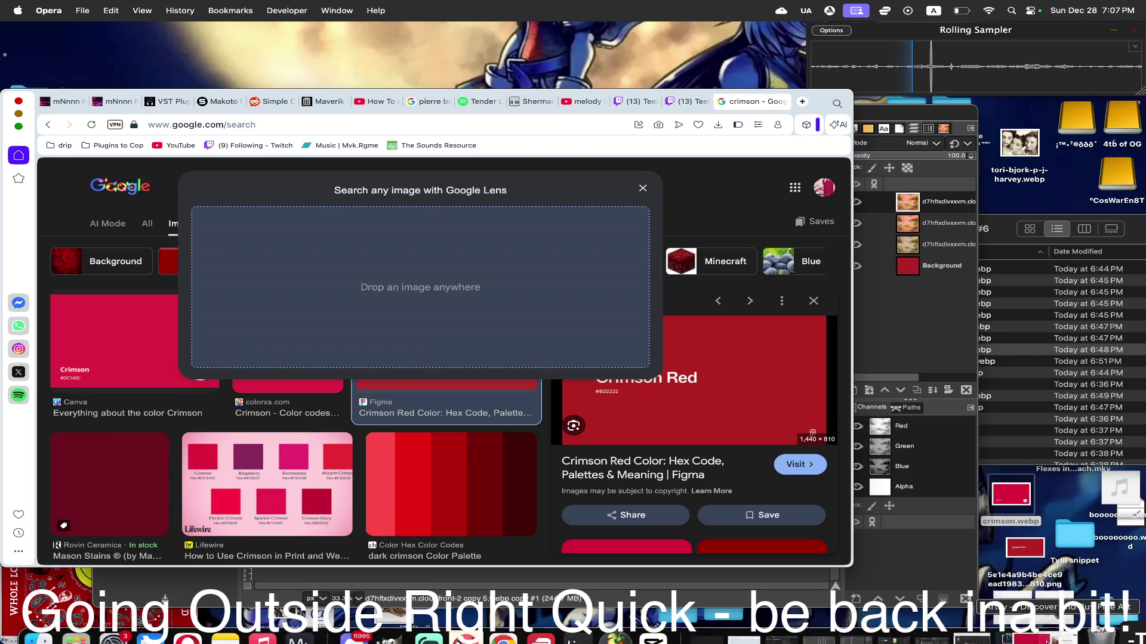
{"action": "left_click_drag", "start_coordinate": [1034, 555], "coordinate": [1032, 522]}
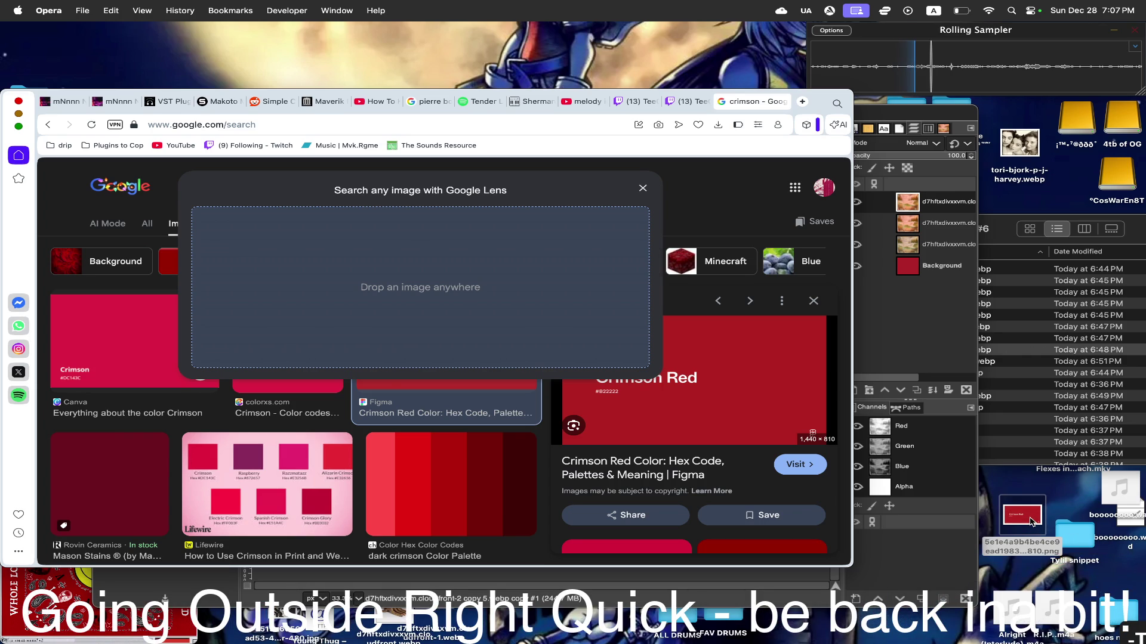
- Select and Quick Look the Crimson Red png, then bring GIMP to the front
{"action": "left_click", "coordinate": [1031, 522]}
{"action": "key", "text": "space"}
{"action": "key", "text": "space"}
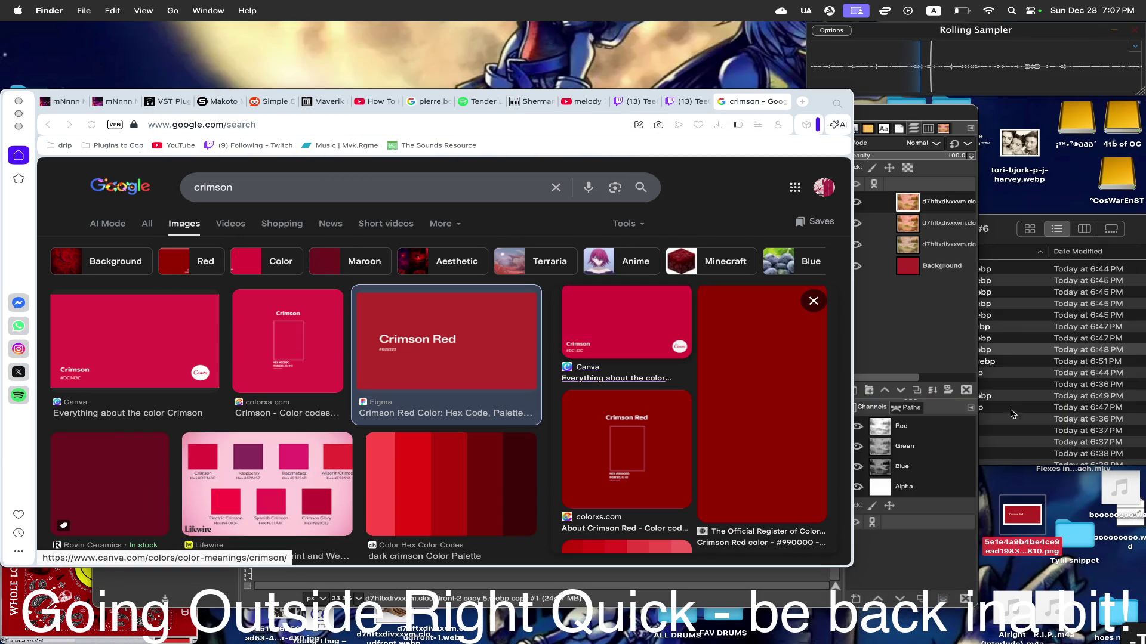
{"action": "left_click", "coordinate": [884, 141]}
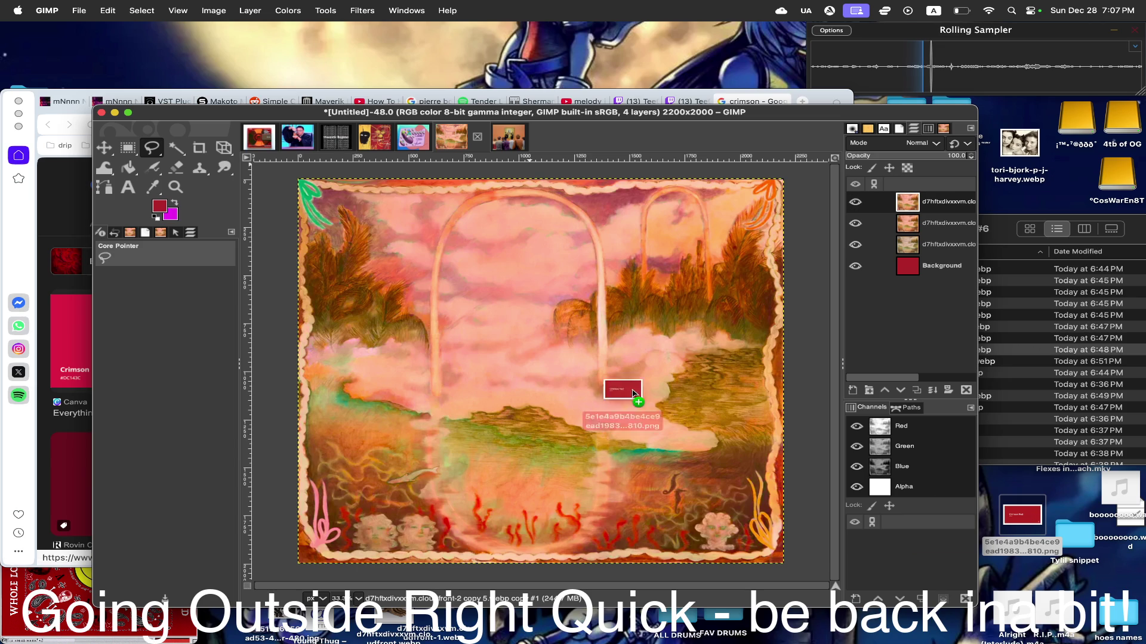
- Drop the Crimson Red png in as a new layer and scale it up across the centre of the cover
{"action": "left_click_drag", "start_coordinate": [1029, 519], "coordinate": [583, 379]}
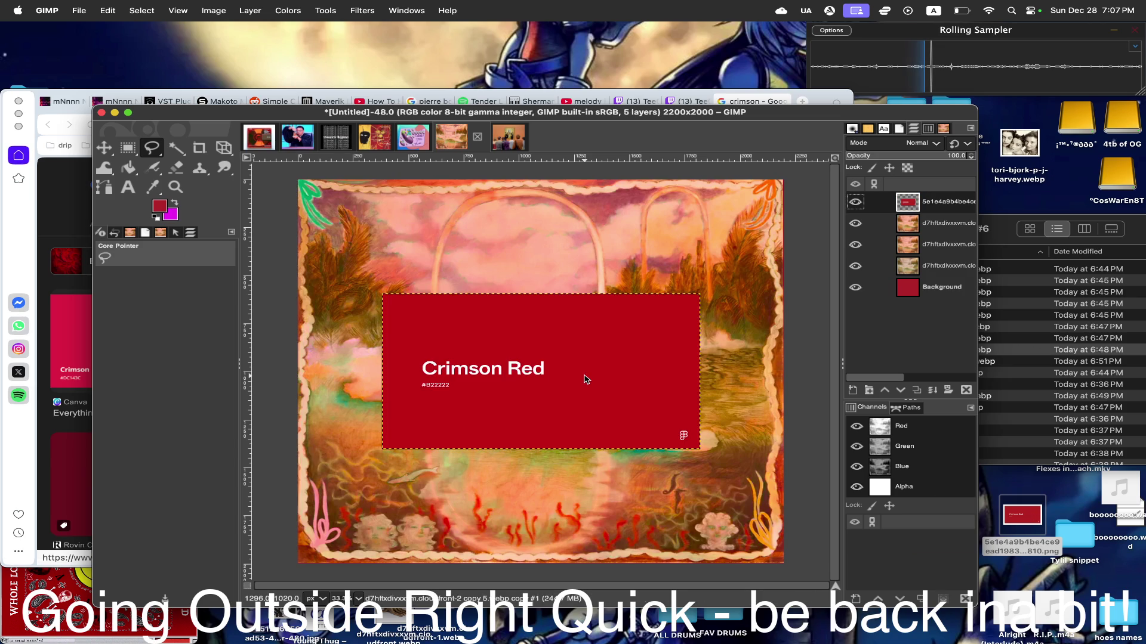
{"action": "left_click", "coordinate": [224, 148]}
{"action": "left_click", "coordinate": [281, 184]}
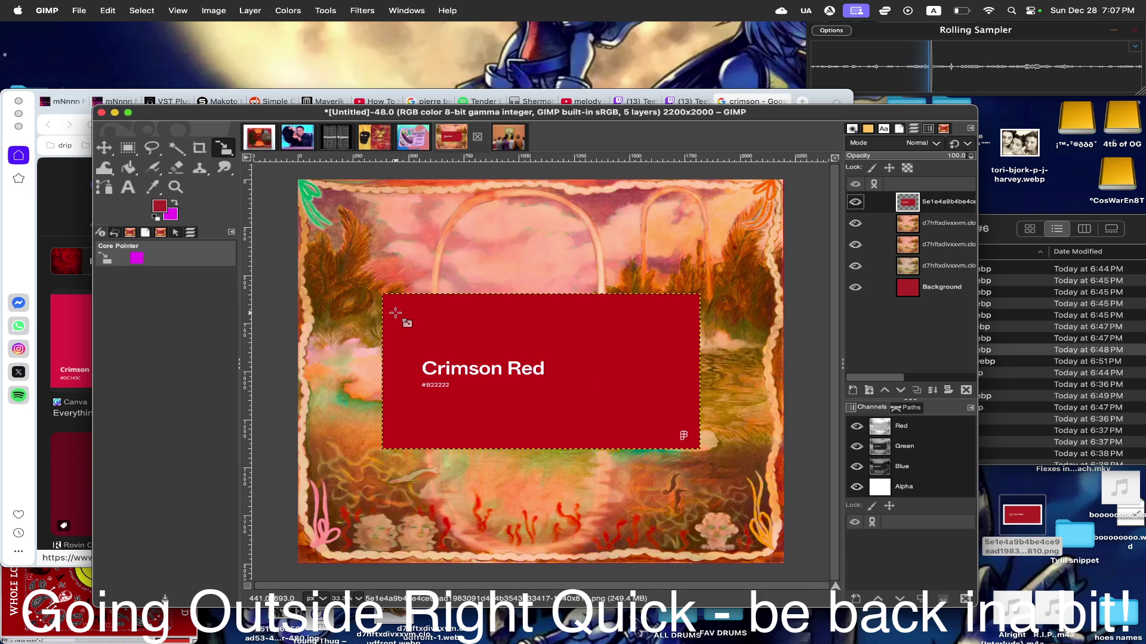
{"action": "left_click", "coordinate": [430, 346]}
{"action": "left_click_drag", "start_coordinate": [430, 346], "coordinate": [340, 211]}
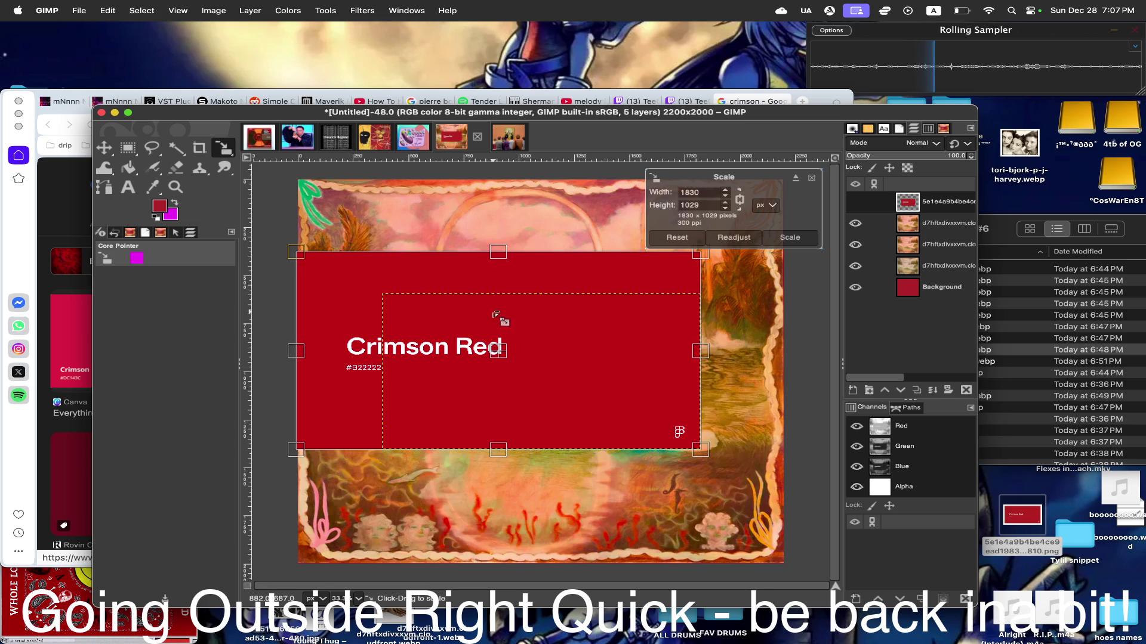
{"action": "mouse_move", "coordinate": [504, 353]}
{"action": "left_mouse_down"}
{"action": "mouse_move", "coordinate": [933, 505]}
{"action": "mouse_move", "coordinate": [579, 354]}
{"action": "left_mouse_up"}
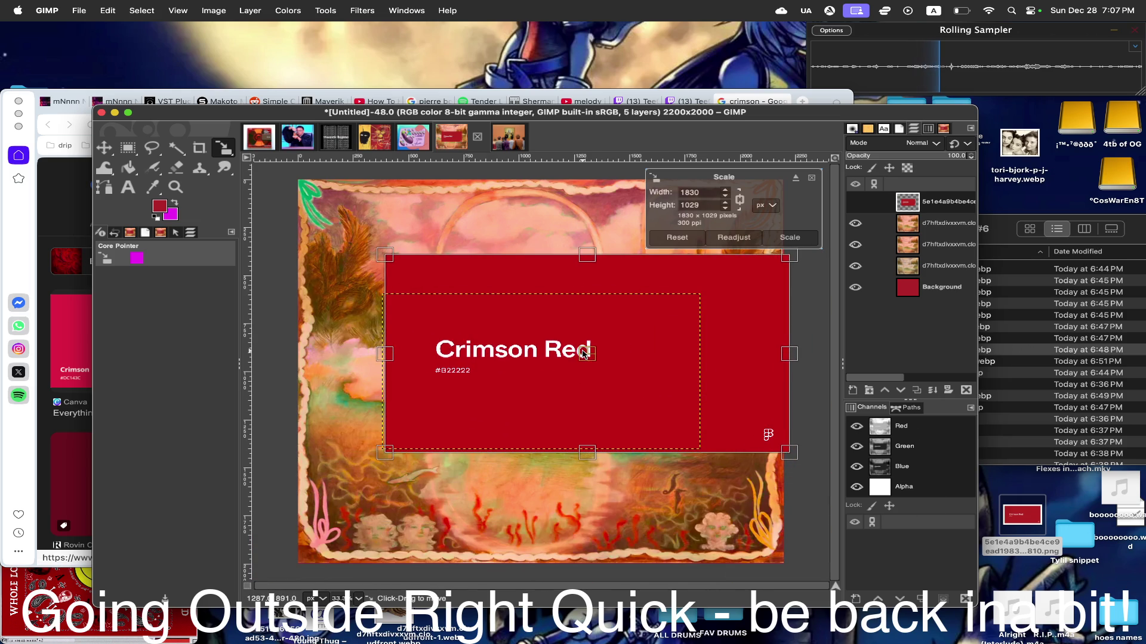
{"action": "left_click", "coordinate": [790, 237]}
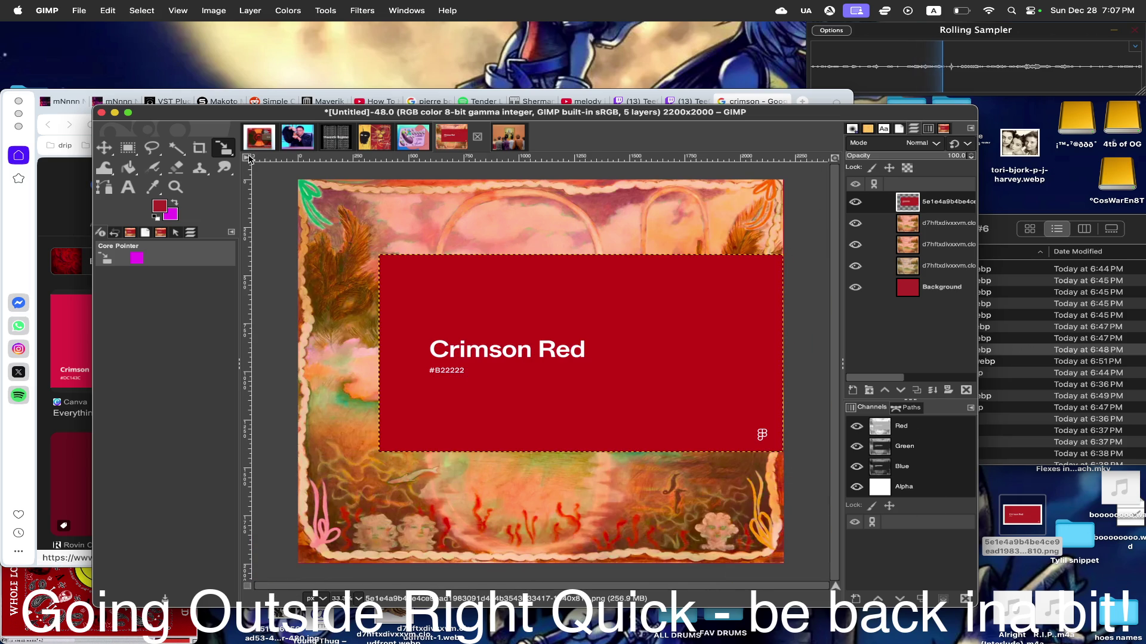
- Begin a perspective transform on the Crimson Red layer
{"action": "left_click", "coordinate": [227, 149]}
{"action": "left_click", "coordinate": [292, 239]}
{"action": "left_click", "coordinate": [472, 260]}
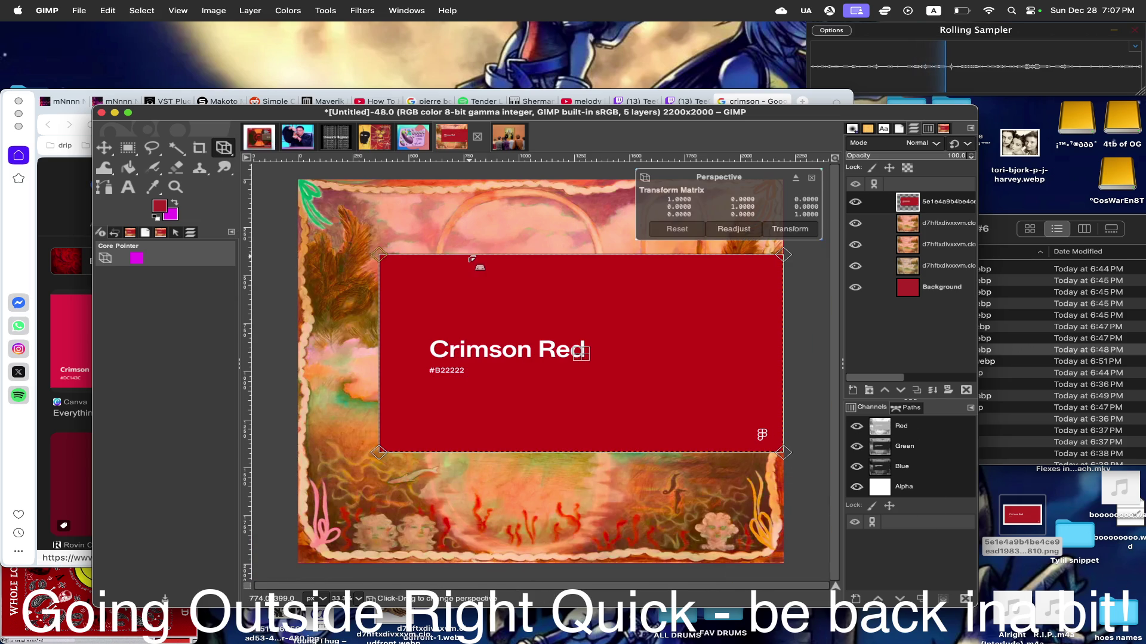
- Drag all four perspective corner handles to the canvas corners and apply the transform to Crimson Red
{"action": "left_click_drag", "start_coordinate": [392, 258], "coordinate": [306, 172]}
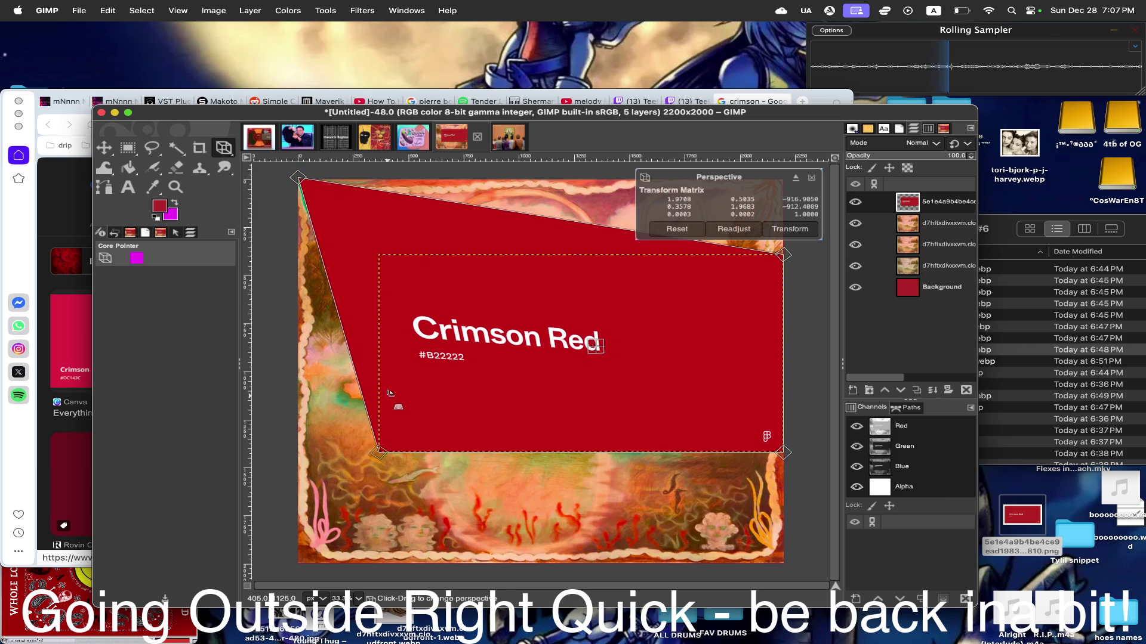
{"action": "left_click_drag", "start_coordinate": [376, 454], "coordinate": [303, 567]}
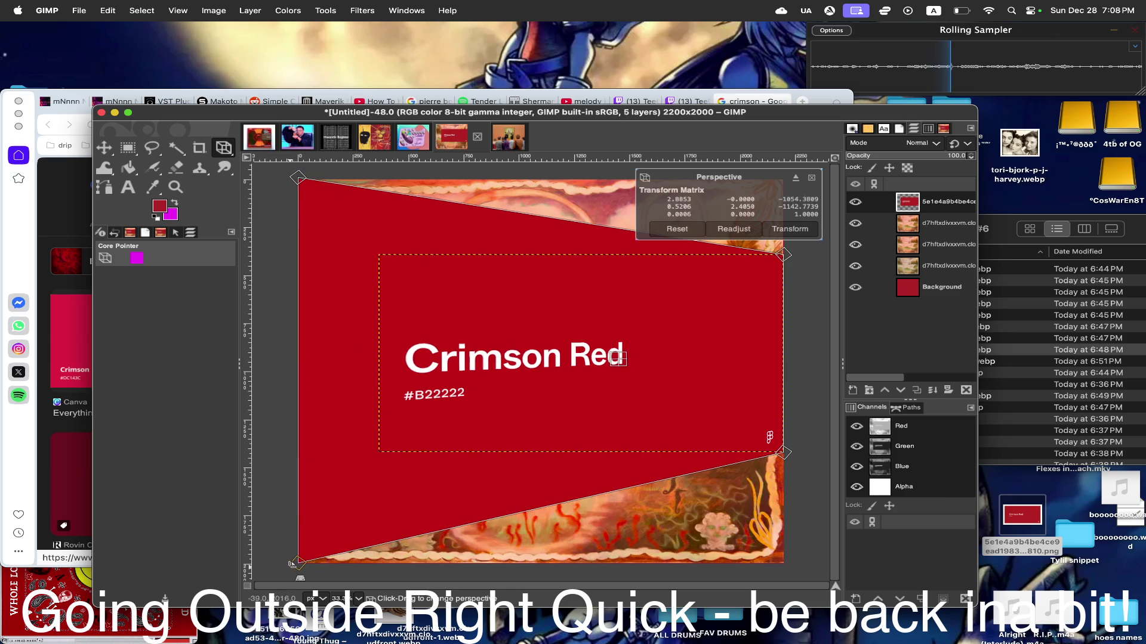
{"action": "left_click_drag", "start_coordinate": [783, 454], "coordinate": [783, 566]}
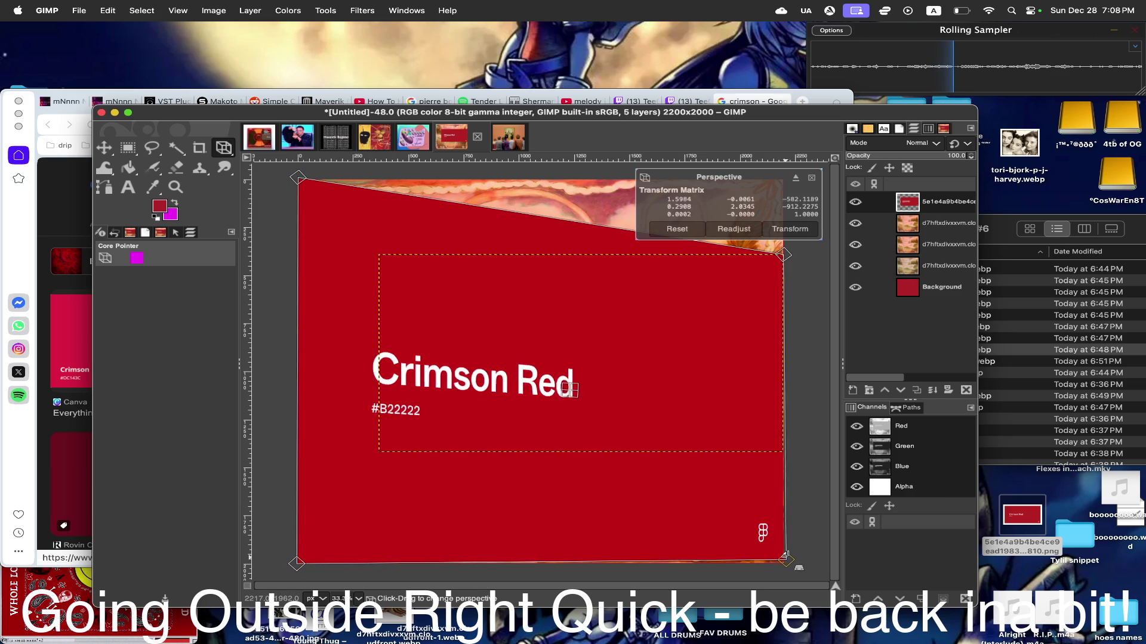
{"action": "left_click", "coordinate": [795, 178]}
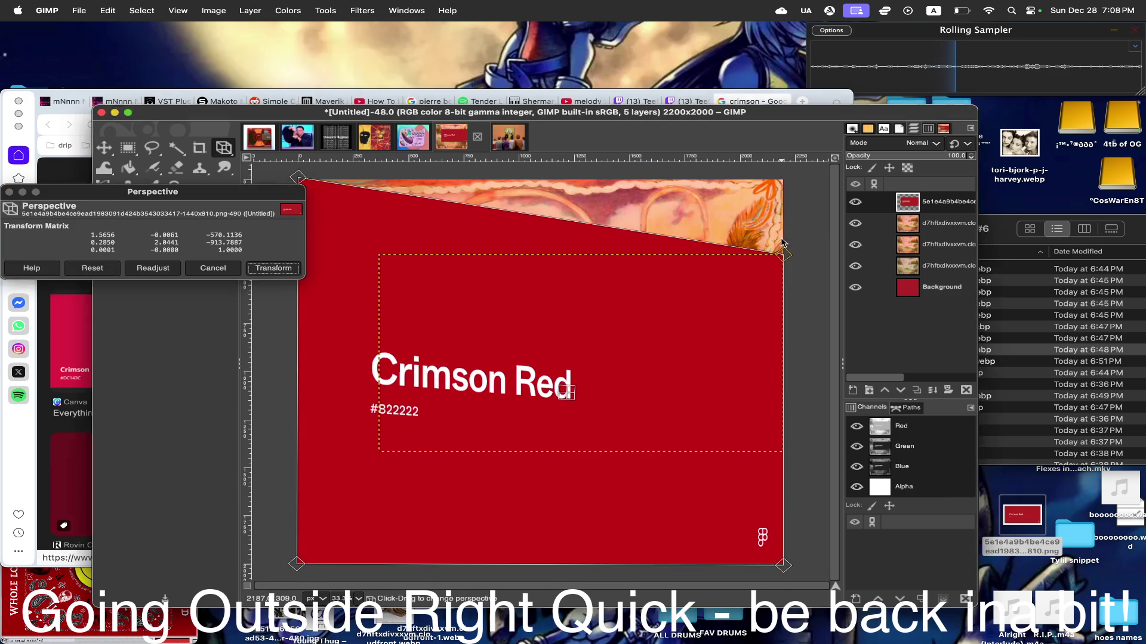
{"action": "left_click_drag", "start_coordinate": [783, 255], "coordinate": [801, 170]}
{"action": "left_click", "coordinate": [274, 268]}
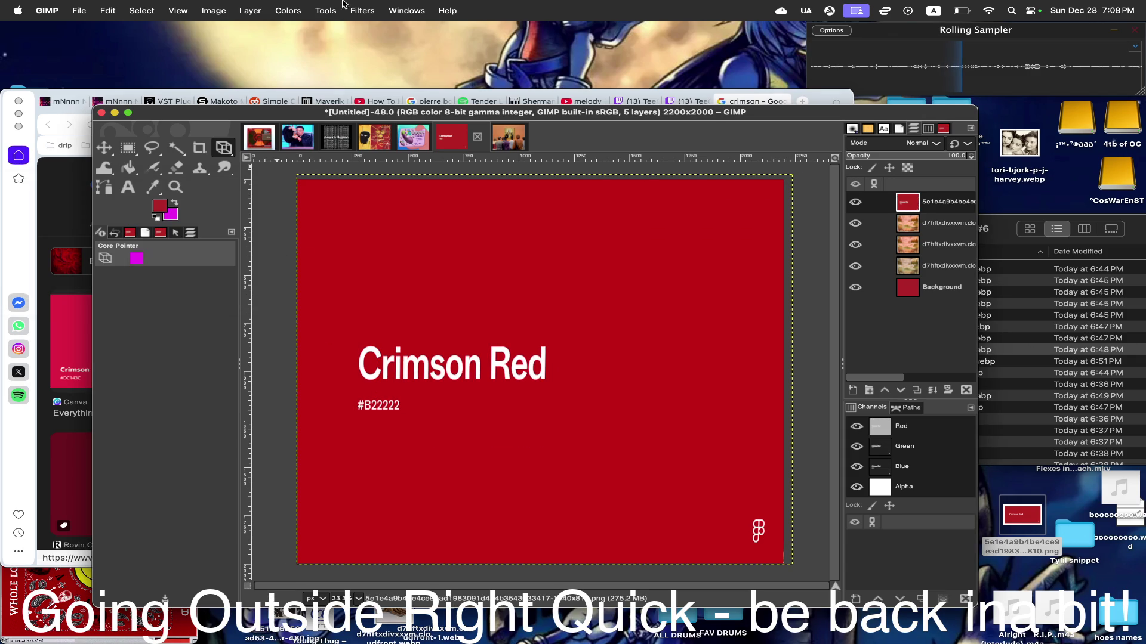
{"action": "left_click", "coordinate": [289, 9]}
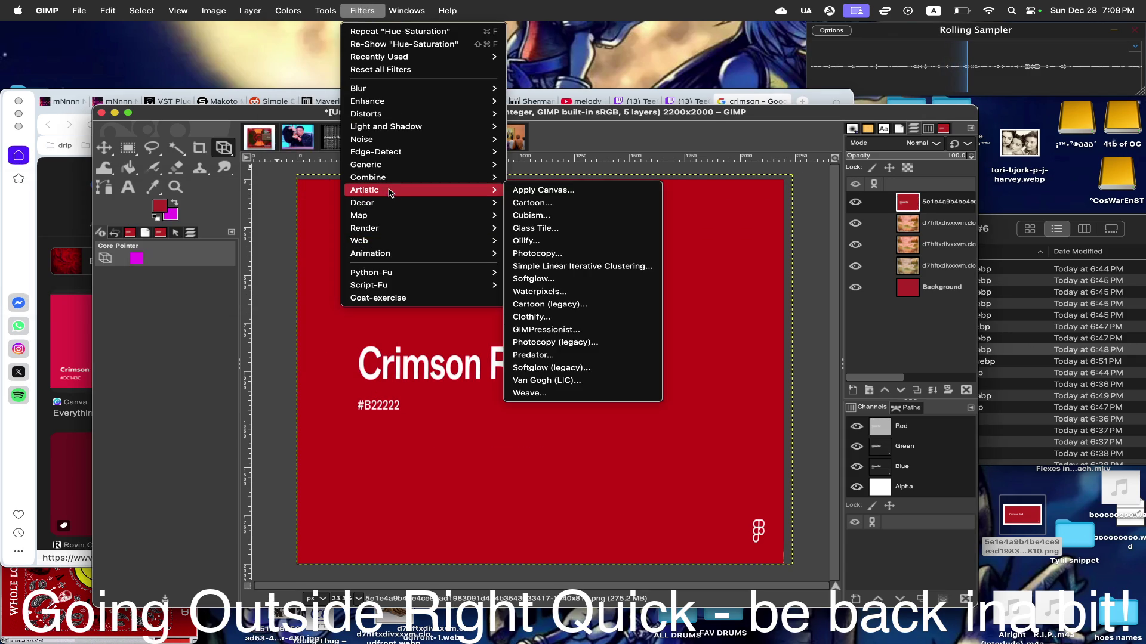
- Try a Fractal Trace with X1 around 5.00 on the layer, then undo it
{"action": "mouse_move", "coordinate": [359, 215]}
{"action": "left_click", "coordinate": [586, 332]}
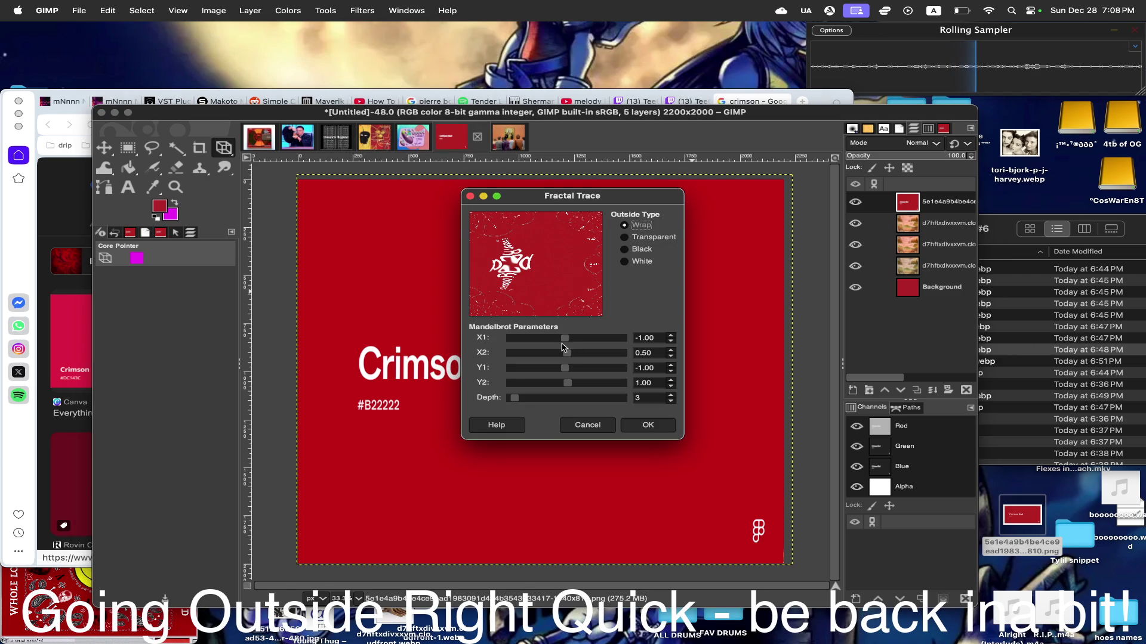
{"action": "left_click", "coordinate": [562, 343]}
{"action": "left_click_drag", "start_coordinate": [560, 342], "coordinate": [567, 341]}
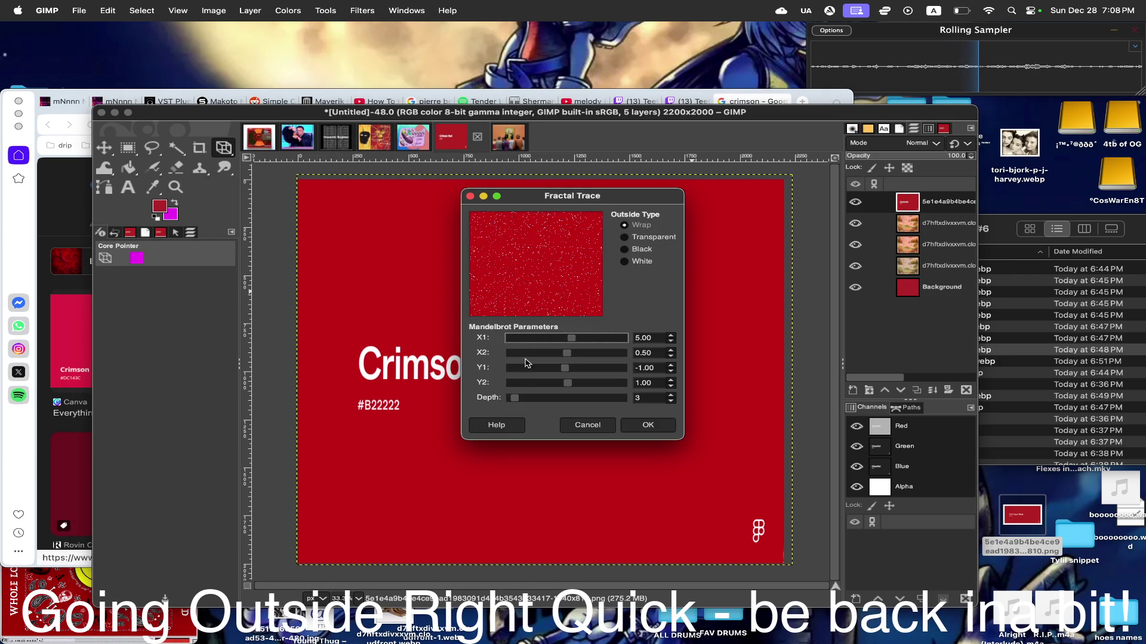
{"action": "left_click", "coordinate": [647, 425]}
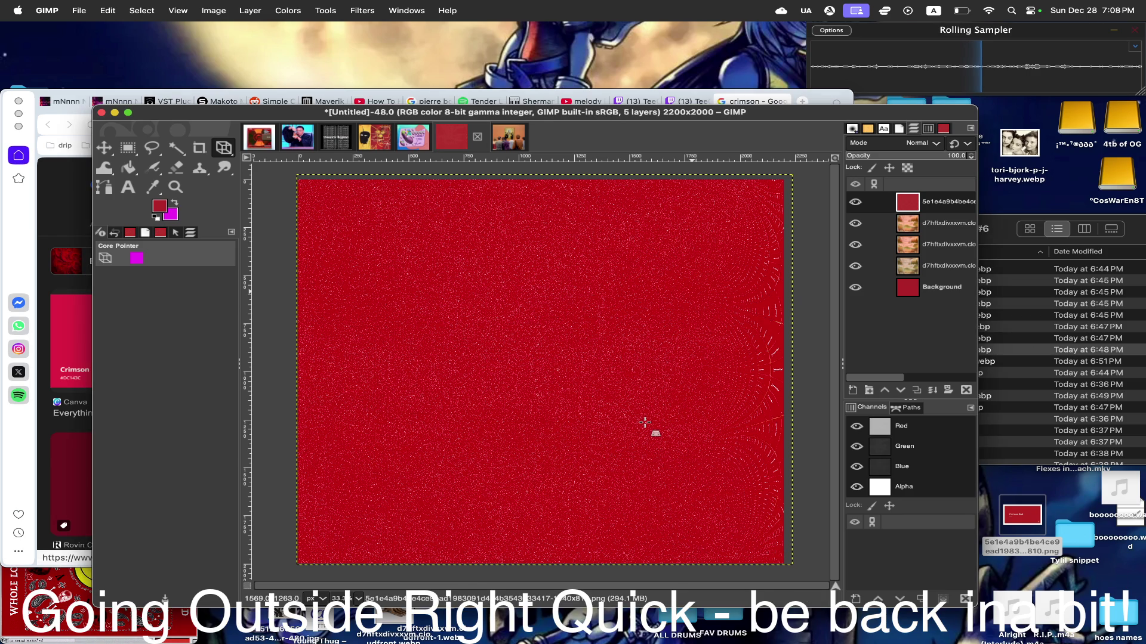
{"action": "key", "text": "super+z"}
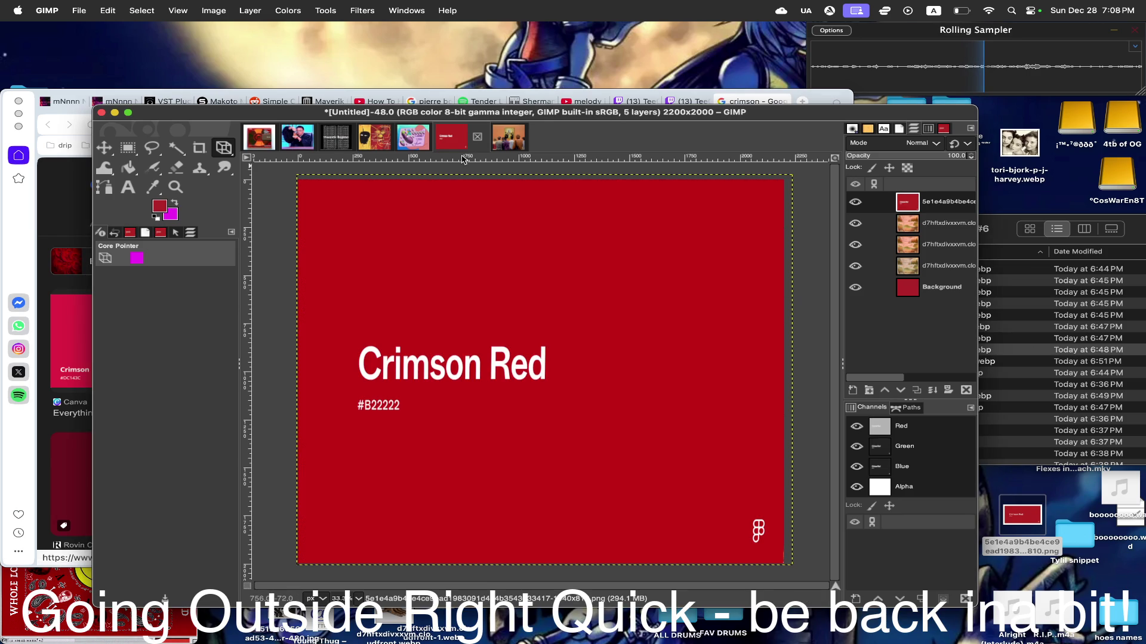
- Apply legacy Fractal Trace with X1, X2, Y1 and Y2 all pushed far negative (about -44)
{"action": "left_click", "coordinate": [406, 10]}
{"action": "mouse_move", "coordinate": [359, 216]}
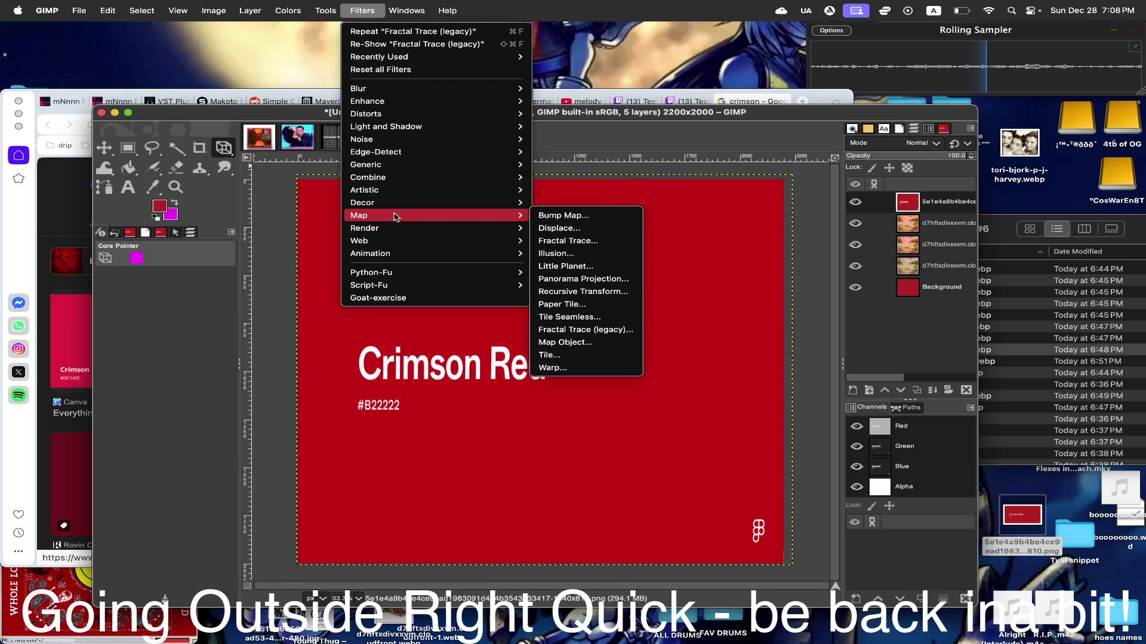
{"action": "left_click", "coordinate": [599, 332]}
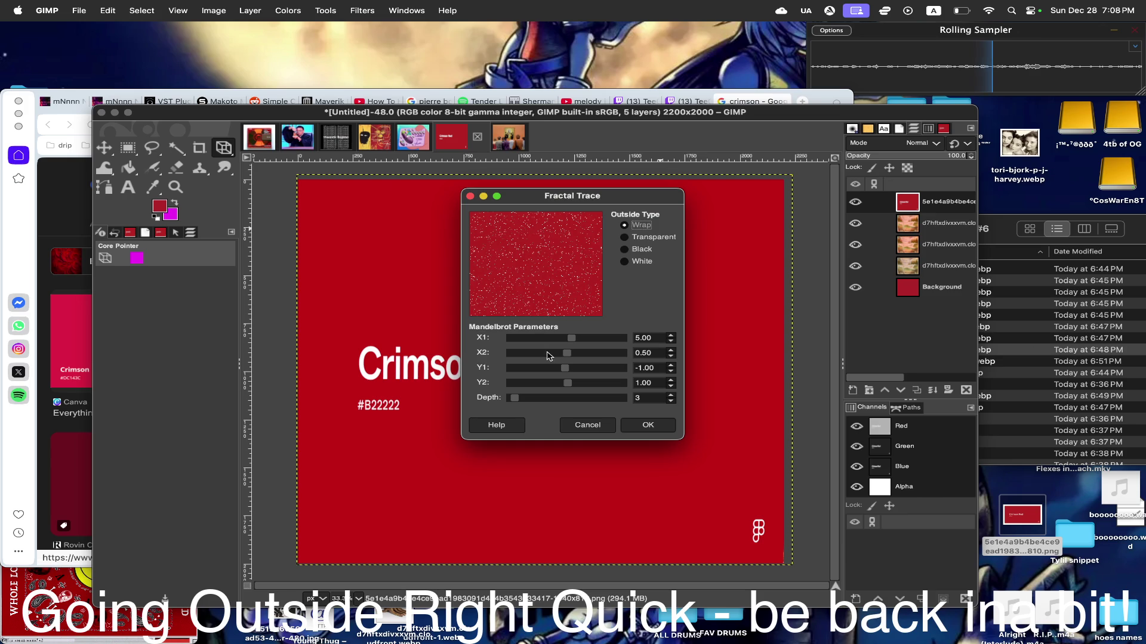
{"action": "left_click", "coordinate": [523, 353]}
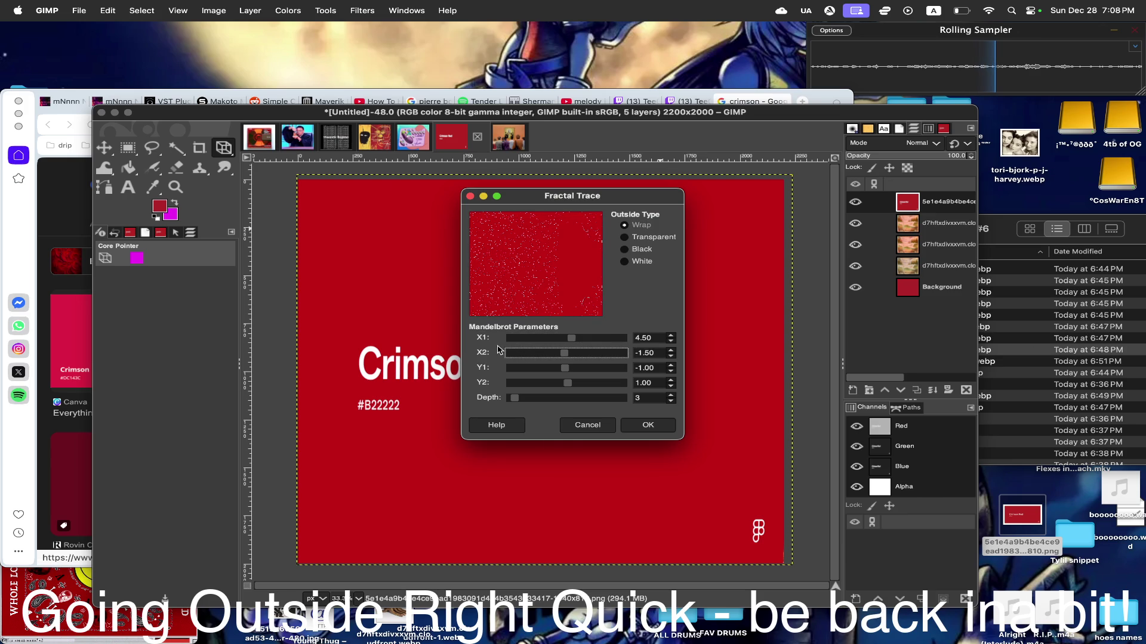
{"action": "mouse_move", "coordinate": [595, 338]}
{"action": "left_mouse_down"}
{"action": "mouse_move", "coordinate": [516, 339]}
{"action": "mouse_move", "coordinate": [517, 356]}
{"action": "left_mouse_up"}
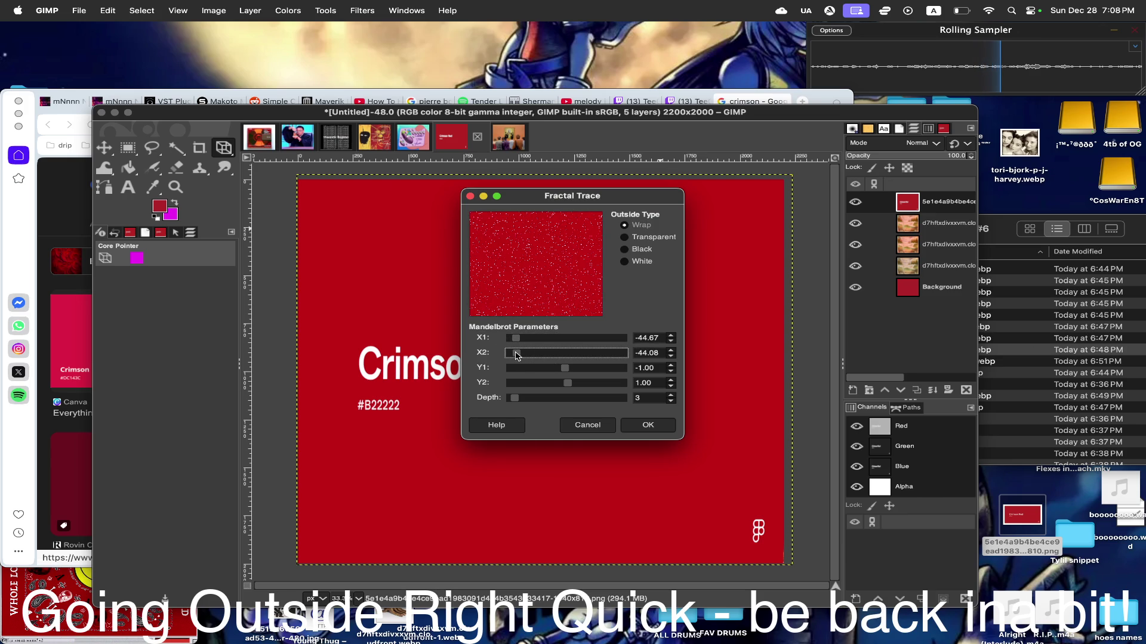
{"action": "left_click", "coordinate": [518, 369]}
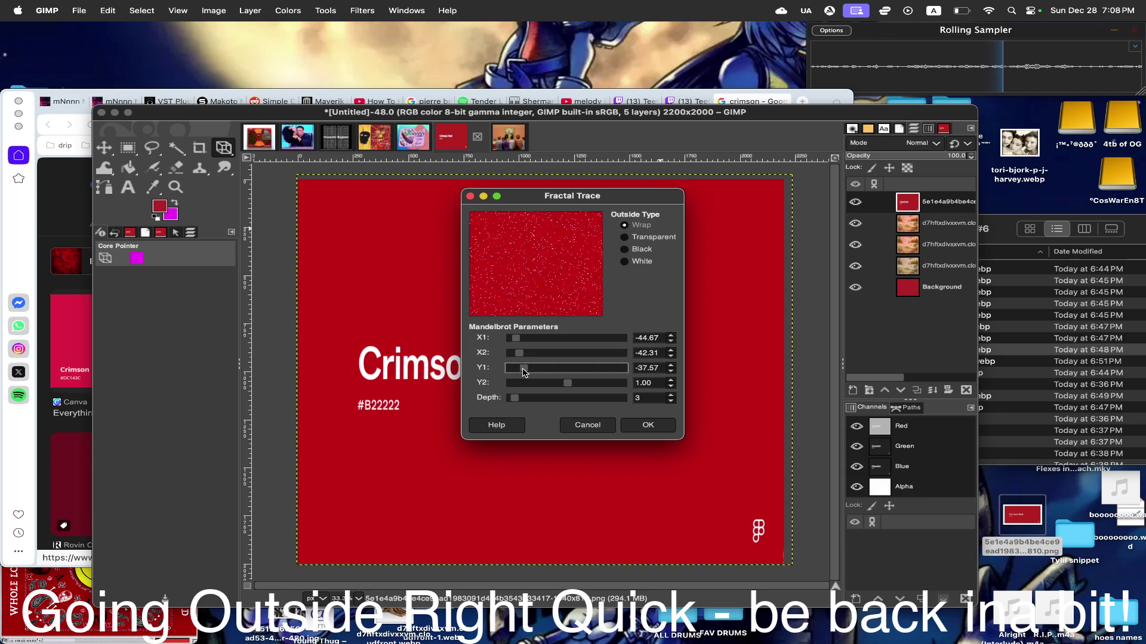
{"action": "left_click_drag", "start_coordinate": [573, 383], "coordinate": [522, 386]}
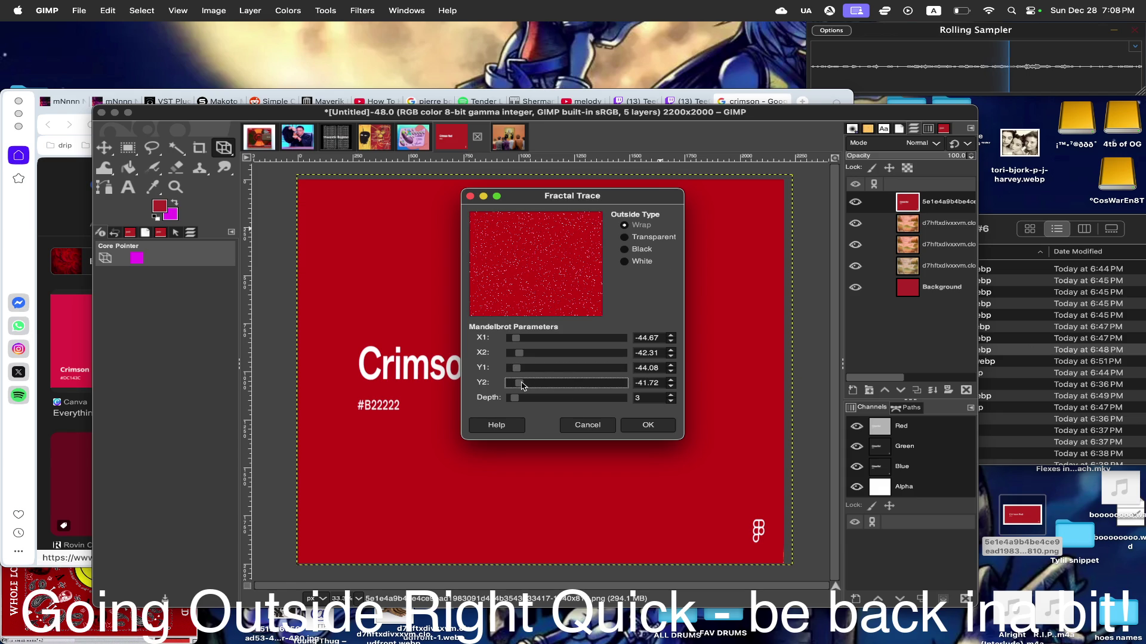
{"action": "left_click", "coordinate": [650, 424]}
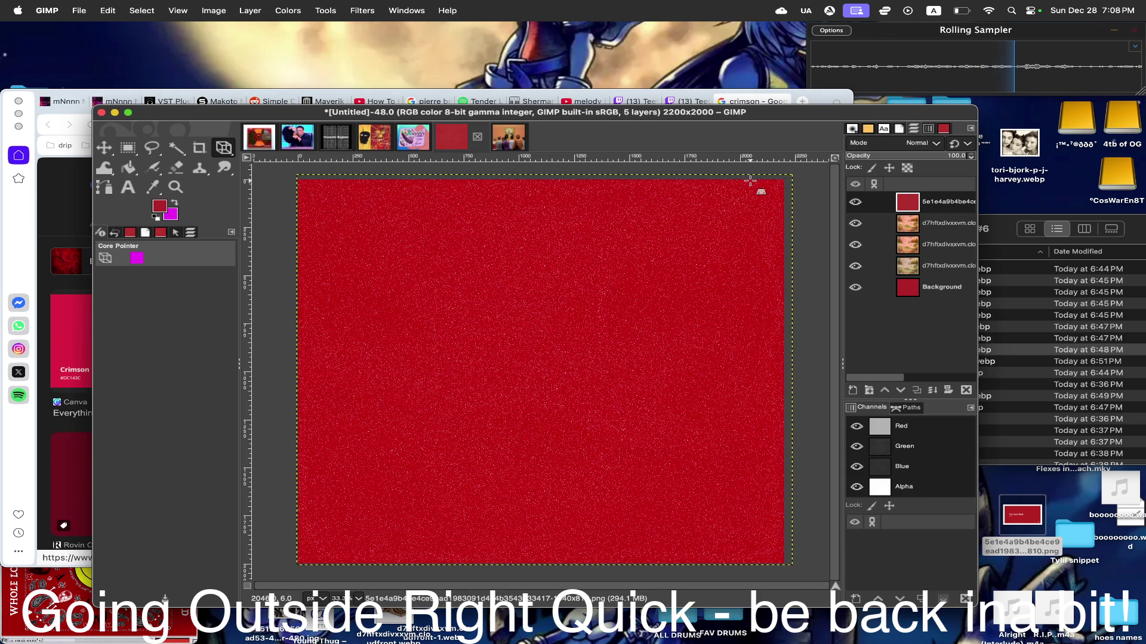
{"action": "left_click", "coordinate": [856, 204]}
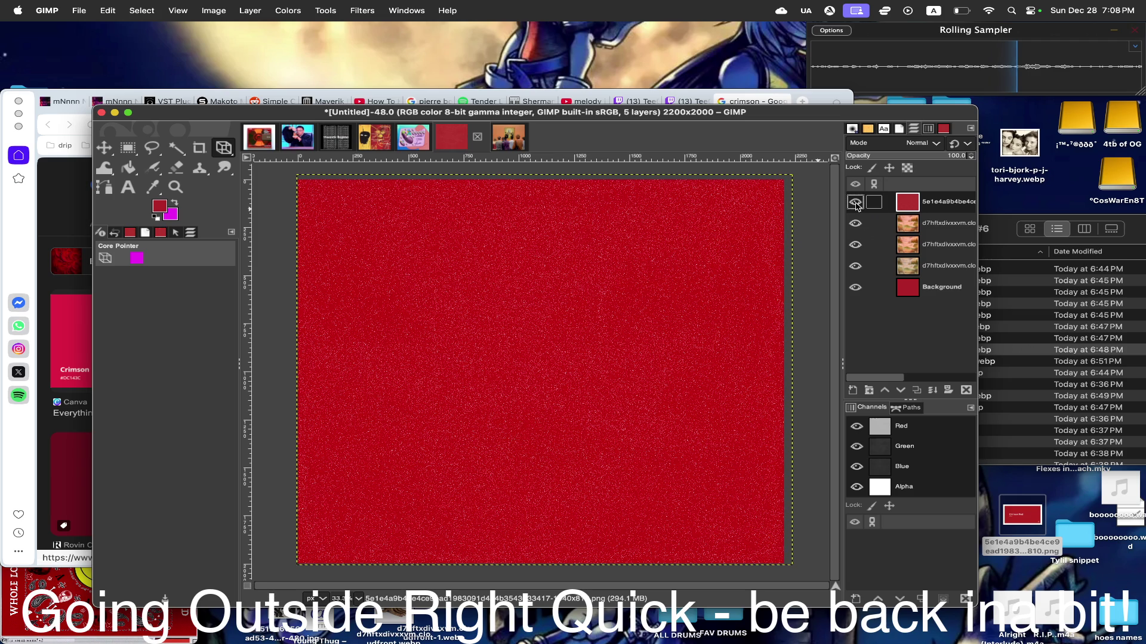
- Cancel Illusion, duplicate the top layer and place the copy just above Background
{"action": "left_click", "coordinate": [362, 9]}
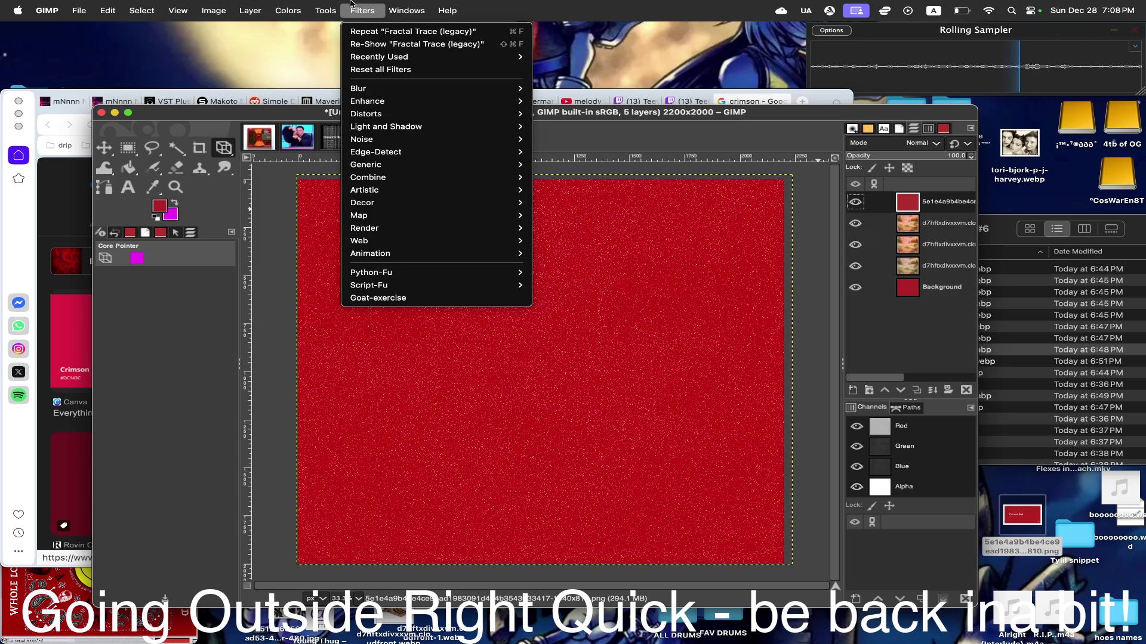
{"action": "mouse_move", "coordinate": [434, 215]}
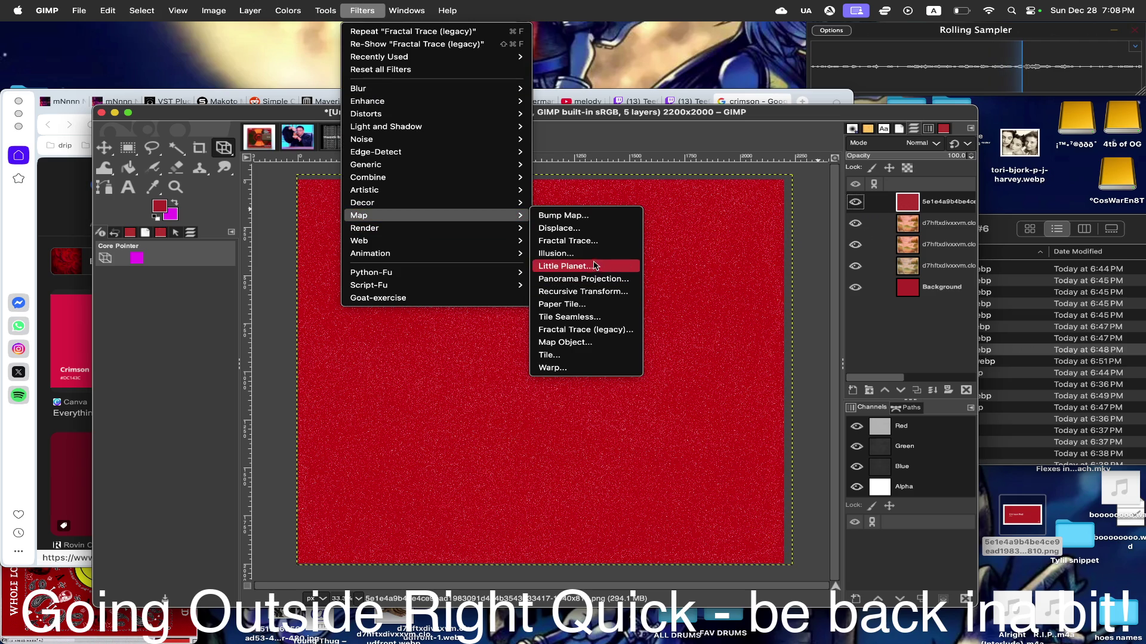
{"action": "left_click", "coordinate": [594, 259]}
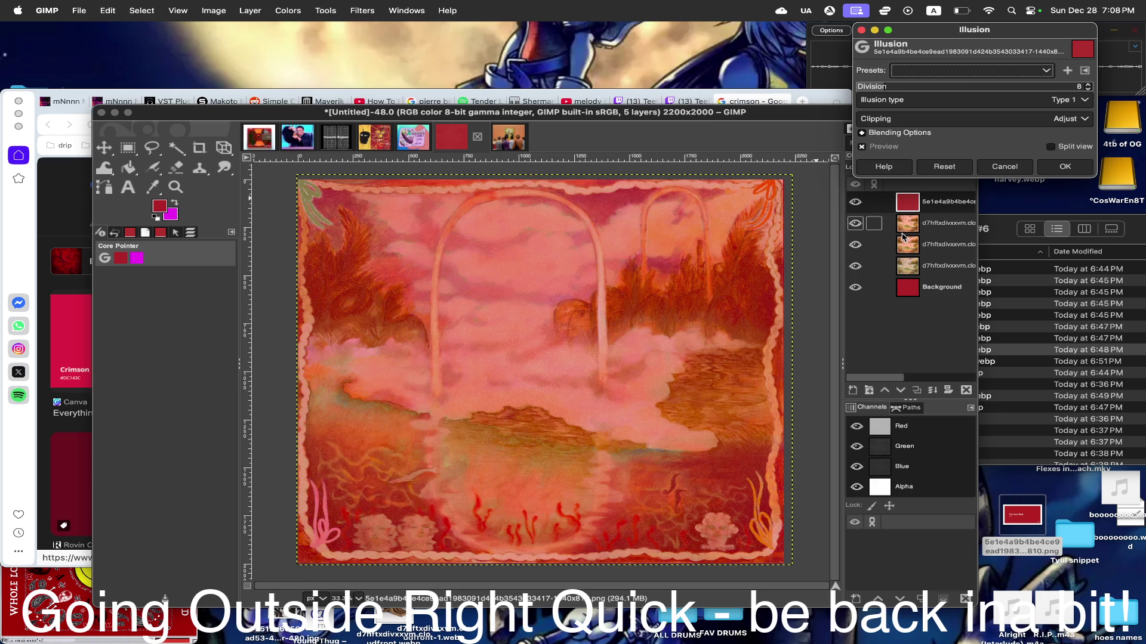
{"action": "left_click", "coordinate": [1005, 167]}
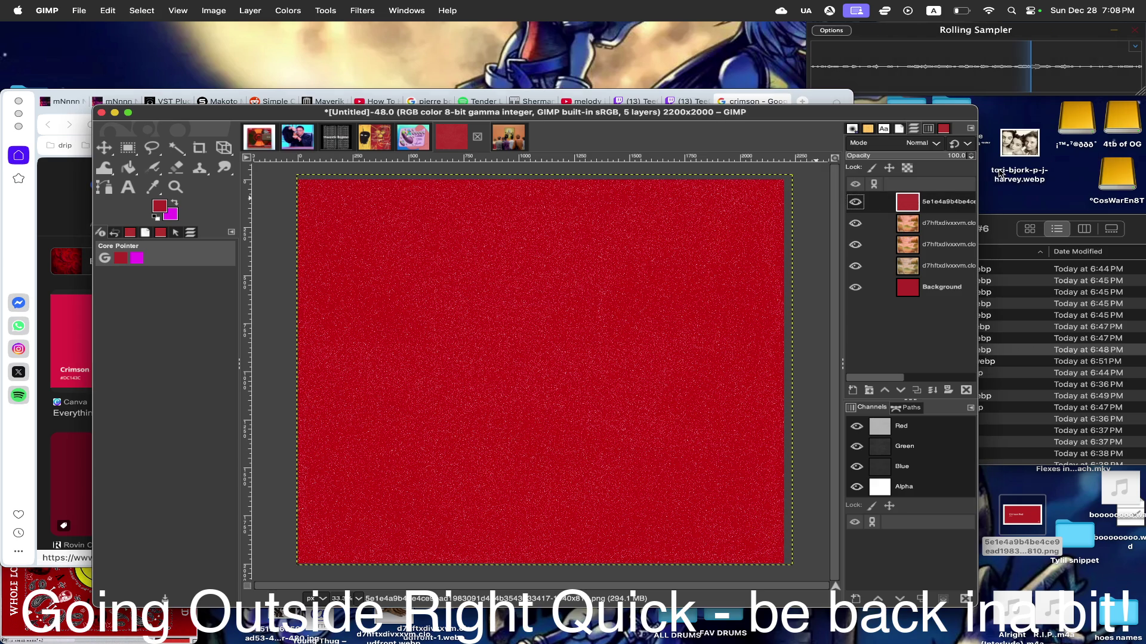
{"action": "right_click", "coordinate": [918, 204]}
{"action": "left_click", "coordinate": [973, 316]}
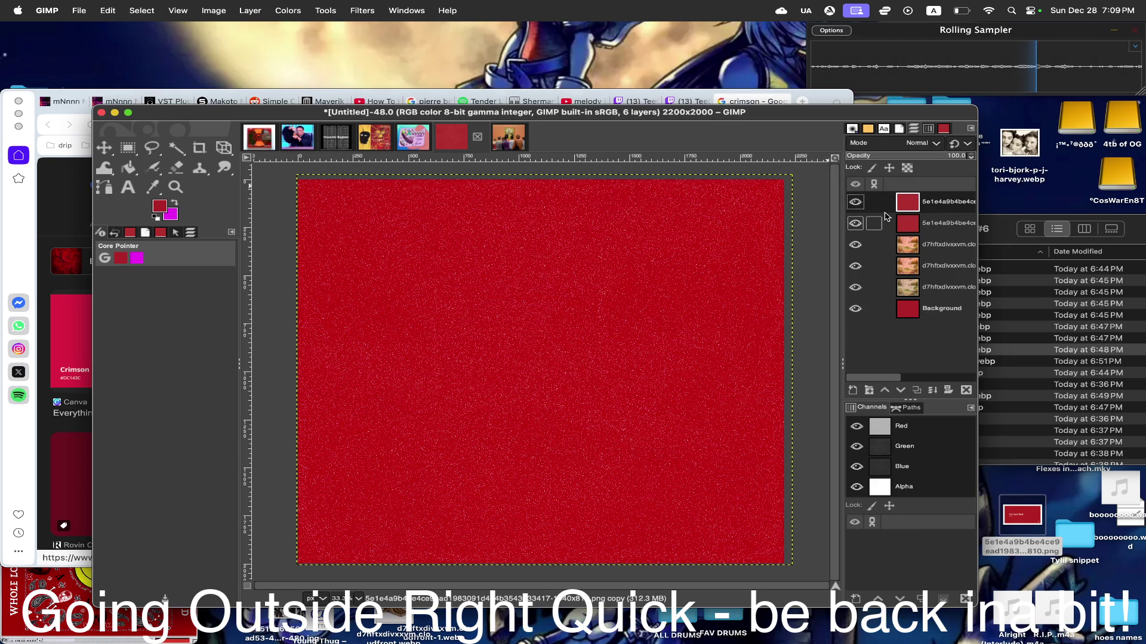
{"action": "left_click", "coordinate": [855, 223]}
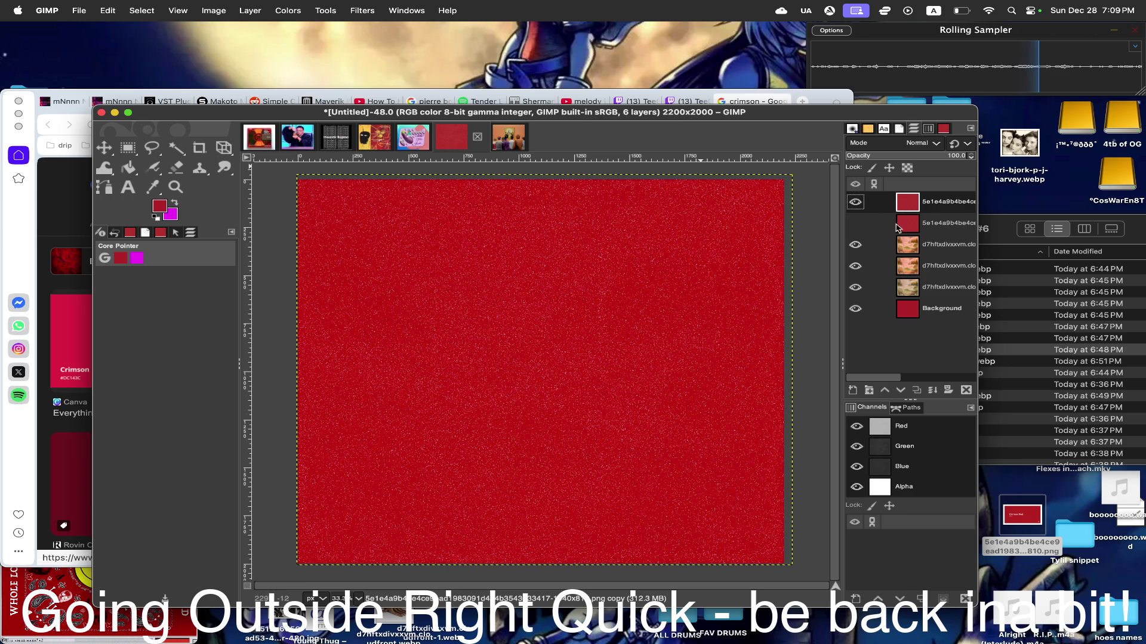
{"action": "left_click_drag", "start_coordinate": [907, 222], "coordinate": [911, 302]}
{"action": "left_click", "coordinate": [854, 286]}
{"action": "left_click", "coordinate": [909, 204]}
- Duplicate the top layer a second time and hide that copy, making seven layers
{"action": "right_click", "coordinate": [909, 206]}
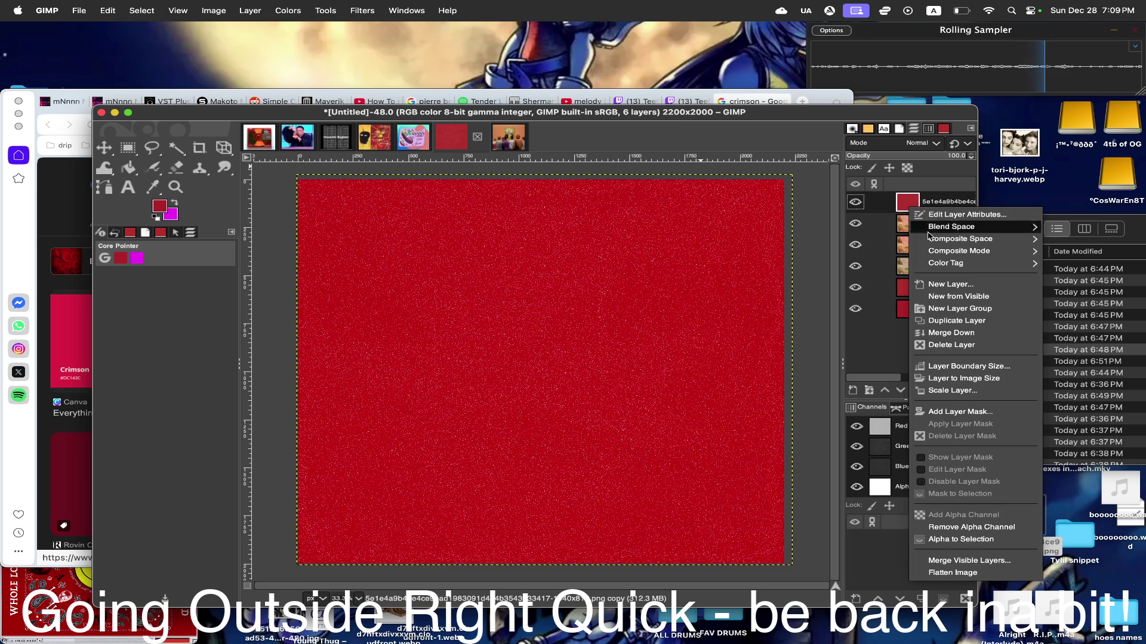
{"action": "left_click", "coordinate": [940, 311]}
{"action": "left_click", "coordinate": [855, 223]}
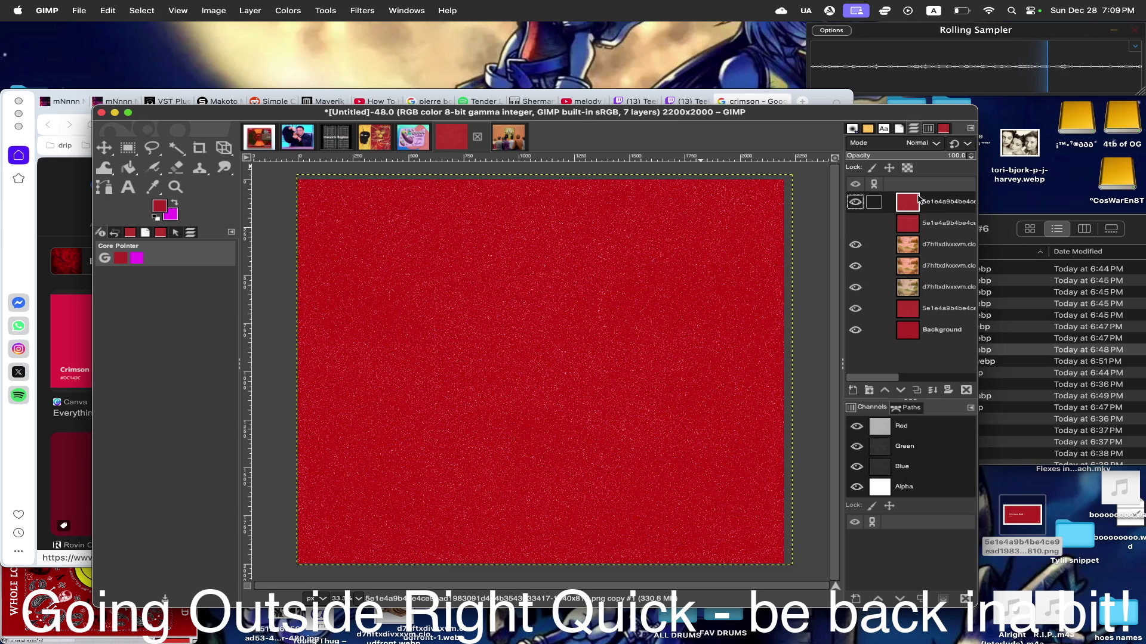
{"action": "left_click", "coordinate": [361, 9]}
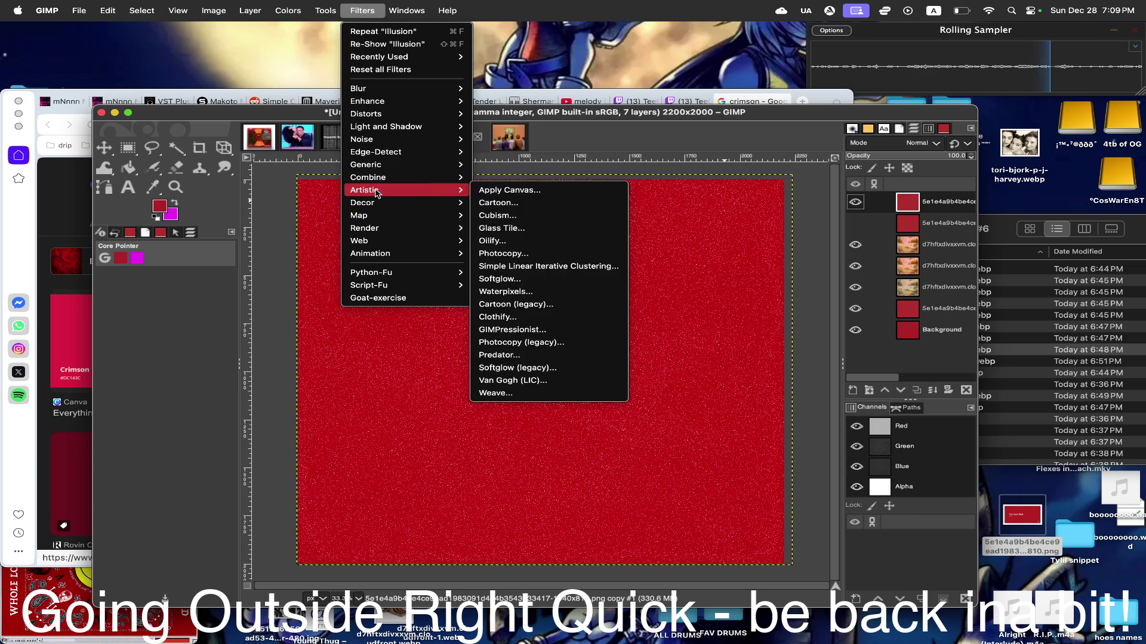
{"action": "mouse_move", "coordinate": [359, 215]}
{"action": "left_click", "coordinate": [521, 254]}
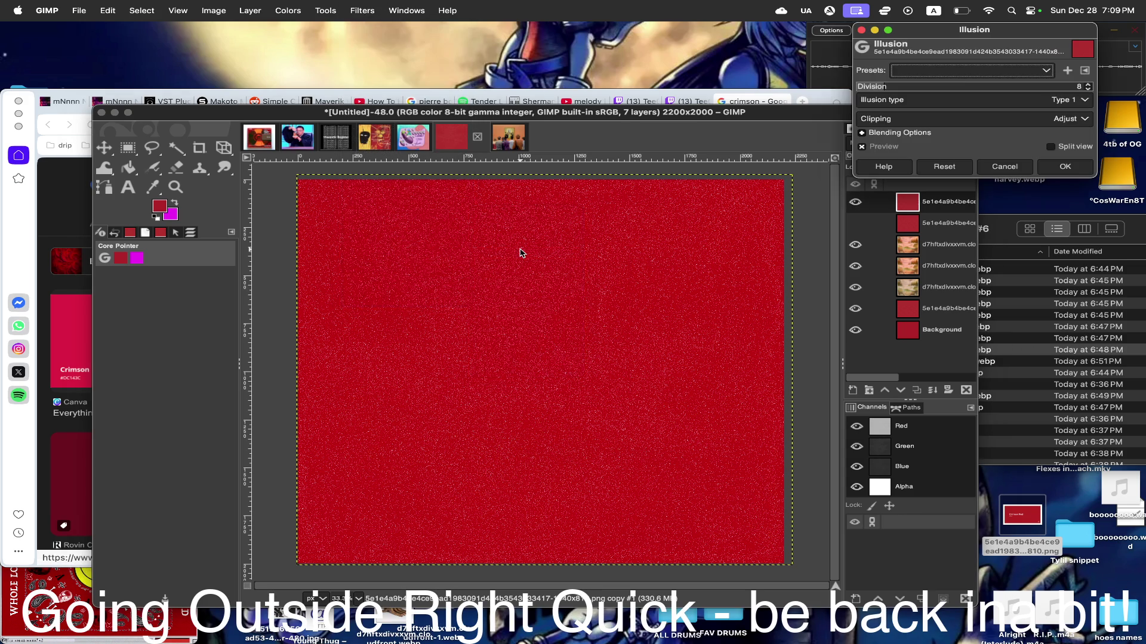
{"action": "left_click", "coordinate": [1068, 166]}
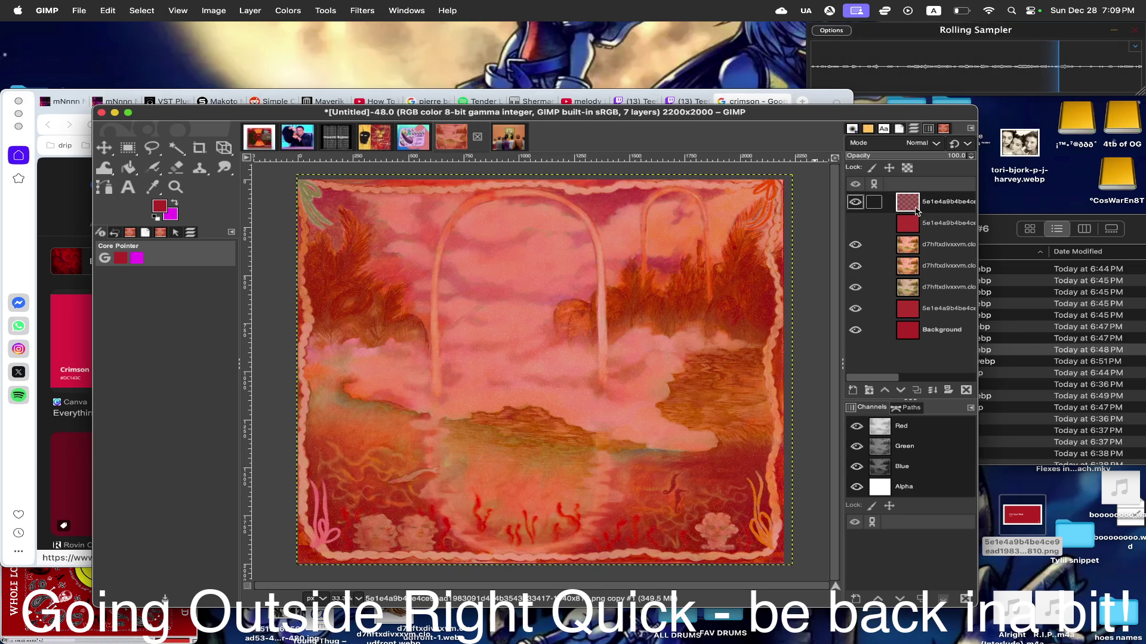
{"action": "right_click", "coordinate": [916, 210]}
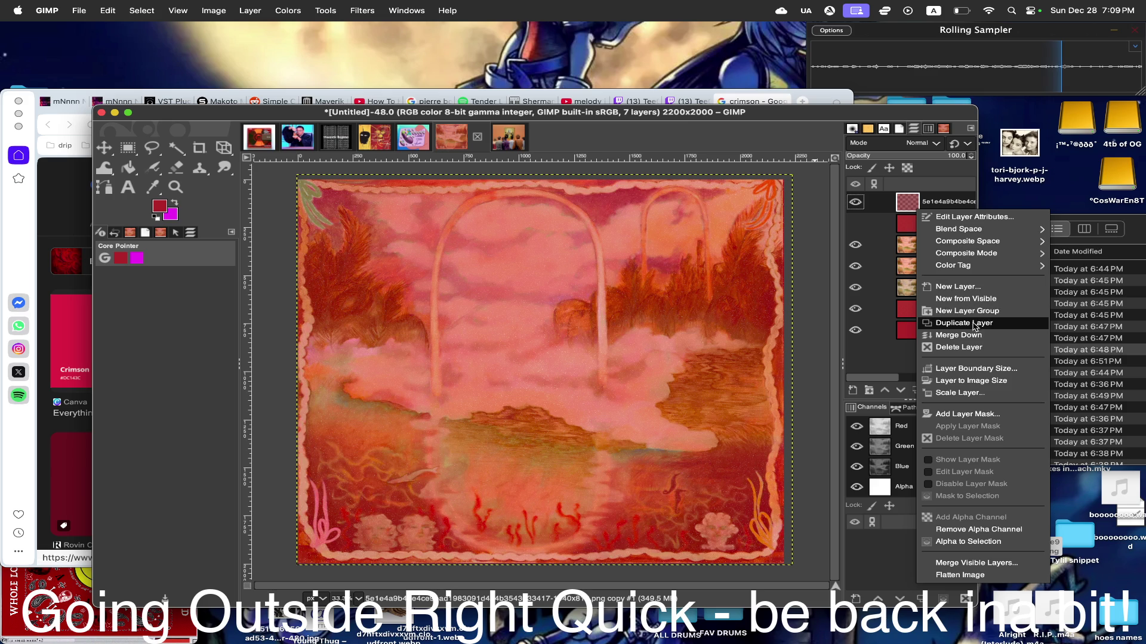
{"action": "left_click", "coordinate": [964, 324]}
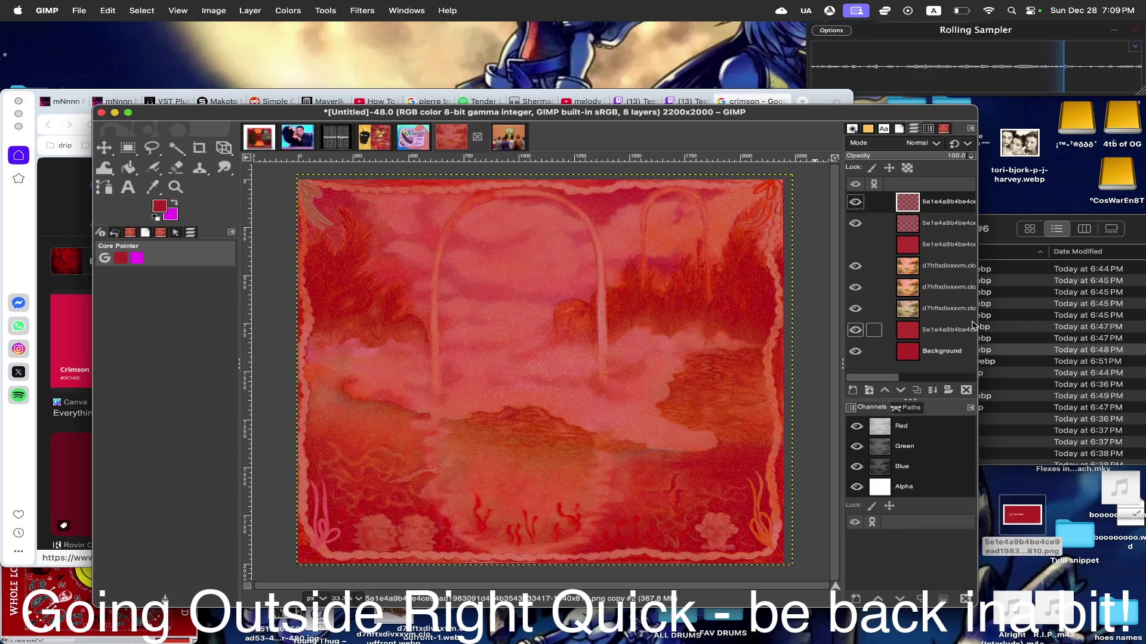
{"action": "key", "text": "ctrl+z"}
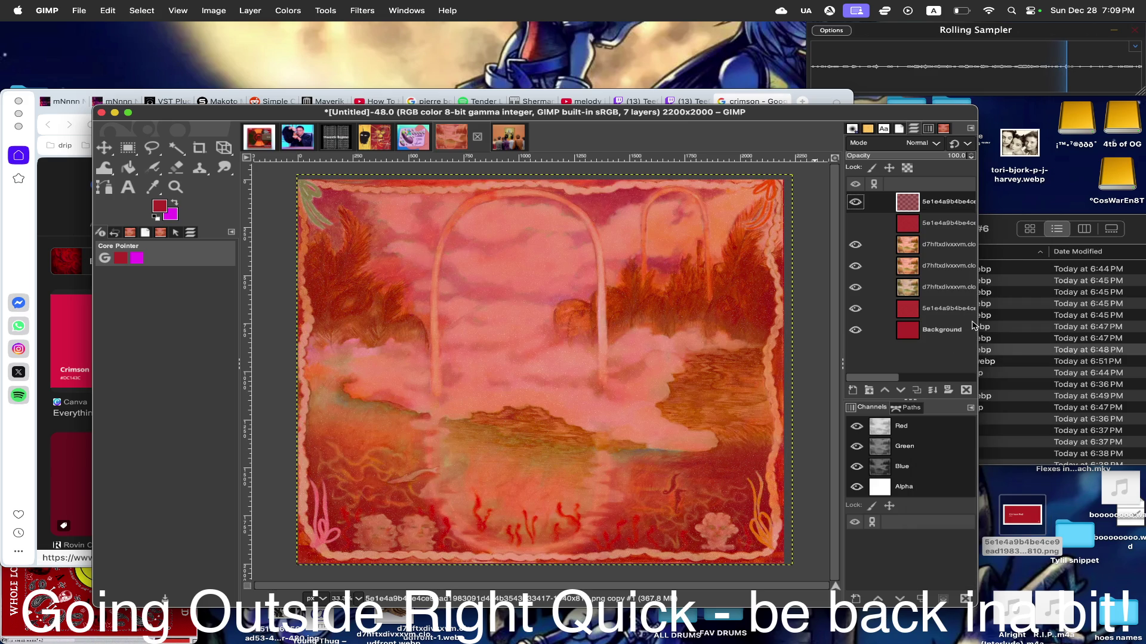
{"action": "key", "text": "F1"}
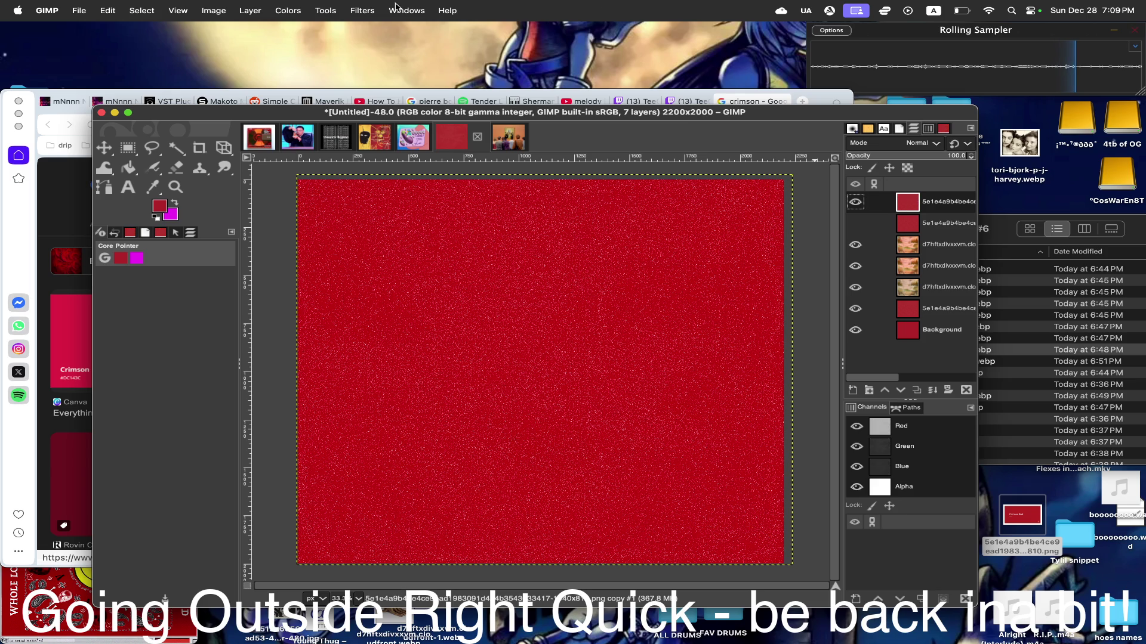
- Bring up Illusion, raise Division to about 37 and switch to the second illusion type
{"action": "left_click", "coordinate": [362, 10]}
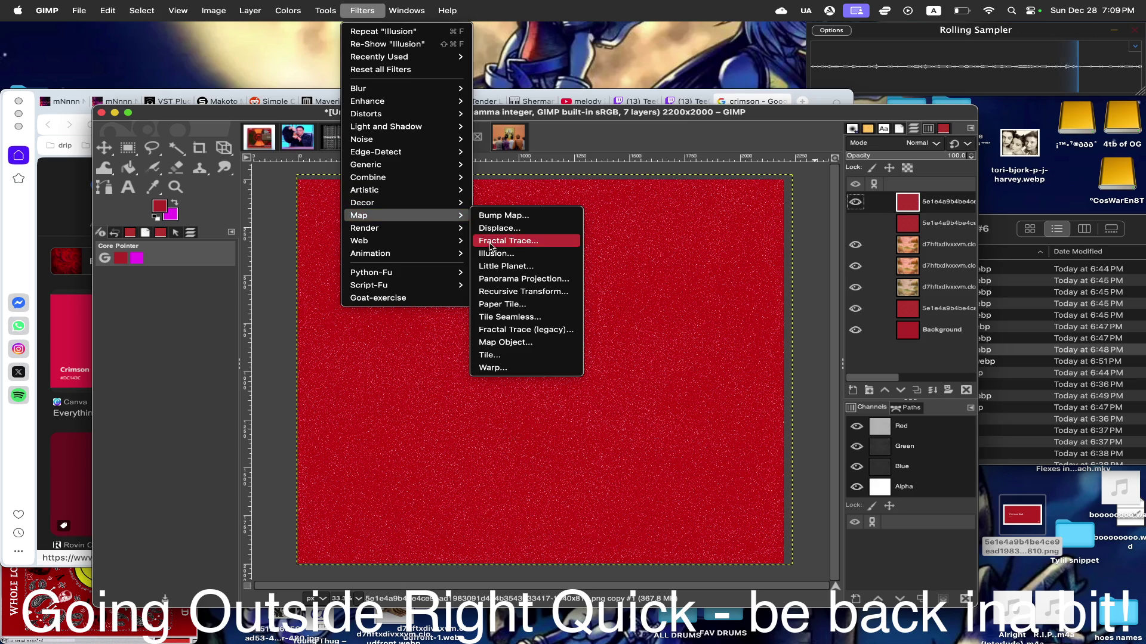
{"action": "left_click", "coordinate": [503, 253]}
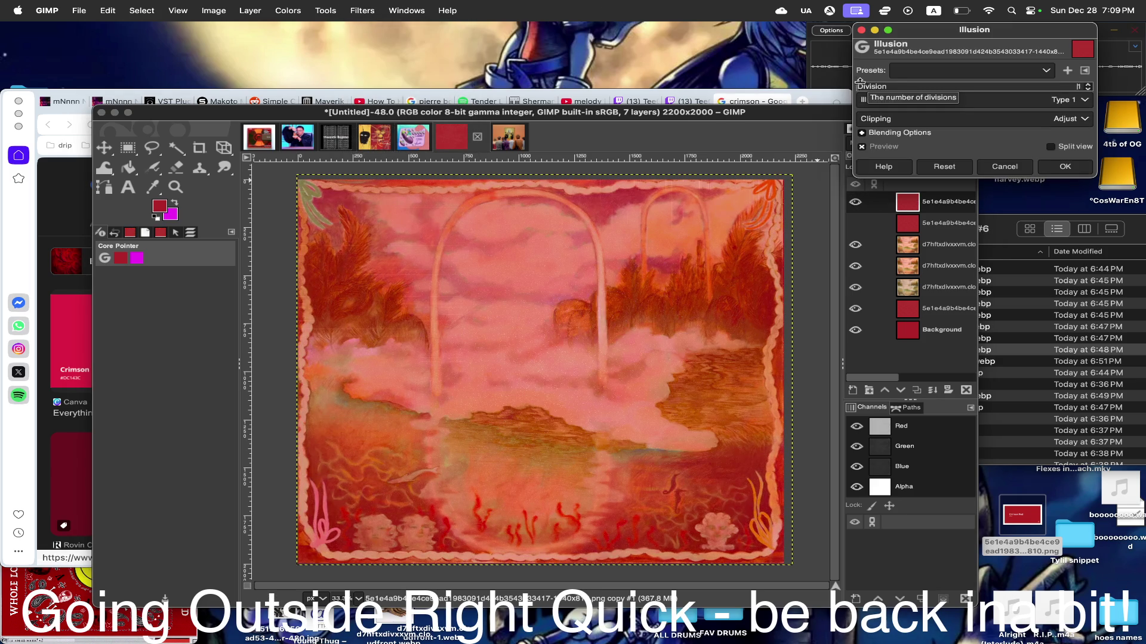
{"action": "left_click", "coordinate": [861, 86]}
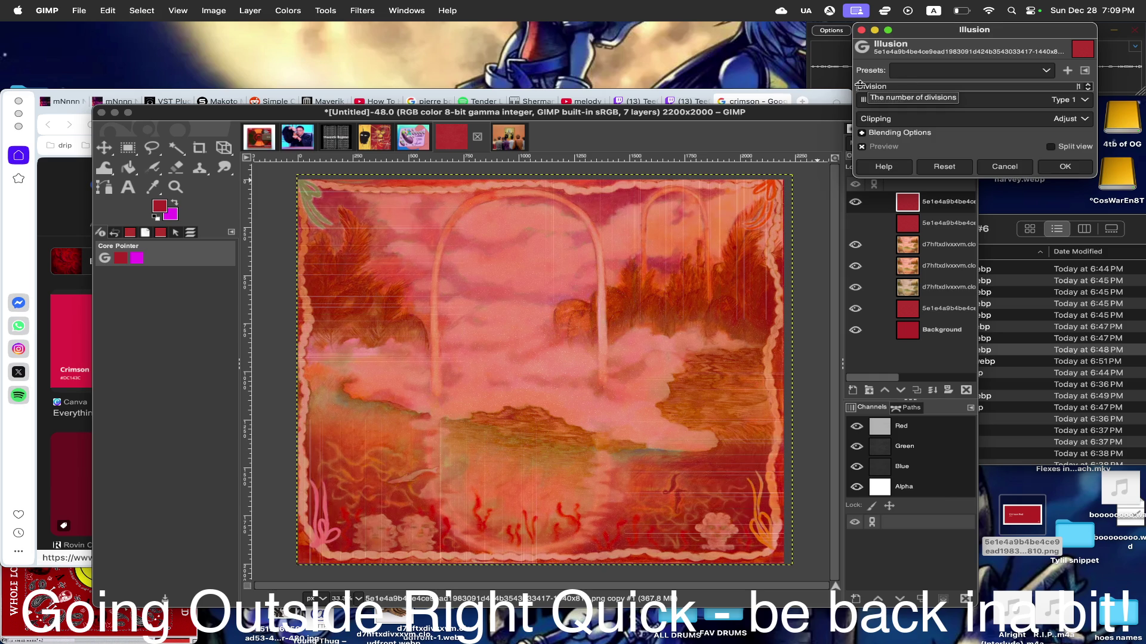
{"action": "left_click_drag", "start_coordinate": [862, 85], "coordinate": [985, 86]}
{"action": "left_click", "coordinate": [985, 100]}
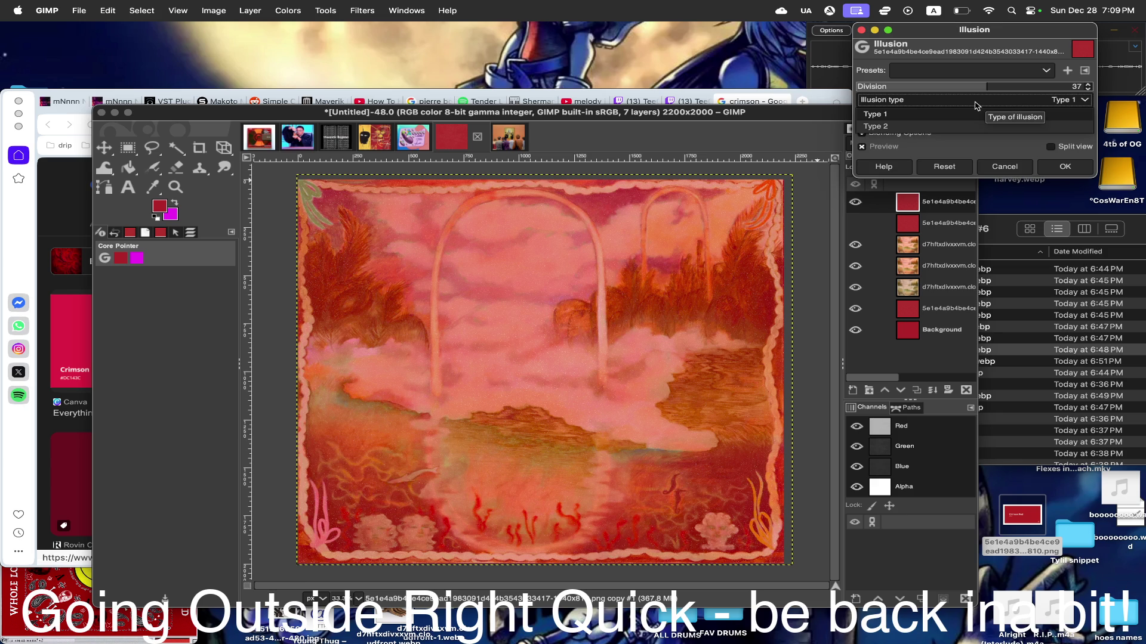
{"action": "left_click", "coordinate": [892, 120]}
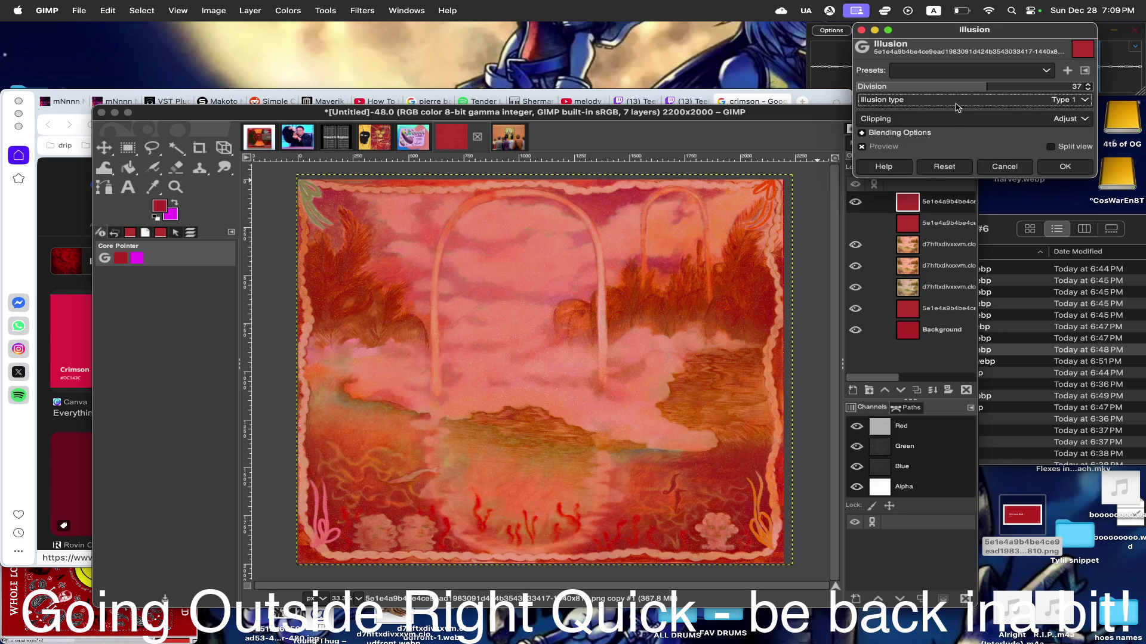
{"action": "left_click", "coordinate": [934, 120]}
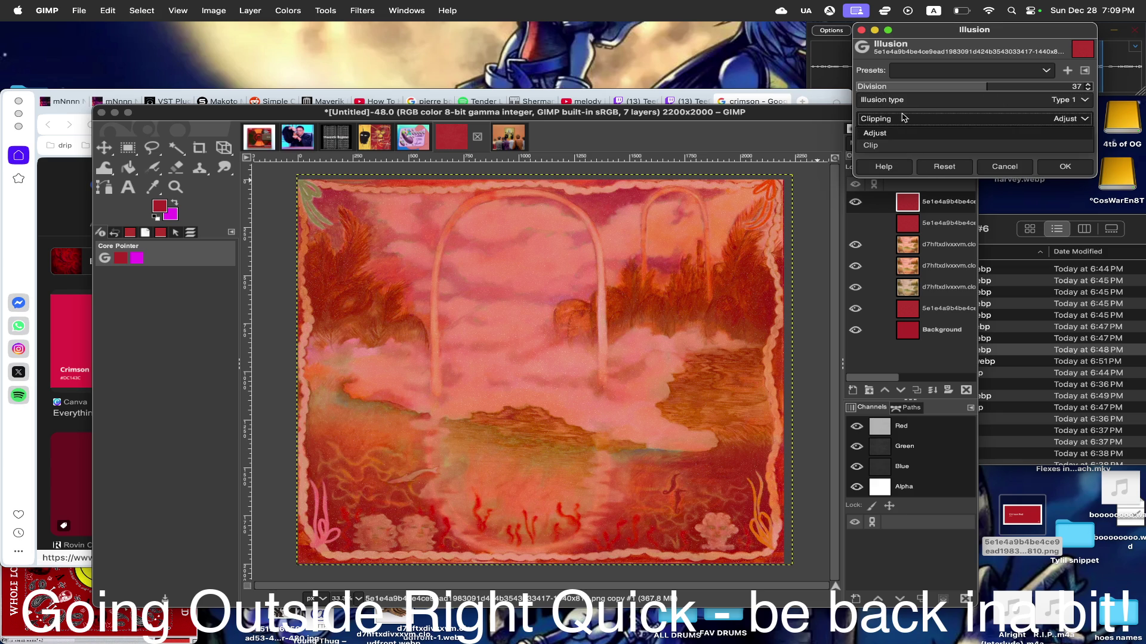
{"action": "left_click", "coordinate": [913, 107]}
{"action": "left_click", "coordinate": [888, 132]}
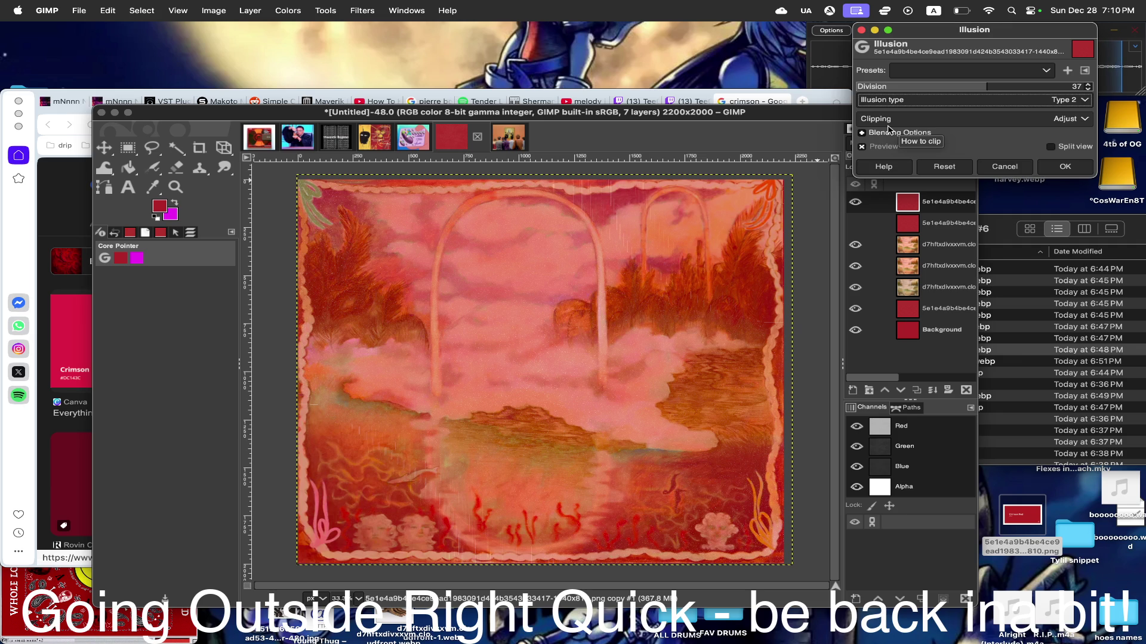
- Set Division to the maximum 64 and move the Illusion settings off the artwork
{"action": "left_click_drag", "start_coordinate": [987, 87], "coordinate": [1107, 90]}
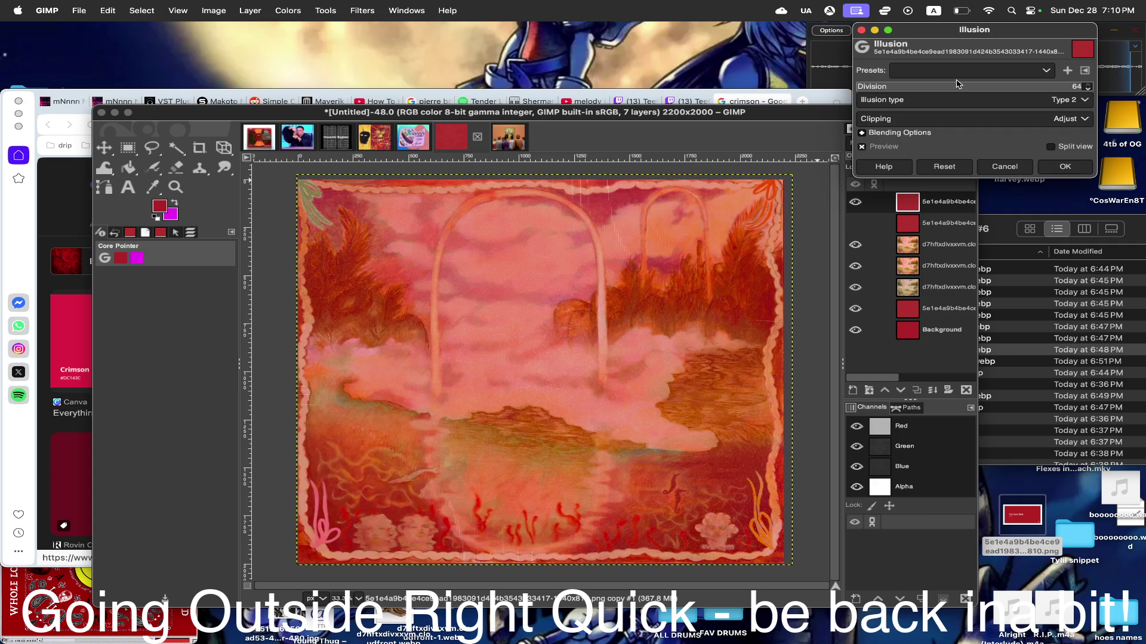
{"action": "mouse_move", "coordinate": [871, 86]}
{"action": "left_mouse_down"}
{"action": "mouse_move", "coordinate": [846, 88]}
{"action": "mouse_move", "coordinate": [1134, 86]}
{"action": "left_mouse_up"}
{"action": "left_click_drag", "start_coordinate": [1028, 30], "coordinate": [880, 30]}
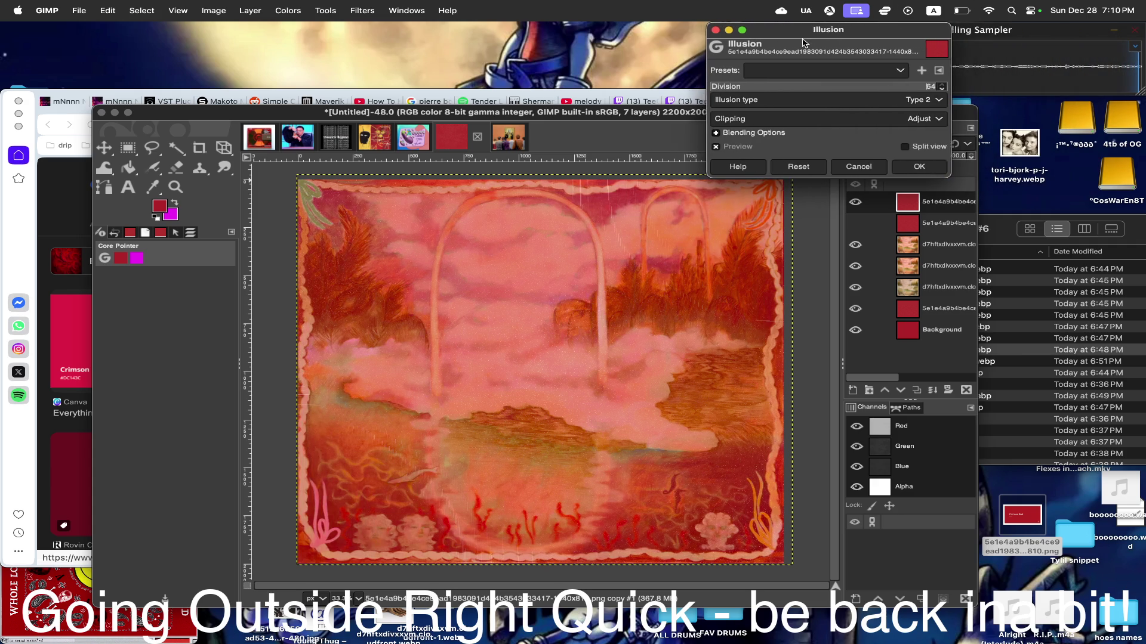
{"action": "left_click_drag", "start_coordinate": [880, 83], "coordinate": [940, 91]}
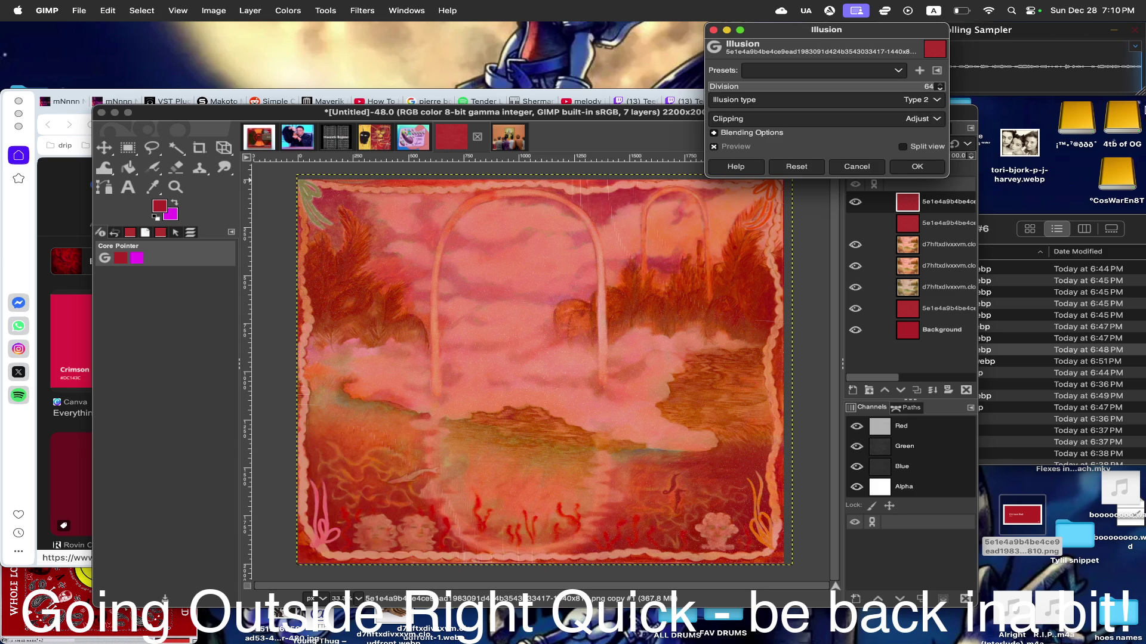
{"action": "key", "text": "Return"}
{"action": "left_click", "coordinate": [885, 10]}
{"action": "left_click", "coordinate": [815, 5]}
{"action": "mouse_move", "coordinate": [788, 27]}
{"action": "left_mouse_down"}
{"action": "mouse_move", "coordinate": [140, 137]}
{"action": "mouse_move", "coordinate": [167, 129]}
{"action": "left_mouse_up"}
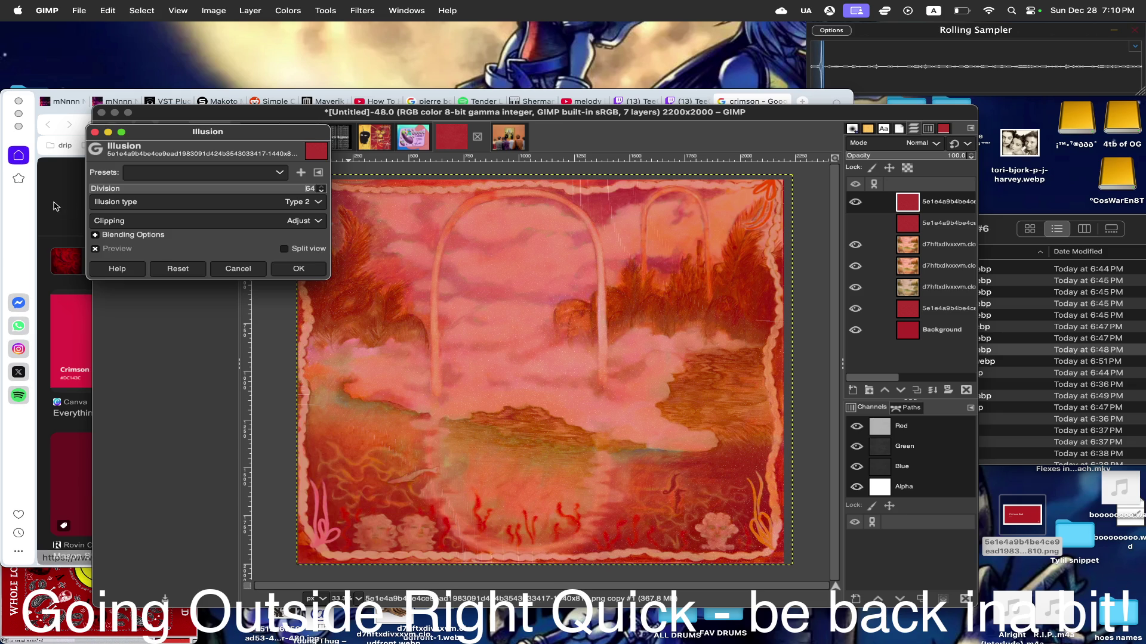
- Preview lower divisions and Type 1, then apply Illusion with 64 divisions and Type 2
{"action": "left_click_drag", "start_coordinate": [280, 185], "coordinate": [107, 190]}
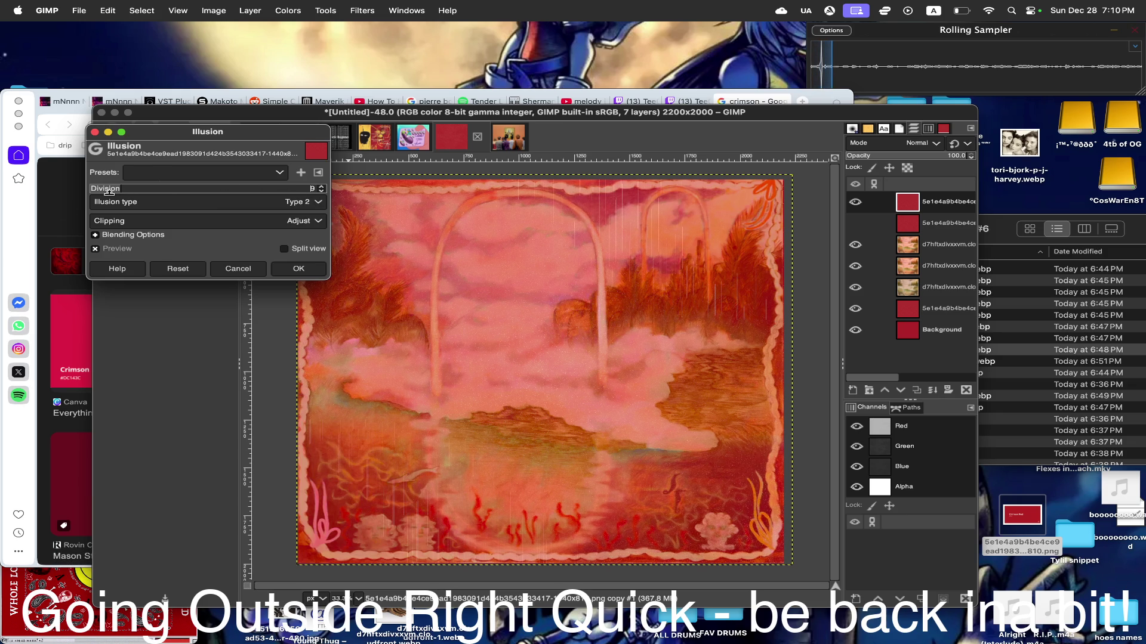
{"action": "mouse_move", "coordinate": [107, 190]}
{"action": "left_mouse_down"}
{"action": "mouse_move", "coordinate": [88, 199]}
{"action": "mouse_move", "coordinate": [323, 204]}
{"action": "left_mouse_up"}
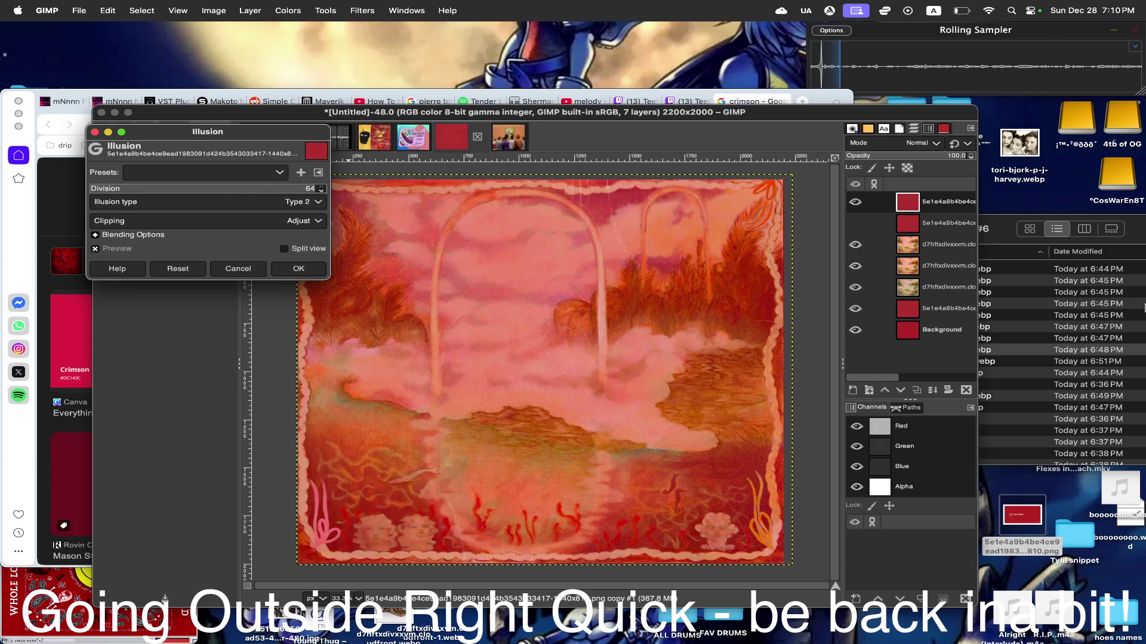
{"action": "left_click", "coordinate": [298, 204]}
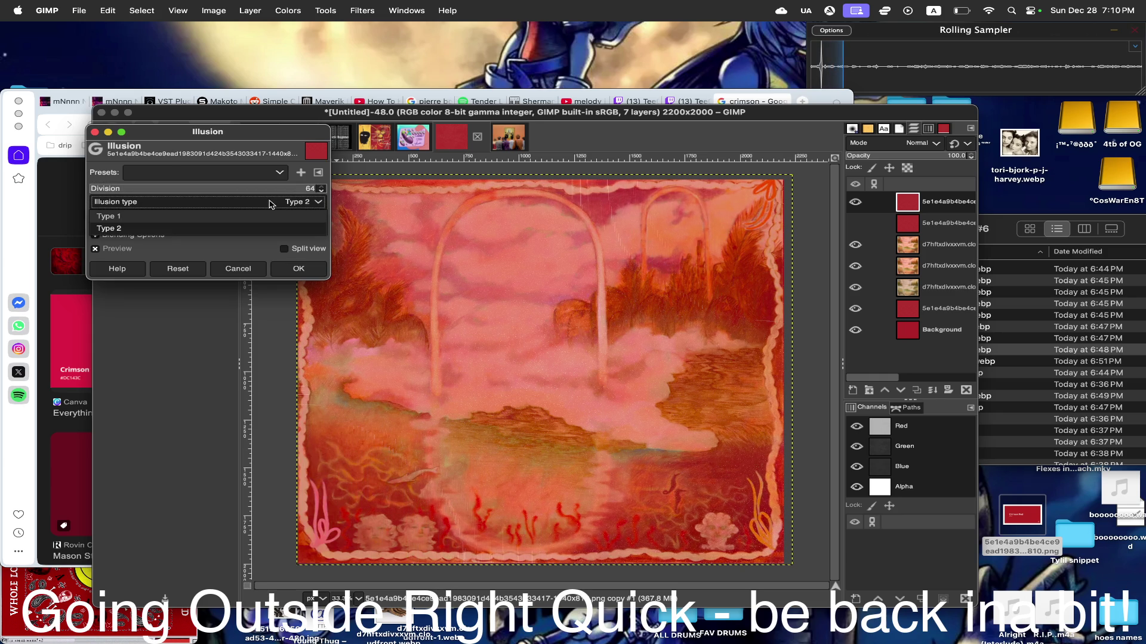
{"action": "left_click", "coordinate": [189, 217]}
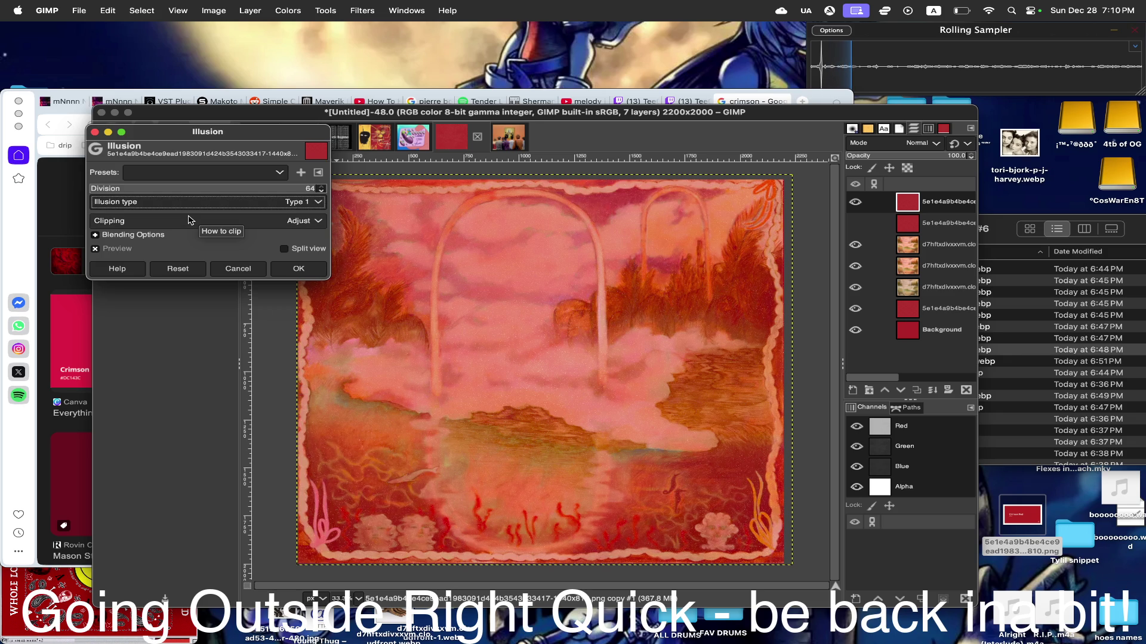
{"action": "left_click", "coordinate": [261, 203]}
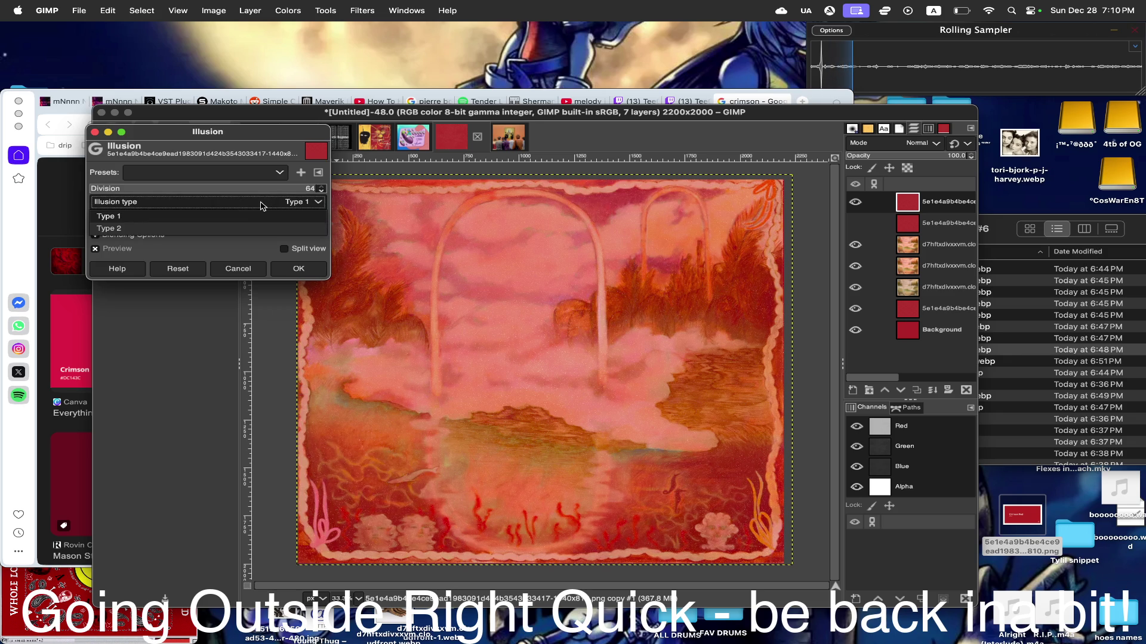
{"action": "left_click", "coordinate": [205, 229]}
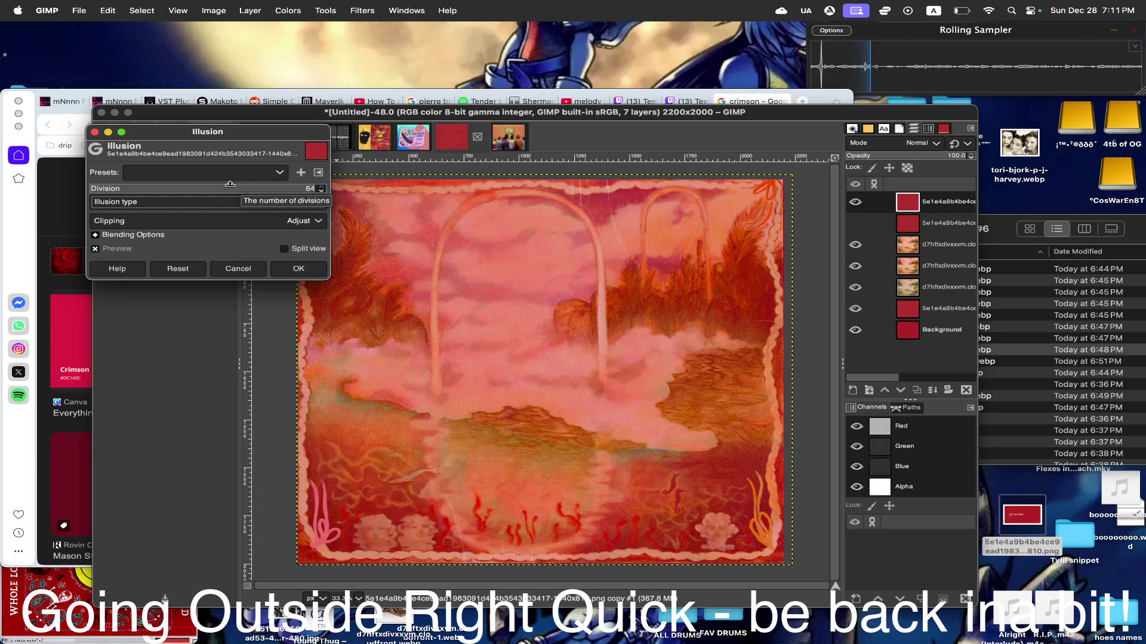
{"action": "left_click", "coordinate": [305, 269]}
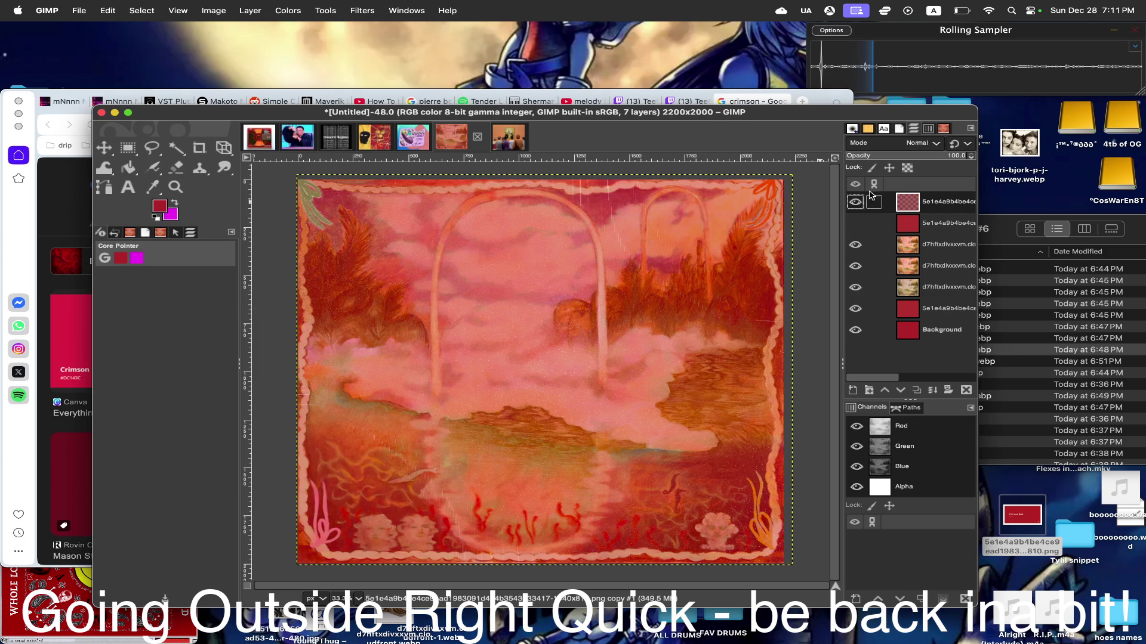
- Duplicate the top Illusion layer and the d7hftx photo layer, moving the photo copy to the top
{"action": "right_click", "coordinate": [907, 201]}
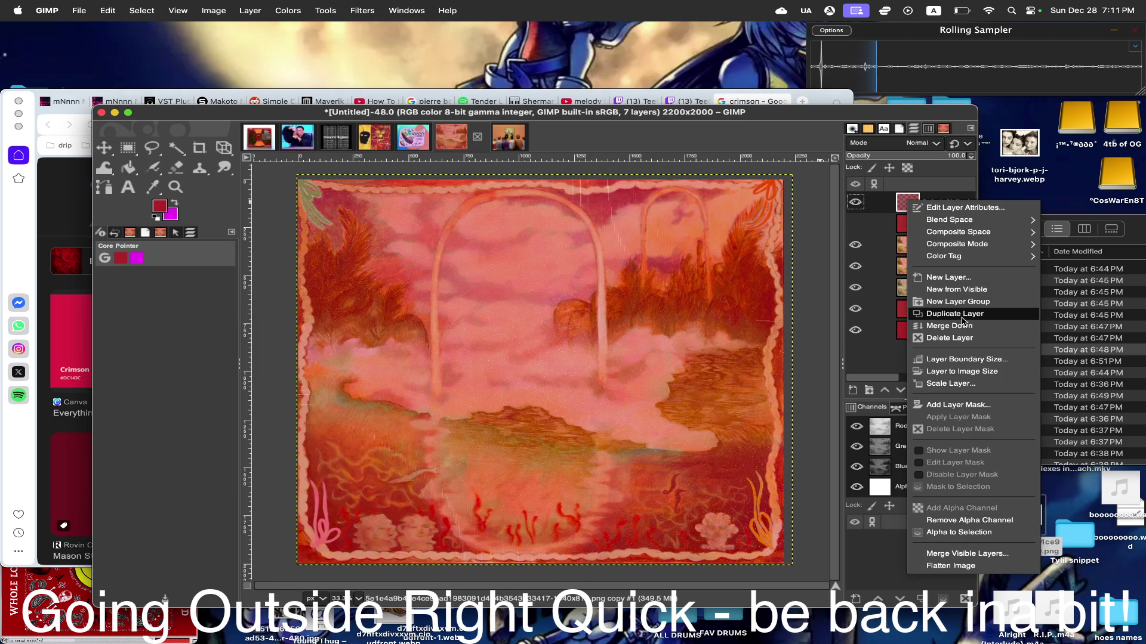
{"action": "left_click", "coordinate": [963, 317]}
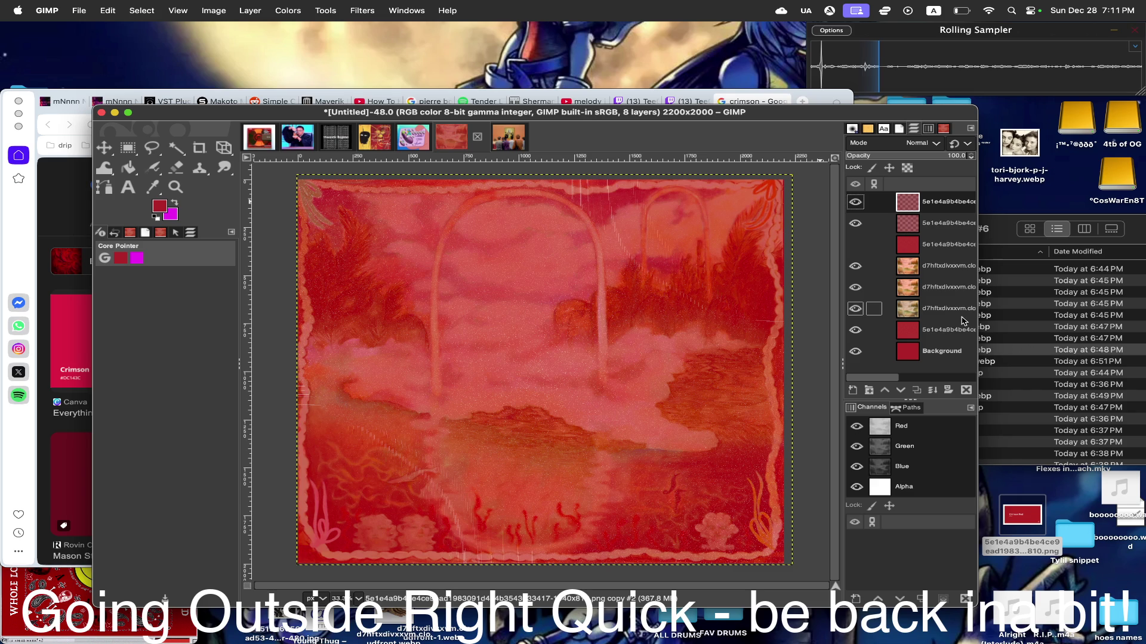
{"action": "left_click", "coordinate": [909, 266]}
{"action": "right_click", "coordinate": [909, 266]}
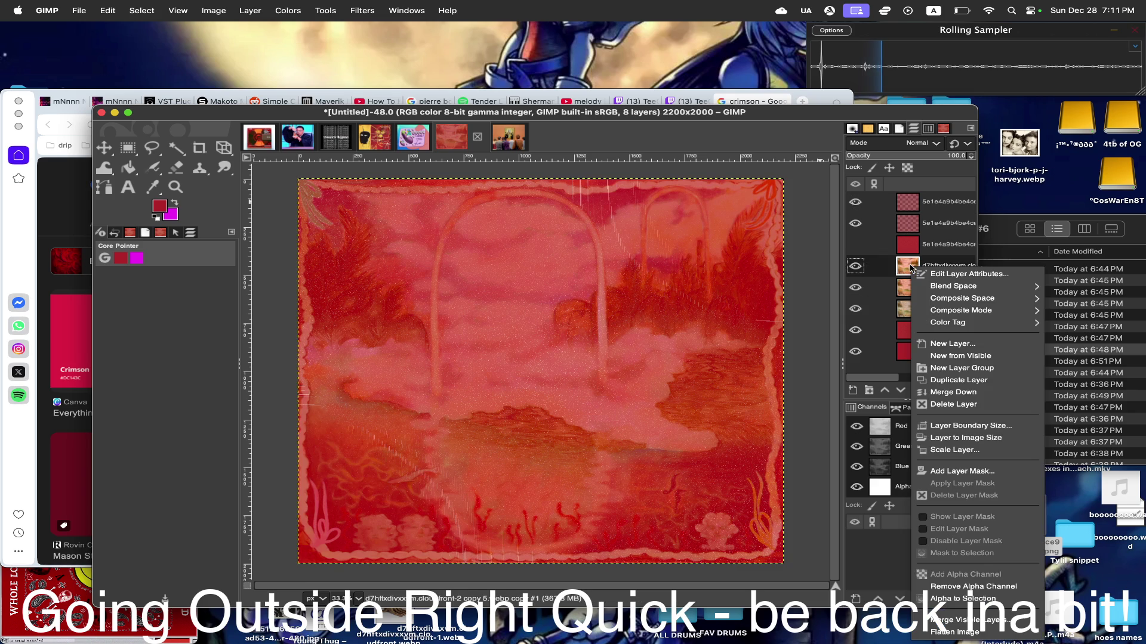
{"action": "left_click", "coordinate": [957, 379]}
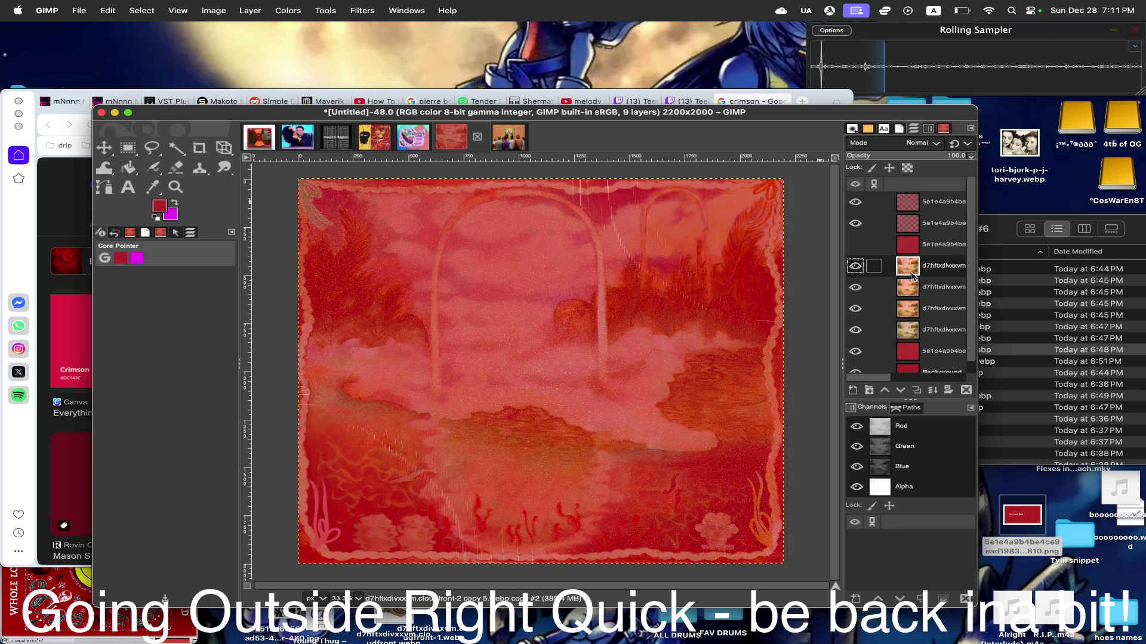
{"action": "left_click_drag", "start_coordinate": [911, 213], "coordinate": [913, 201]}
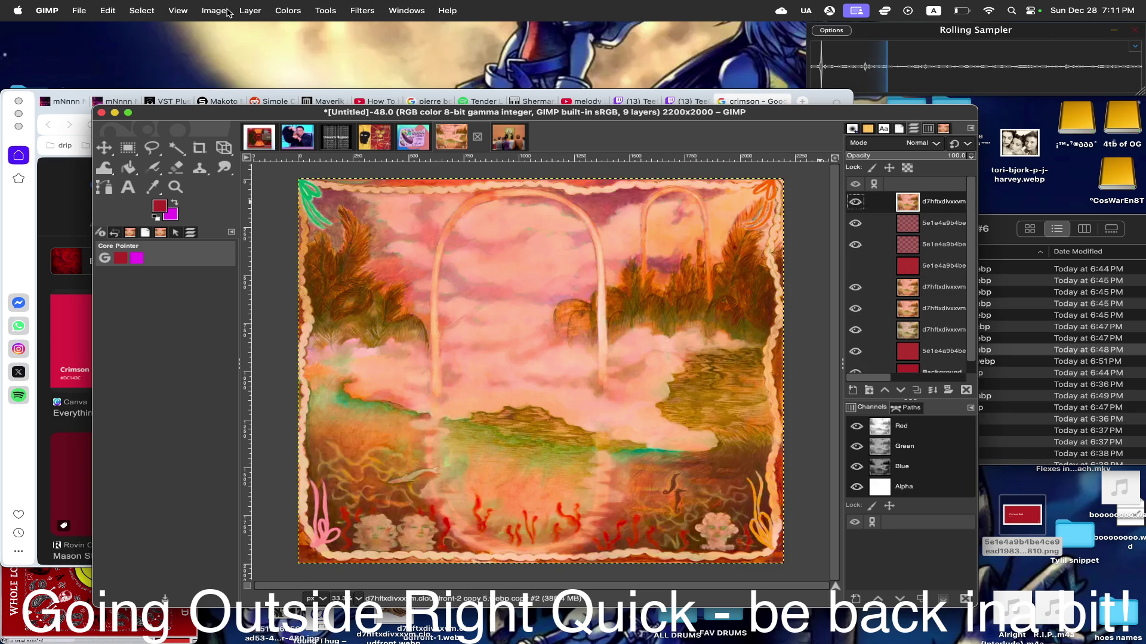
- Apply an 8-division Illusion effect to the top photo copy
{"action": "left_click", "coordinate": [366, 9]}
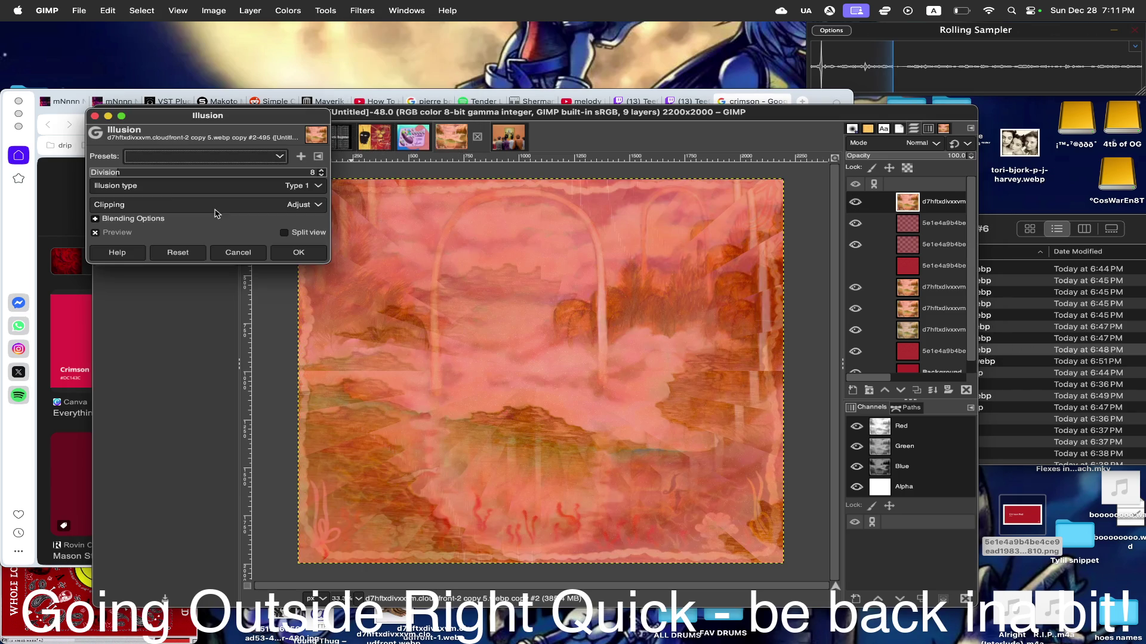
{"action": "left_click_drag", "start_coordinate": [111, 172], "coordinate": [3, 175]}
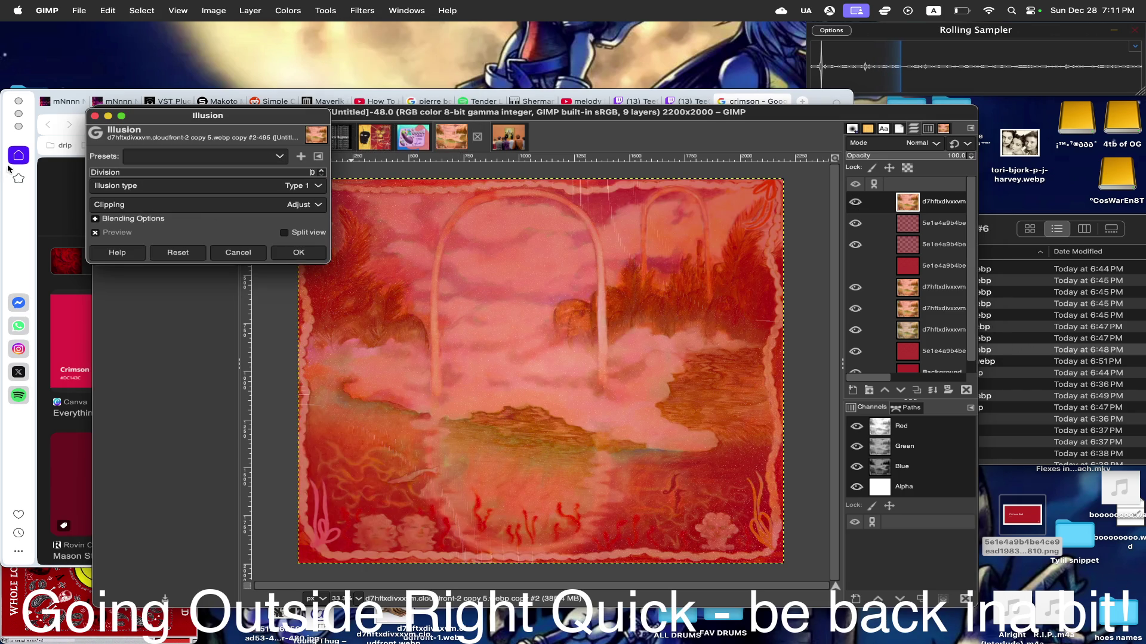
{"action": "left_click", "coordinate": [298, 253]}
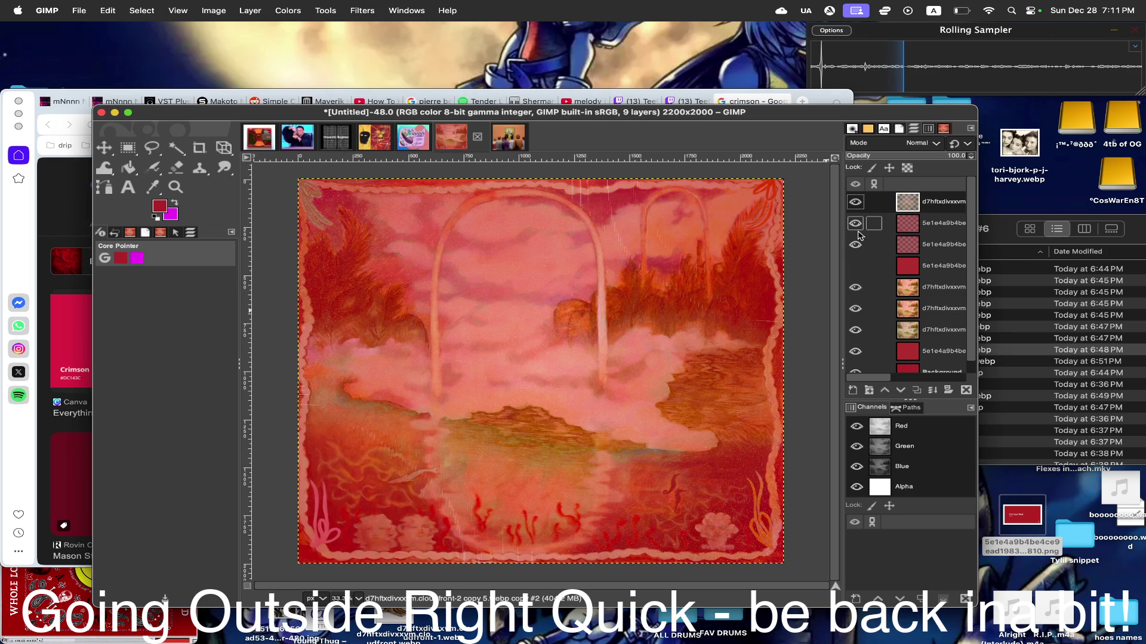
- Compare the top two layers, duplicate the second layer and swap the top two
{"action": "left_click", "coordinate": [855, 202]}
{"action": "left_click", "coordinate": [854, 223]}
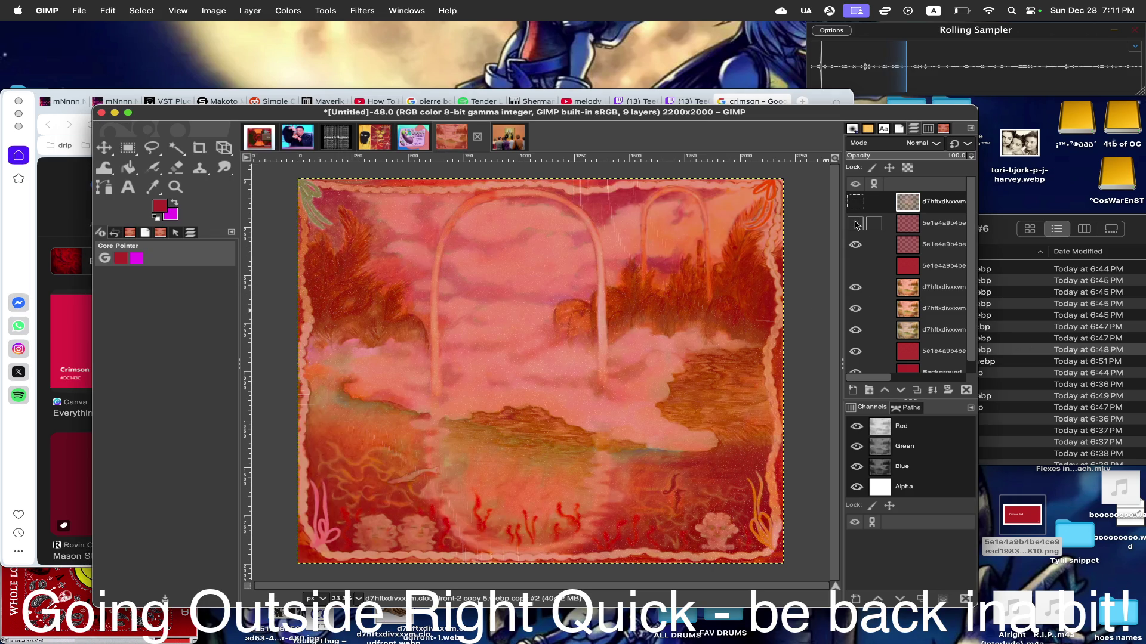
{"action": "left_click", "coordinate": [855, 223]}
{"action": "left_click", "coordinate": [855, 203]}
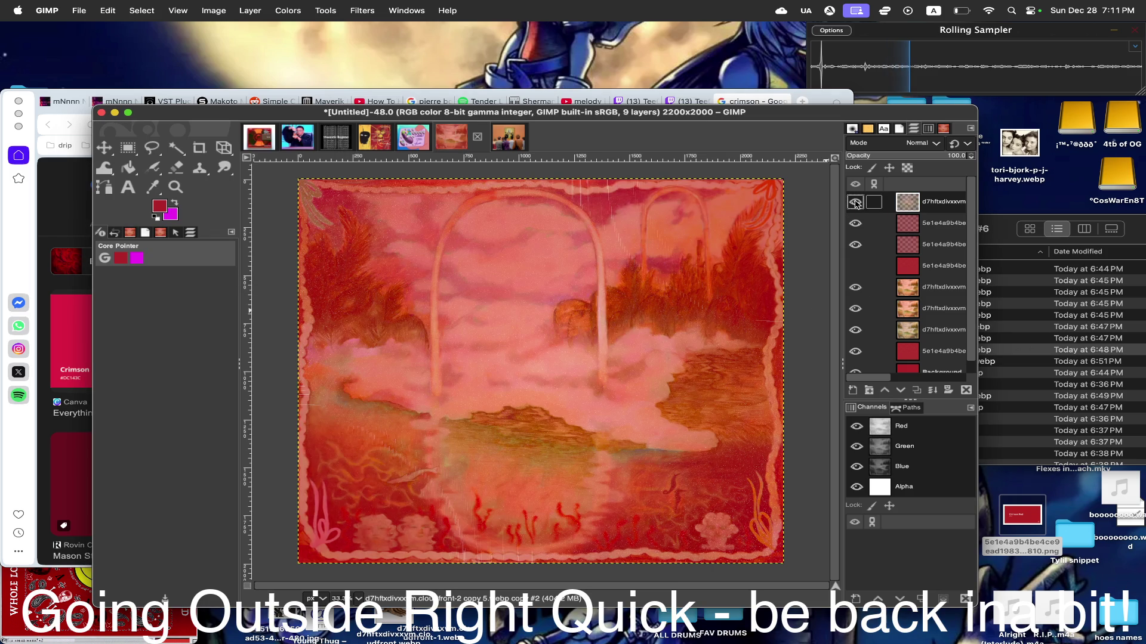
{"action": "left_click", "coordinate": [911, 223]}
{"action": "right_click", "coordinate": [911, 223]}
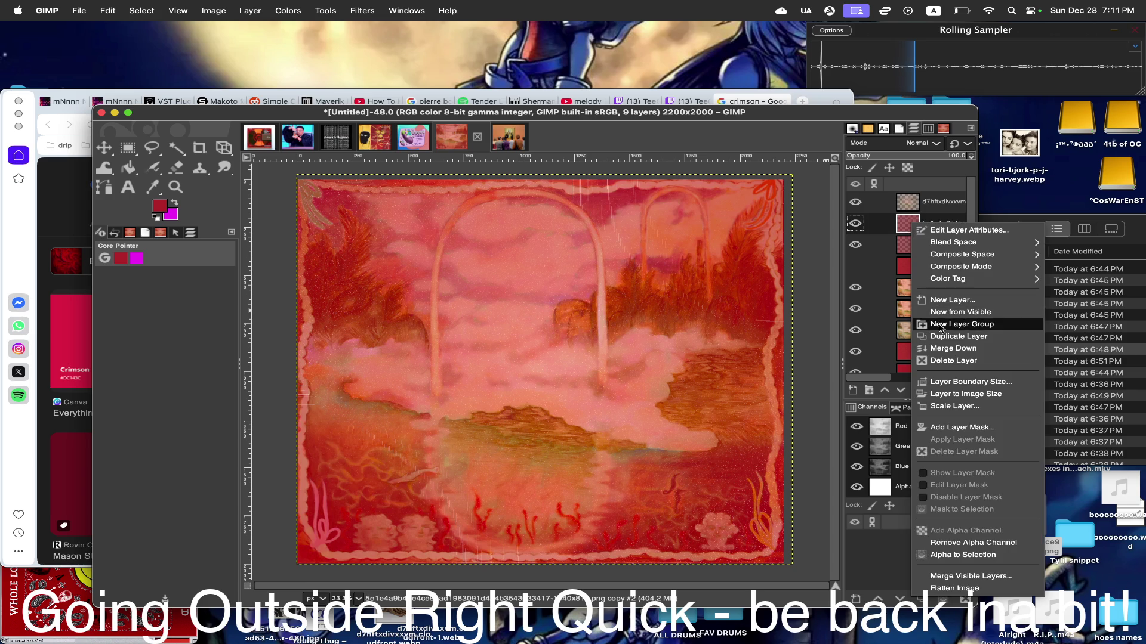
{"action": "left_click", "coordinate": [949, 336]}
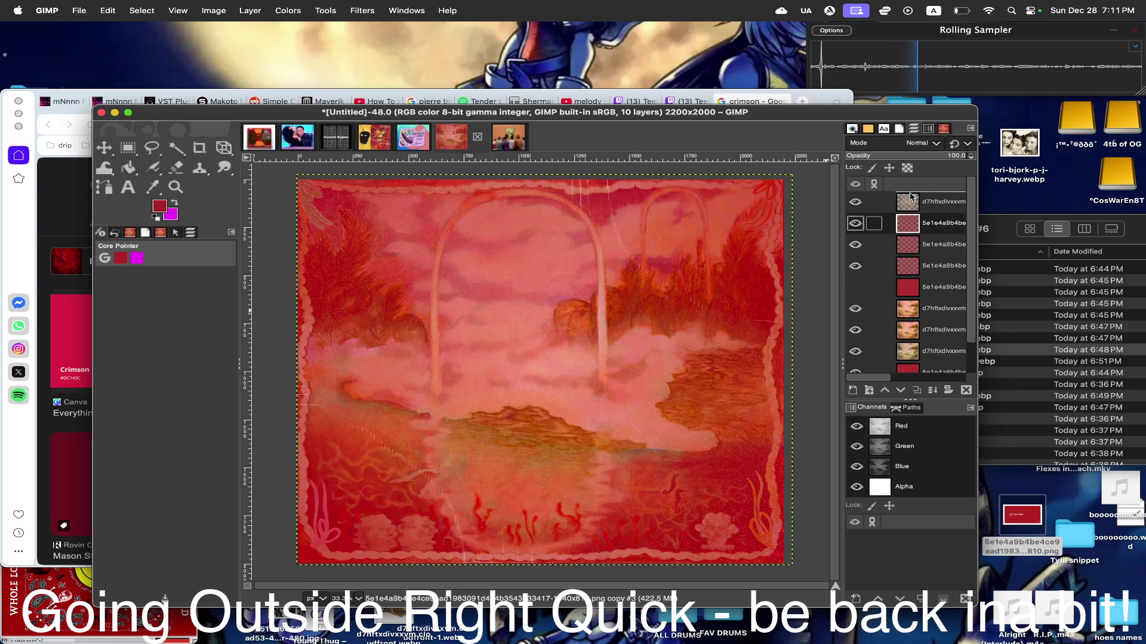
{"action": "left_click_drag", "start_coordinate": [911, 197], "coordinate": [908, 224]}
- Duplicate the second layer again and put the photo copy back on top, giving eleven layers
{"action": "right_click", "coordinate": [909, 224]}
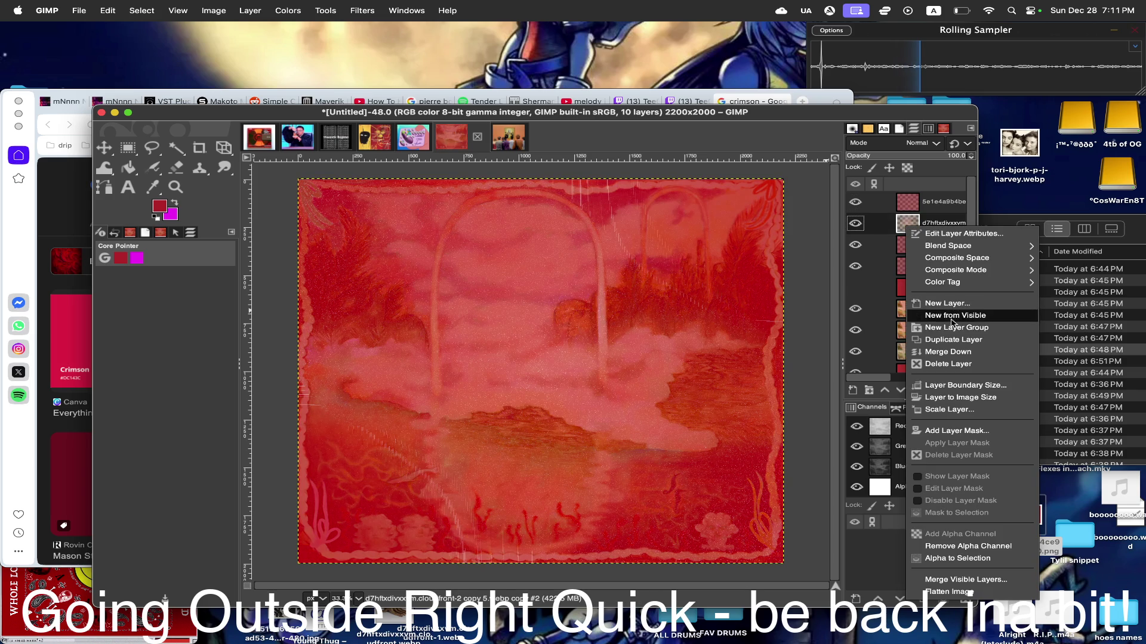
{"action": "left_click", "coordinate": [953, 339]}
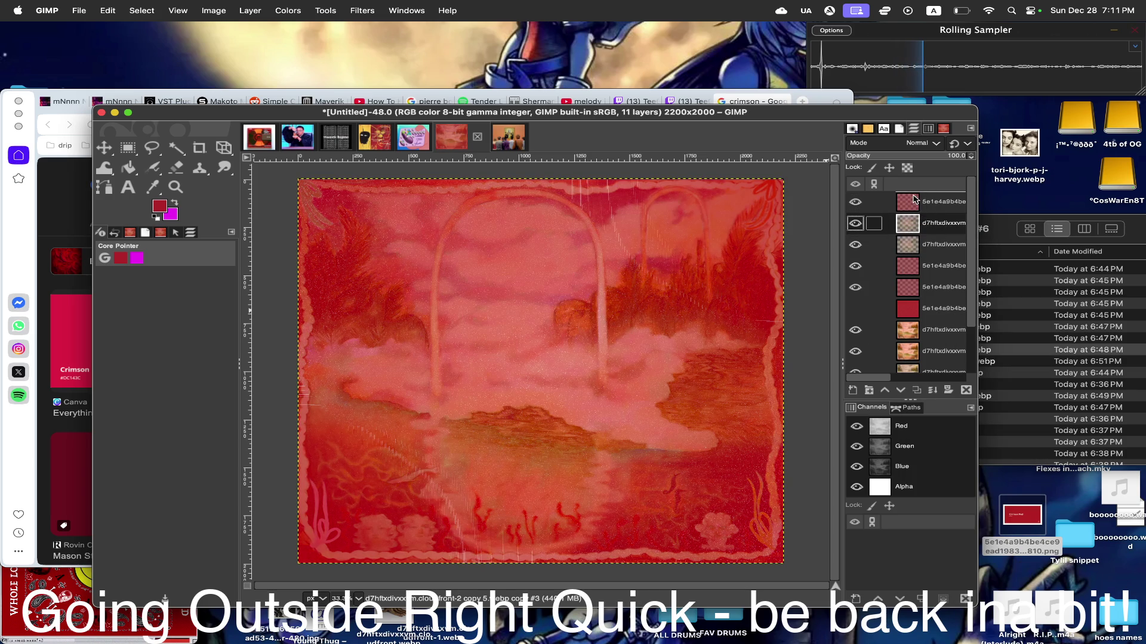
{"action": "left_click_drag", "start_coordinate": [913, 199], "coordinate": [911, 201]}
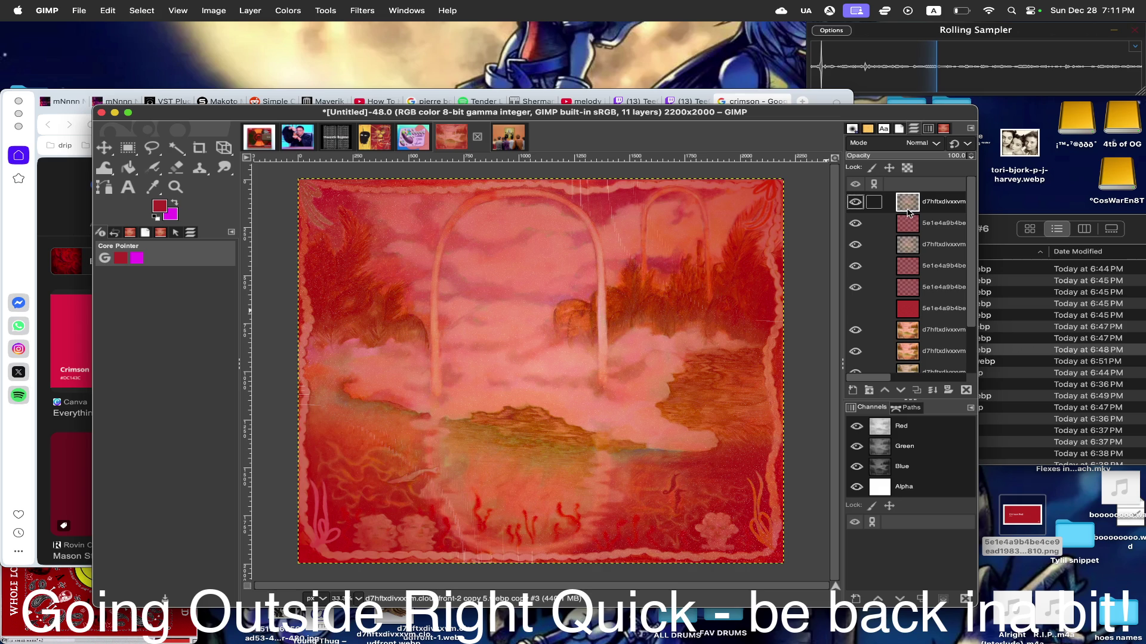
- Hide the upper layers to compare, then turn all their visibility back on
{"action": "left_click", "coordinate": [855, 202]}
{"action": "left_click_drag", "start_coordinate": [856, 201], "coordinate": [859, 289]}
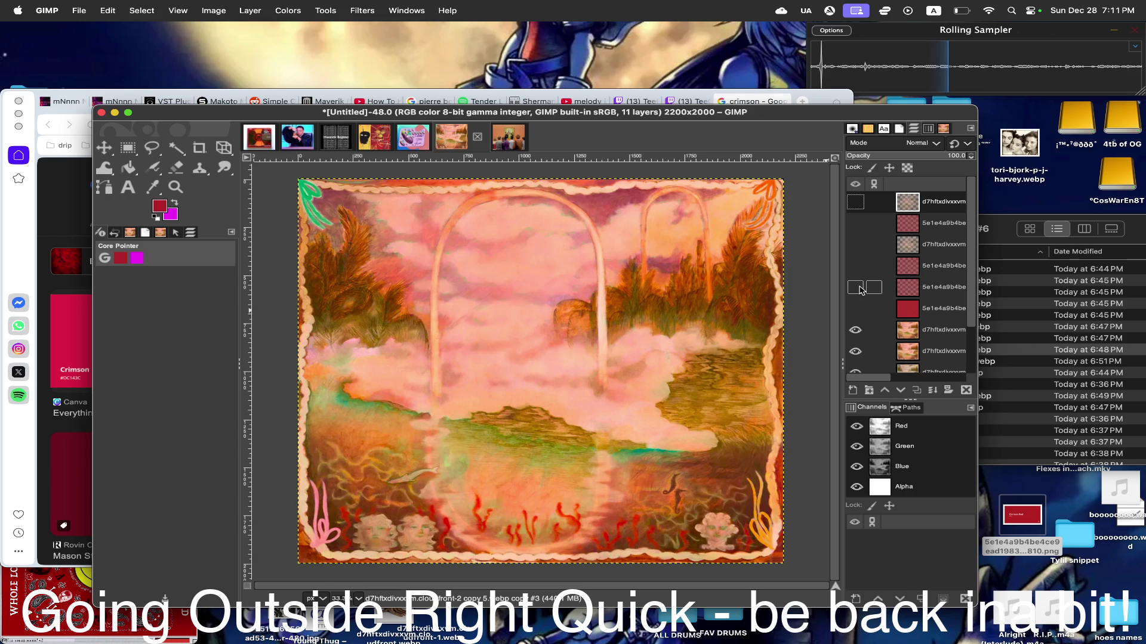
{"action": "left_click", "coordinate": [855, 287]}
{"action": "left_click", "coordinate": [855, 265]}
{"action": "left_click", "coordinate": [855, 244]}
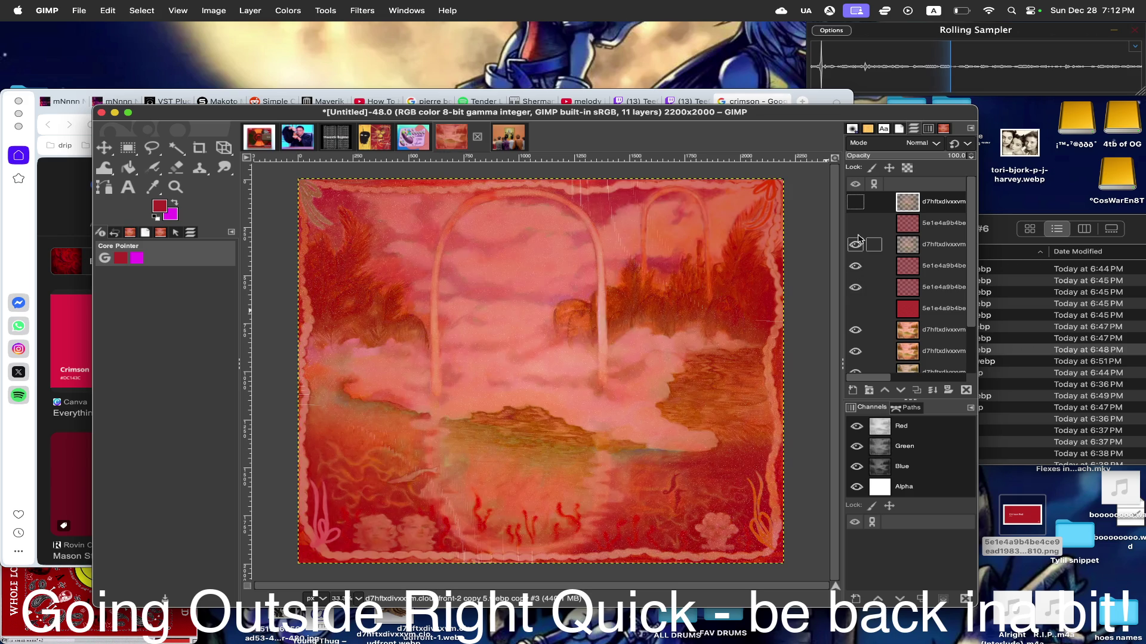
{"action": "left_click", "coordinate": [855, 222]}
{"action": "left_click", "coordinate": [855, 202]}
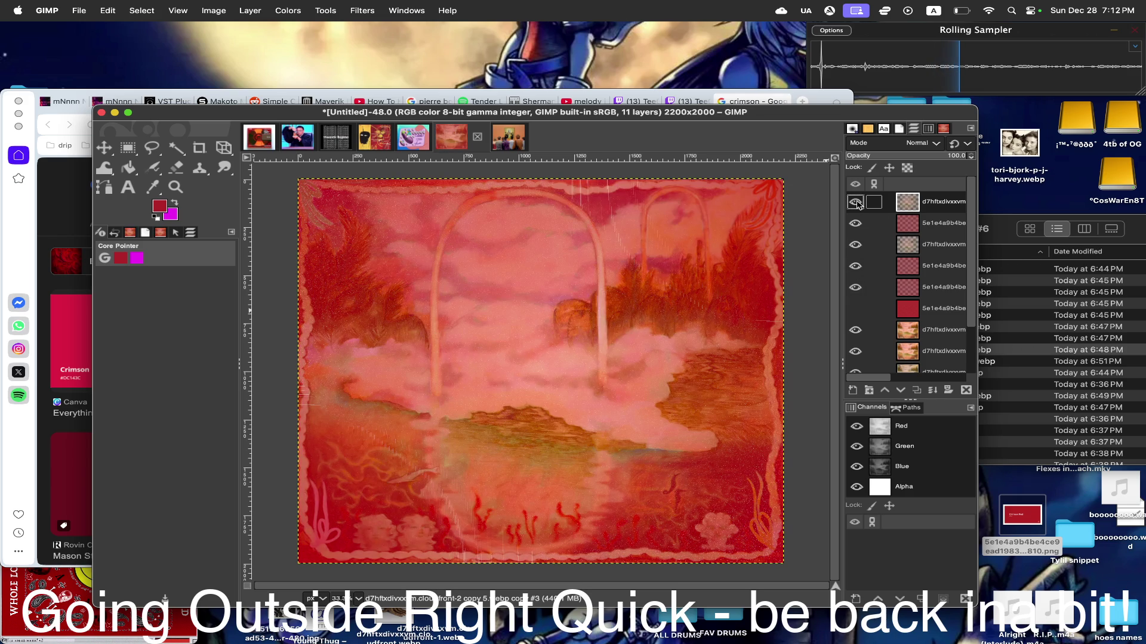
- Duplicate the top layer, then delete that copy again
{"action": "right_click", "coordinate": [906, 202]}
{"action": "left_click", "coordinate": [947, 315]}
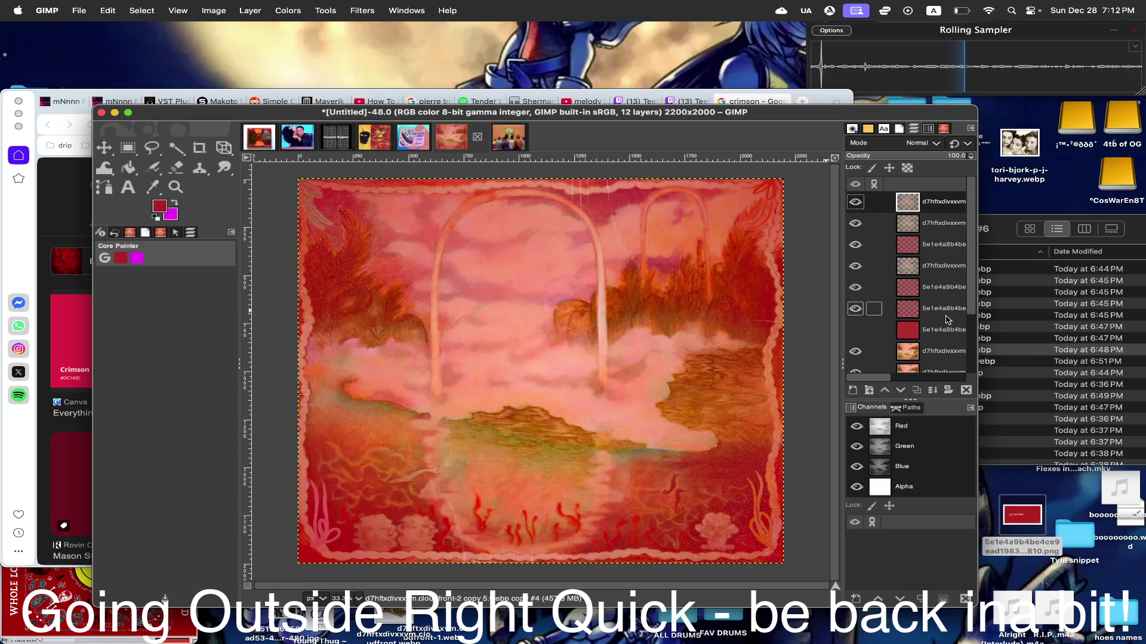
{"action": "left_click", "coordinate": [856, 201]}
{"action": "right_click", "coordinate": [914, 204]}
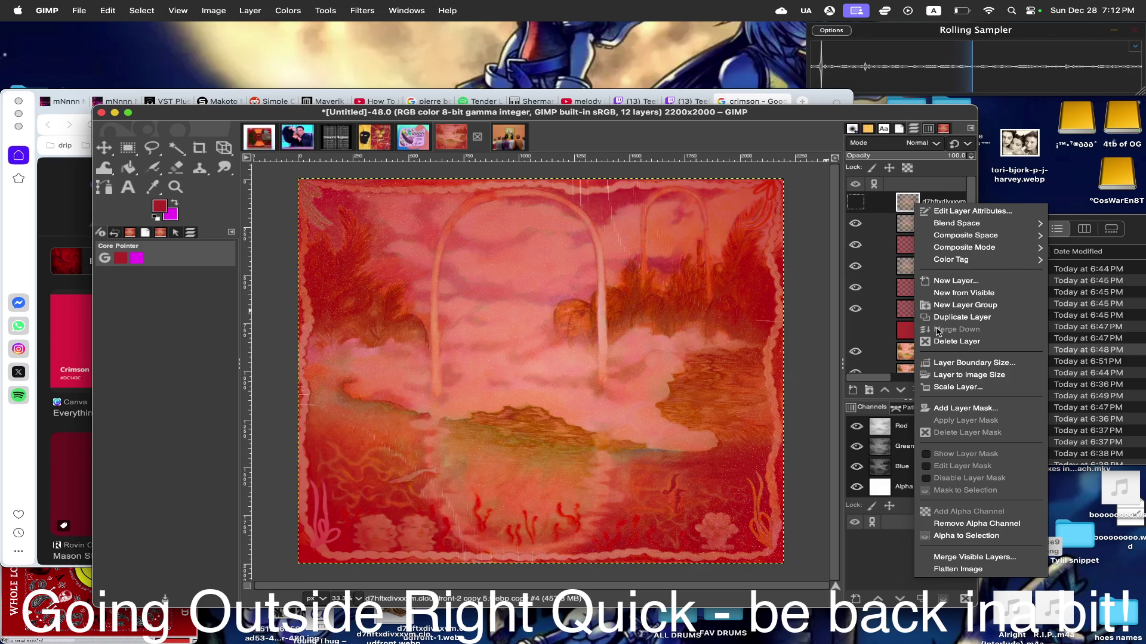
{"action": "left_click", "coordinate": [956, 341]}
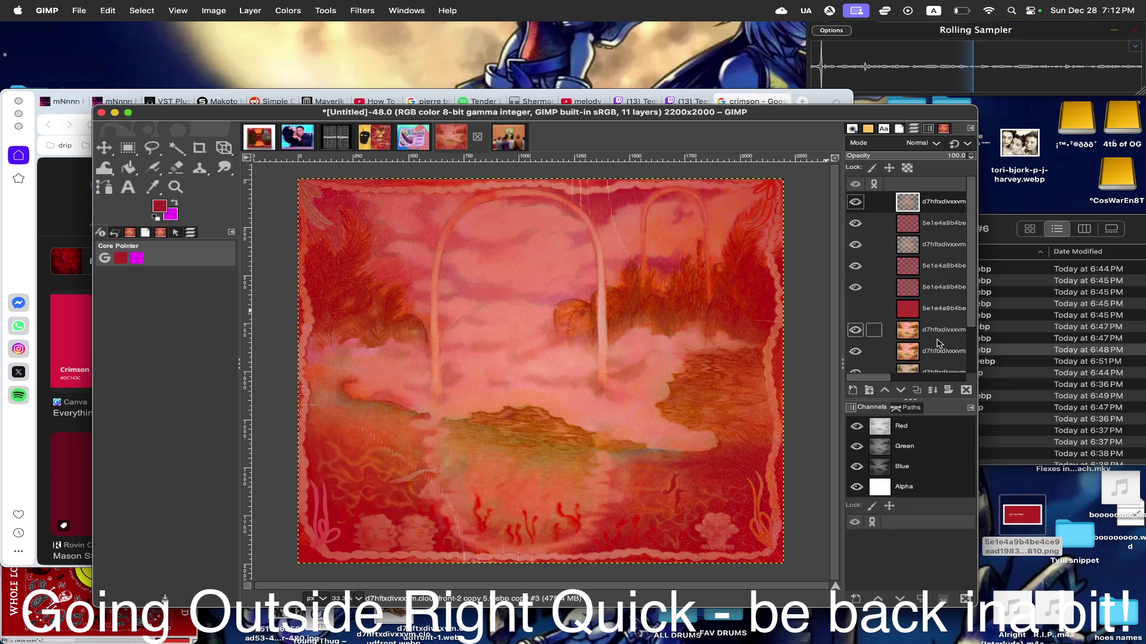
- Compare layer visibility, hide the top layer and merge the second layer down
{"action": "left_click", "coordinate": [855, 203]}
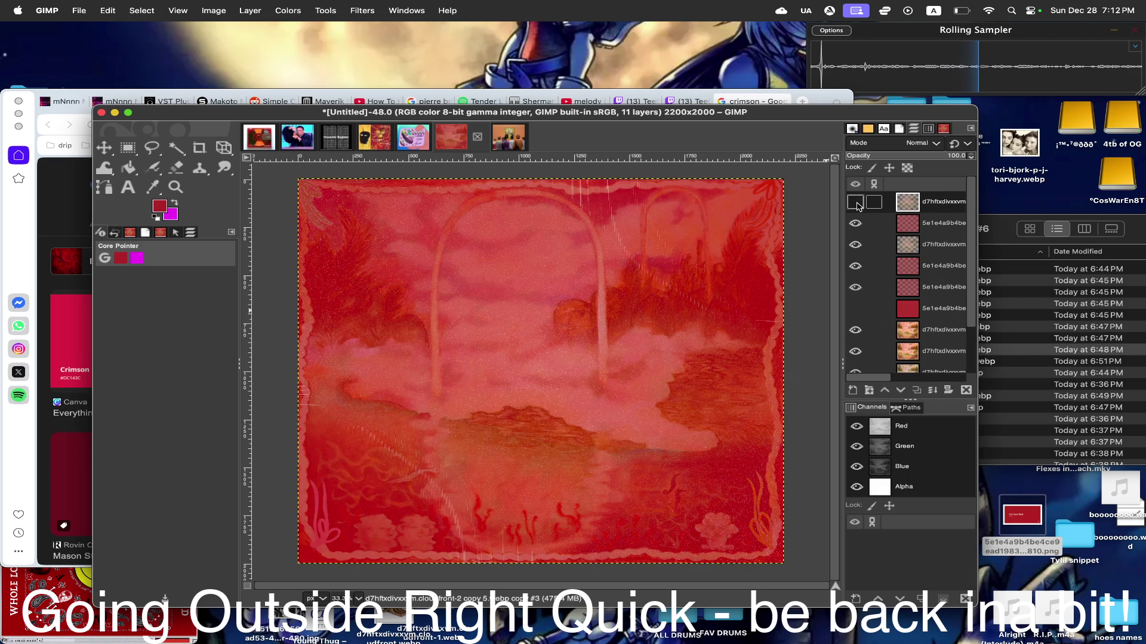
{"action": "left_click", "coordinate": [855, 223]}
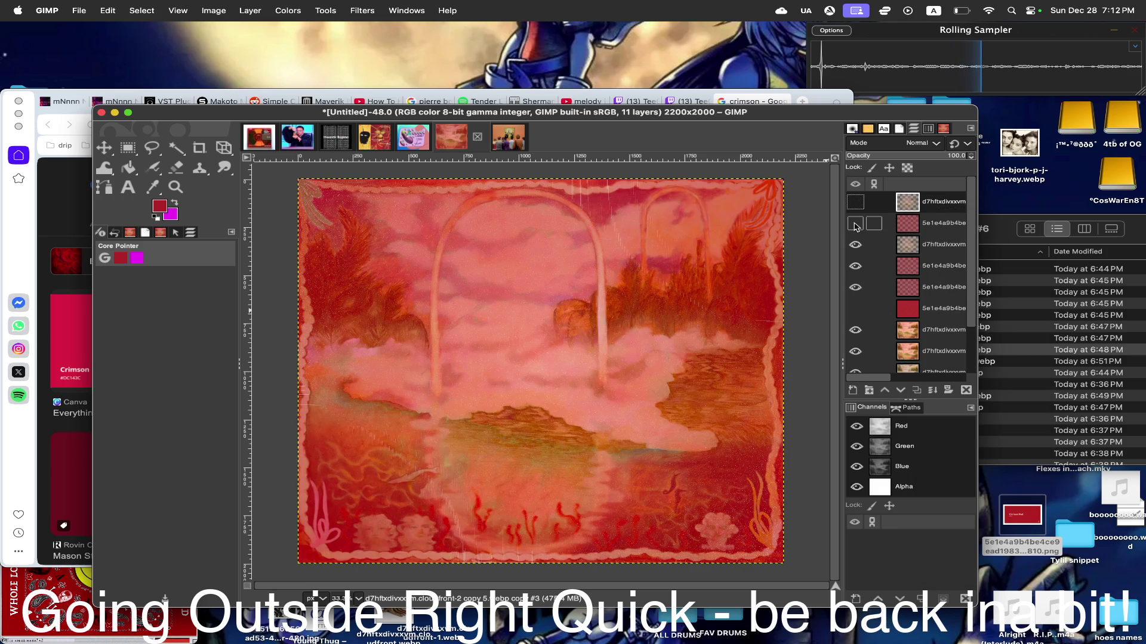
{"action": "left_click", "coordinate": [854, 223]}
{"action": "left_click", "coordinate": [855, 202]}
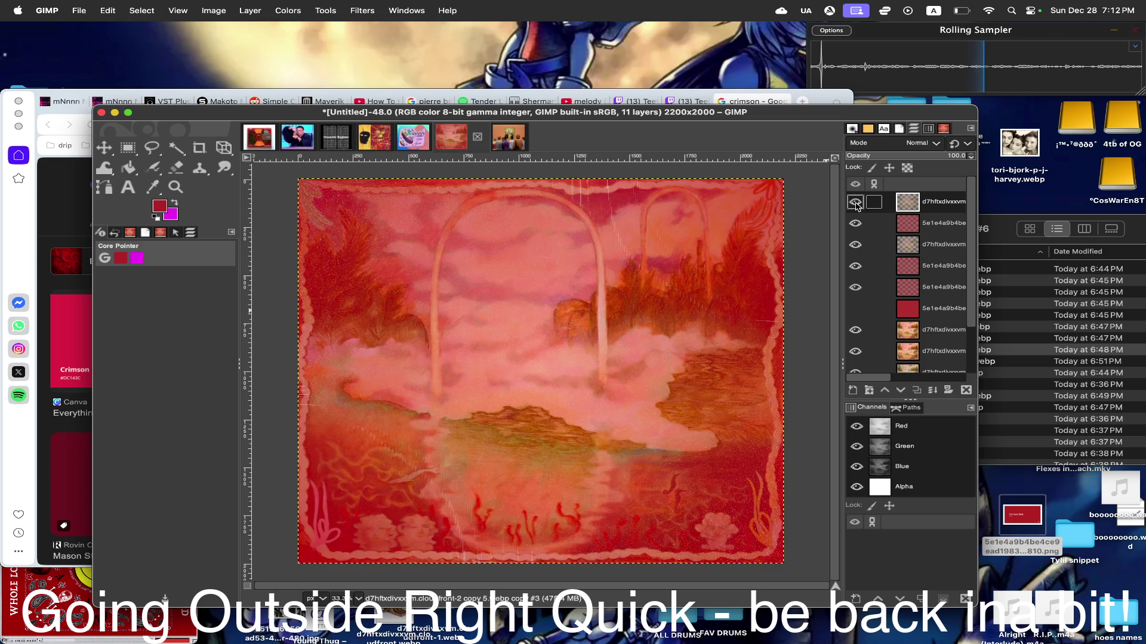
{"action": "left_click", "coordinate": [854, 202]}
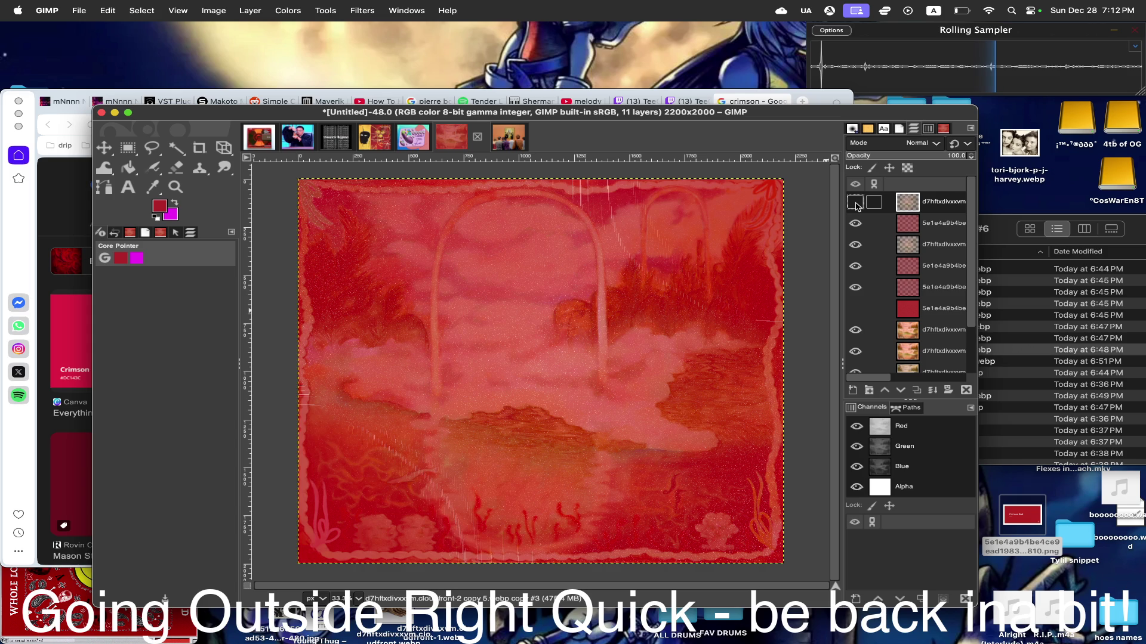
{"action": "right_click", "coordinate": [904, 226]}
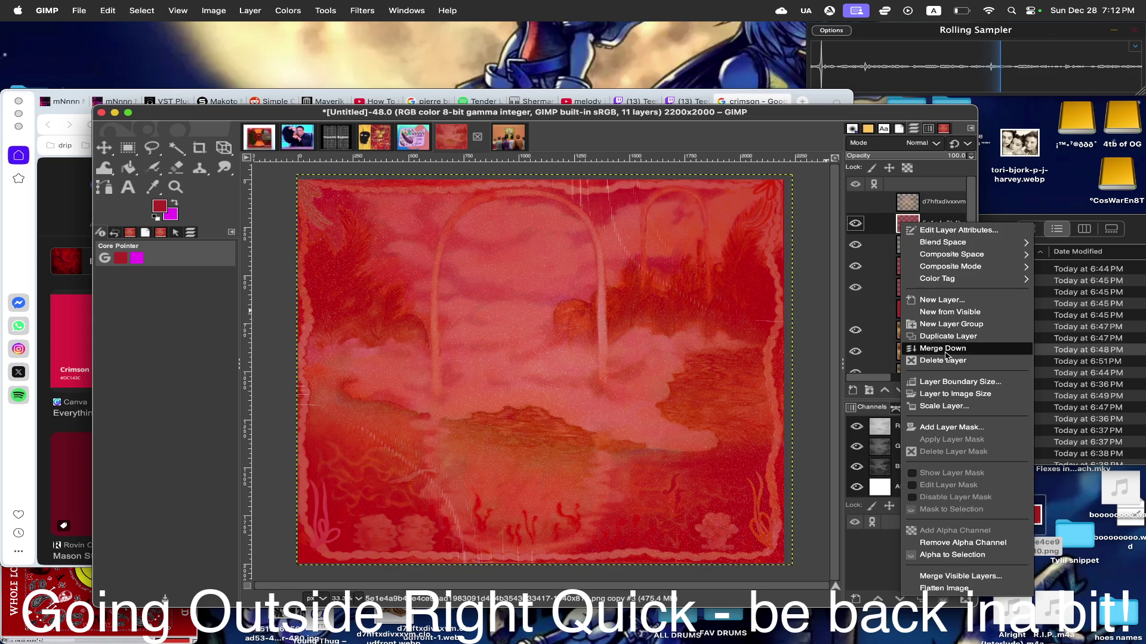
{"action": "left_click", "coordinate": [944, 361]}
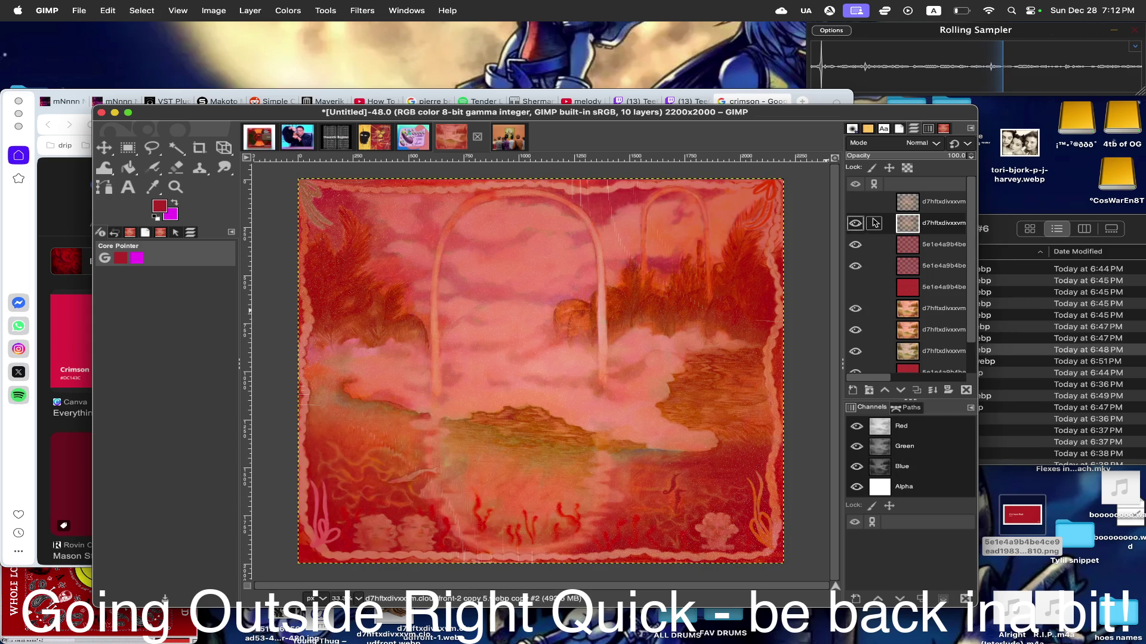
- Duplicate the red texture layer and move the copy higher in the stack
{"action": "right_click", "coordinate": [913, 286]}
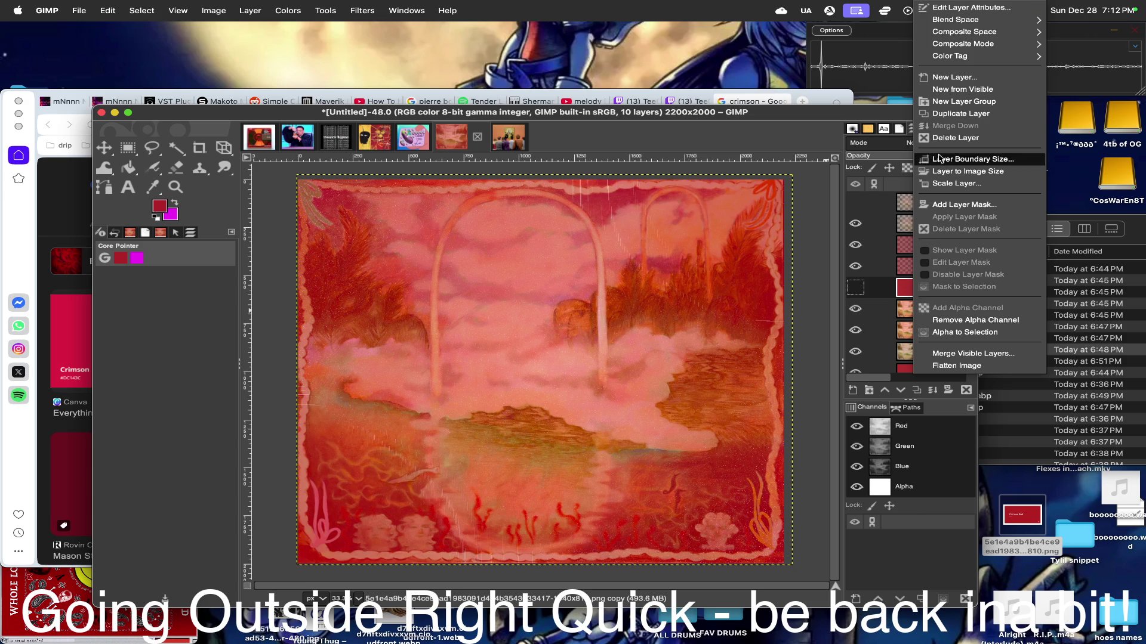
{"action": "left_click", "coordinate": [961, 114]}
{"action": "left_click_drag", "start_coordinate": [906, 287], "coordinate": [914, 224]}
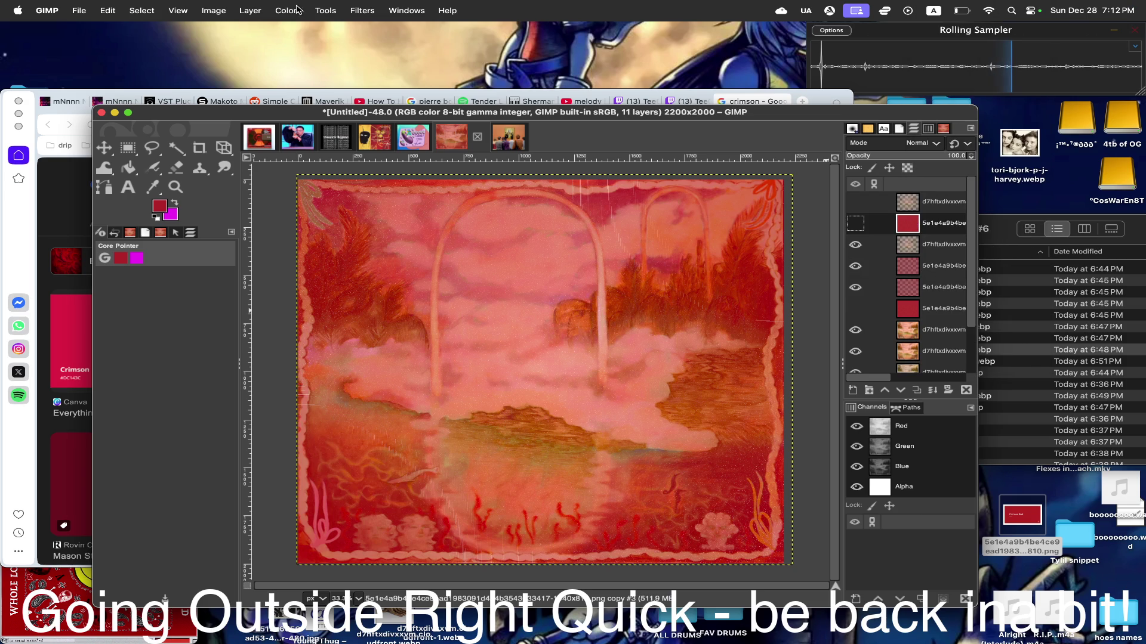
{"action": "left_click", "coordinate": [363, 10]}
{"action": "mouse_move", "coordinate": [405, 215]}
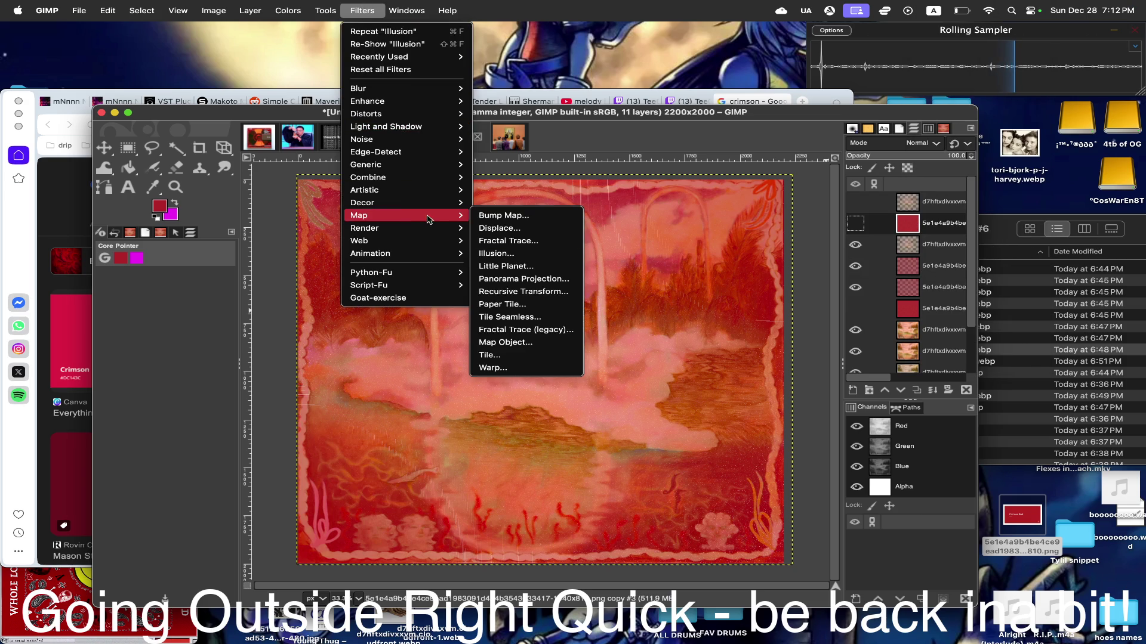
- Show the red texture layer and reopen Illusion at 8 divisions, type 1, unapplied
{"action": "left_click", "coordinate": [524, 257]}
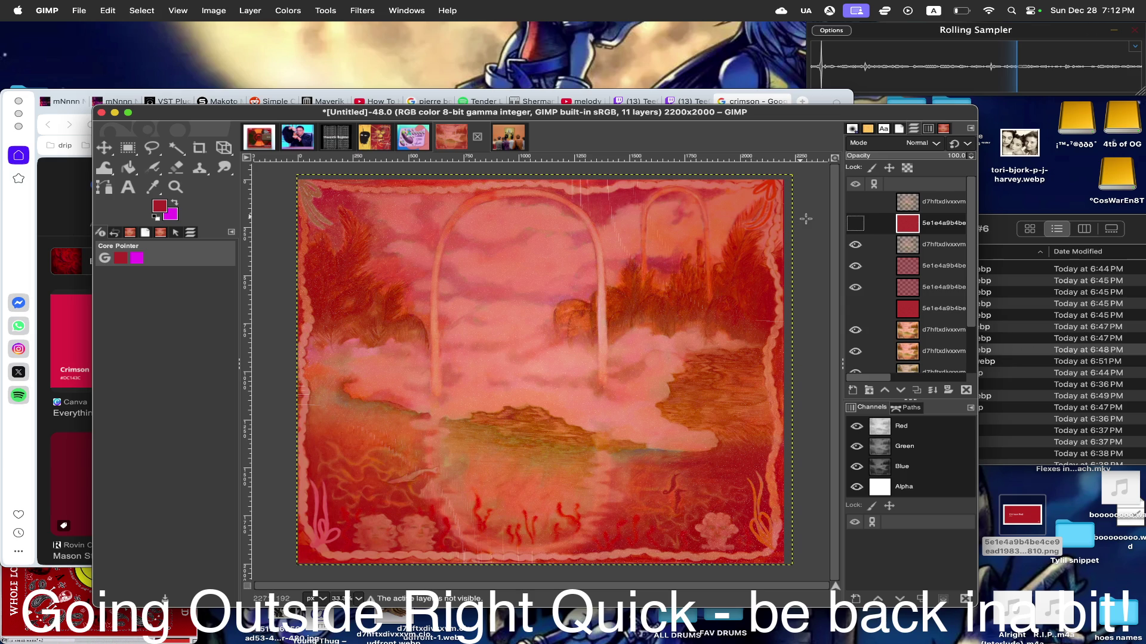
{"action": "left_click", "coordinate": [855, 223]}
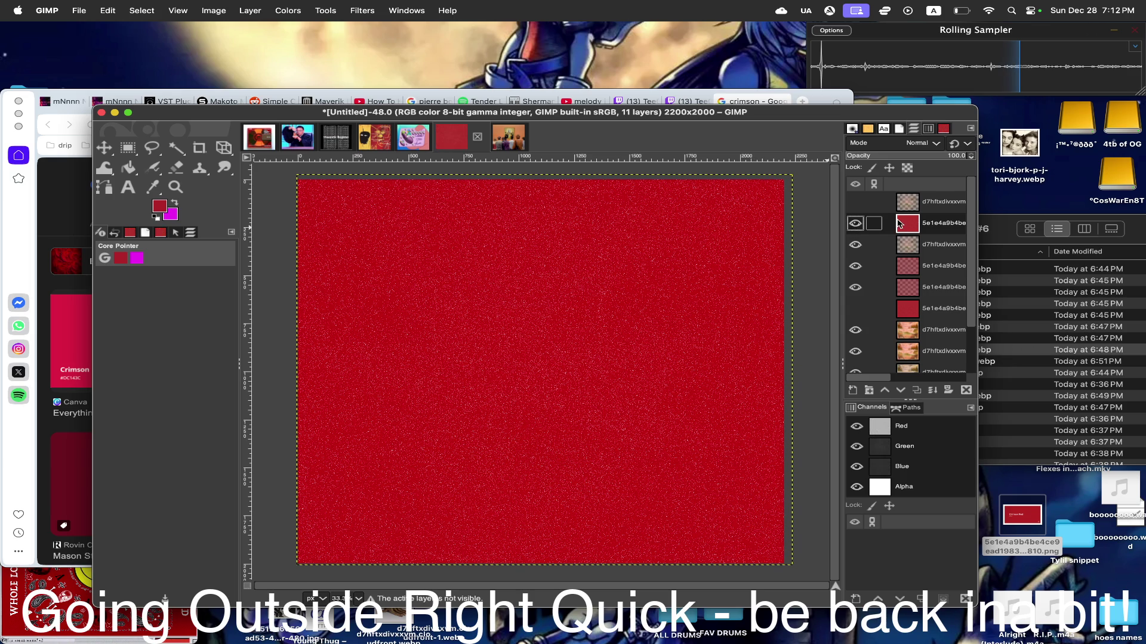
{"action": "left_click", "coordinate": [362, 9]}
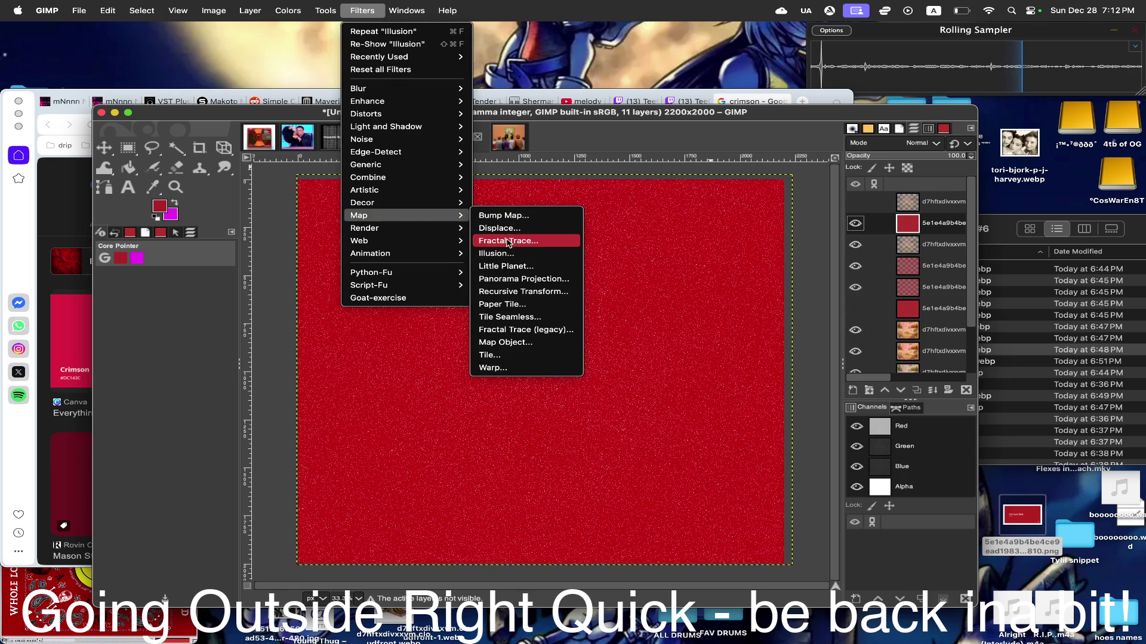
{"action": "left_click", "coordinate": [512, 253]}
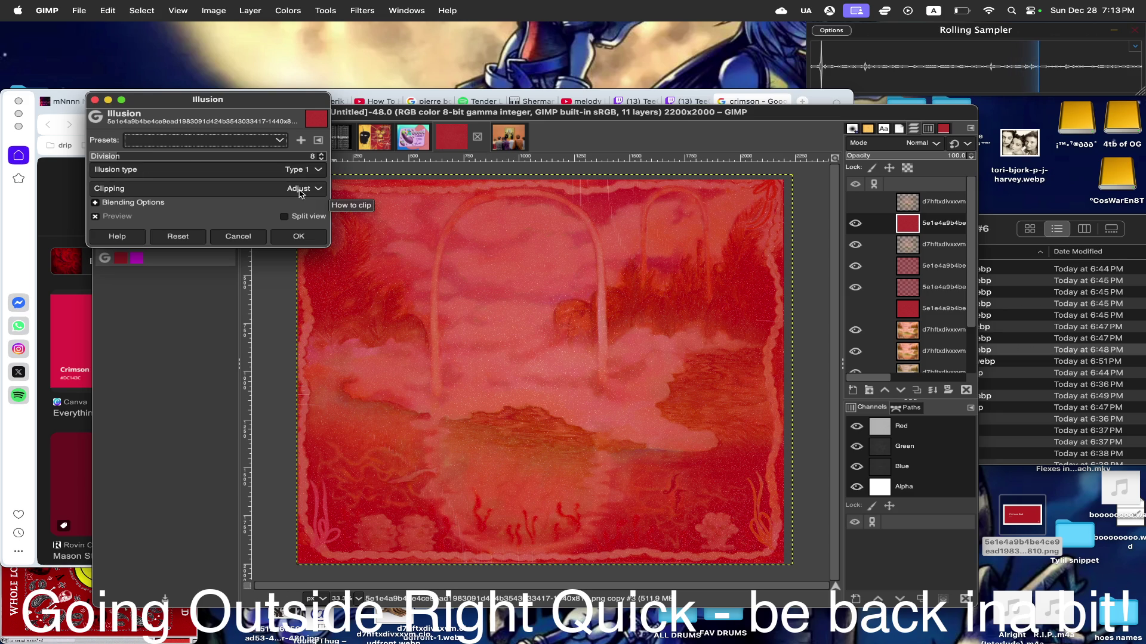
{"action": "left_click", "coordinate": [221, 171]}
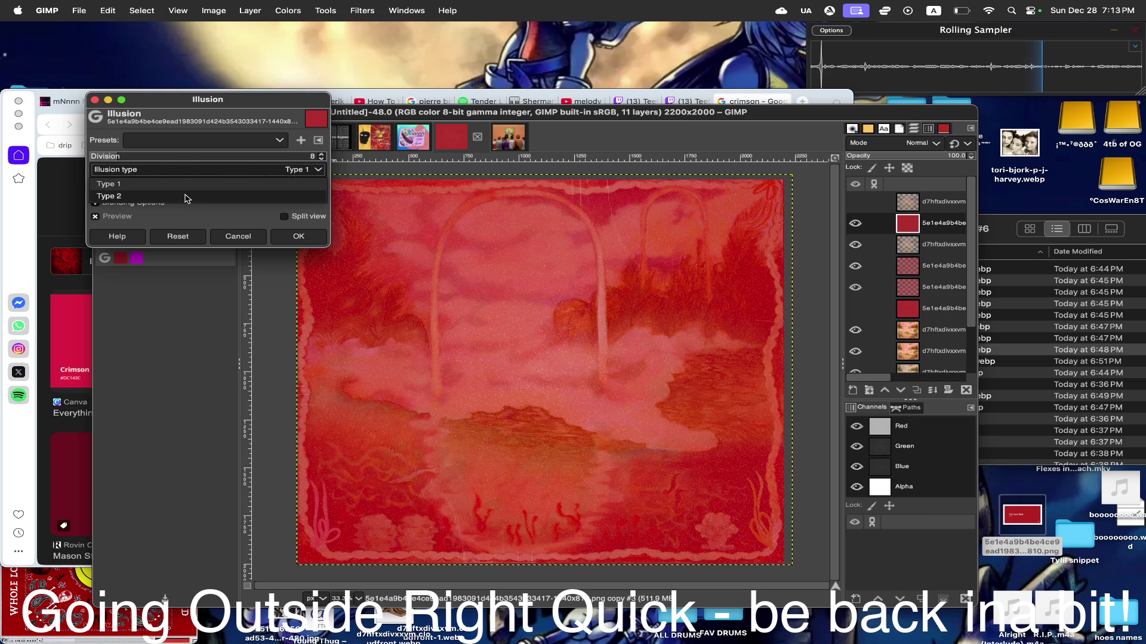
{"action": "left_click", "coordinate": [192, 196]}
{"action": "left_click", "coordinate": [198, 172]}
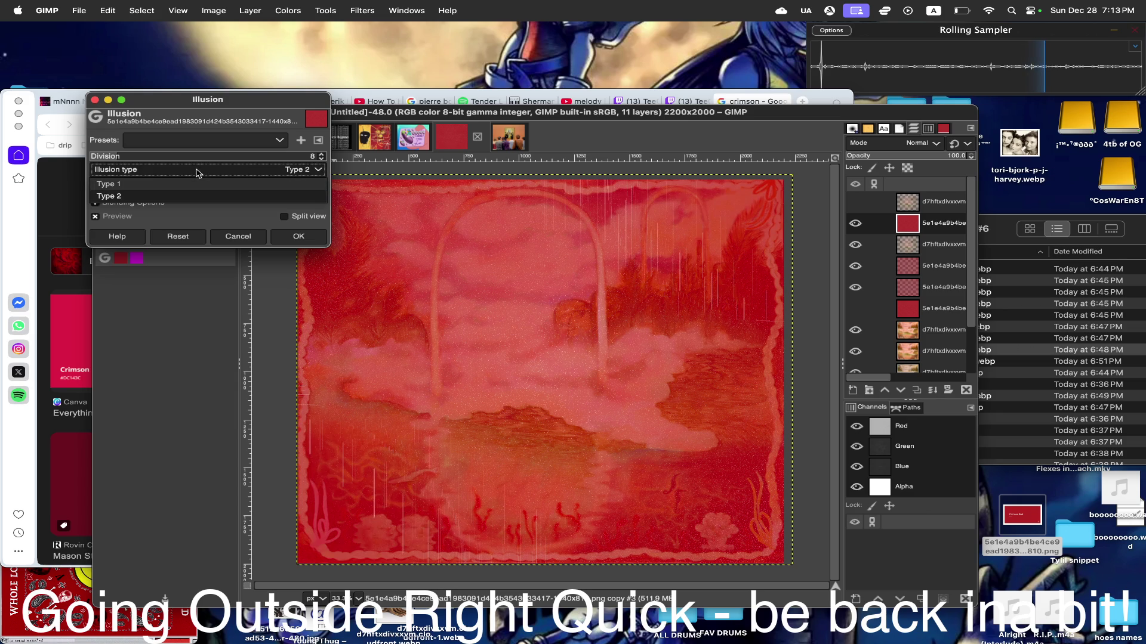
{"action": "left_click", "coordinate": [136, 184]}
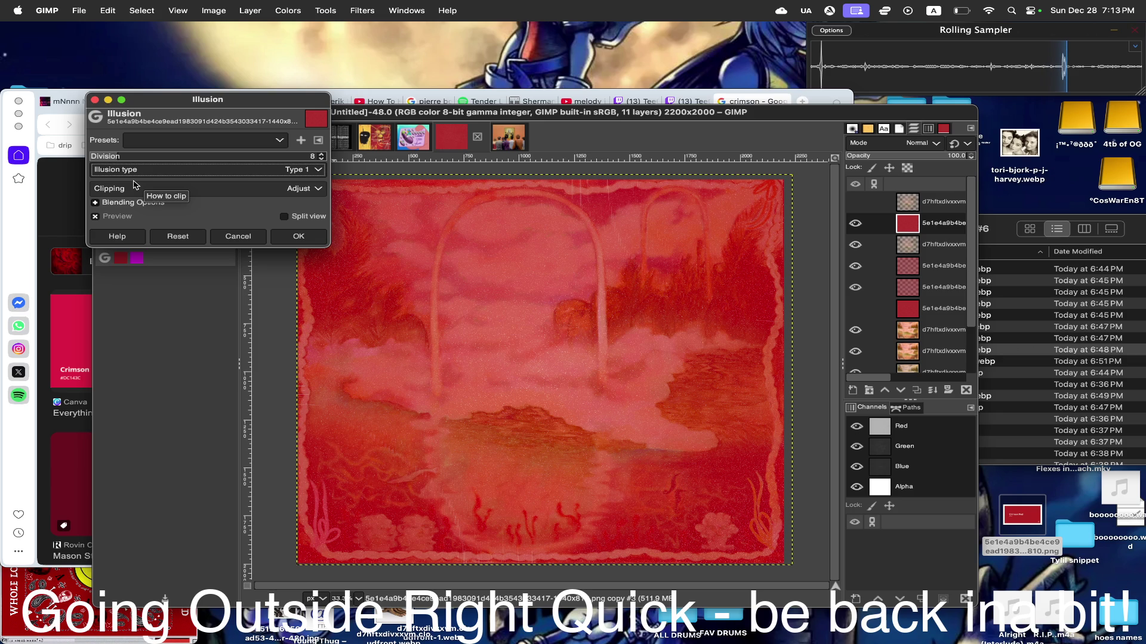
{"action": "left_click", "coordinate": [169, 172]}
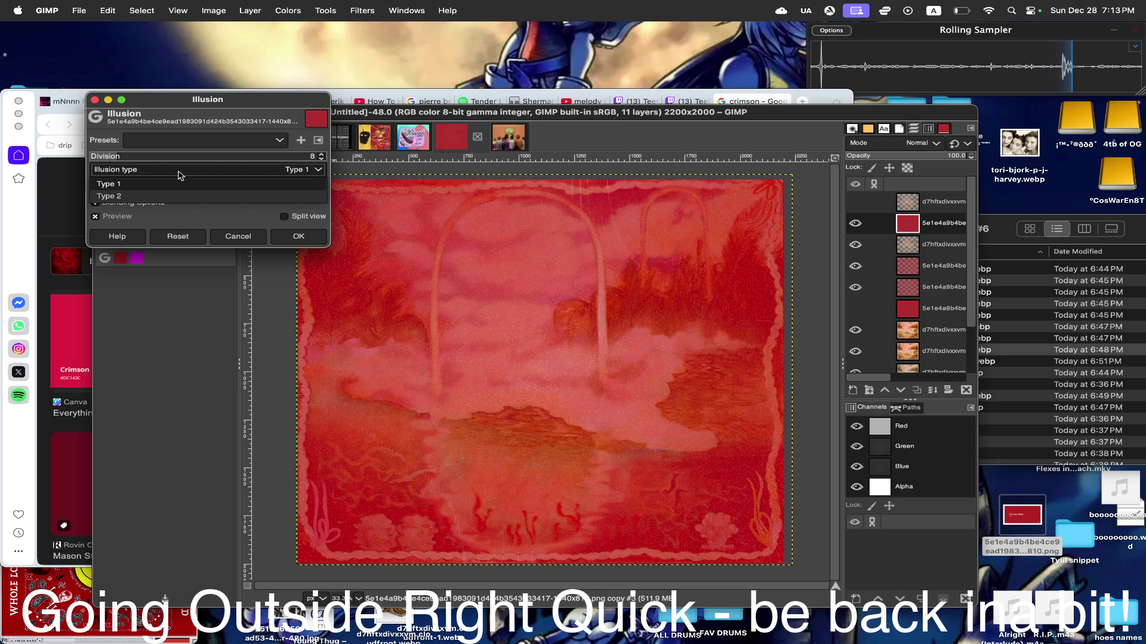
{"action": "left_click", "coordinate": [152, 197]}
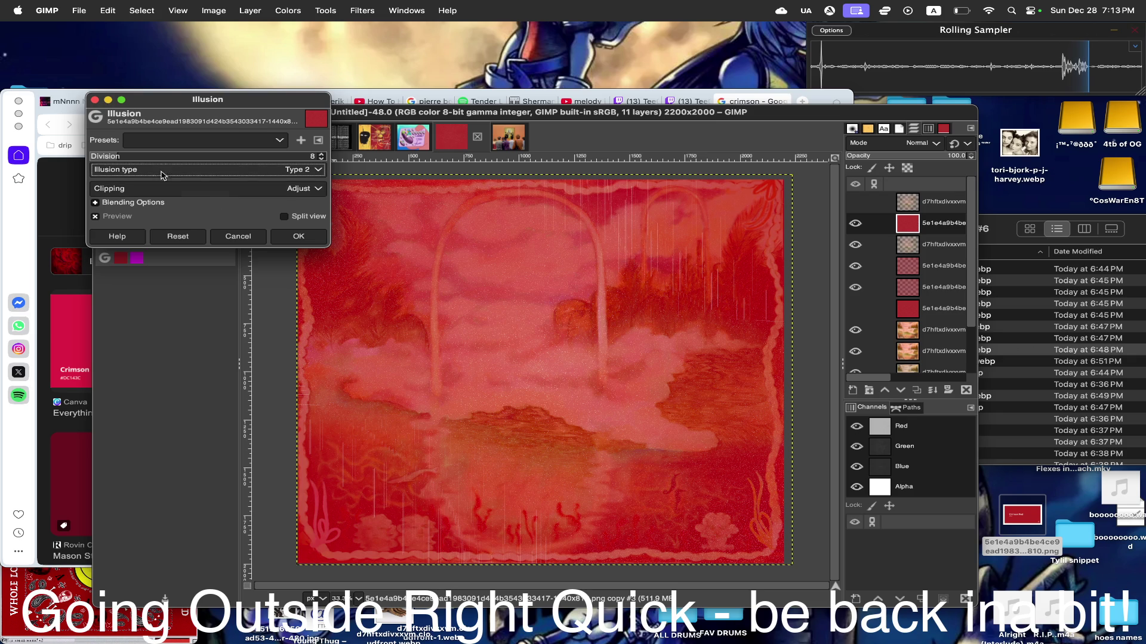
{"action": "left_click", "coordinate": [162, 169]}
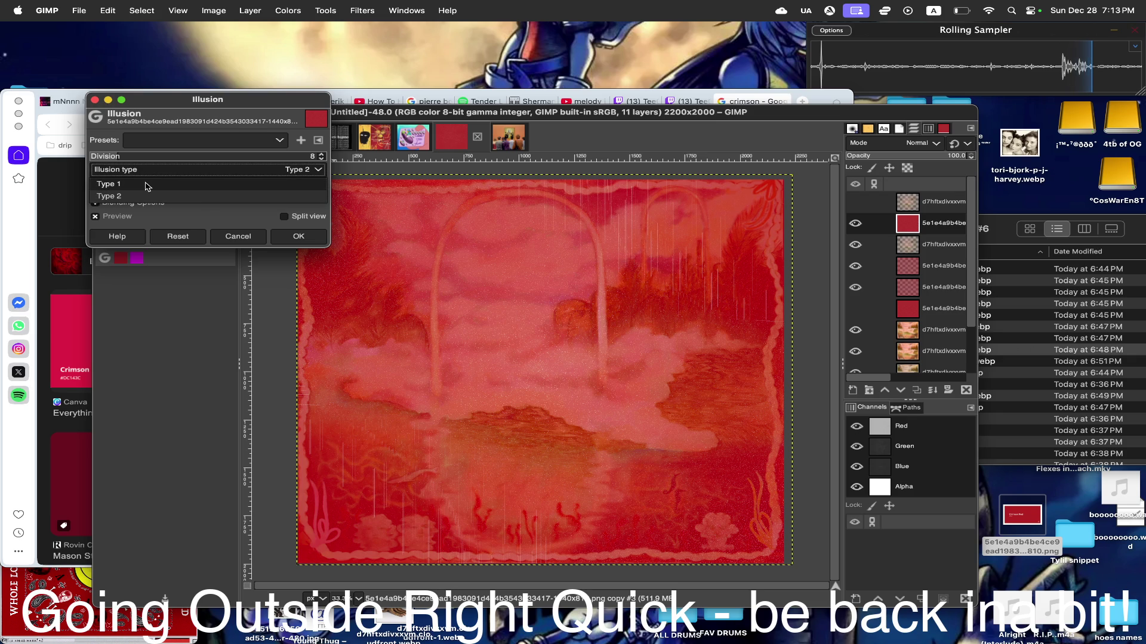
{"action": "left_click", "coordinate": [148, 184]}
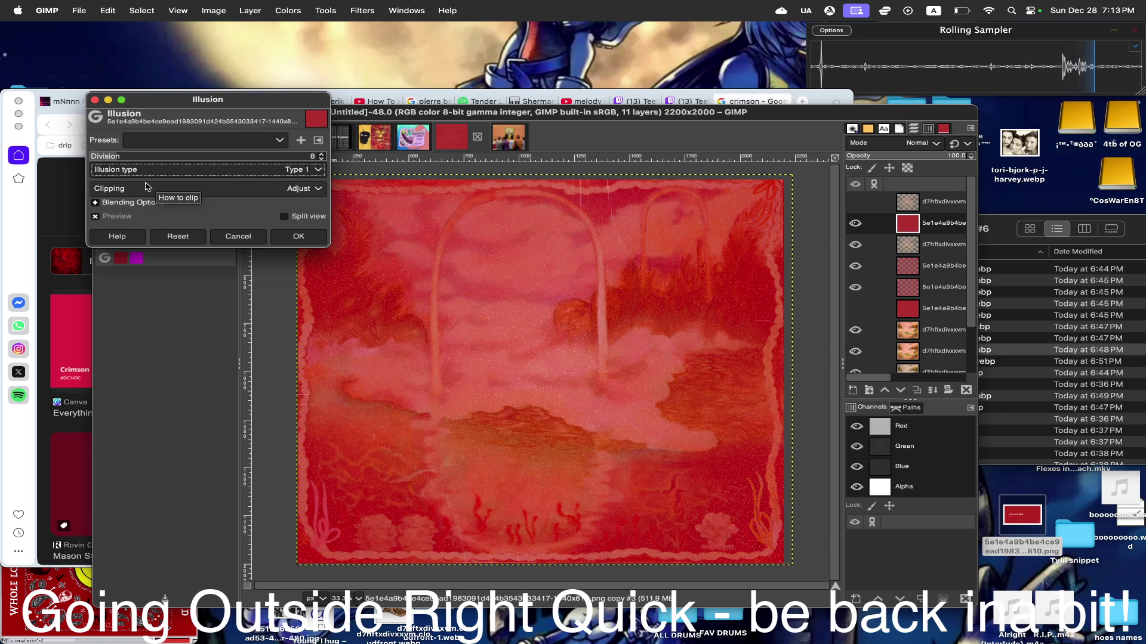
{"action": "left_click", "coordinate": [856, 205]}
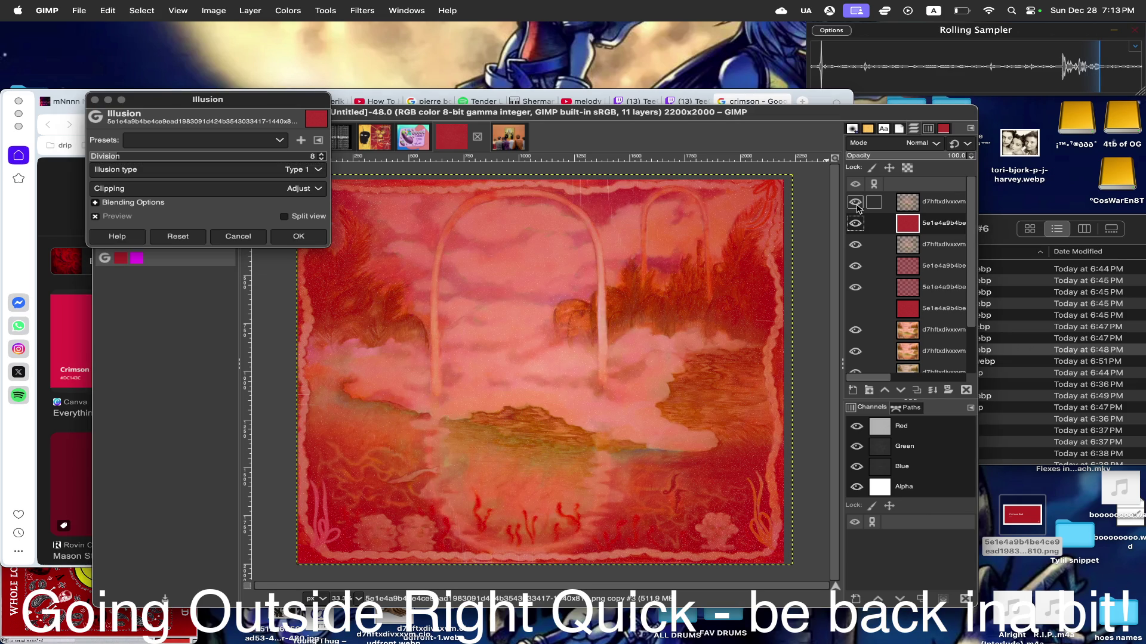
{"action": "left_click", "coordinate": [856, 204]}
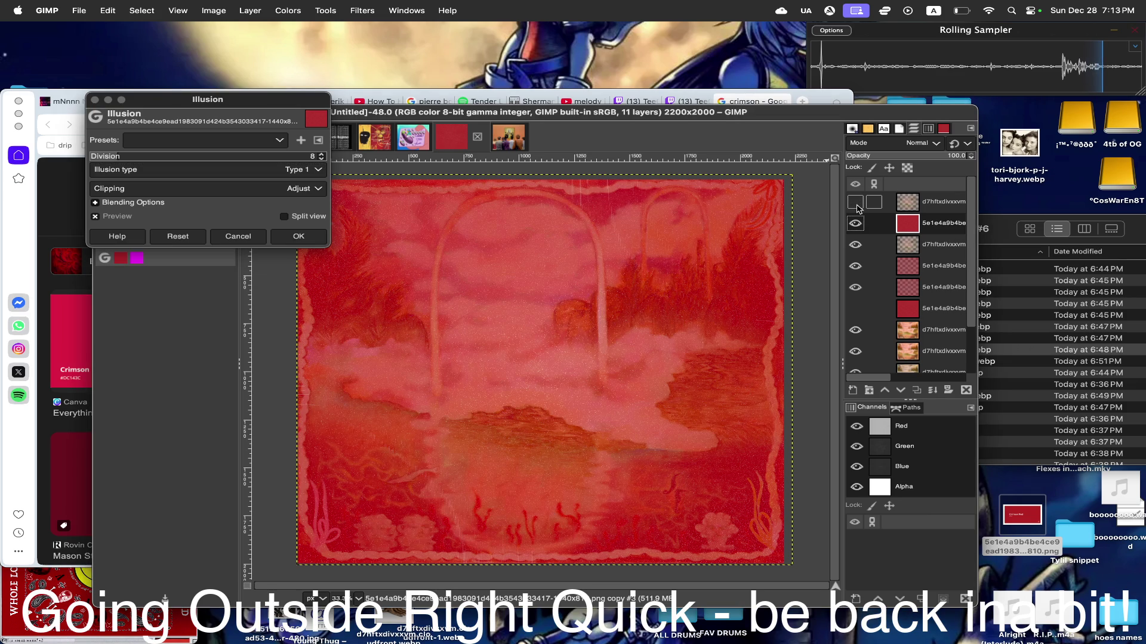
{"action": "left_click", "coordinate": [856, 204]}
{"action": "left_click", "coordinate": [857, 205]}
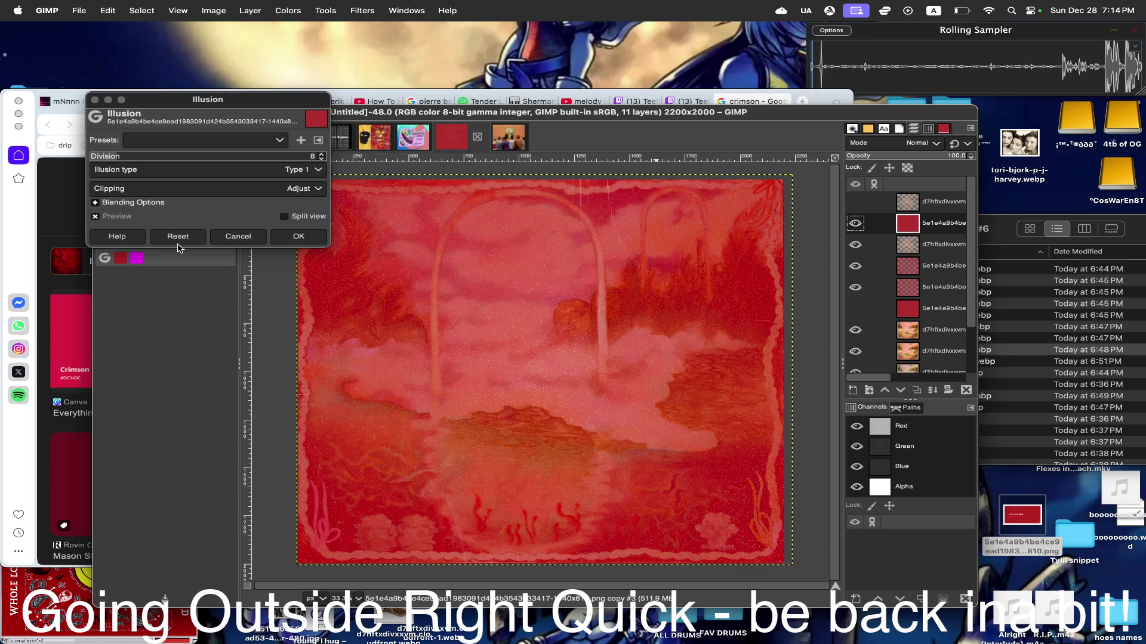
{"action": "left_click", "coordinate": [96, 216]}
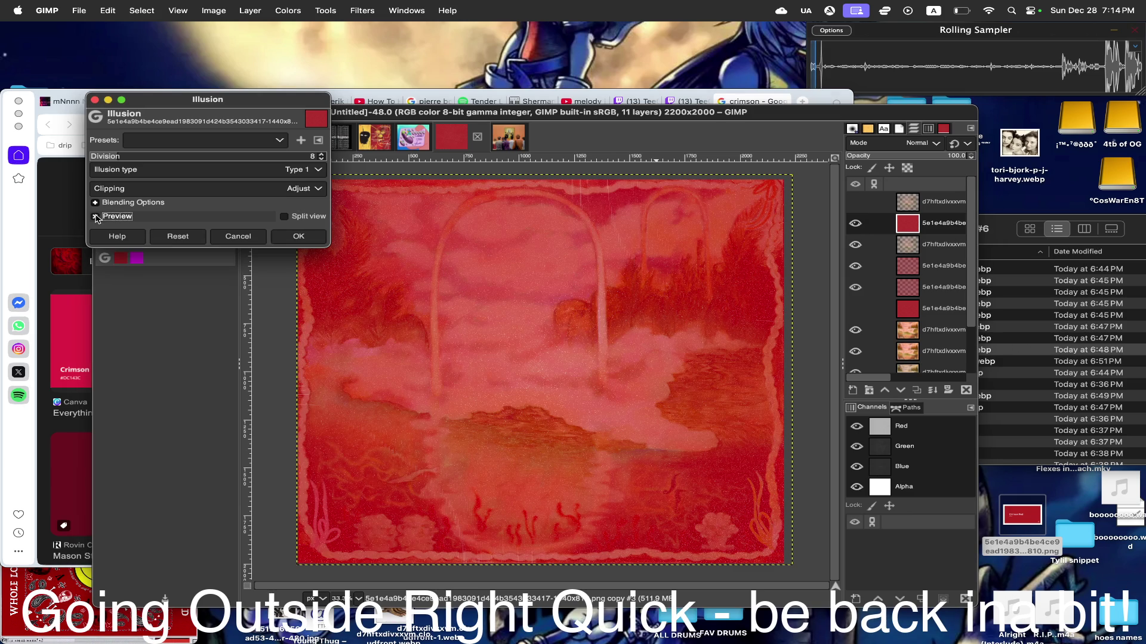
- Disable the preview and bring the Illusion division count up to 64, then down to 7
{"action": "left_click", "coordinate": [97, 216]}
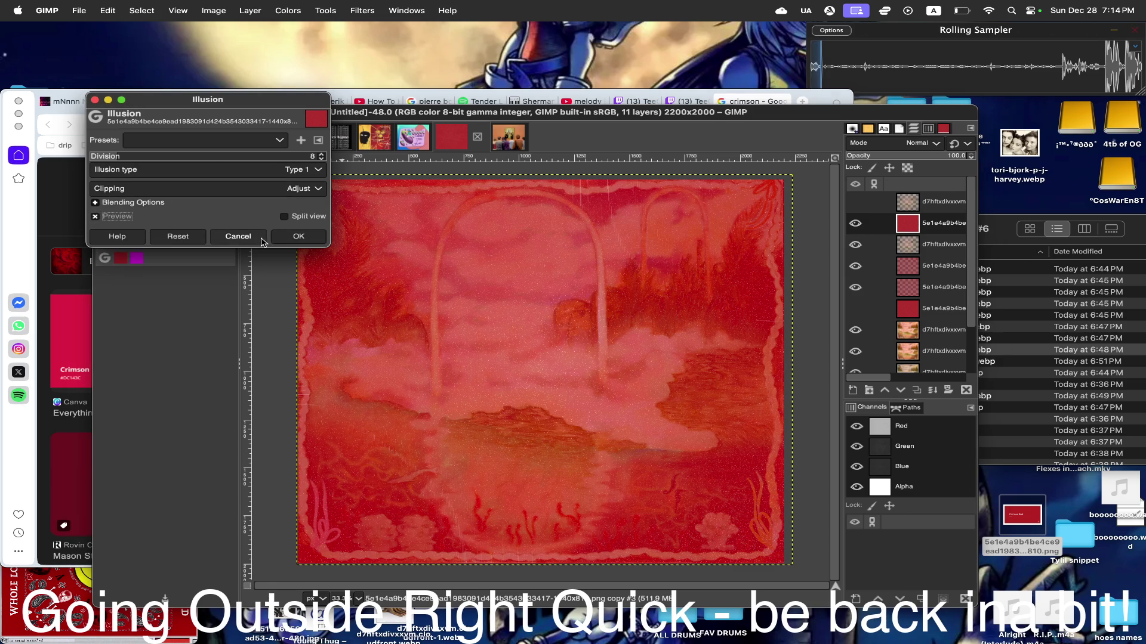
{"action": "left_click_drag", "start_coordinate": [157, 155], "coordinate": [416, 159]}
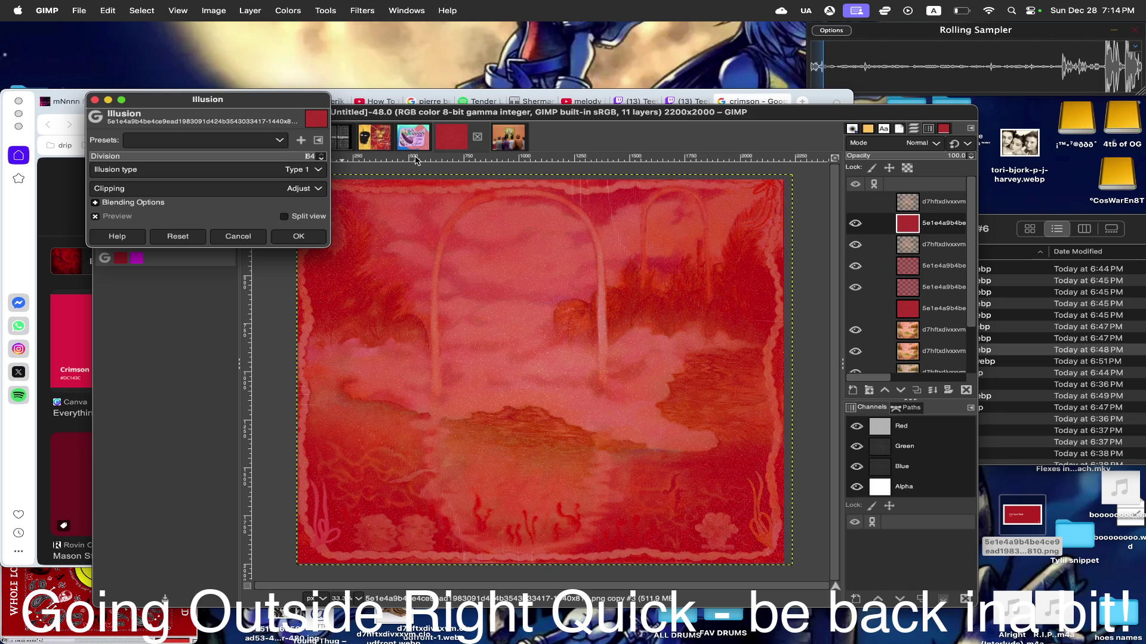
{"action": "mouse_move", "coordinate": [198, 153]}
{"action": "left_mouse_down"}
{"action": "mouse_move", "coordinate": [103, 148]}
{"action": "mouse_move", "coordinate": [116, 142]}
{"action": "left_mouse_up"}
- Try illusion Type 2, settle back on Type 1, and apply the effect to the texture layer
{"action": "left_click", "coordinate": [170, 176]}
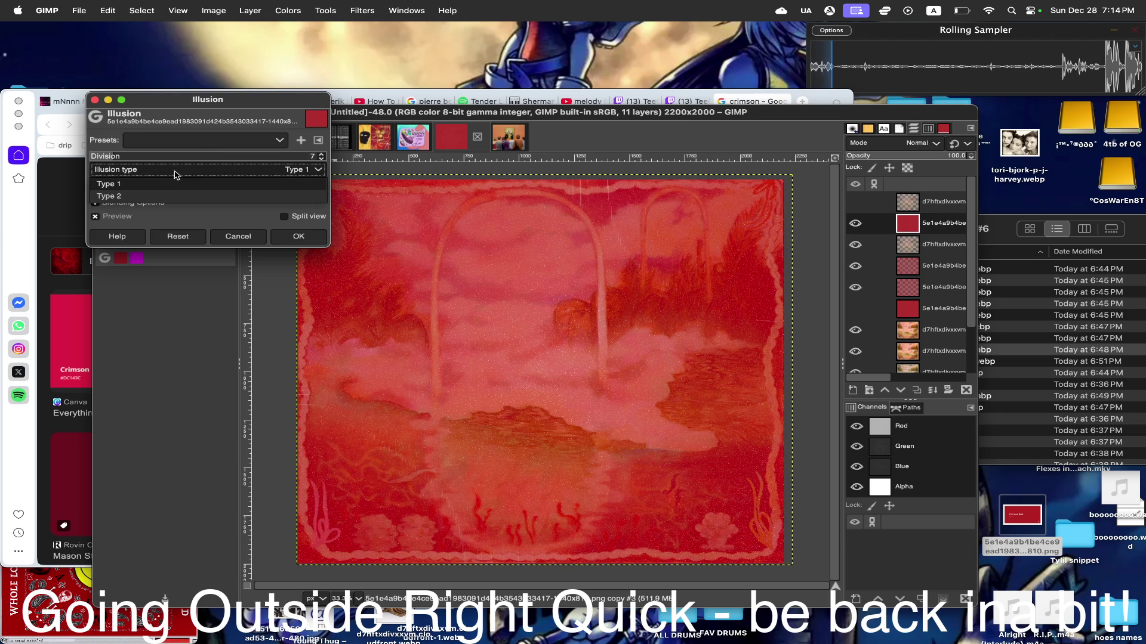
{"action": "left_click", "coordinate": [167, 194]}
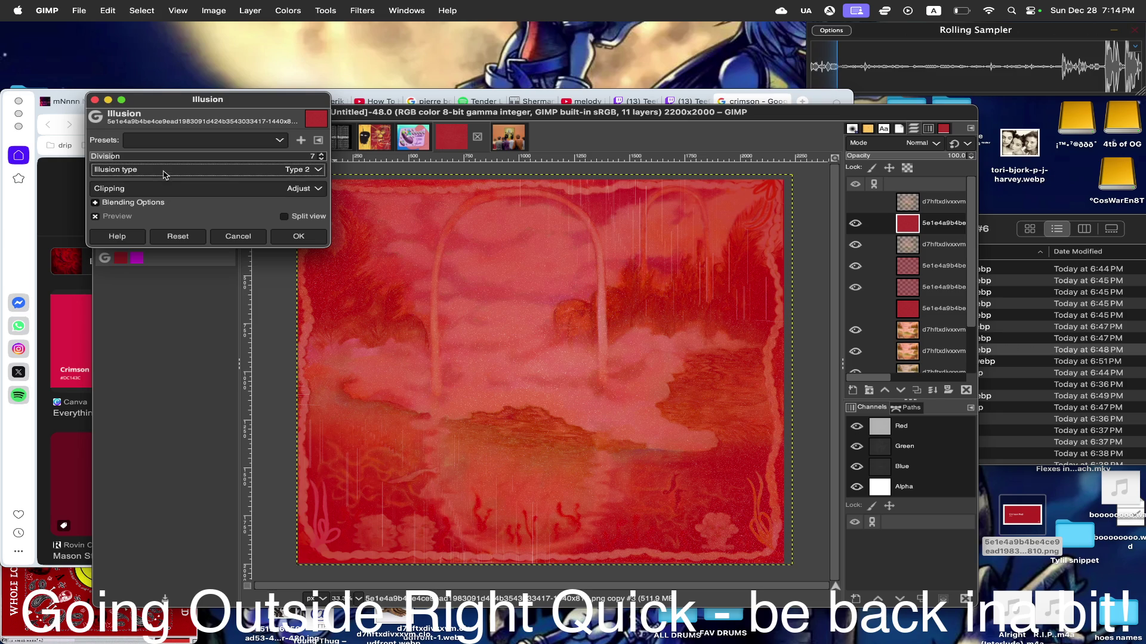
{"action": "left_click", "coordinate": [165, 170]}
{"action": "left_click", "coordinate": [146, 196]}
{"action": "left_click", "coordinate": [160, 175]}
{"action": "left_click", "coordinate": [138, 185]}
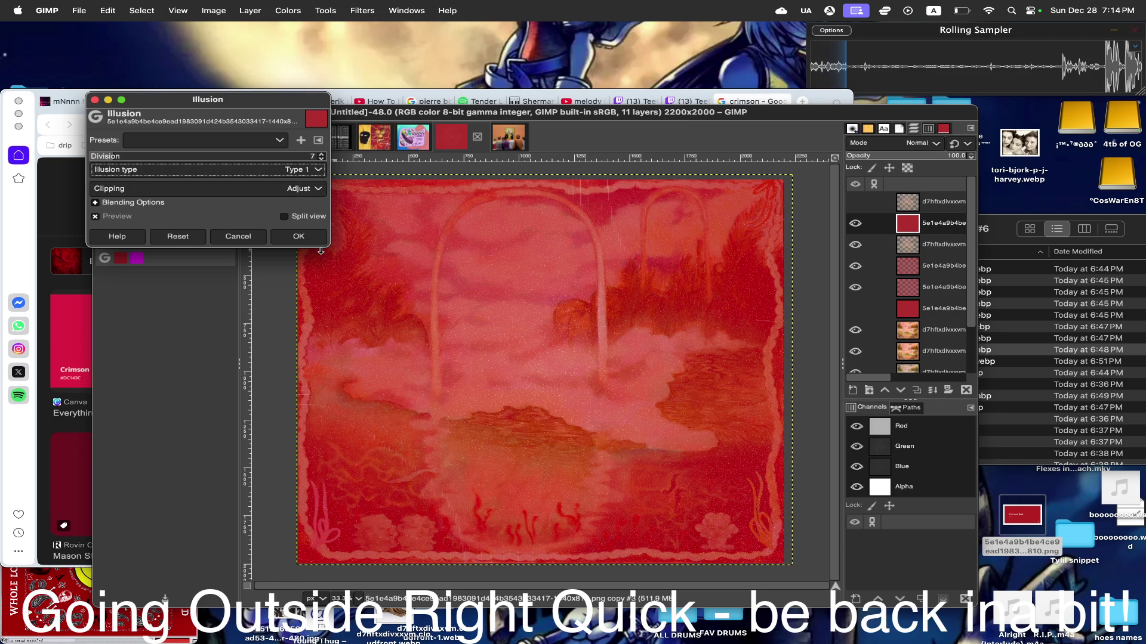
{"action": "left_click", "coordinate": [298, 236]}
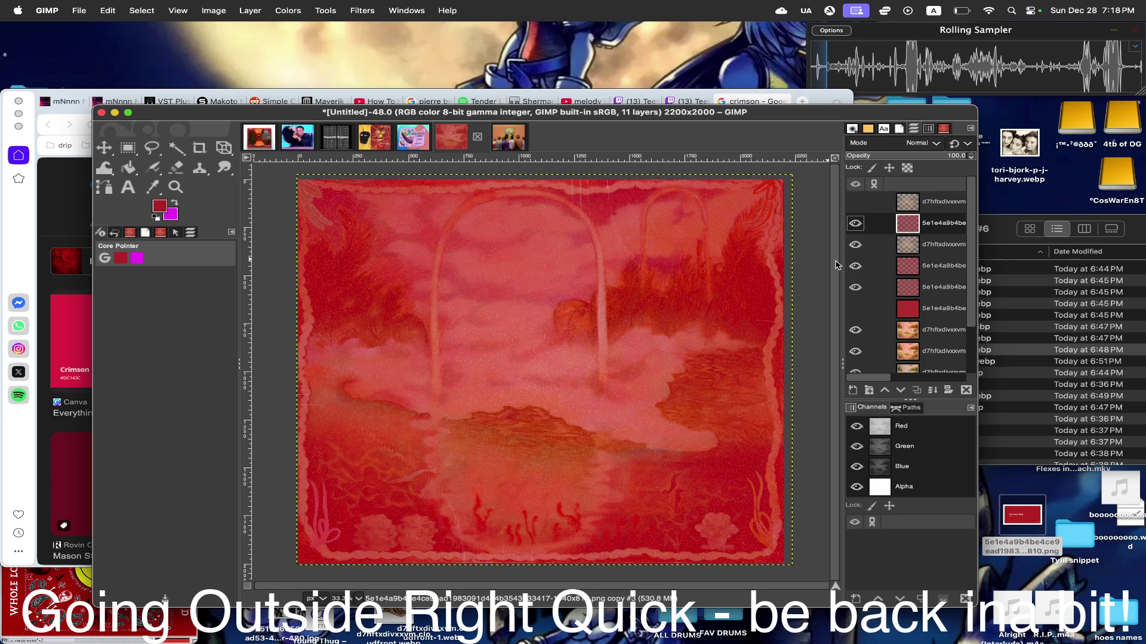
- Bring the cover folder forward and move the desktop PNG into it
{"action": "left_click", "coordinate": [1130, 232]}
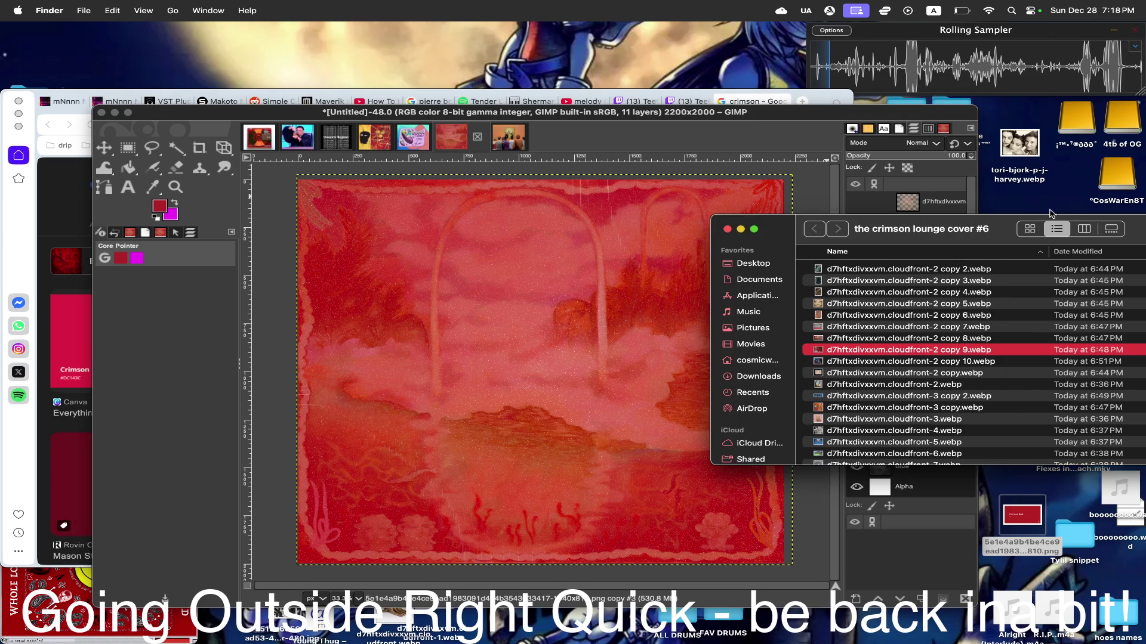
{"action": "left_click_drag", "start_coordinate": [998, 231], "coordinate": [880, 231]}
{"action": "left_click_drag", "start_coordinate": [1020, 512], "coordinate": [786, 244]}
- Quick Look through the folder's paintings, ending back on the candle image
{"action": "key", "text": "Down"}
{"action": "key", "text": "space"}
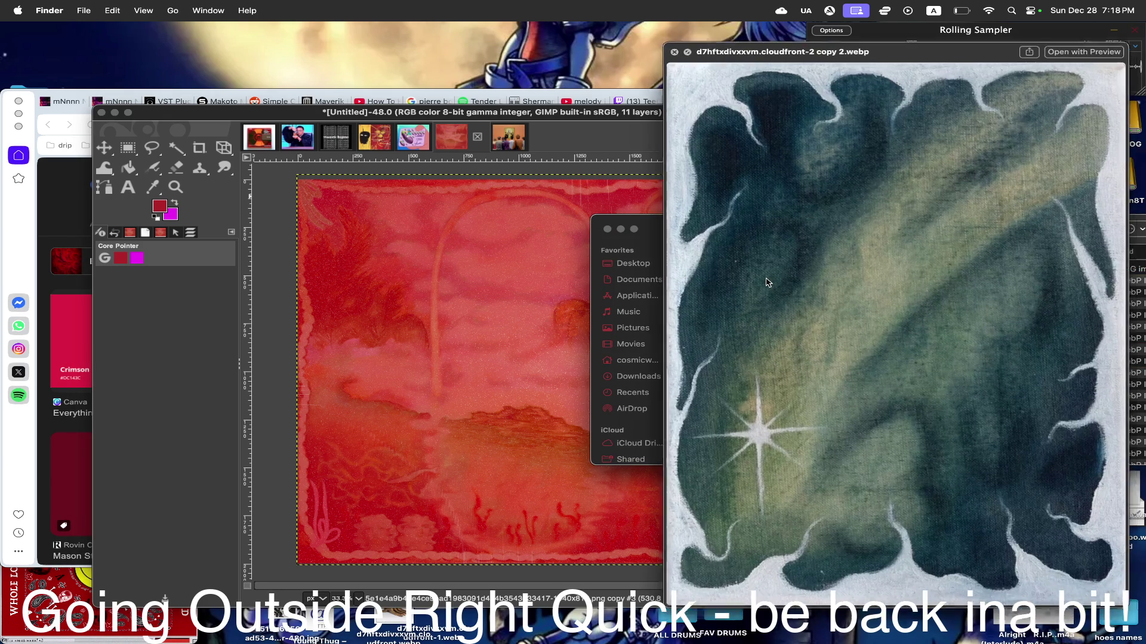
{"action": "key", "text": "Down"}
{"action": "key", "text": "Down"}
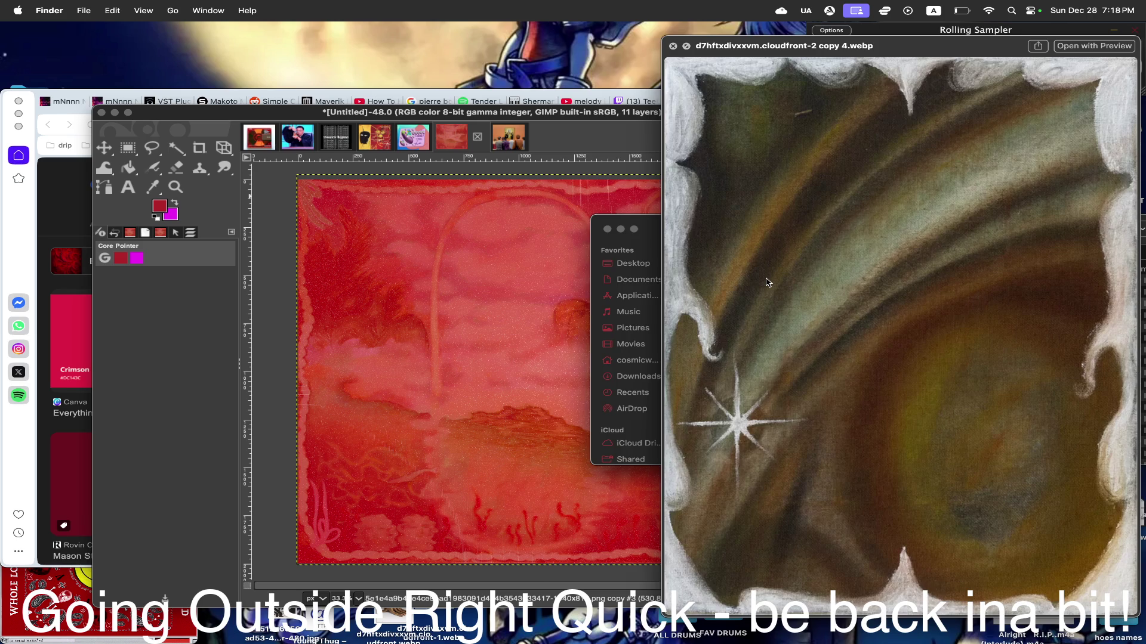
{"action": "key", "text": "Down"}
{"action": "key", "text": "Down"}
{"action": "key", "text": "Down"}
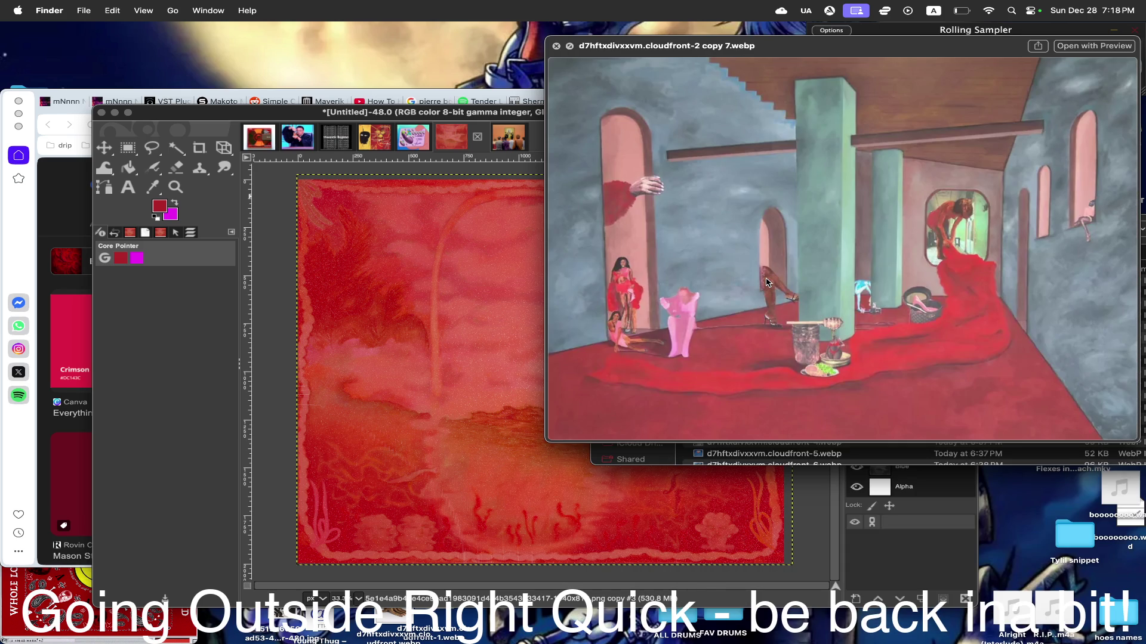
{"action": "key", "text": "Down"}
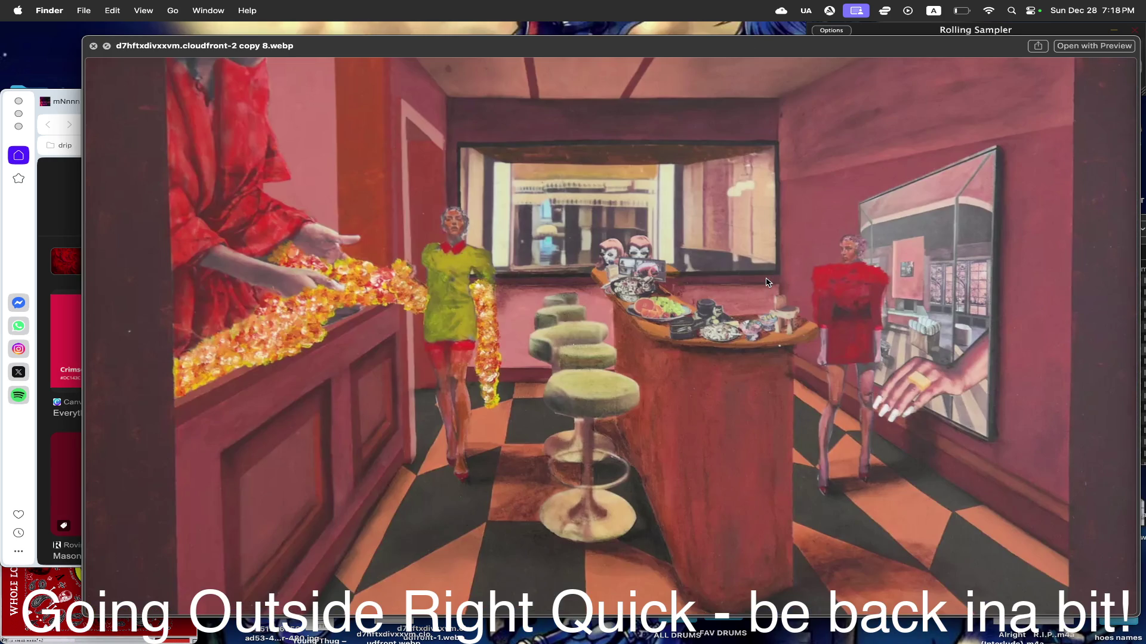
{"action": "key", "text": "Down"}
{"action": "key", "text": "Down"}
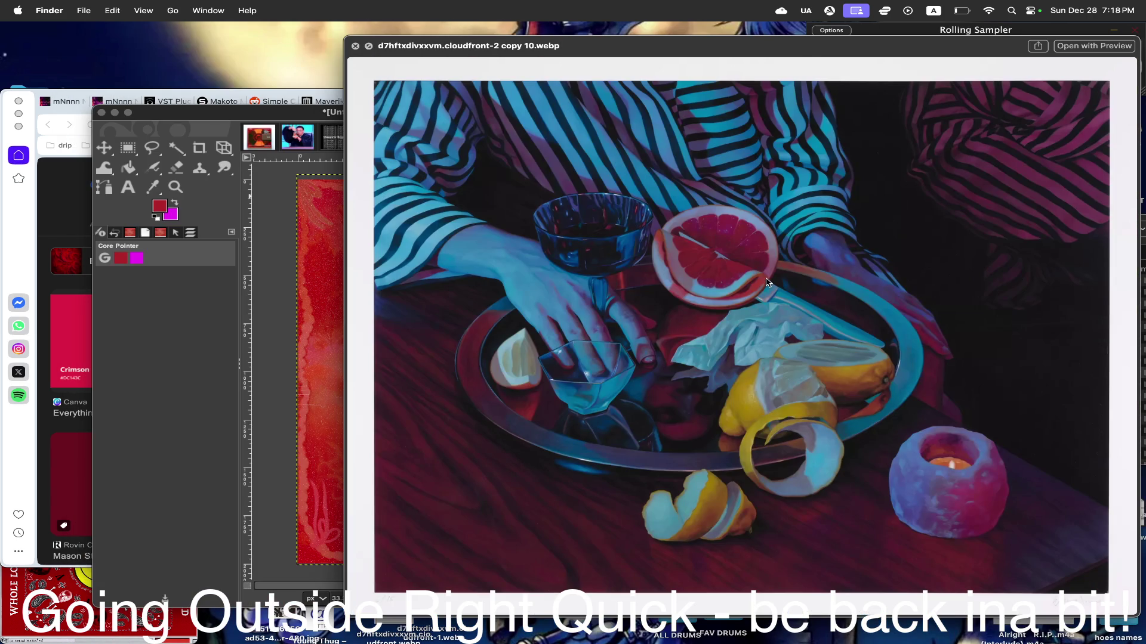
{"action": "key", "text": "Down"}
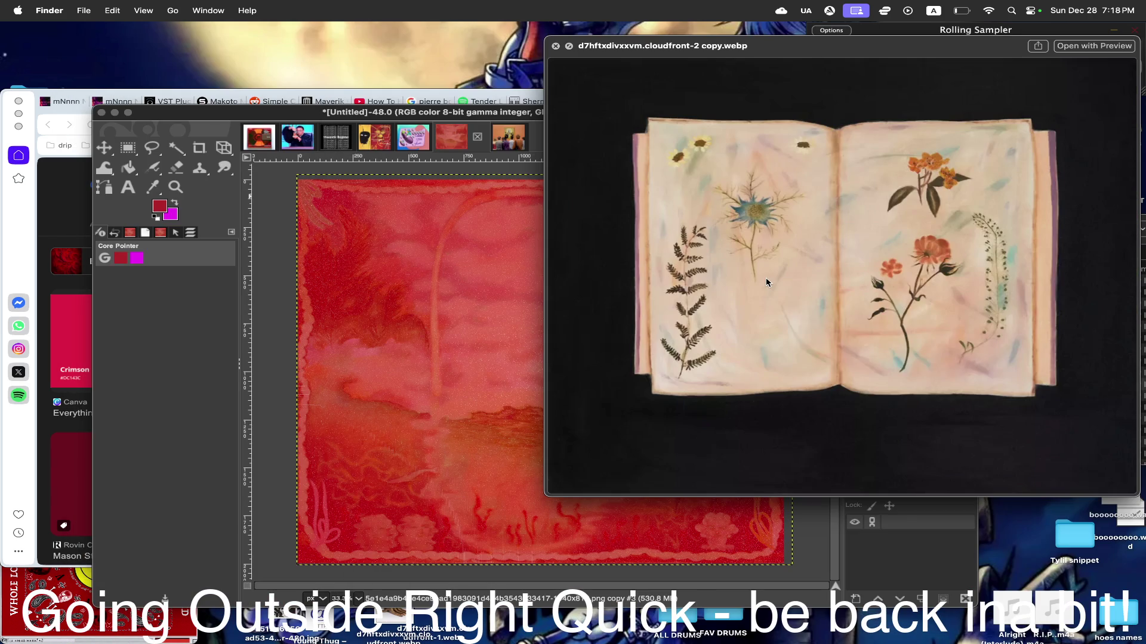
{"action": "key", "text": "Down"}
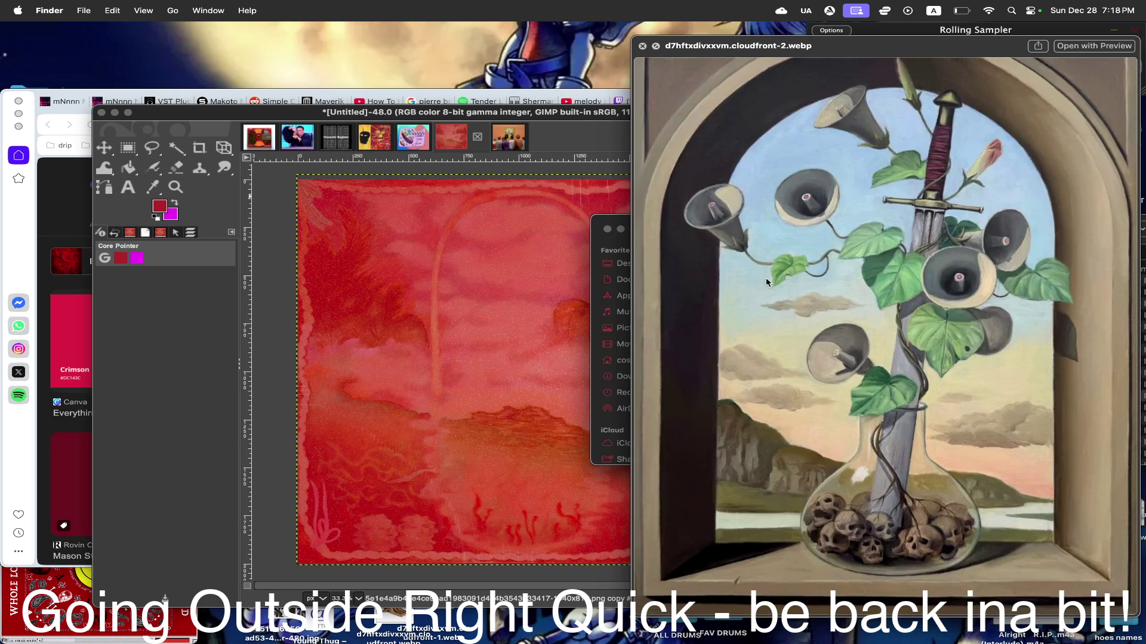
{"action": "key", "text": "Down"}
{"action": "key", "text": "Down"}
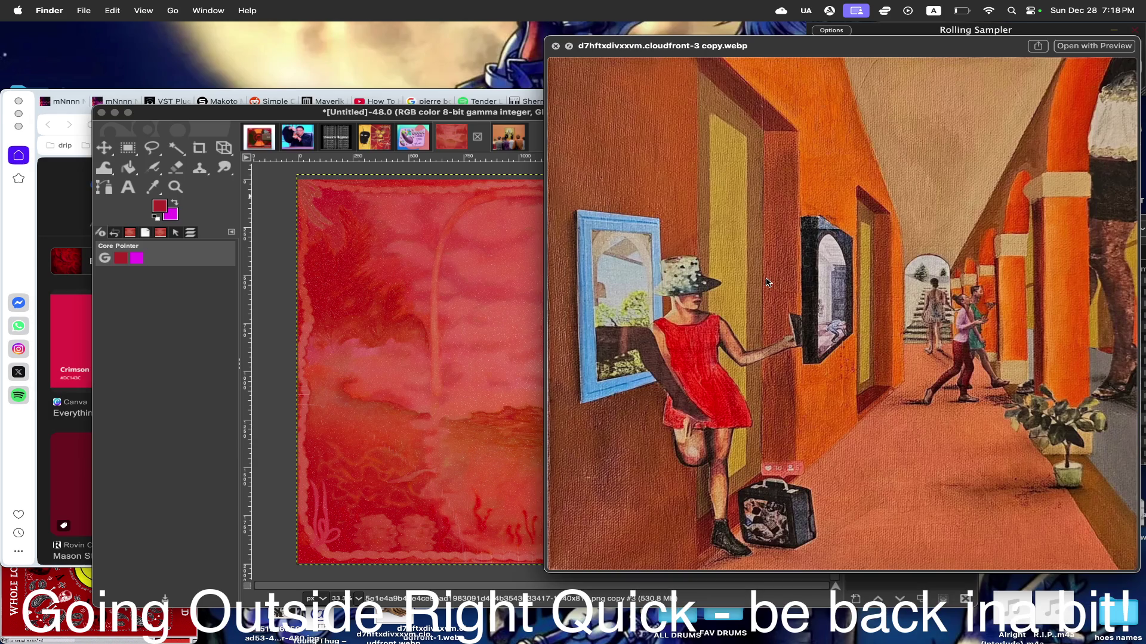
{"action": "key", "text": "Down"}
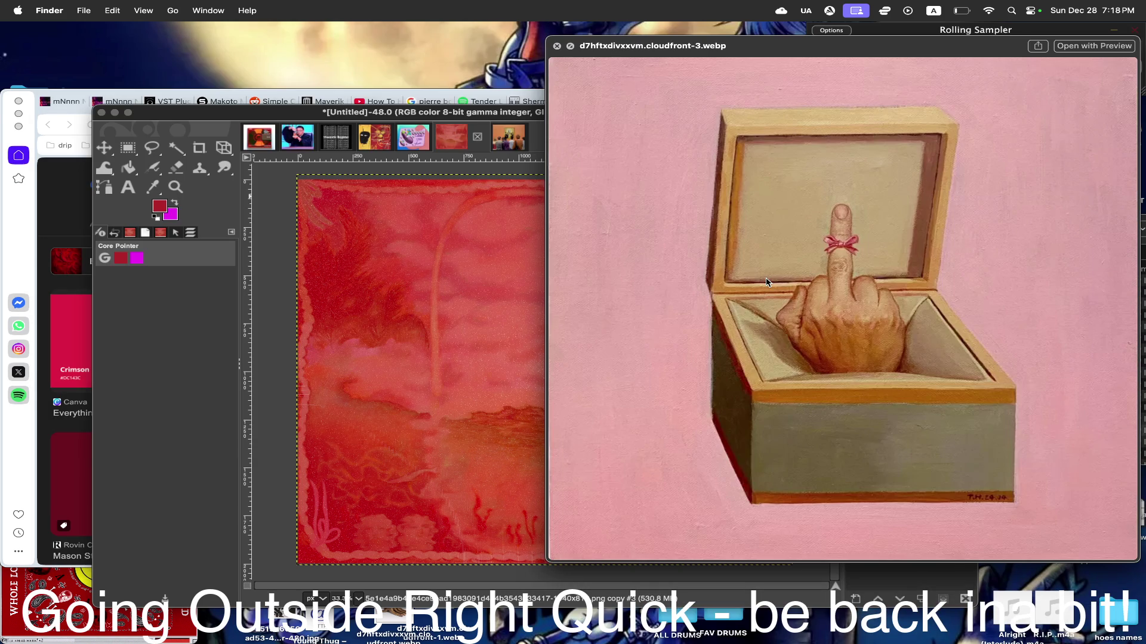
{"action": "key", "text": "Down"}
{"action": "key", "text": "Down"}
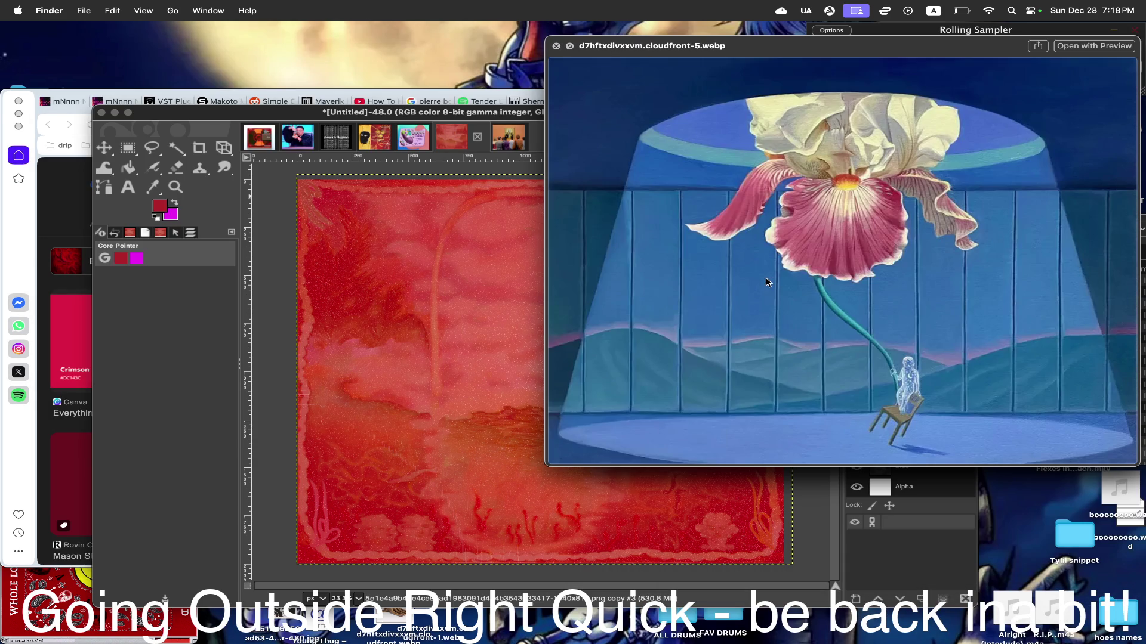
{"action": "key", "text": "Down"}
{"action": "key", "text": "Down"}
{"action": "key", "text": "Down"}
{"action": "key", "text": "Down"}
{"action": "key", "text": "Up"}
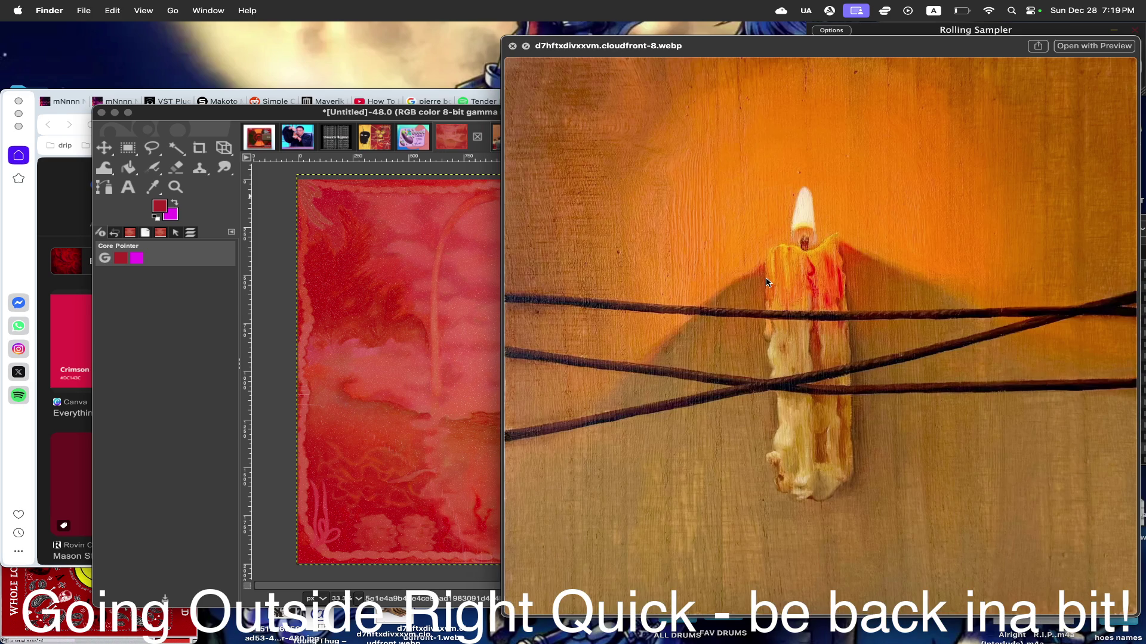
{"action": "key", "text": "space"}
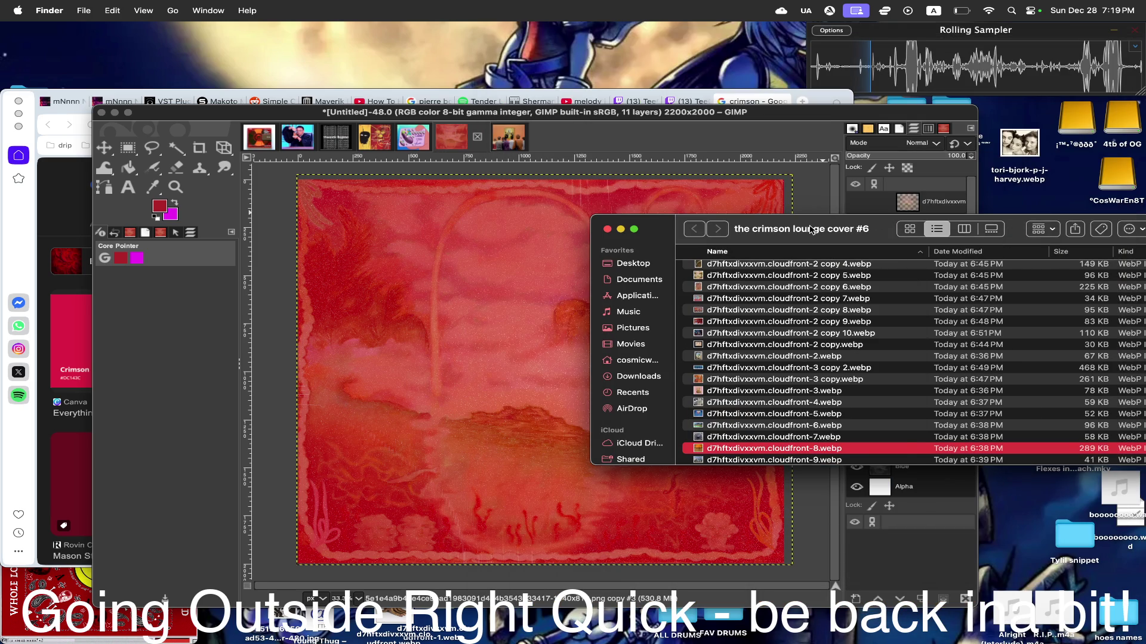
- Drag cloudfront-8.webp, the candle painting, onto the GIMP canvas as a new layer
{"action": "left_click_drag", "start_coordinate": [811, 230], "coordinate": [1002, 242]}
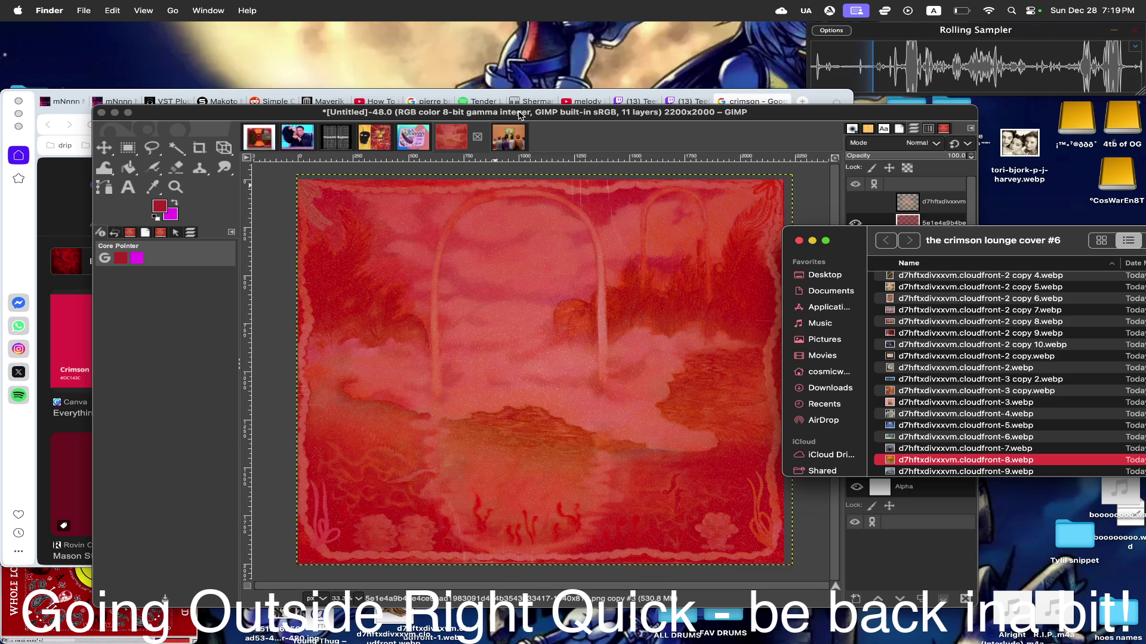
{"action": "left_click_drag", "start_coordinate": [519, 115], "coordinate": [511, 114]}
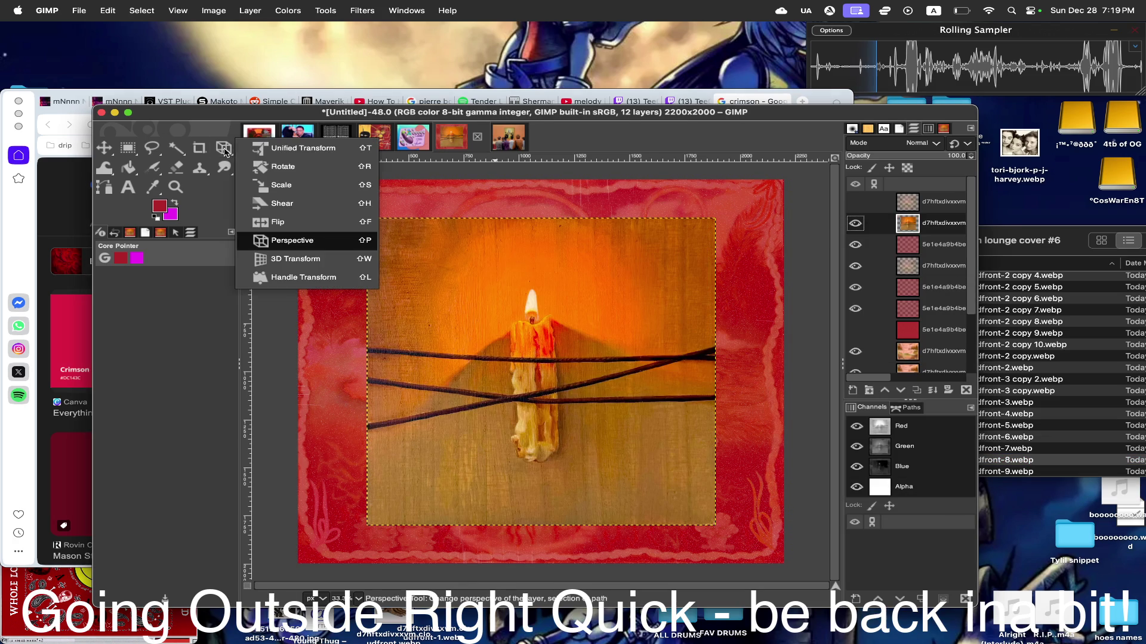
- Scale the candle layer with the Scale tool, stretching it toward the canvas corners
{"action": "left_click_drag", "start_coordinate": [225, 150], "coordinate": [269, 187]}
{"action": "left_click", "coordinate": [410, 298]}
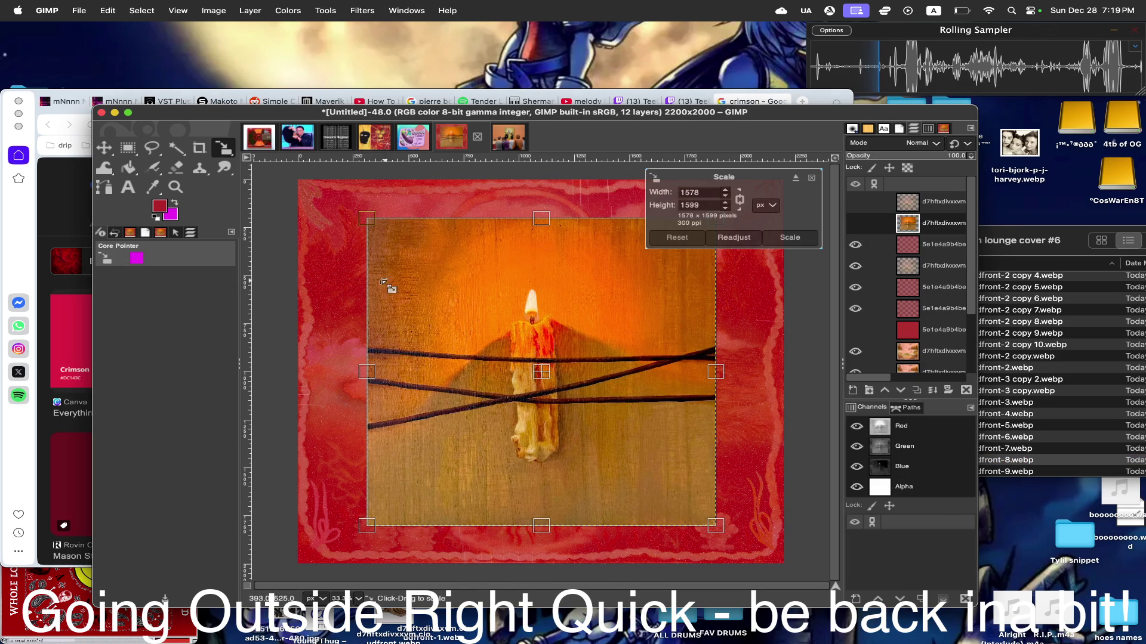
{"action": "left_click_drag", "start_coordinate": [367, 219], "coordinate": [310, 167]}
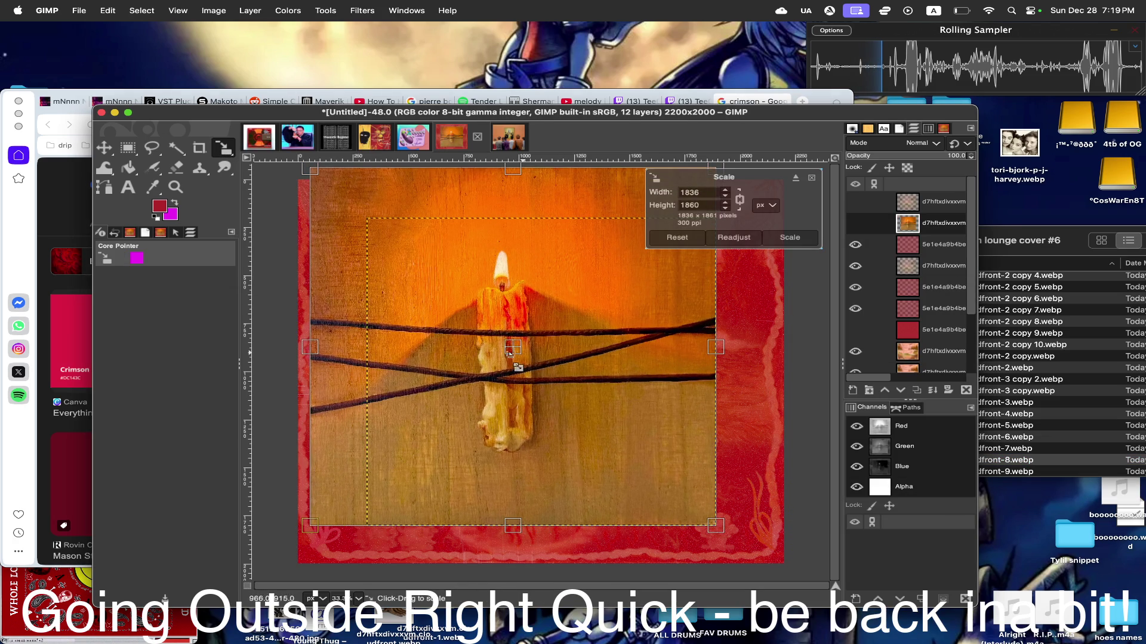
{"action": "left_click_drag", "start_coordinate": [510, 351], "coordinate": [499, 362]}
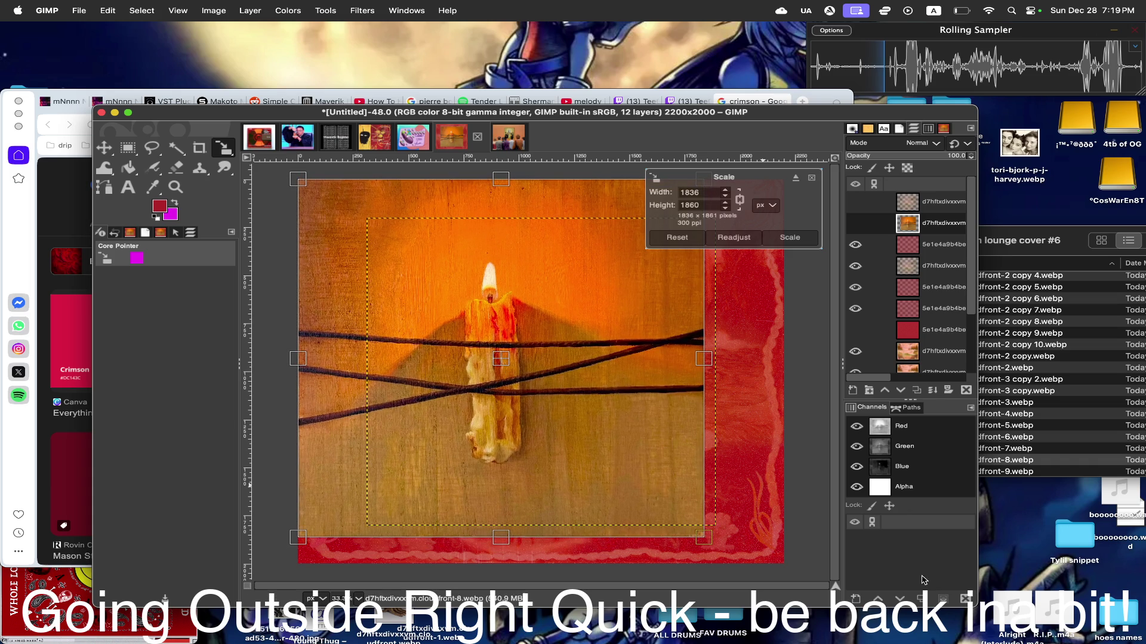
{"action": "left_click_drag", "start_coordinate": [705, 358], "coordinate": [793, 362]}
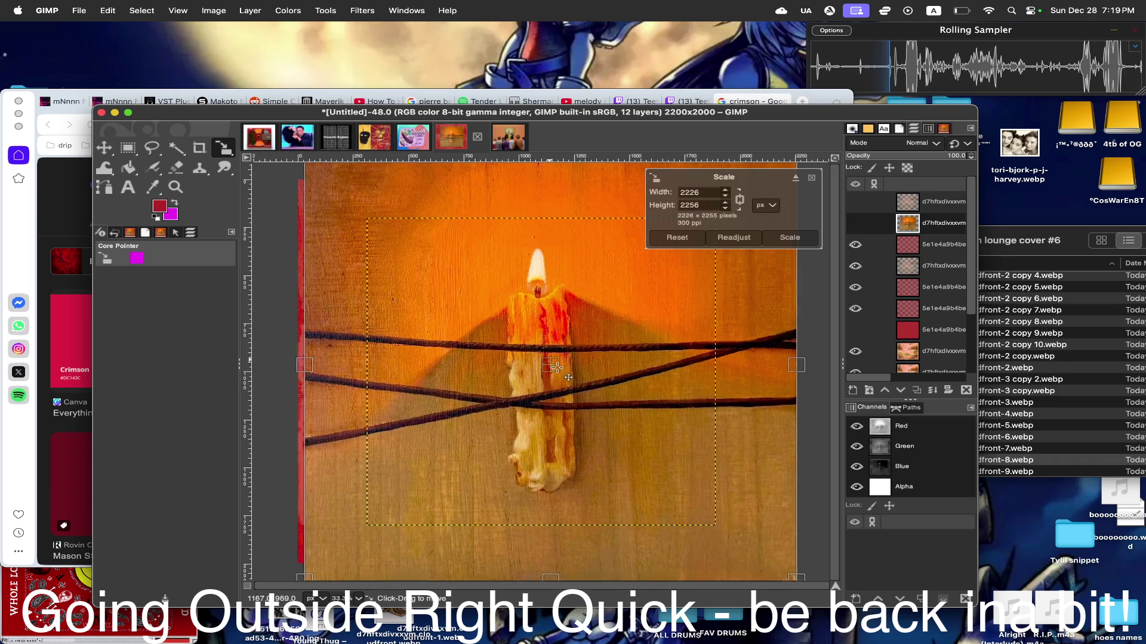
- Fine-tune the layer to about 2229×2259 and commit the scale
{"action": "left_click_drag", "start_coordinate": [566, 376], "coordinate": [563, 380]}
{"action": "left_click_drag", "start_coordinate": [303, 365], "coordinate": [302, 366]}
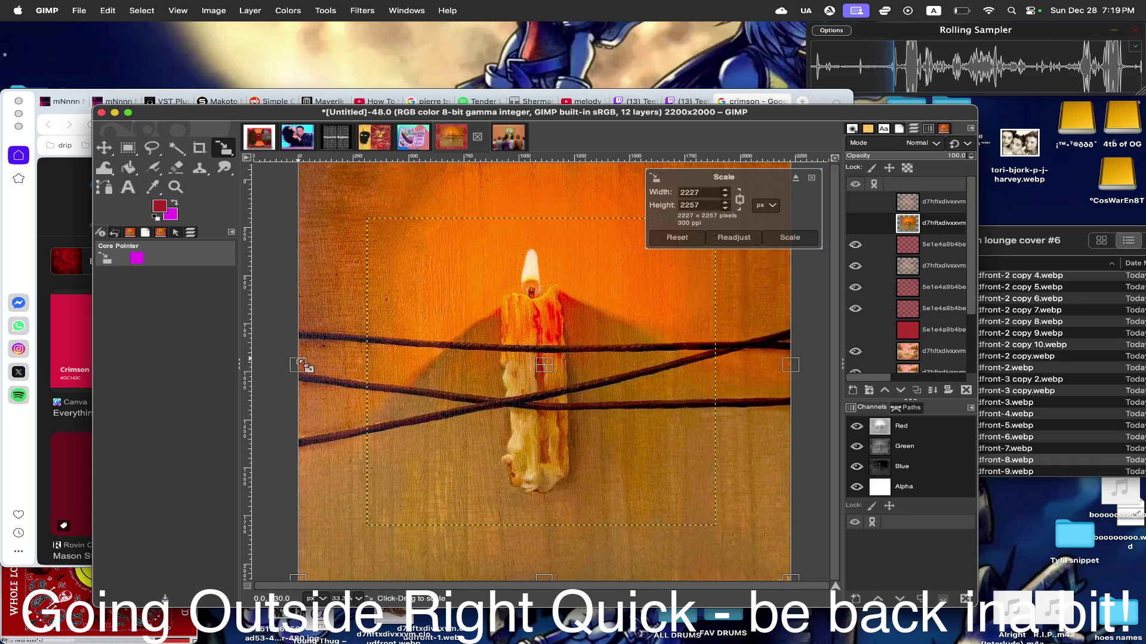
{"action": "left_click", "coordinate": [791, 237]}
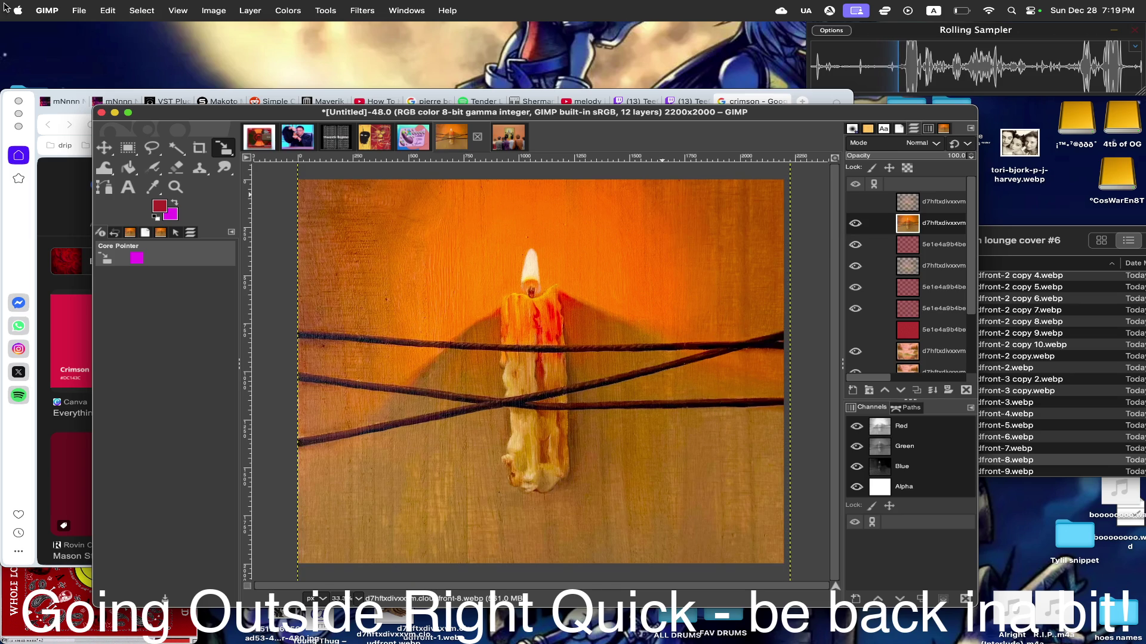
{"action": "left_click", "coordinate": [358, 9]}
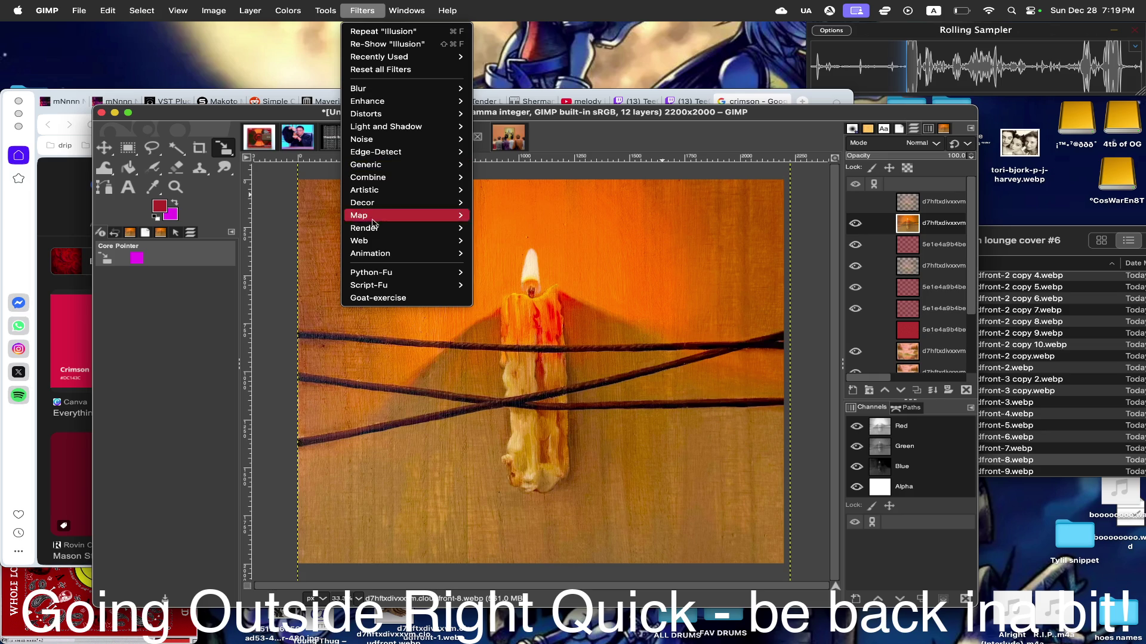
- Run Filters > Map > Illusion with Division 0 on the candle layer twice
{"action": "mouse_move", "coordinate": [376, 215]}
{"action": "left_click", "coordinate": [498, 253]}
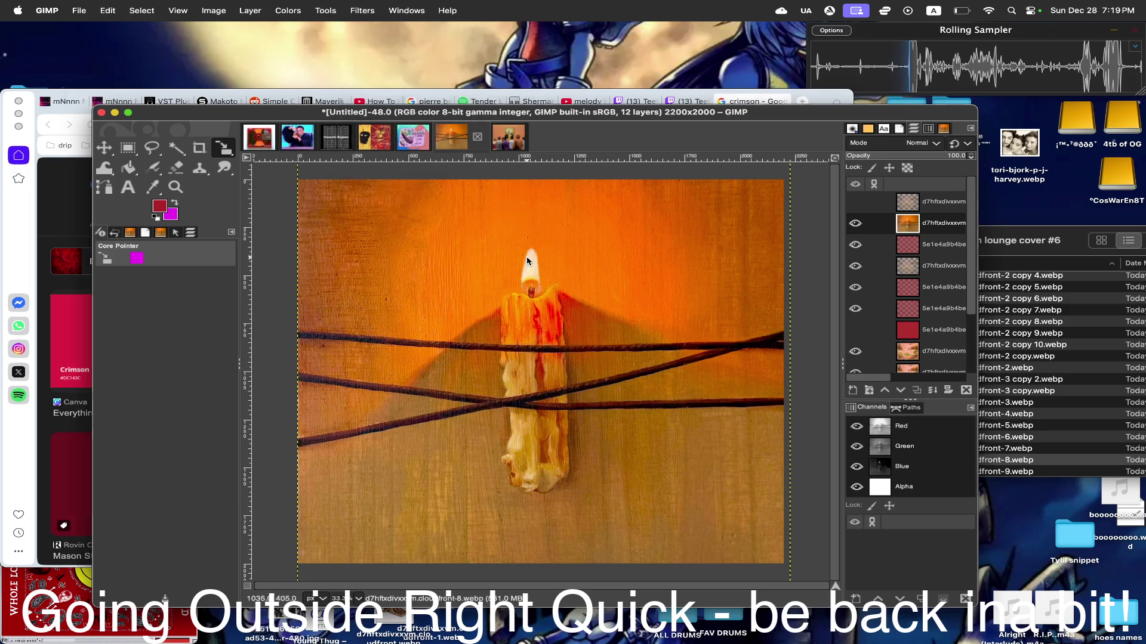
{"action": "type", "text": "0"}
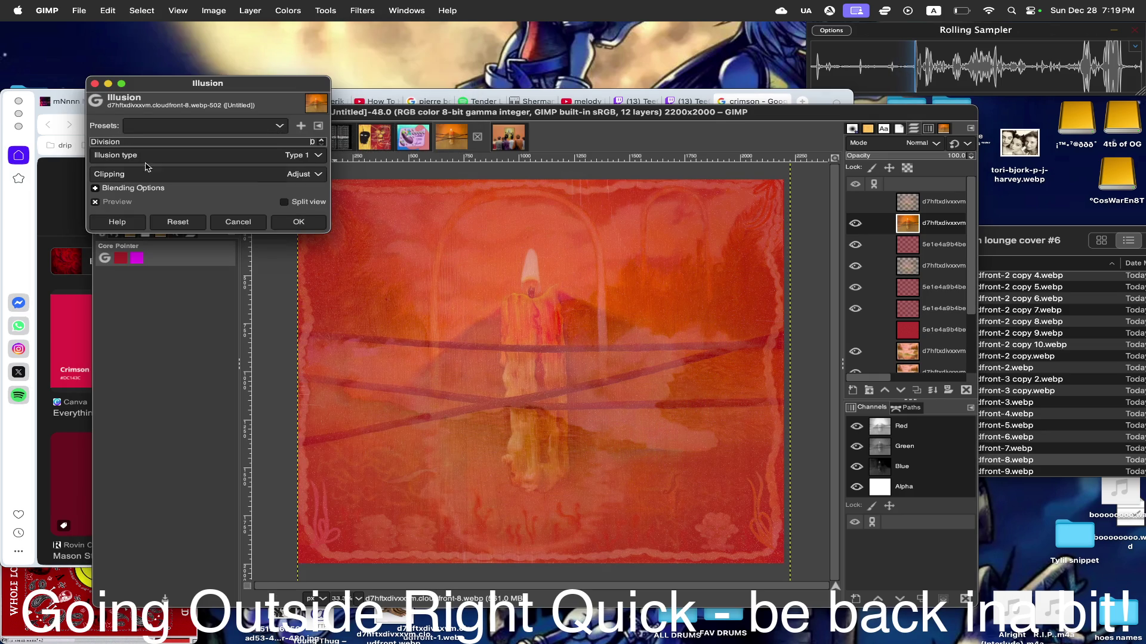
{"action": "left_click", "coordinate": [300, 222]}
{"action": "left_click", "coordinate": [362, 10]}
{"action": "mouse_move", "coordinate": [358, 215]}
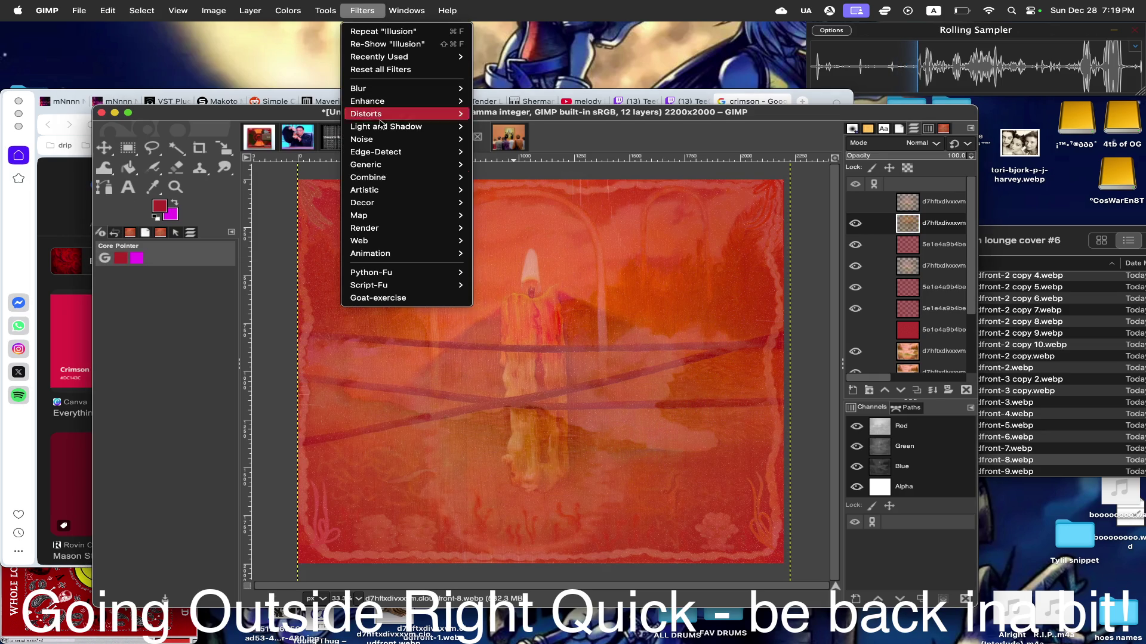
{"action": "left_click", "coordinate": [532, 254]}
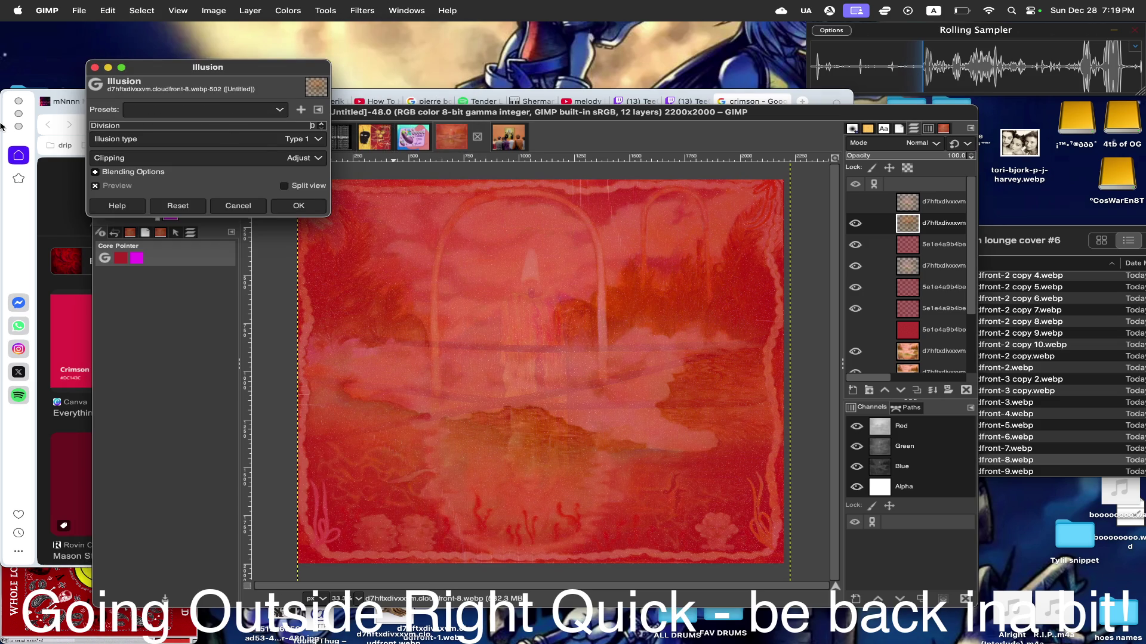
{"action": "left_click", "coordinate": [299, 205]}
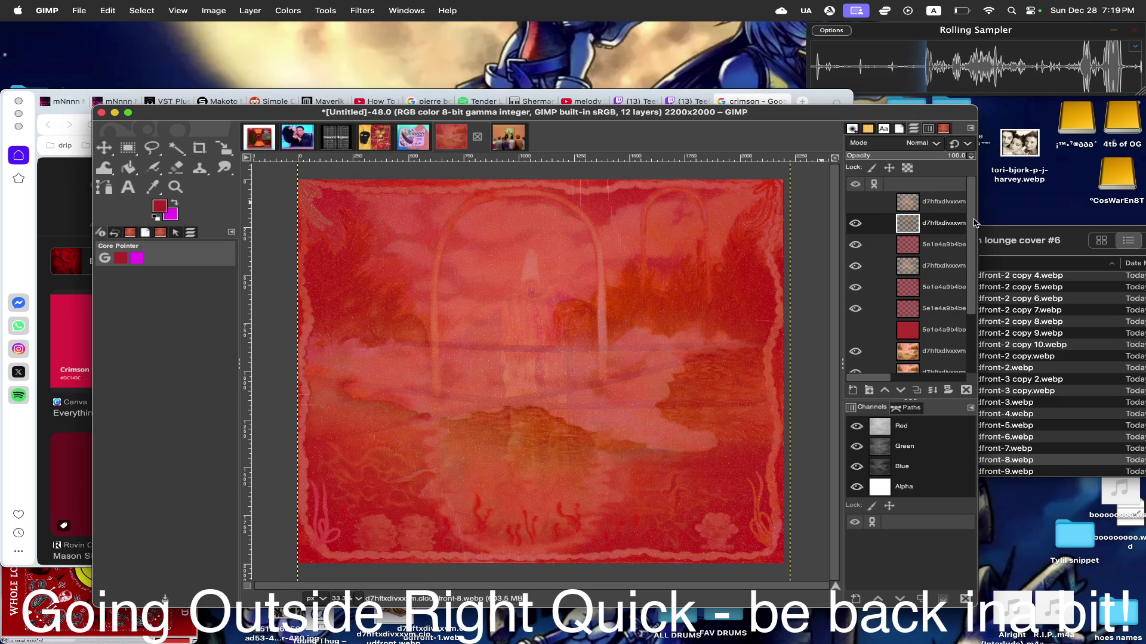
- Toggle the candle layer's visibility off and back on to check the blend
{"action": "left_click", "coordinate": [855, 223]}
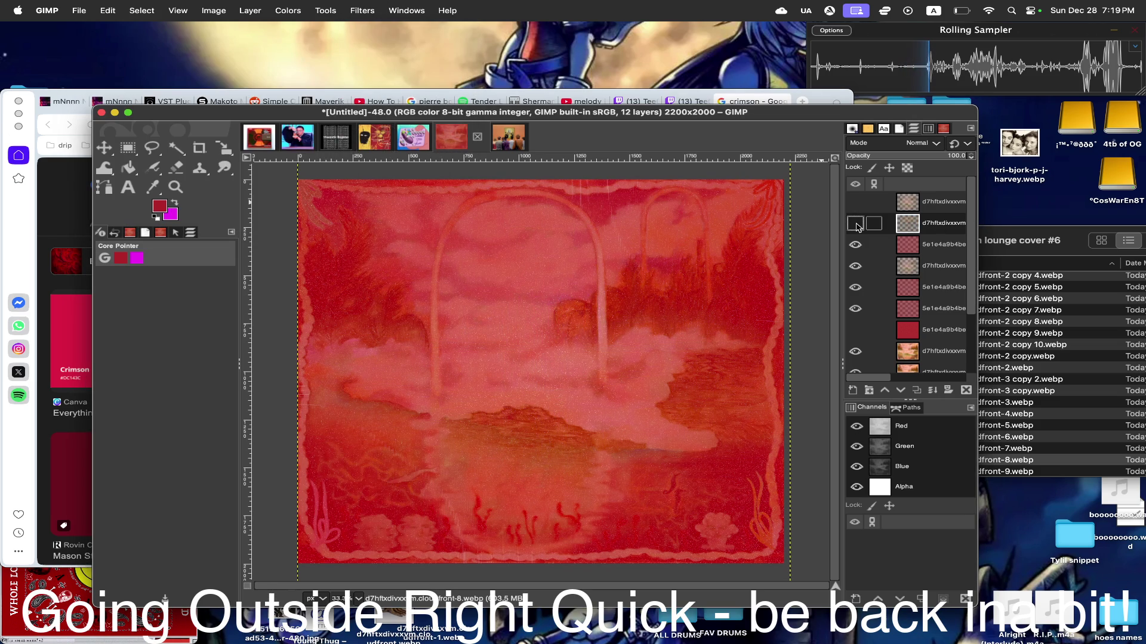
{"action": "left_click", "coordinate": [854, 224]}
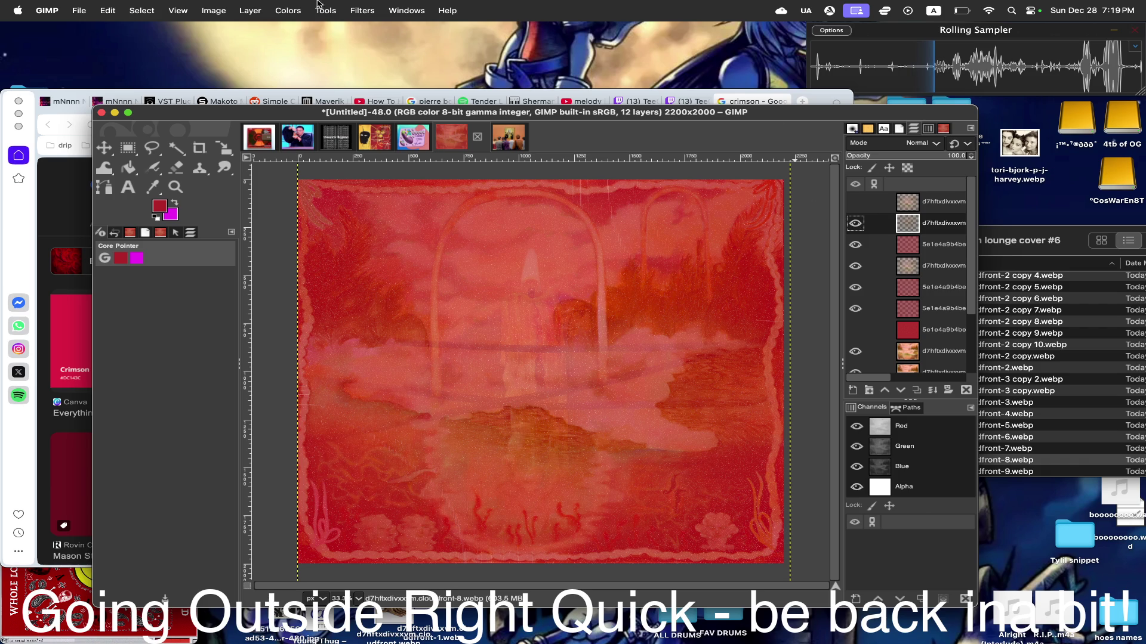
{"action": "left_click", "coordinate": [358, 12]}
{"action": "mouse_move", "coordinate": [358, 215]}
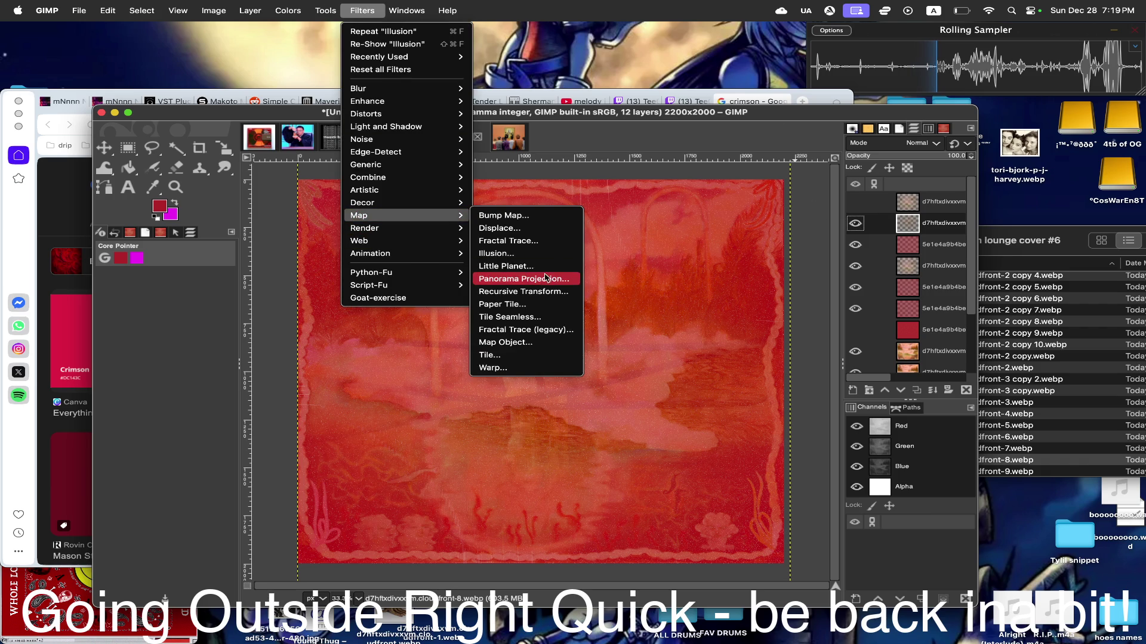
{"action": "left_click", "coordinate": [515, 252]}
{"action": "left_click_drag", "start_coordinate": [223, 109], "coordinate": [3, 112]}
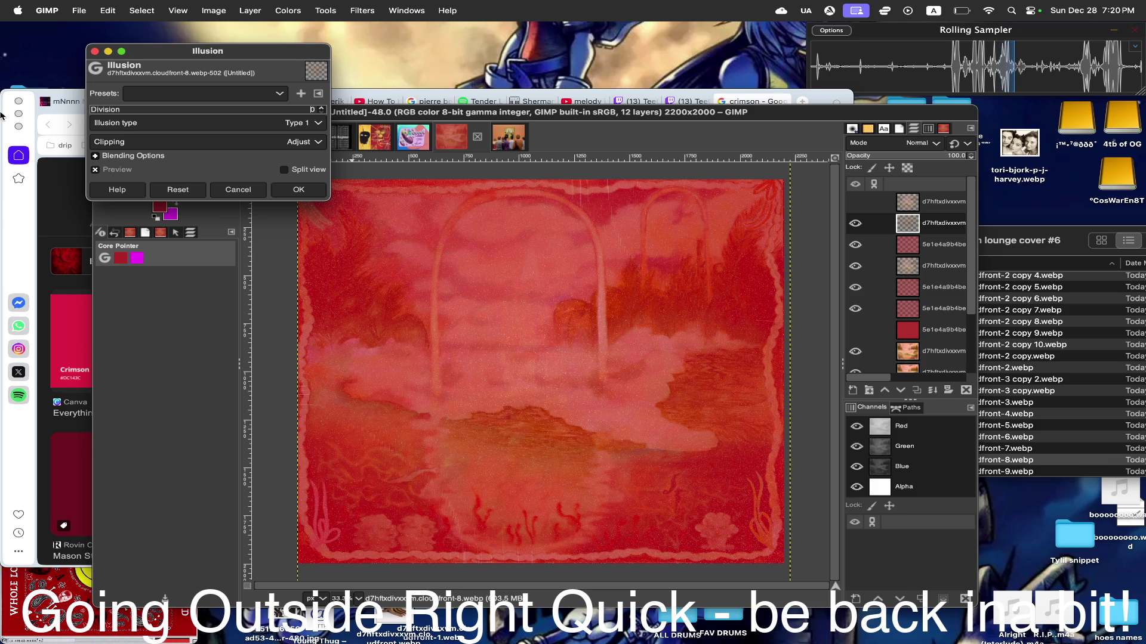
{"action": "left_click", "coordinate": [249, 192]}
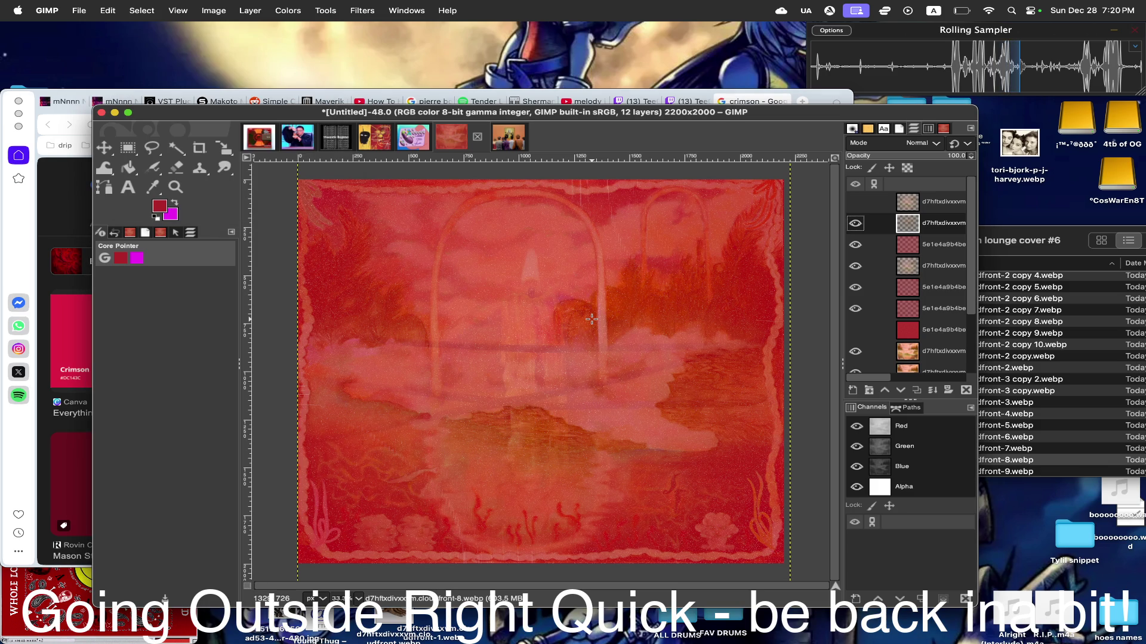
{"action": "left_click", "coordinate": [857, 202]}
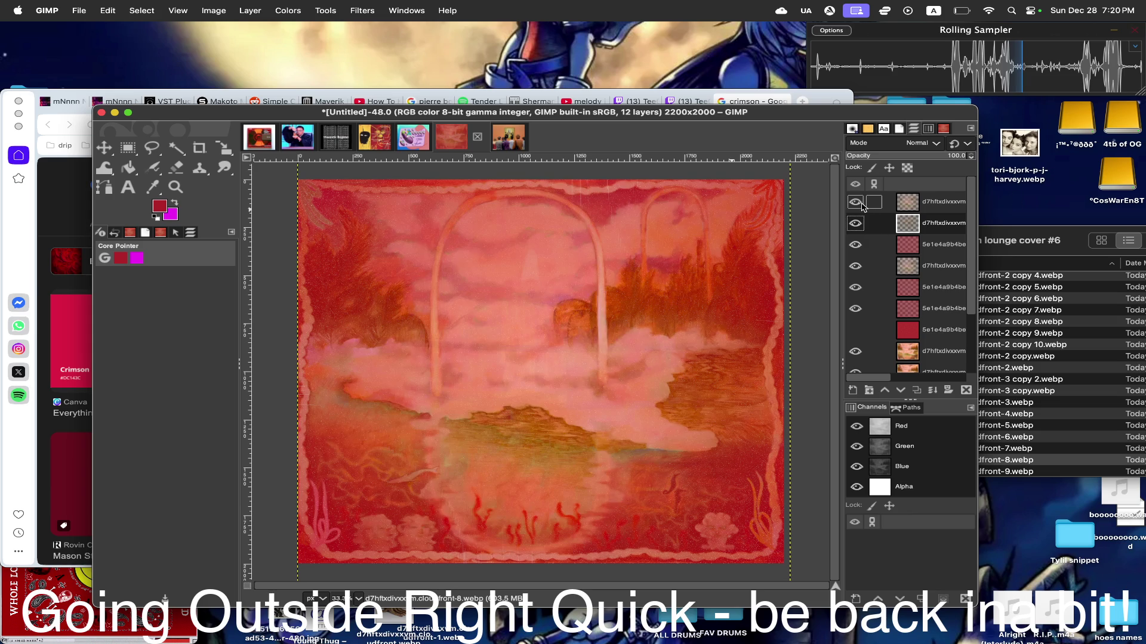
{"action": "left_click", "coordinate": [856, 203]}
{"action": "left_click", "coordinate": [855, 223]}
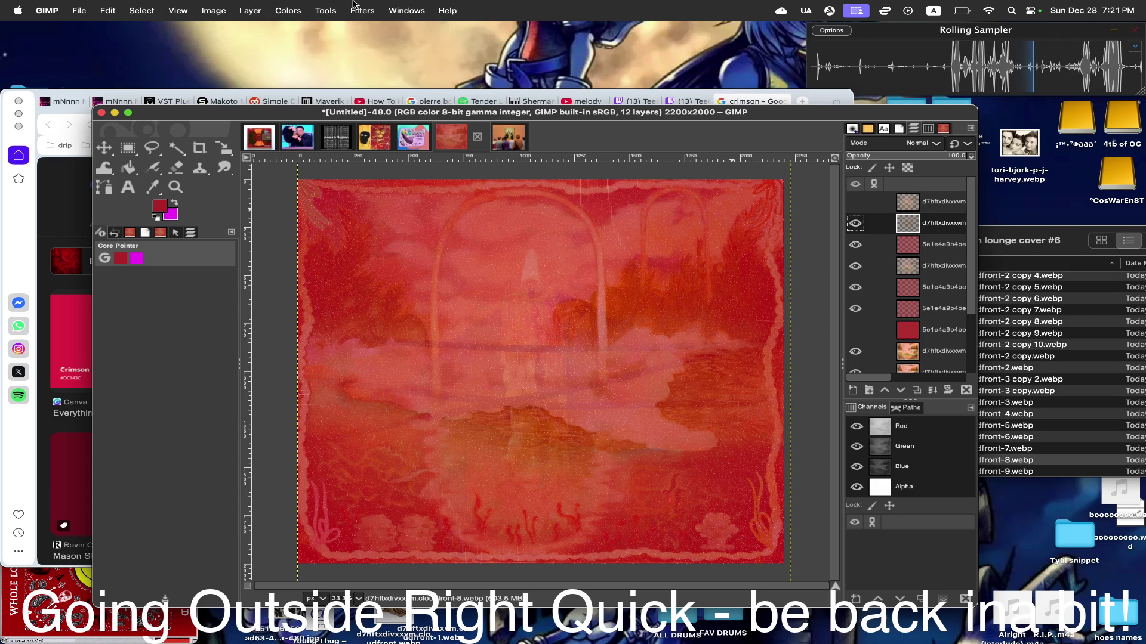
- Apply another Illusion effect to the current layer
{"action": "left_click", "coordinate": [361, 10]}
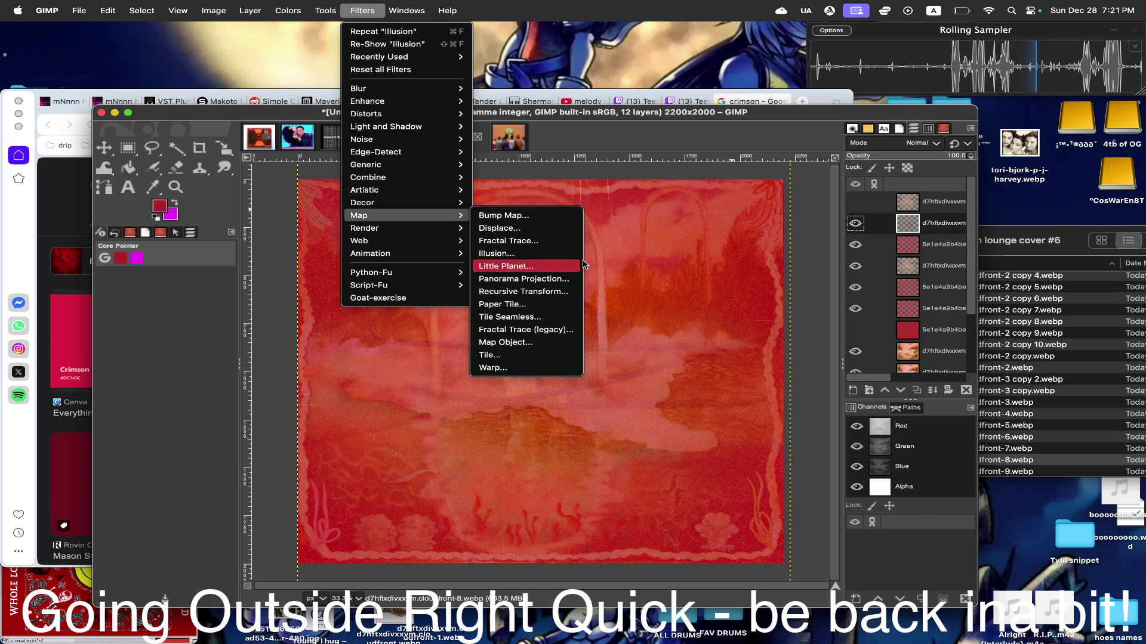
{"action": "left_click", "coordinate": [499, 253]}
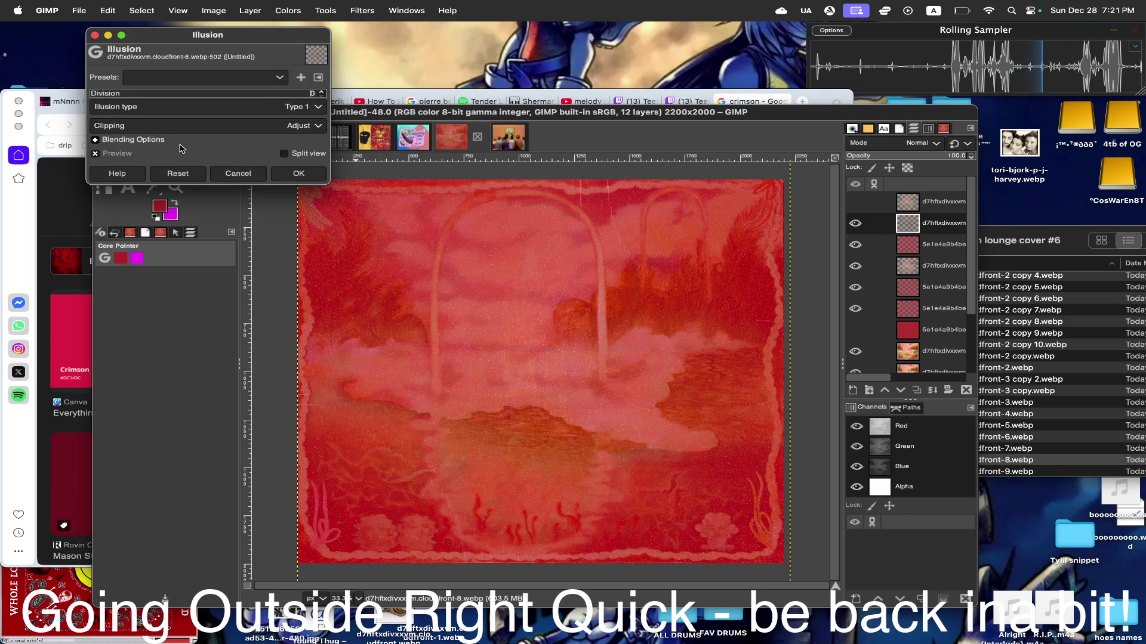
{"action": "left_click", "coordinate": [298, 173]}
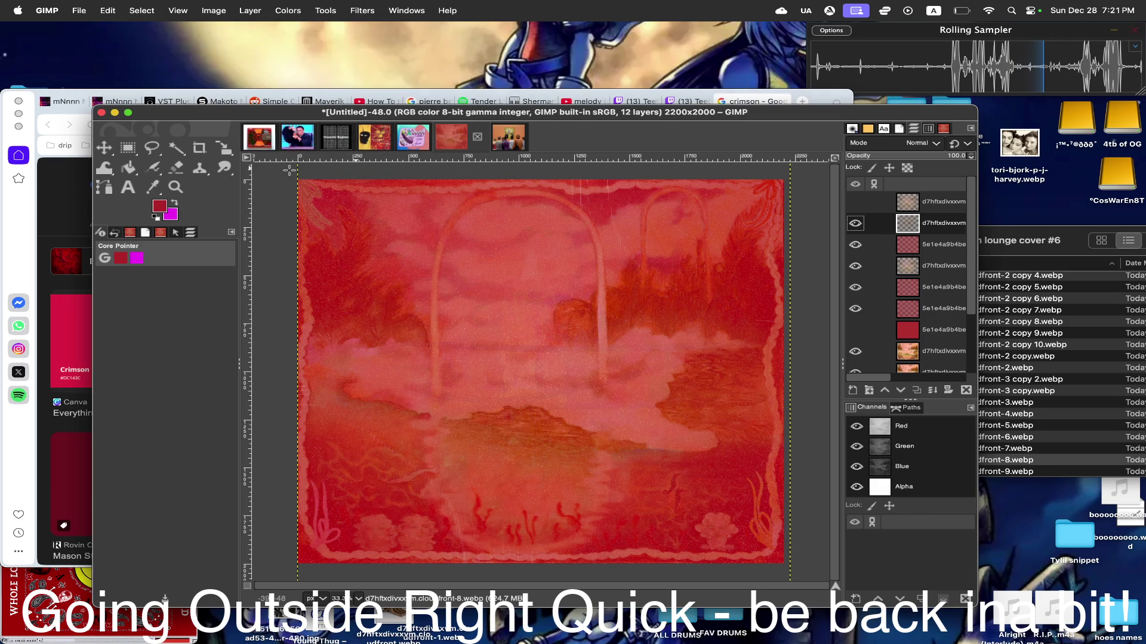
- Toggle the top layers' visibility, then duplicate the second layer to reach 13 layers
{"action": "left_click", "coordinate": [855, 204]}
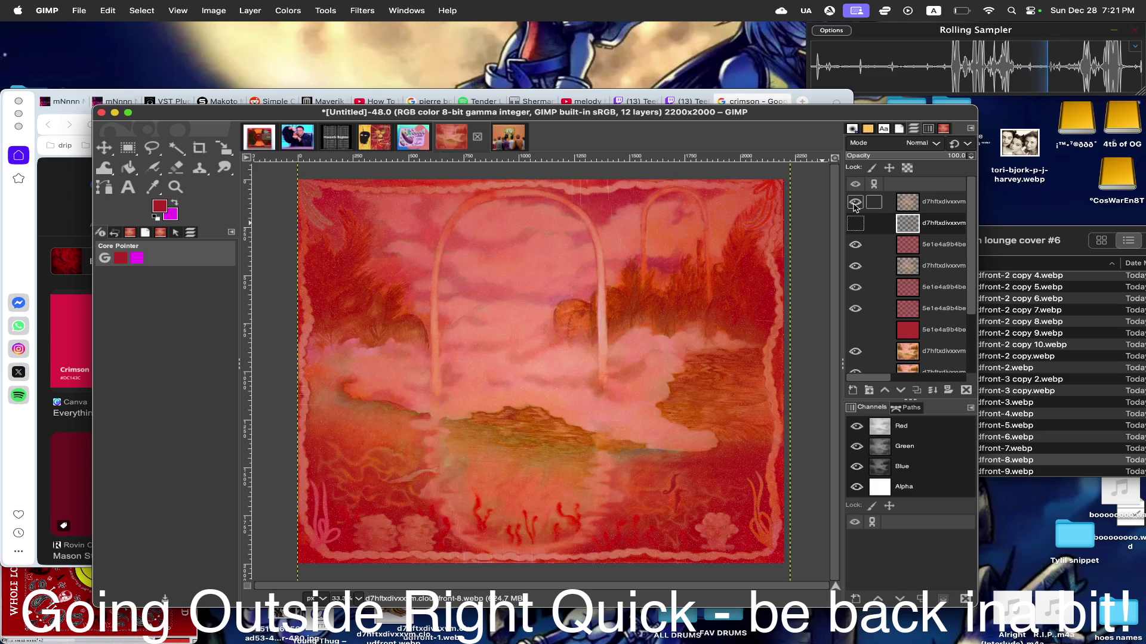
{"action": "left_click", "coordinate": [854, 202]}
{"action": "left_click", "coordinate": [856, 222]}
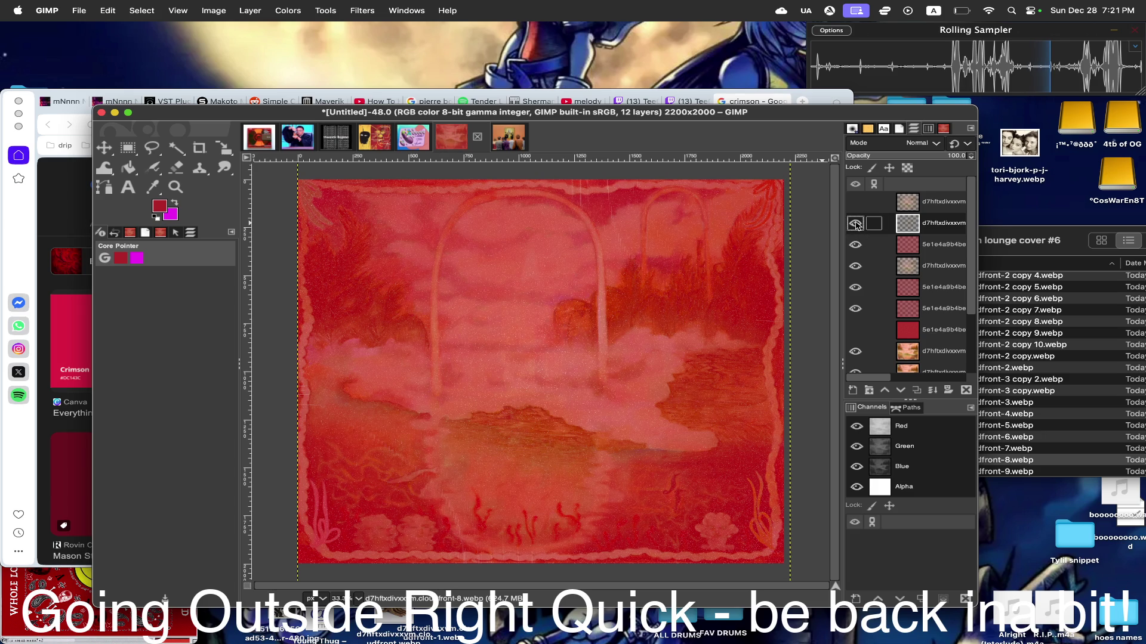
{"action": "right_click", "coordinate": [901, 222]}
{"action": "left_click", "coordinate": [950, 334]}
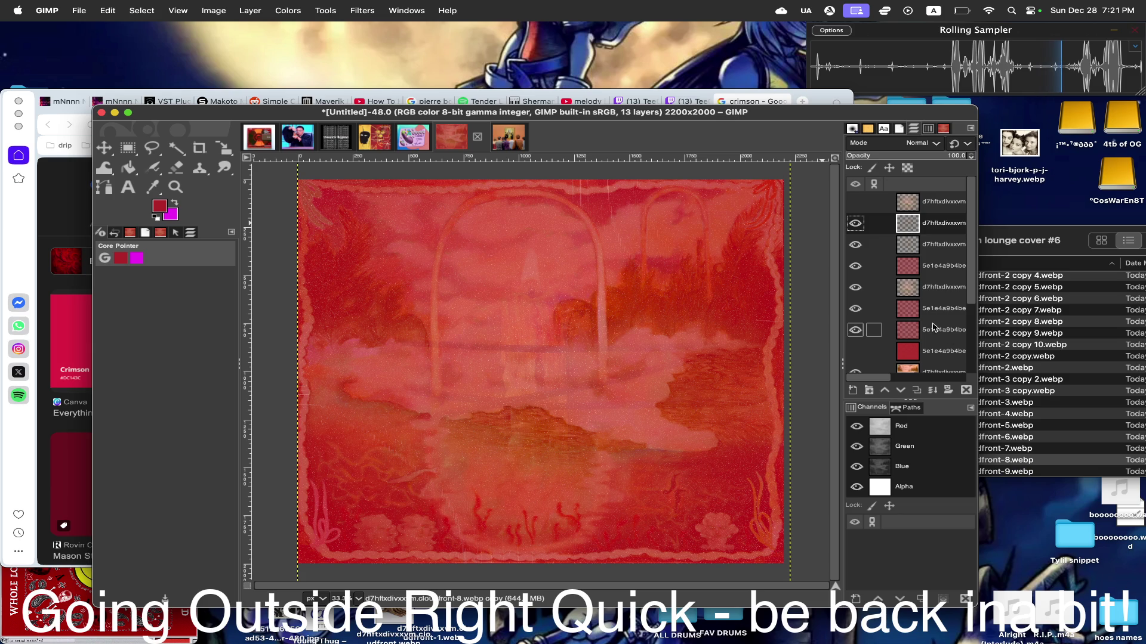
- Toggle the second and third layers' eye icons, leaving both hidden for a darker blend
{"action": "left_click", "coordinate": [854, 225]}
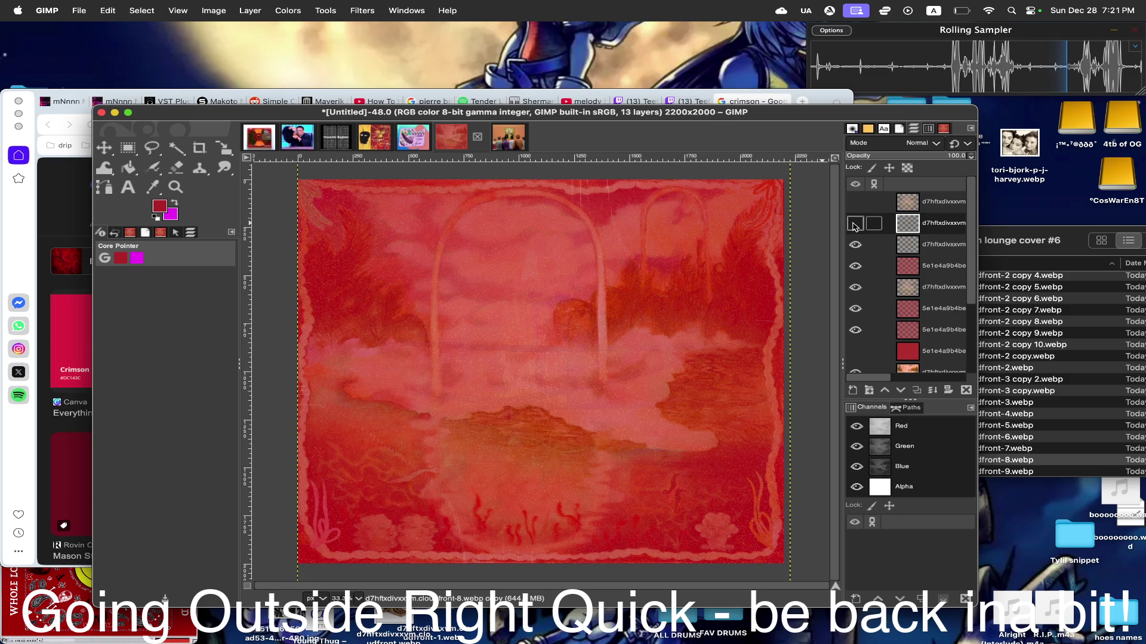
{"action": "left_click", "coordinate": [855, 244]}
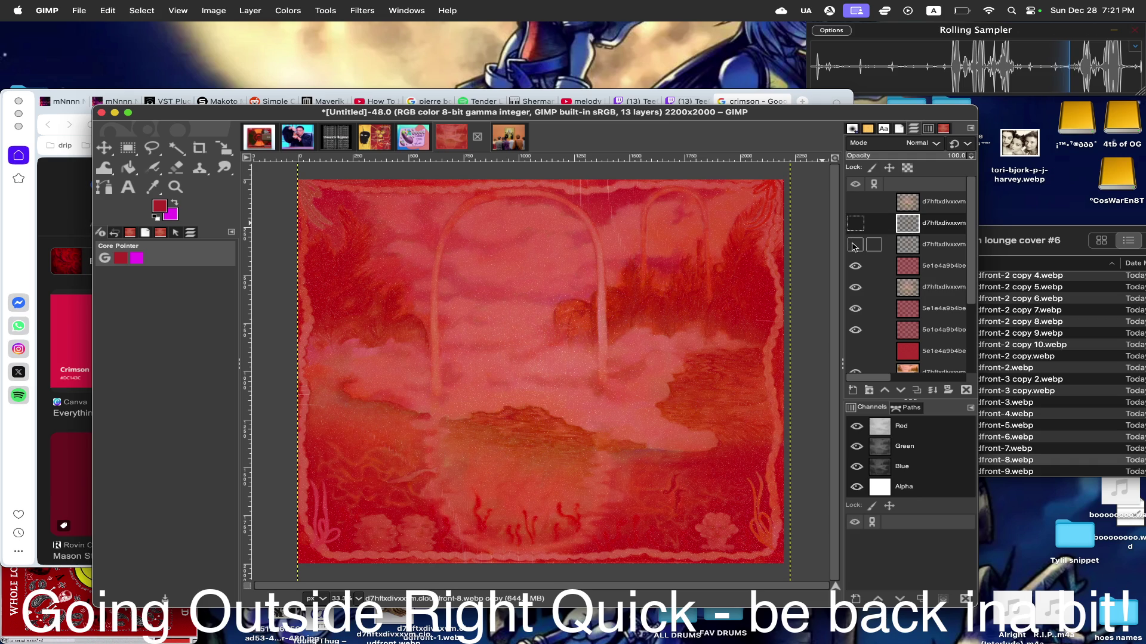
{"action": "left_click", "coordinate": [855, 246]}
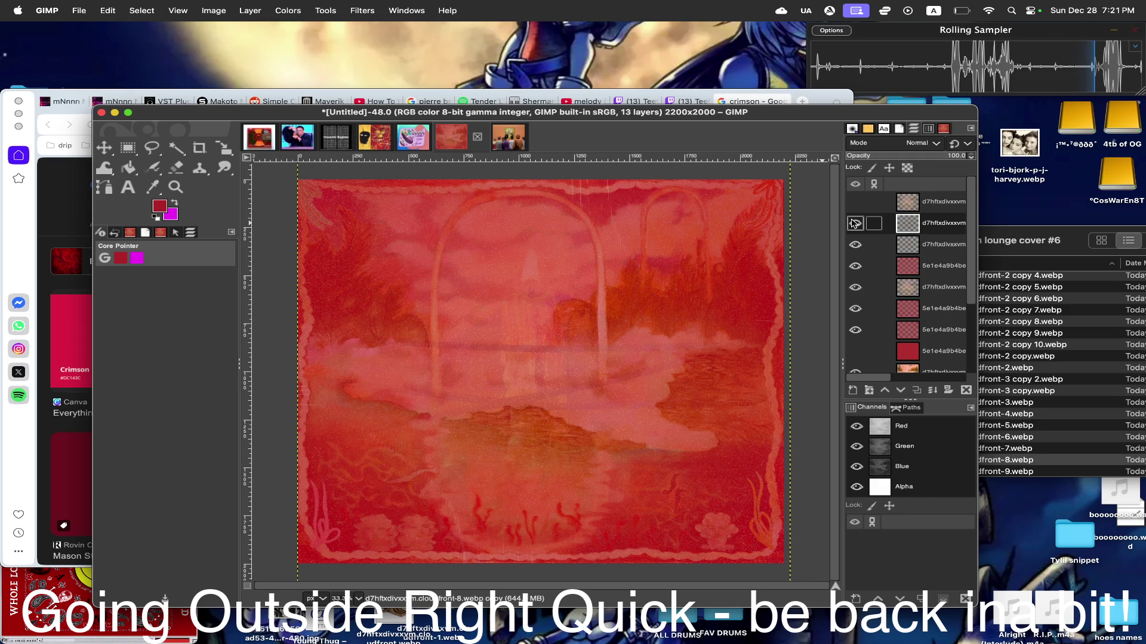
{"action": "left_click", "coordinate": [855, 224]}
{"action": "left_click", "coordinate": [855, 224]}
{"action": "left_click", "coordinate": [855, 244]}
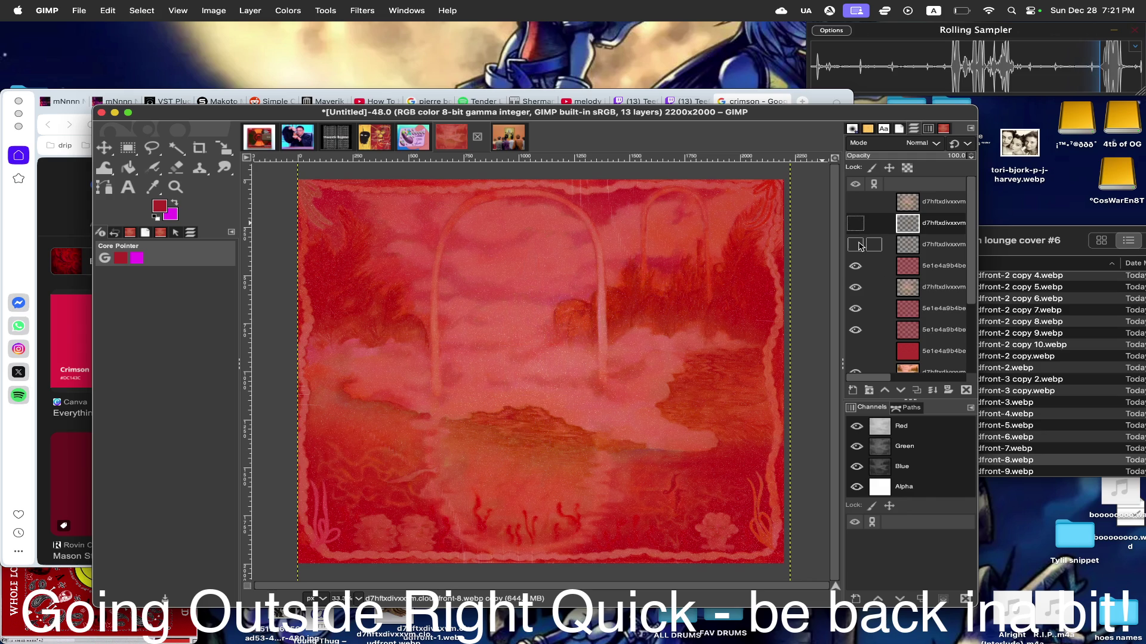
- Bring the cover folder's Finder window forward and Quick Look a chosen image
{"action": "left_click", "coordinate": [1118, 216]}
{"action": "left_click", "coordinate": [931, 420]}
{"action": "key", "text": "space"}
{"action": "key", "text": "Up"}
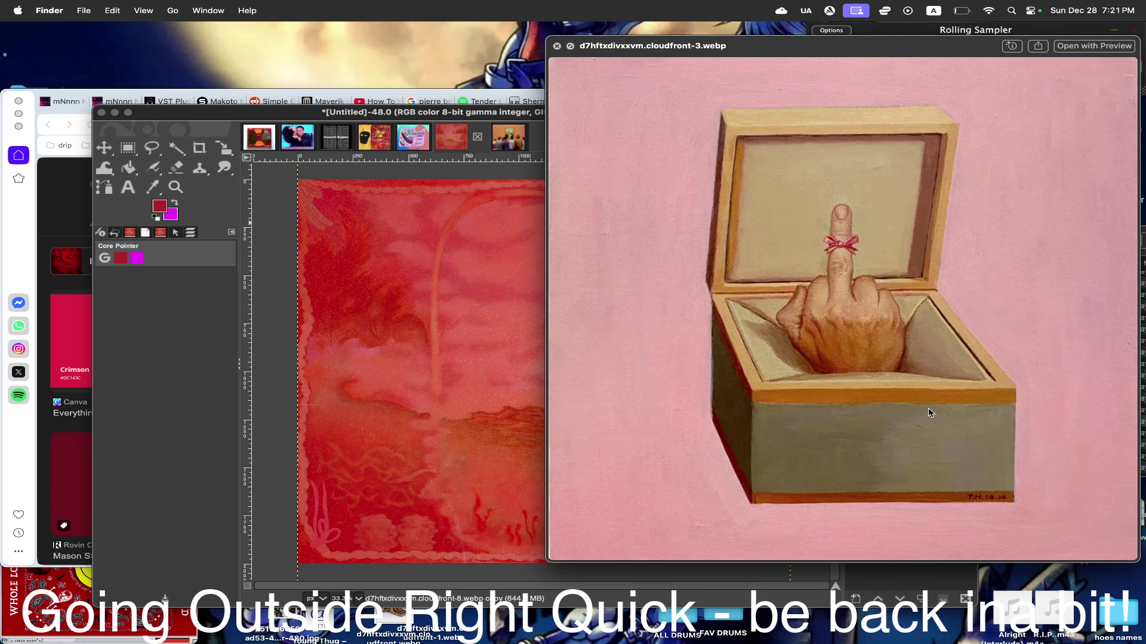
{"action": "key", "text": "Up"}
{"action": "key", "text": "Down"}
{"action": "key", "text": "Down"}
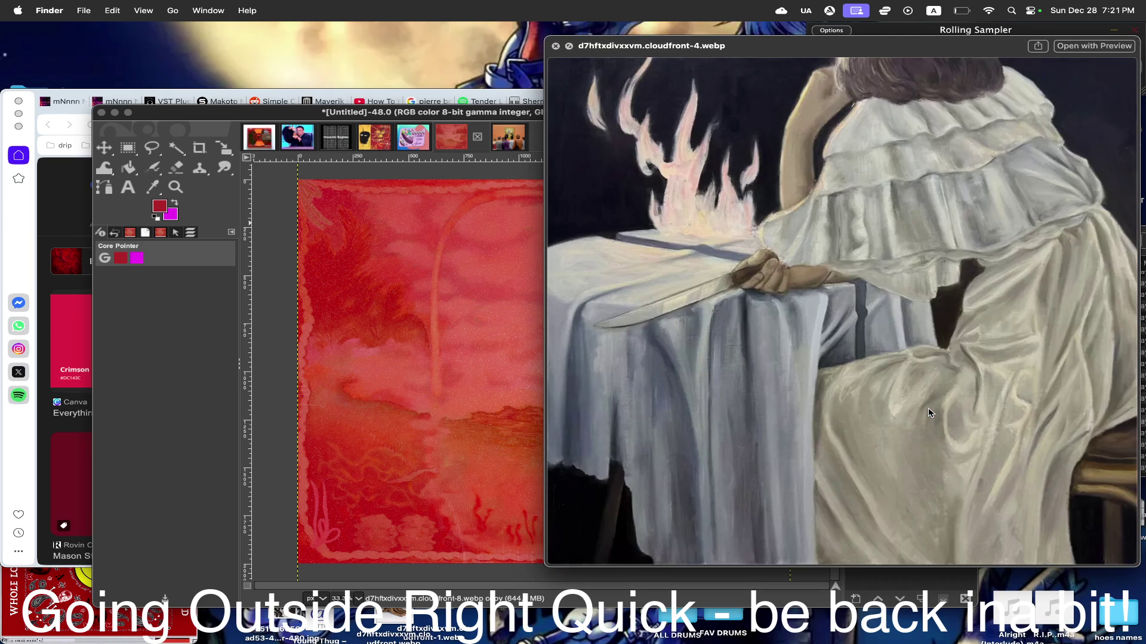
{"action": "key", "text": "Up"}
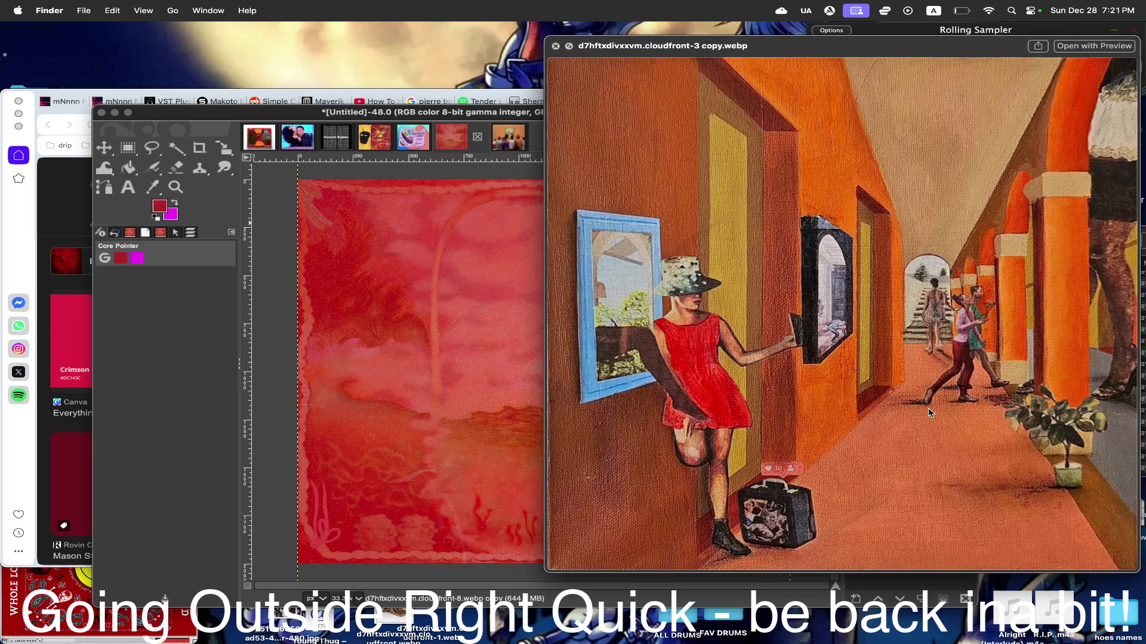
{"action": "key", "text": "Up"}
{"action": "key", "text": "Up"}
{"action": "key", "text": "Up"}
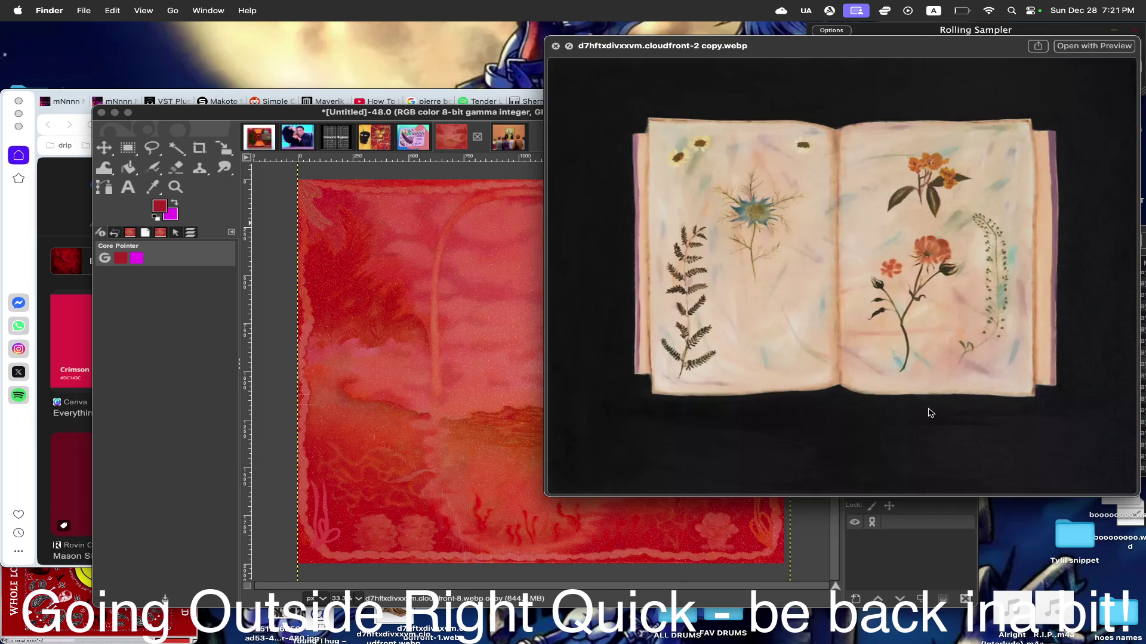
{"action": "key", "text": "Down"}
{"action": "key", "text": "Down"}
{"action": "key", "text": "Down"}
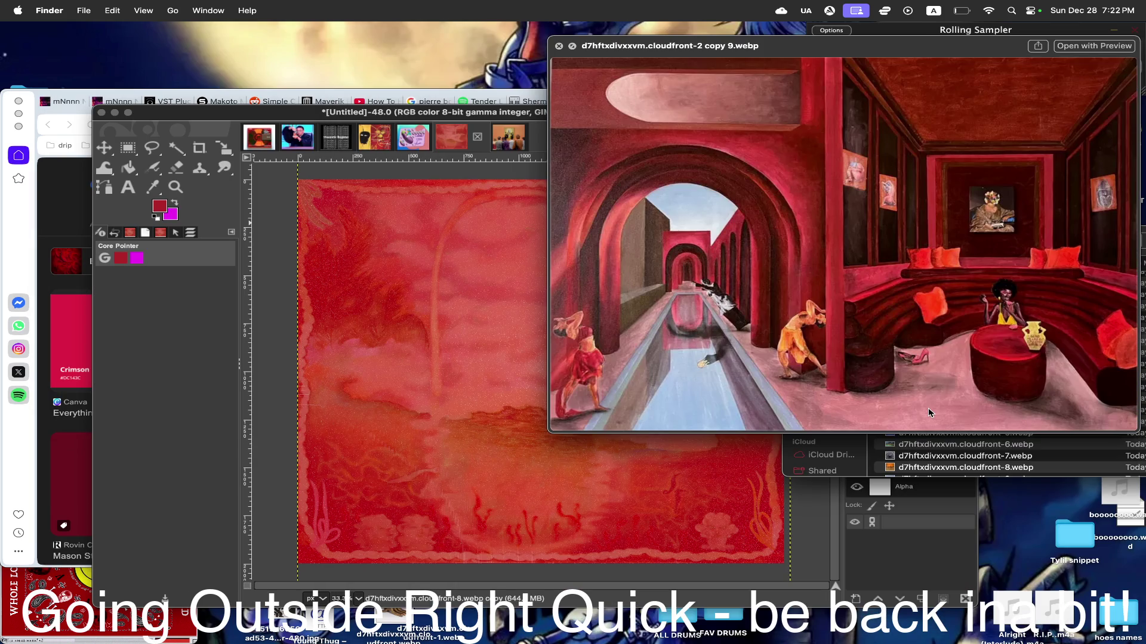
{"action": "key", "text": "Down"}
{"action": "key", "text": "Up"}
{"action": "key", "text": "Up"}
{"action": "key", "text": "Up"}
{"action": "key", "text": "Down"}
{"action": "key", "text": "Down"}
{"action": "key", "text": "space"}
{"action": "key", "text": "Down"}
{"action": "key", "text": "Down"}
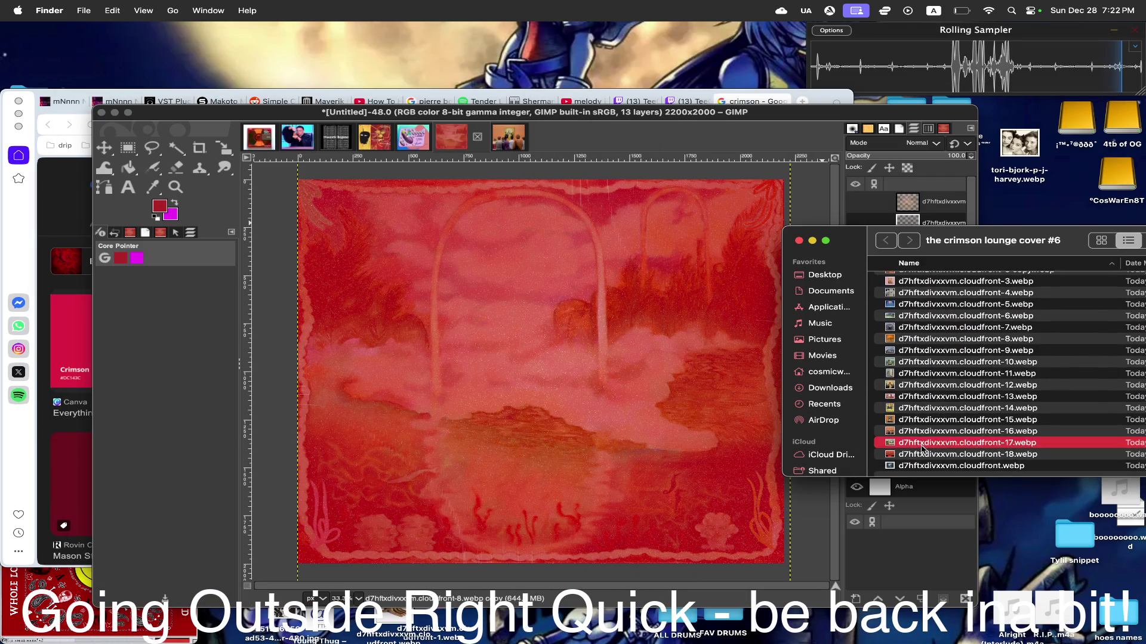
{"action": "key", "text": "space"}
{"action": "key", "text": "Up"}
{"action": "key", "text": "Up"}
{"action": "key", "text": "Up"}
{"action": "key", "text": "Up"}
{"action": "key", "text": "Down"}
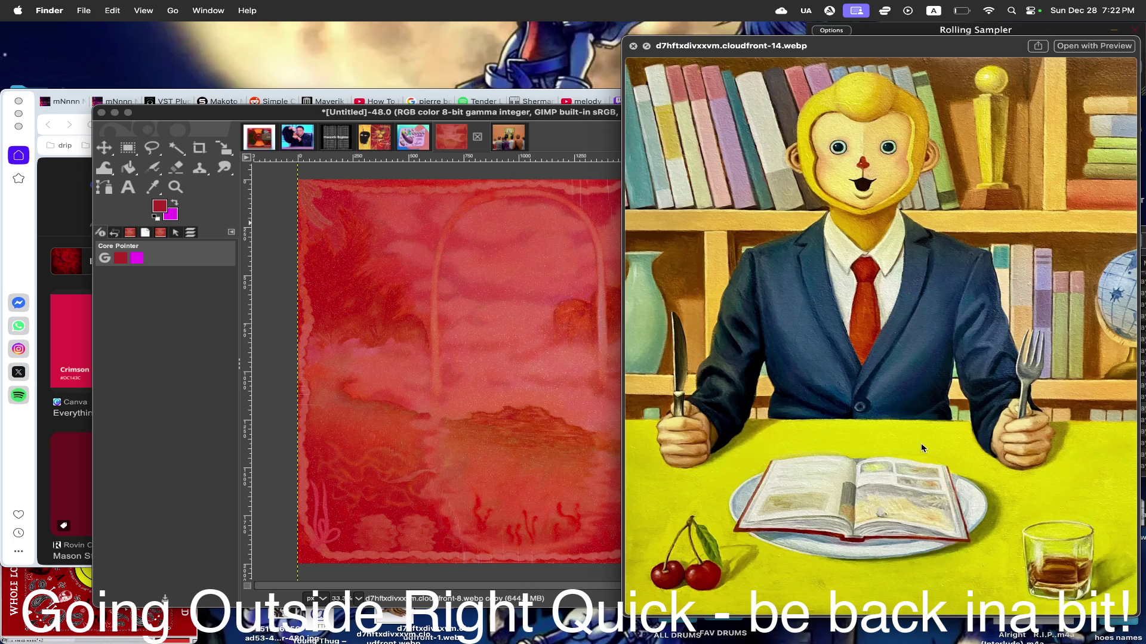
{"action": "key", "text": "Up"}
{"action": "key", "text": "Down"}
{"action": "key", "text": "Up"}
{"action": "key", "text": "Up"}
{"action": "key", "text": "Up"}
{"action": "key", "text": "Up"}
{"action": "key", "text": "Down"}
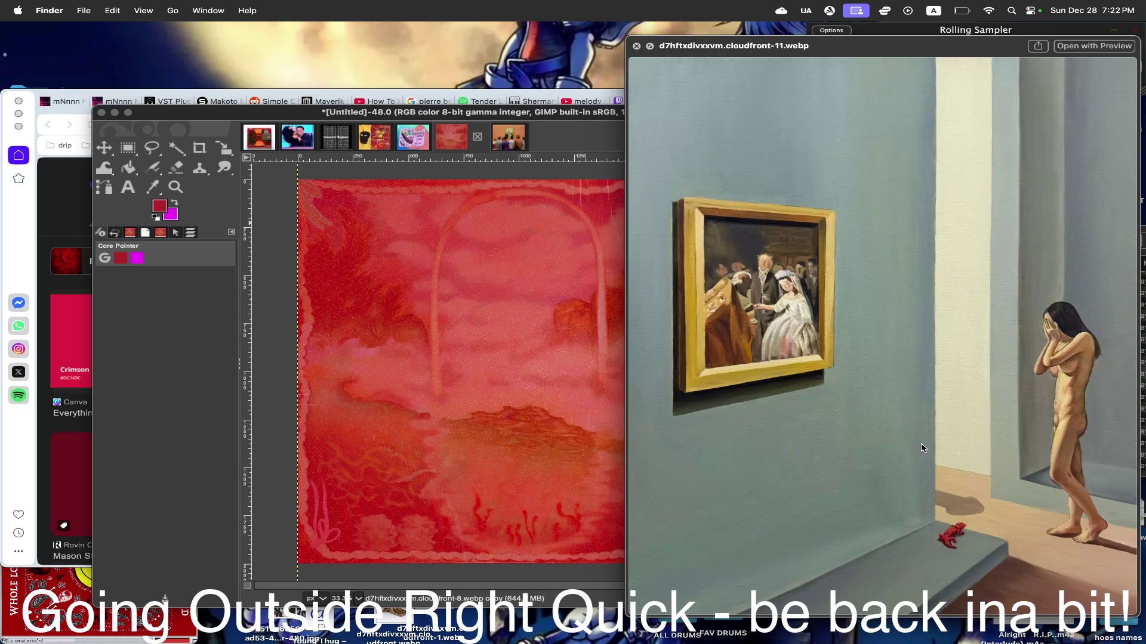
{"action": "key", "text": "space"}
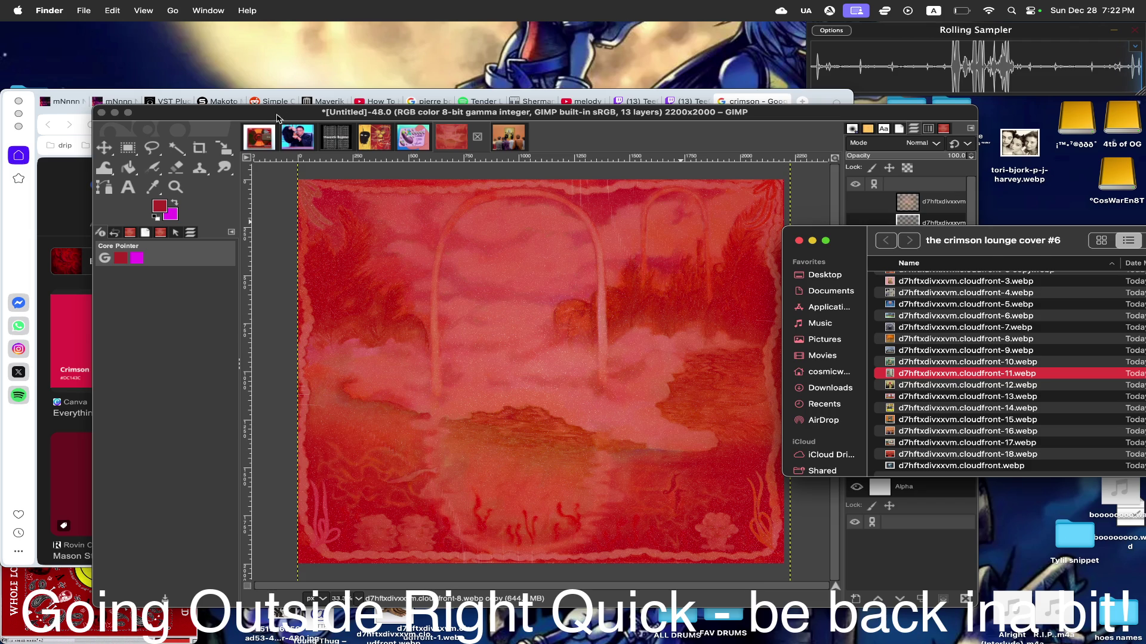
- Reveal the desktop and copy the name of the crimson lounge cover #6 folder
{"action": "left_click_drag", "start_coordinate": [917, 378], "coordinate": [885, 235]}
{"action": "left_click", "coordinate": [1083, 261]}
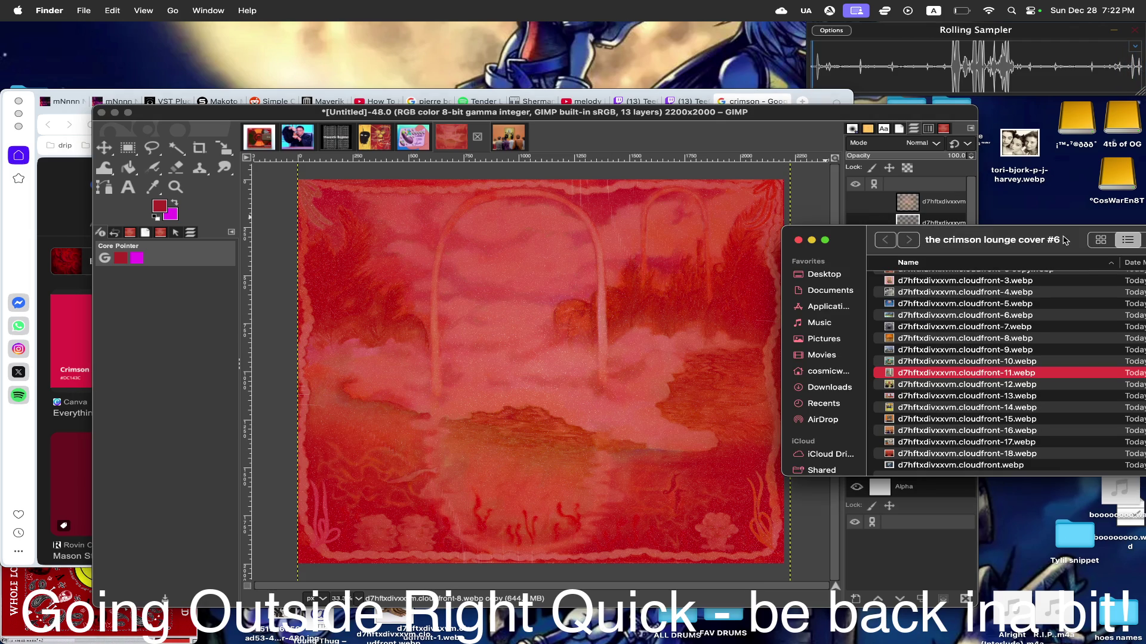
{"action": "key", "text": "super+w"}
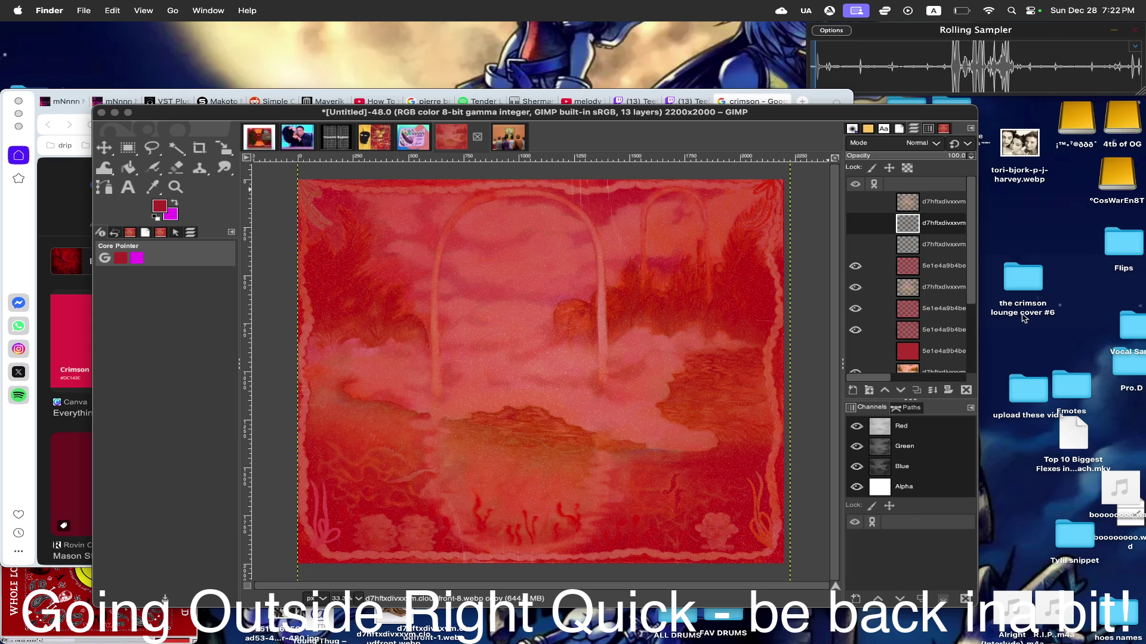
{"action": "left_click", "coordinate": [1025, 314]}
{"action": "right_click", "coordinate": [1010, 309]}
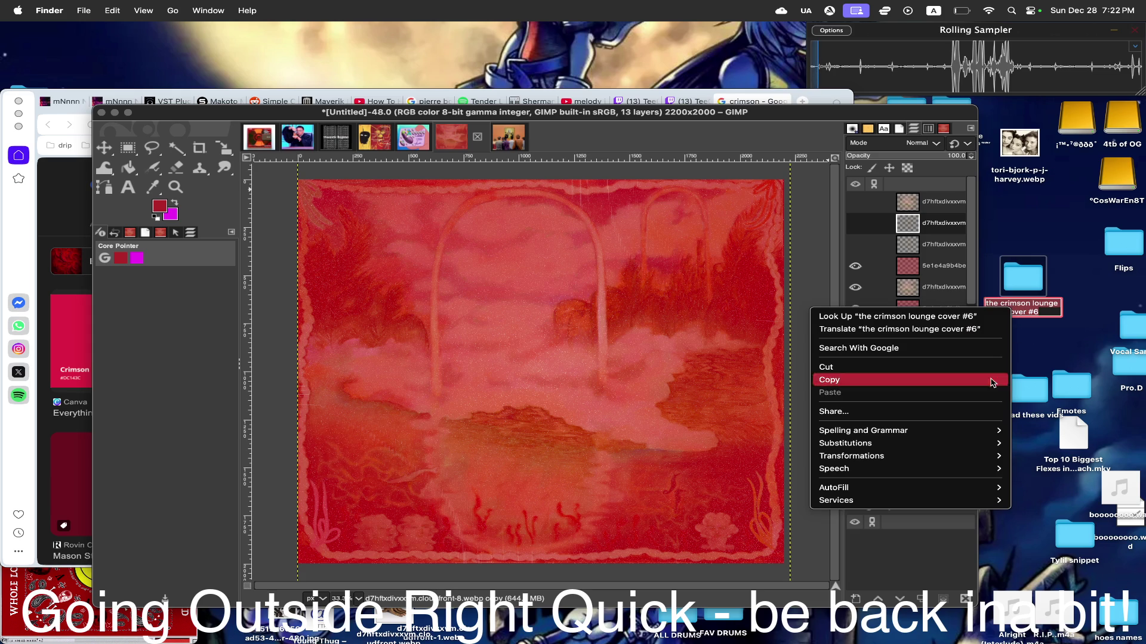
{"action": "left_click", "coordinate": [902, 379]}
- Start Save As in GIMP, navigate to Desktop > the crimson lounge cover #6, and begin naming the file
{"action": "left_click", "coordinate": [265, 113]}
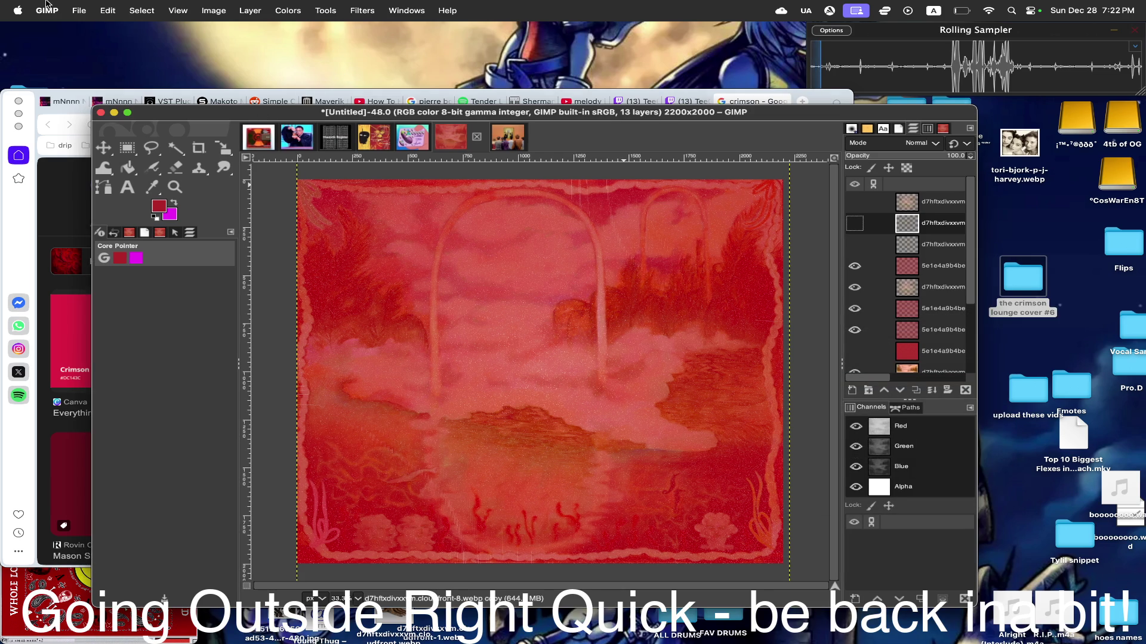
{"action": "left_click", "coordinate": [78, 10]}
{"action": "left_click", "coordinate": [132, 127]}
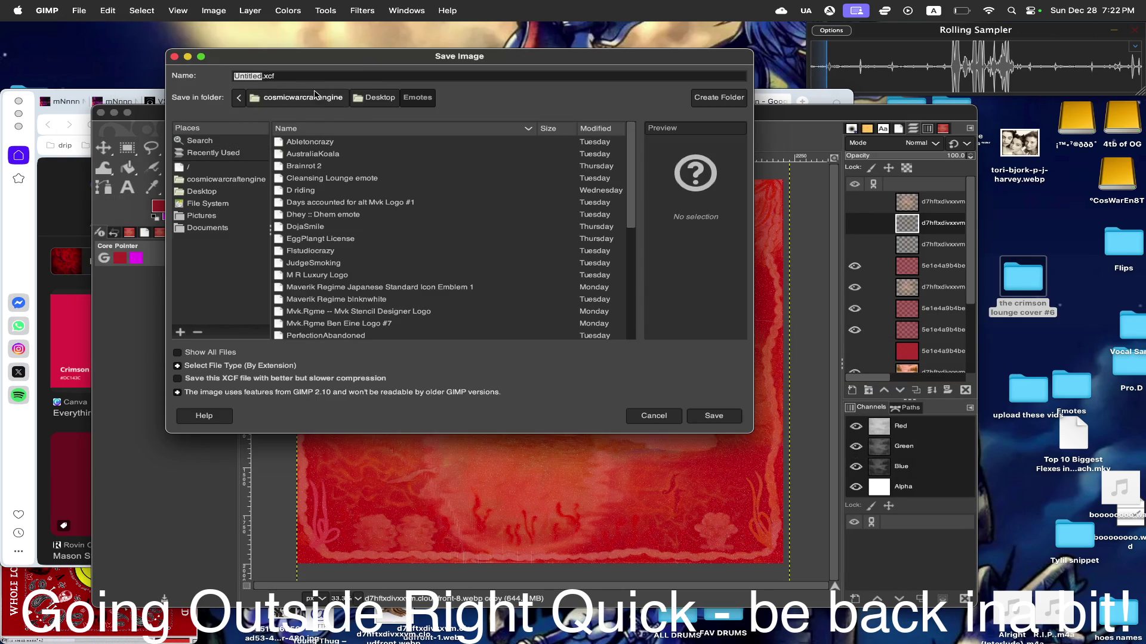
{"action": "left_click", "coordinate": [219, 193]}
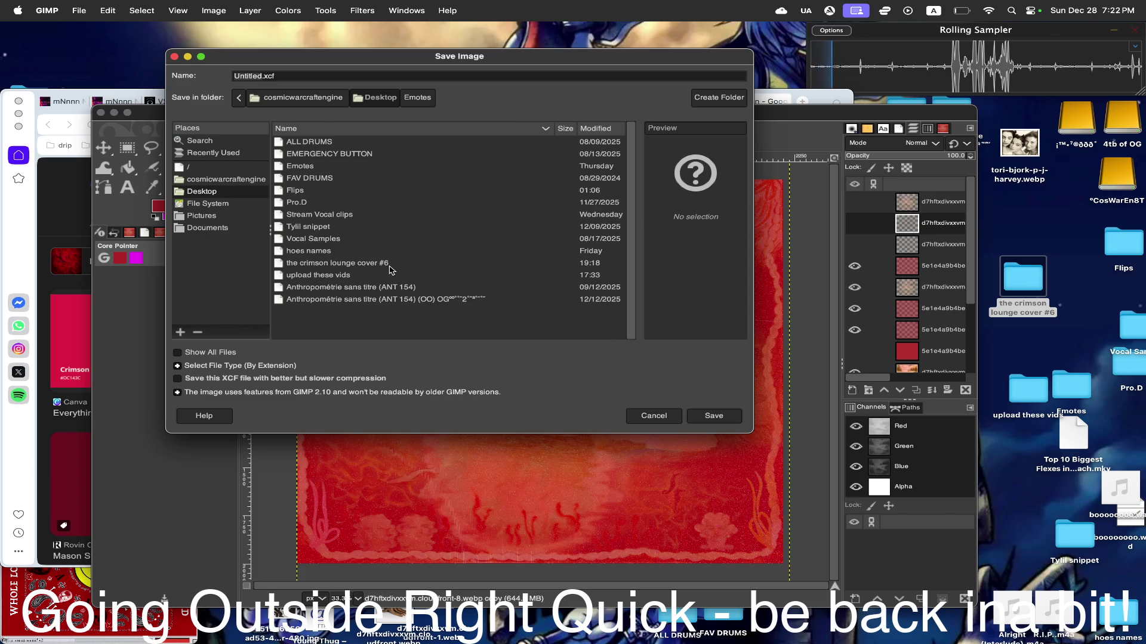
{"action": "double_click", "coordinate": [391, 265]}
{"action": "right_click", "coordinate": [253, 75]}
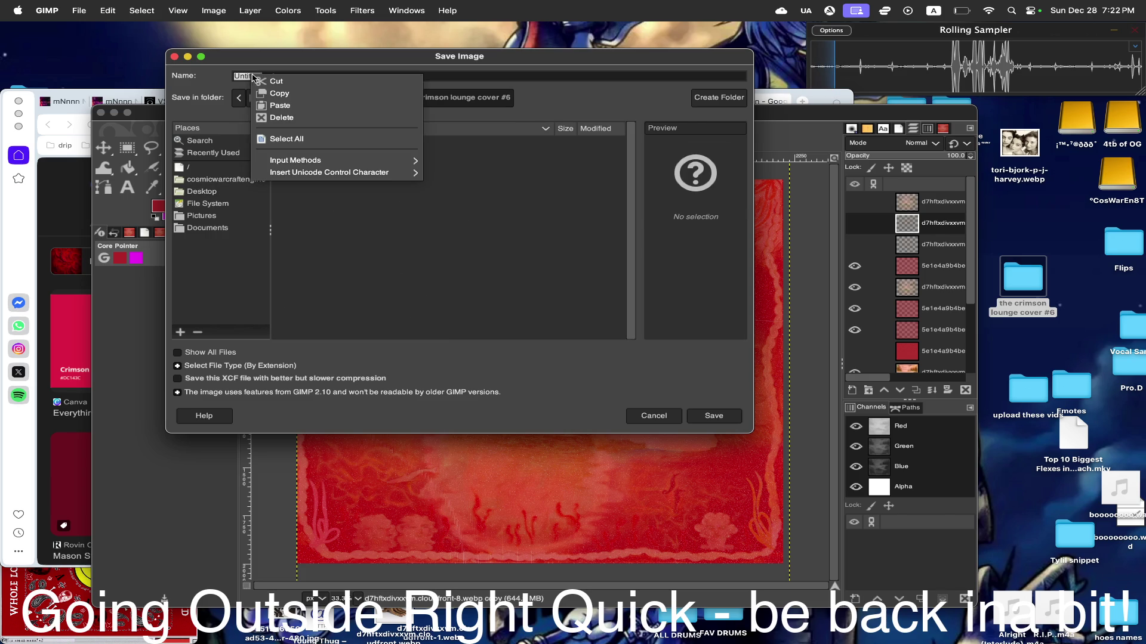